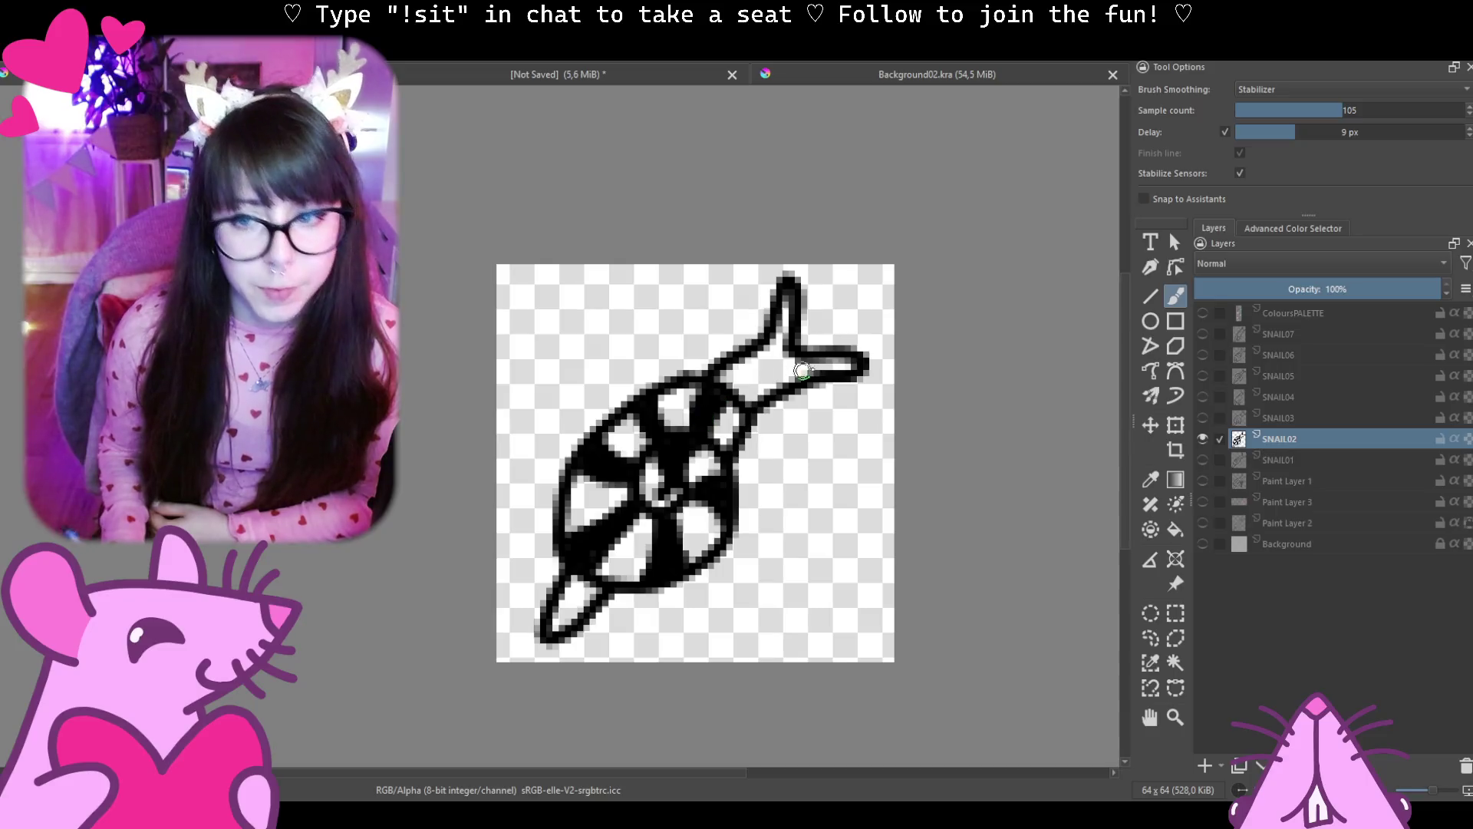
# - Show the ColoursPALETTE layer so its colour dots appear beside the snail line art
pyautogui.click(1203, 311)
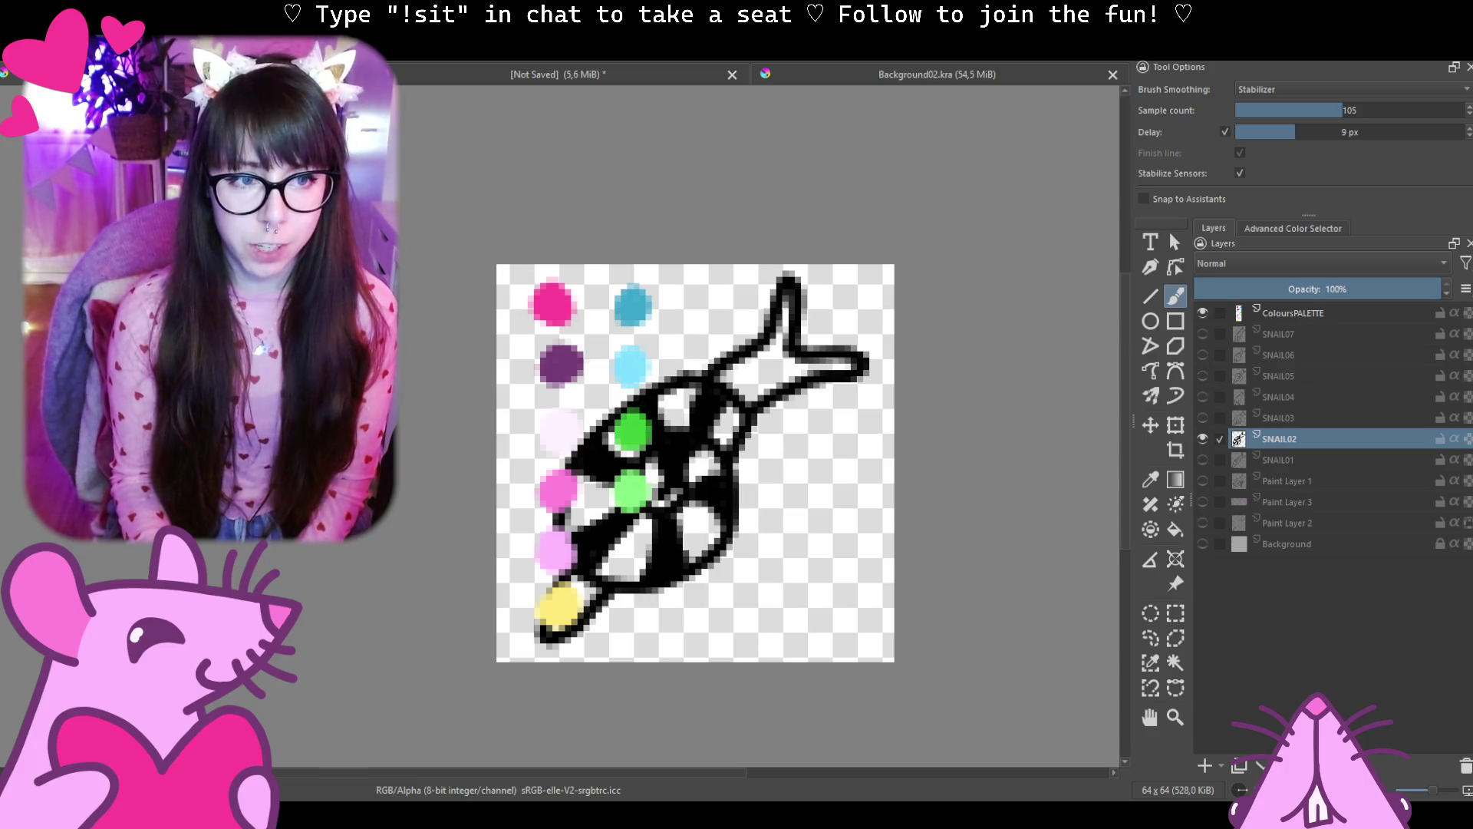
# - Sample the pale white palette dot as the painting colour, then hide the ColoursPALETTE layer again
pyautogui.click(724, 408)
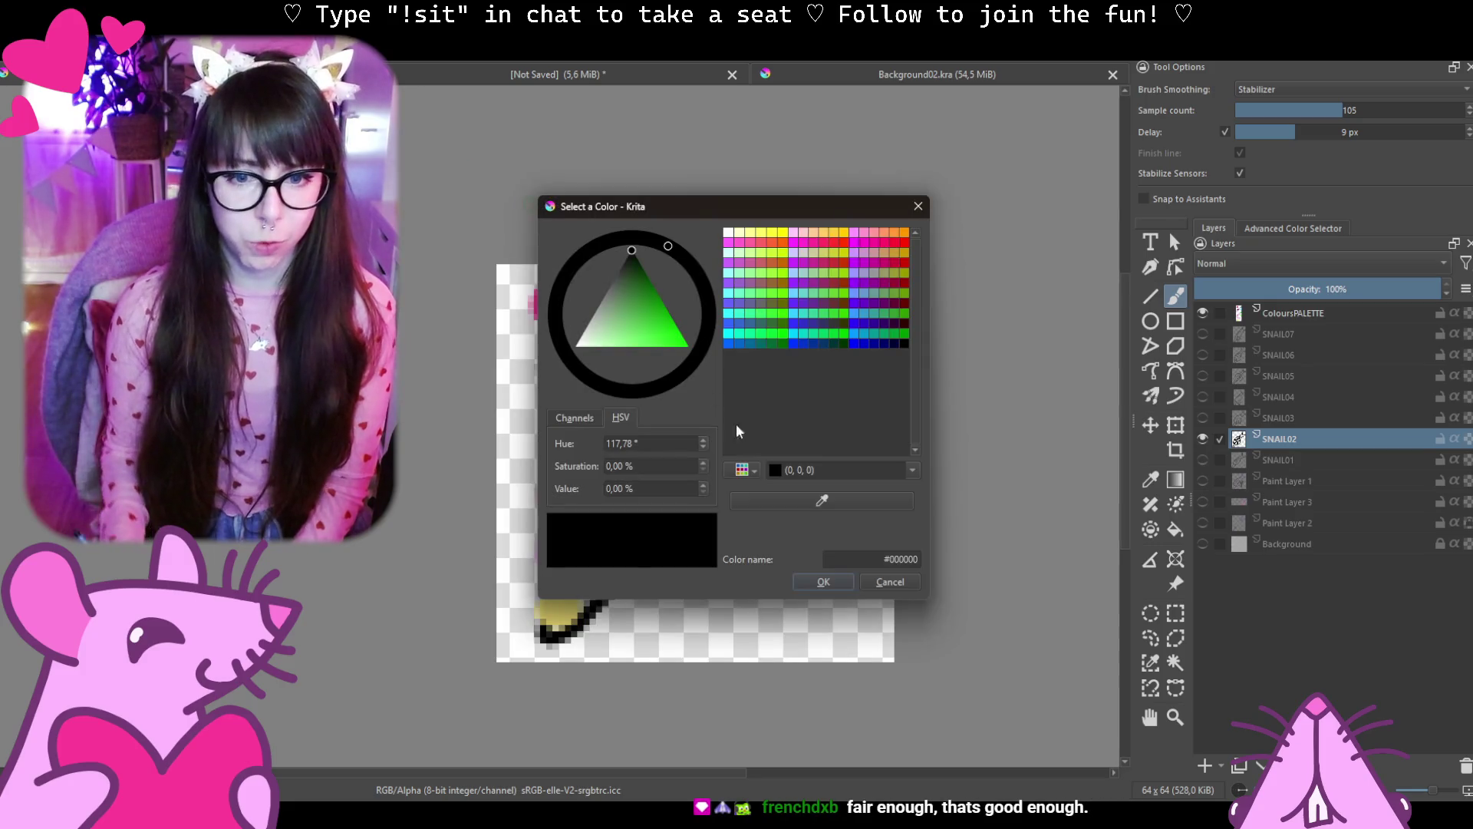
pyautogui.click(795, 501)
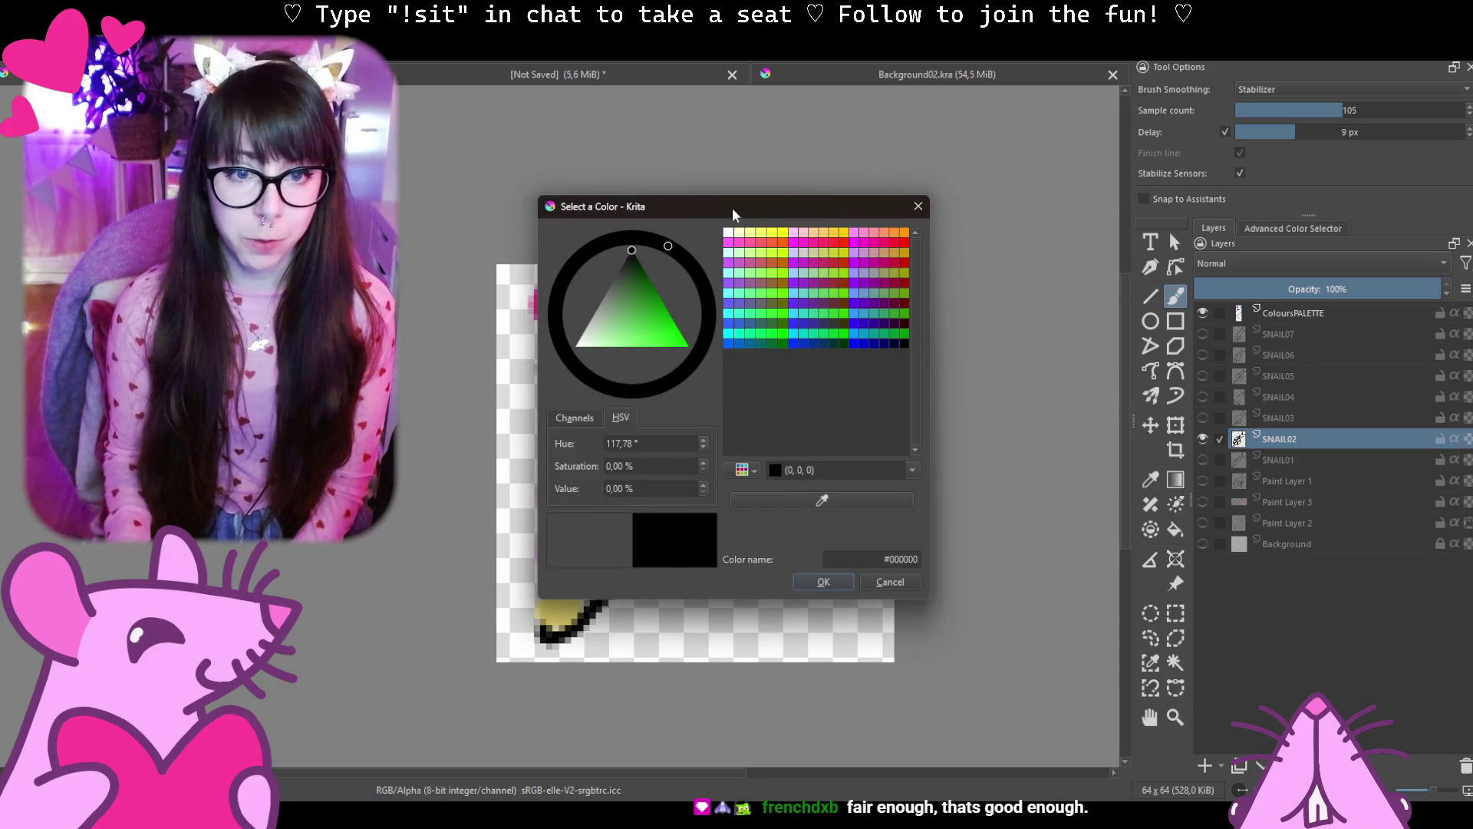
pyautogui.moveTo(724, 209); pyautogui.dragTo(210, 193)
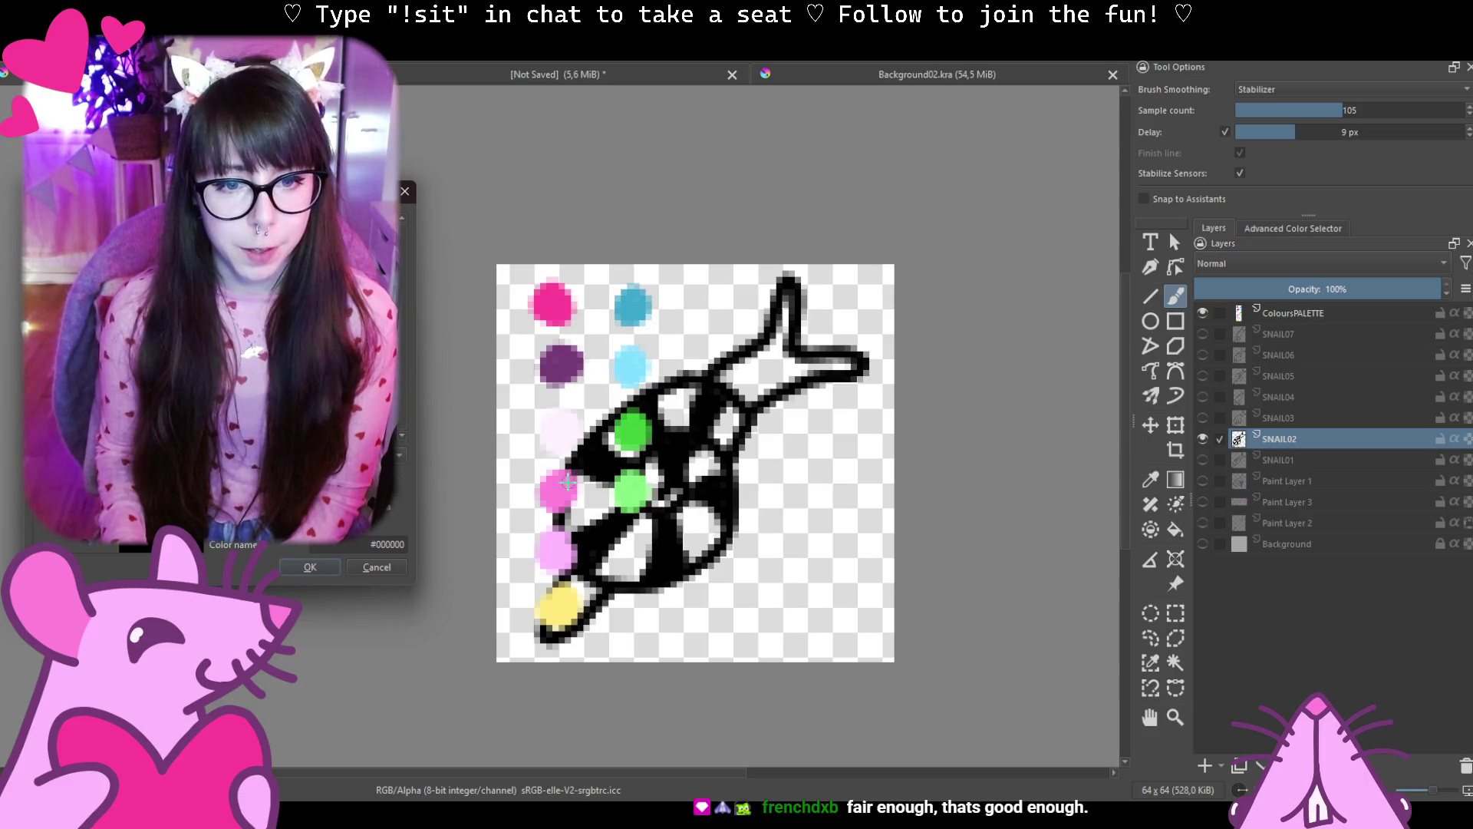
pyautogui.click(562, 433)
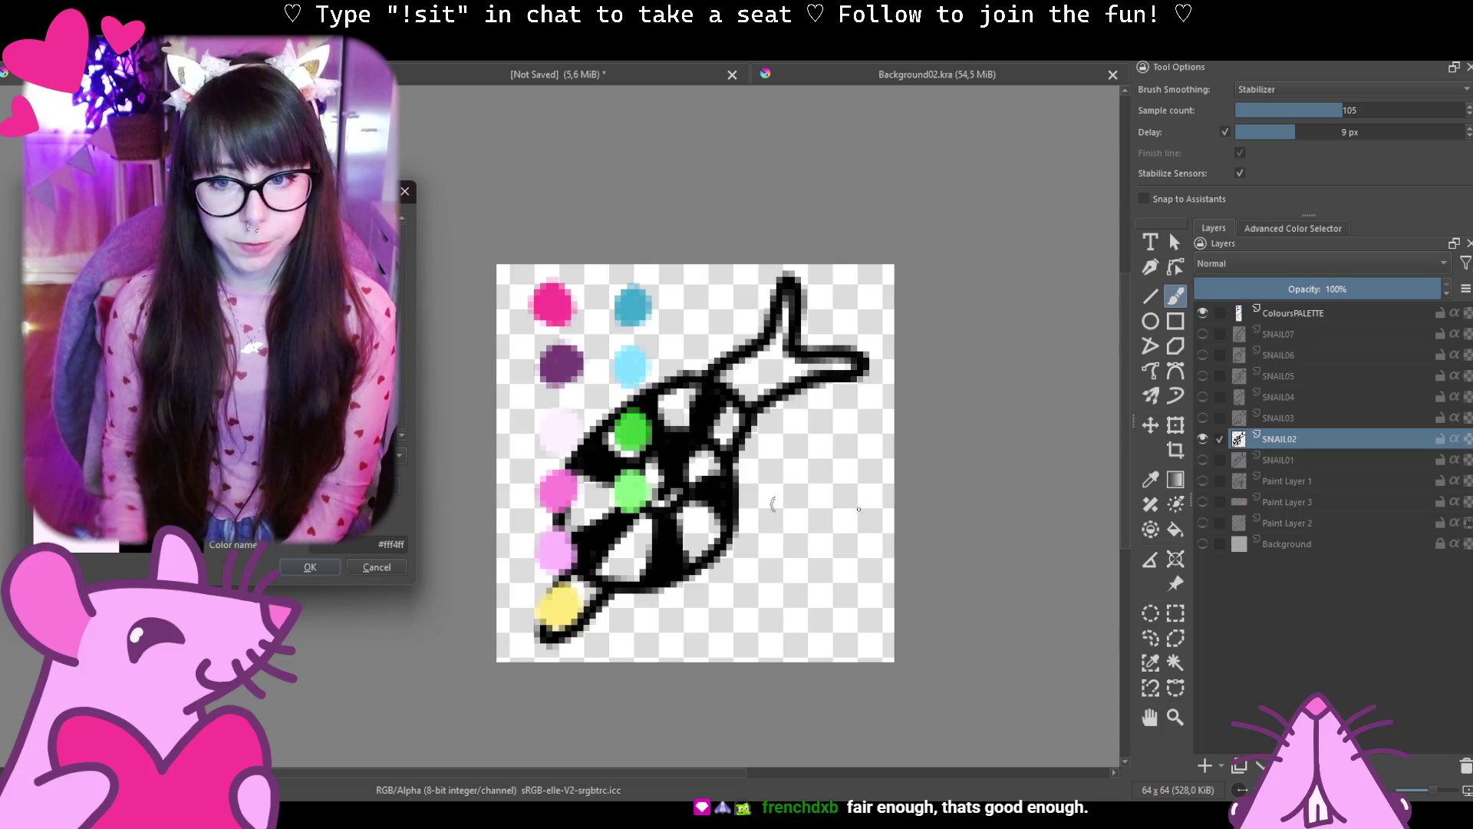
pyautogui.click(1278, 446)
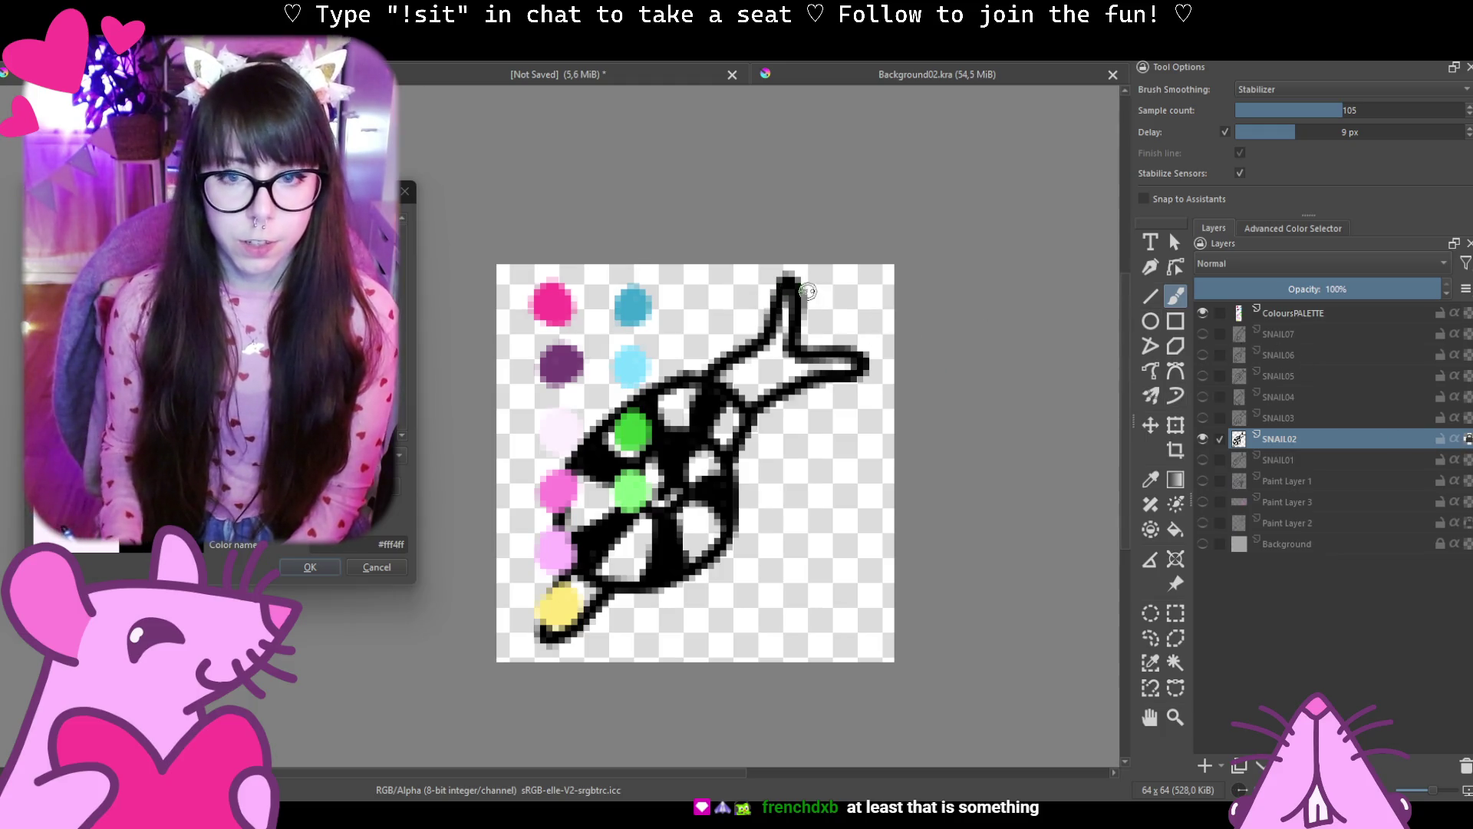
pyautogui.click(1201, 312)
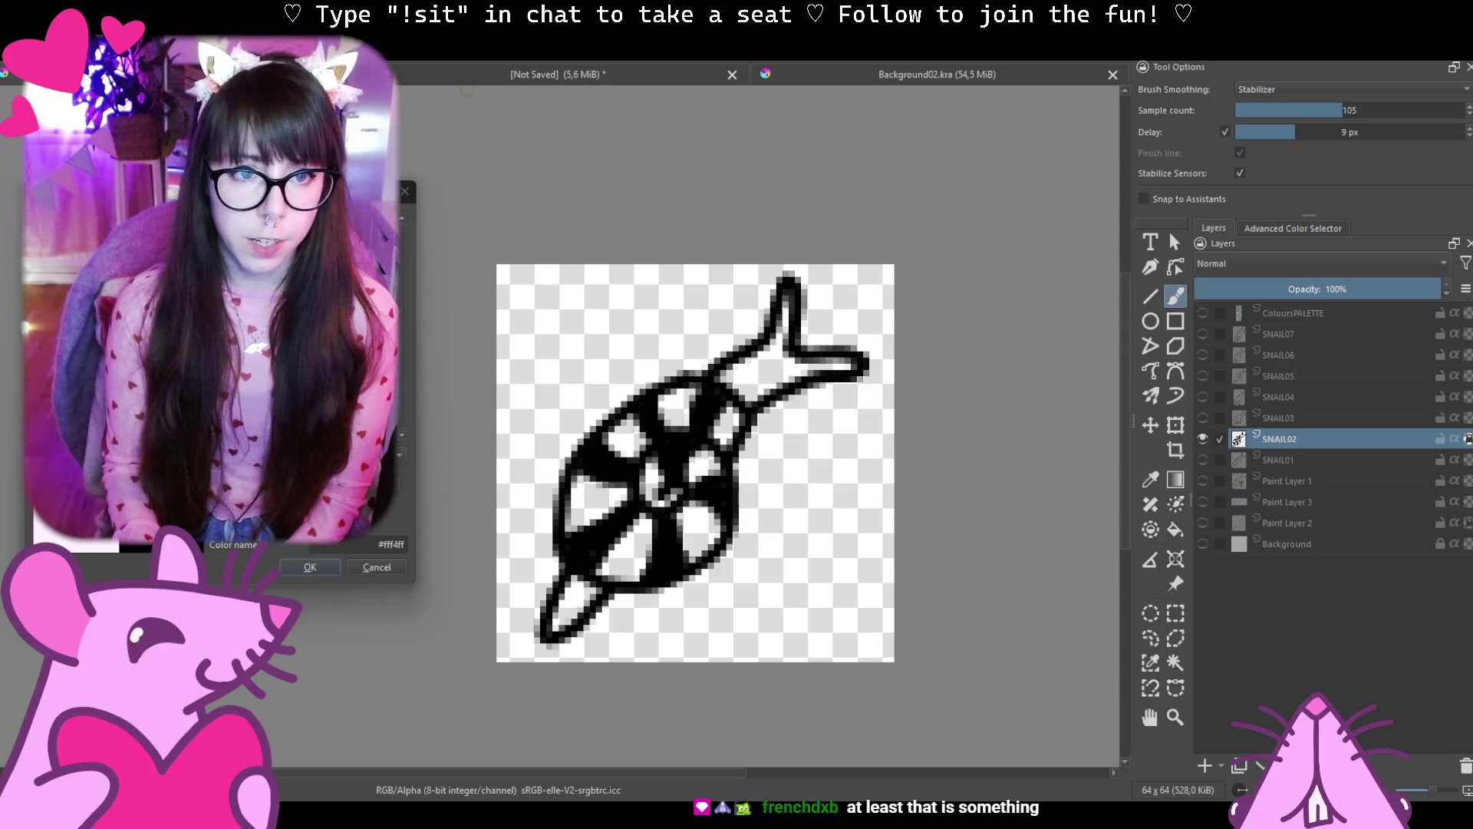
# - Repaint the antenna, neck and tail outlines in pale white, then show and select the Background layer
pyautogui.moveTo(787, 273)
pyautogui.mouseDown()
pyautogui.moveTo(788, 365)
pyautogui.moveTo(845, 346)
pyautogui.moveTo(869, 395)
pyautogui.mouseUp()
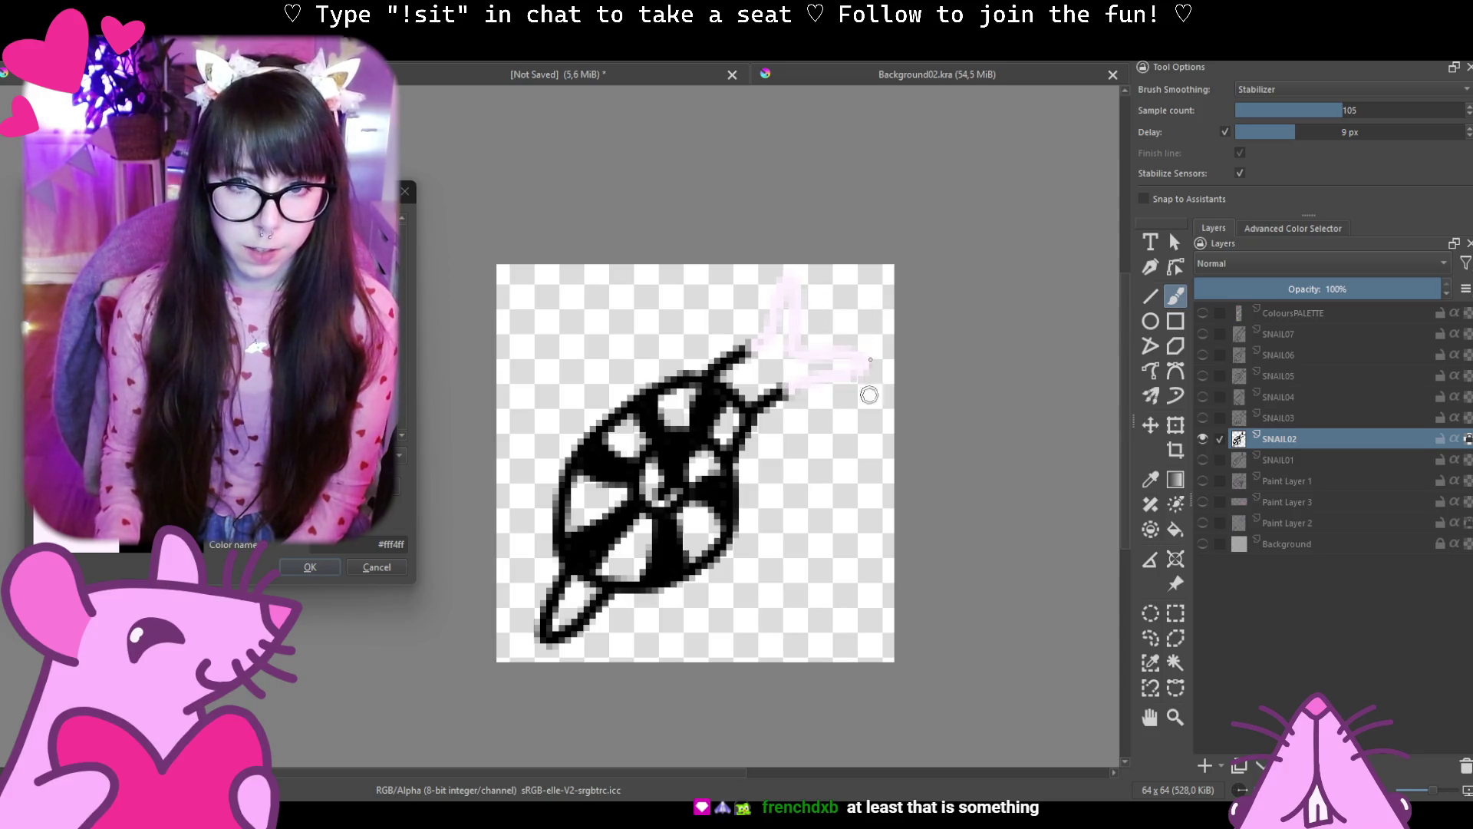
pyautogui.moveTo(737, 364)
pyautogui.mouseDown()
pyautogui.moveTo(744, 341)
pyautogui.moveTo(776, 380)
pyautogui.moveTo(772, 428)
pyautogui.moveTo(793, 400)
pyautogui.mouseUp()
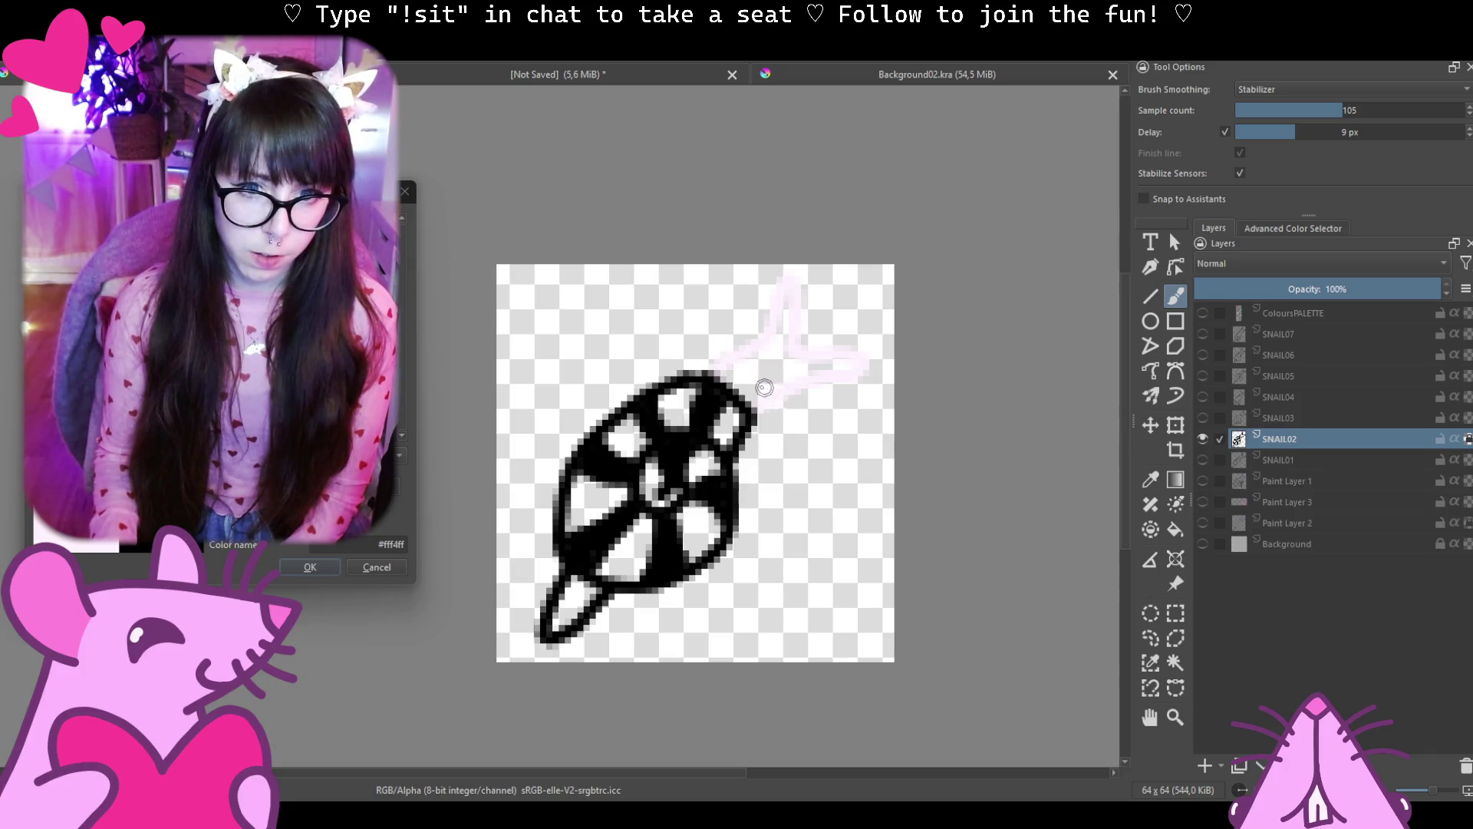
pyautogui.moveTo(573, 641)
pyautogui.mouseDown()
pyautogui.moveTo(534, 610)
pyautogui.moveTo(564, 623)
pyautogui.moveTo(584, 616)
pyautogui.moveTo(569, 593)
pyautogui.moveTo(595, 606)
pyautogui.mouseUp()
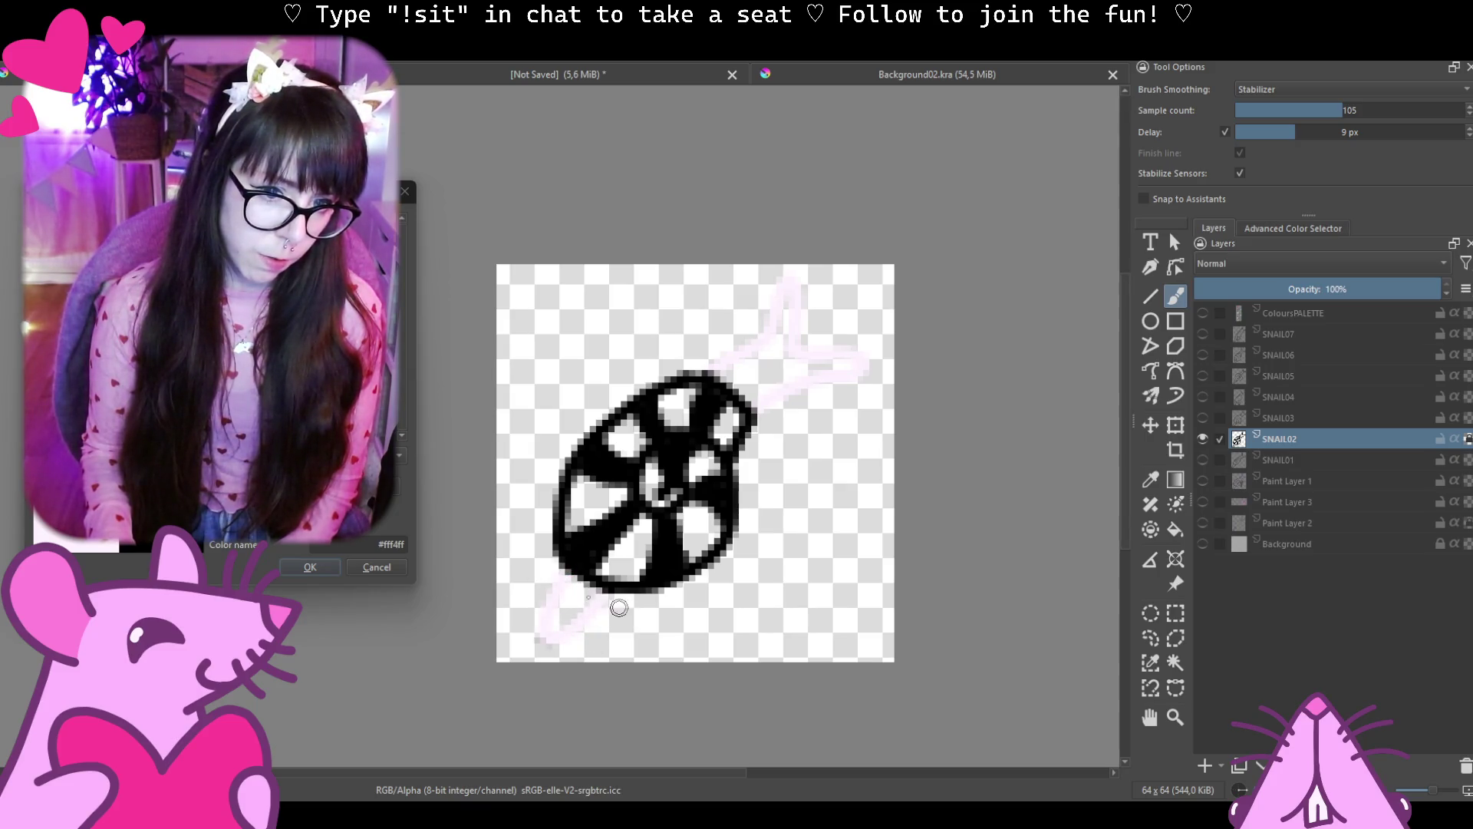
pyautogui.click(1203, 544)
pyautogui.click(1300, 547)
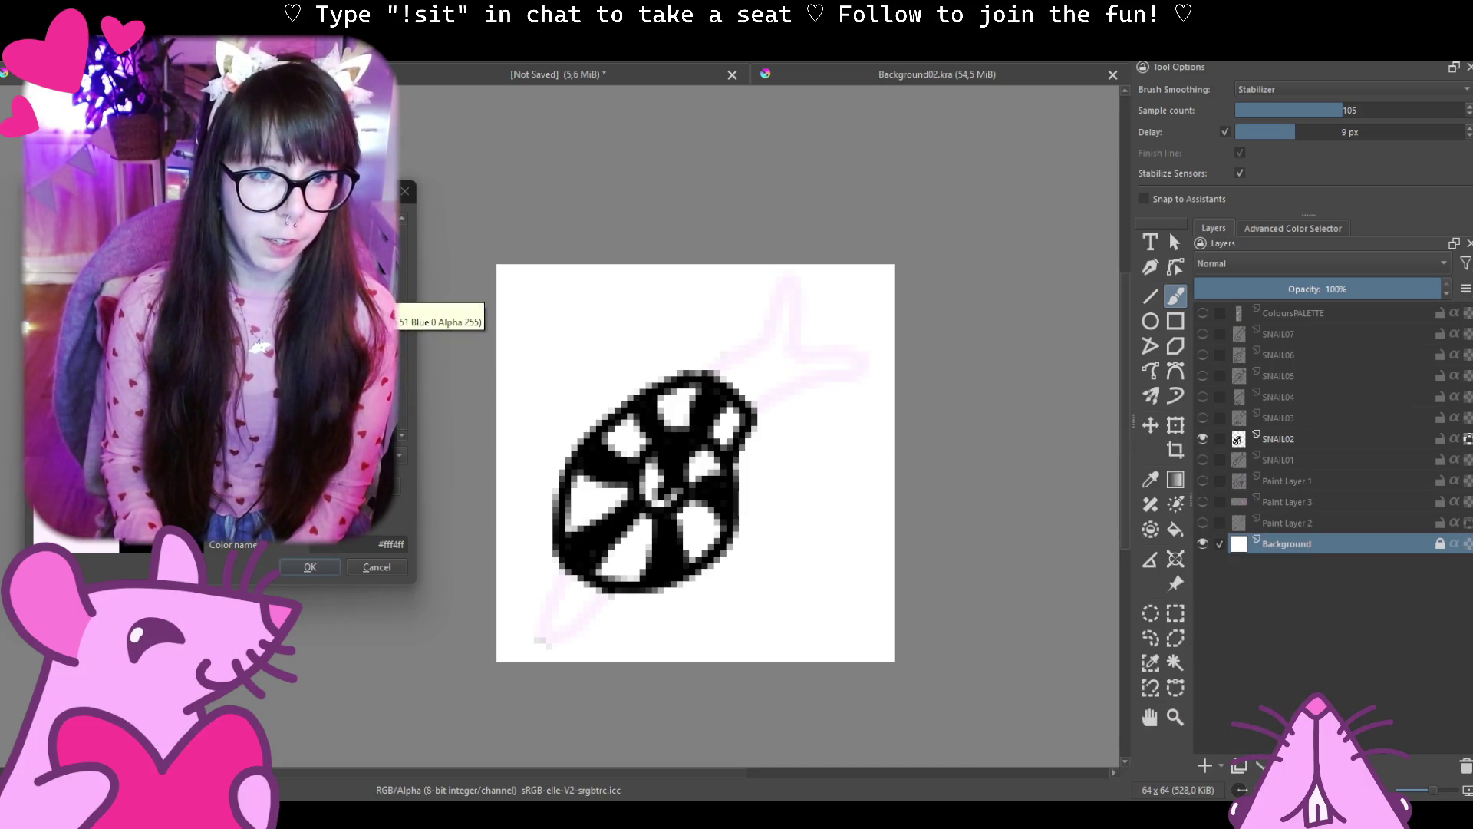
# - Fill the Background layer with pink #cc6699 and return to the SNAIL02 layer
pyautogui.click(427, 314)
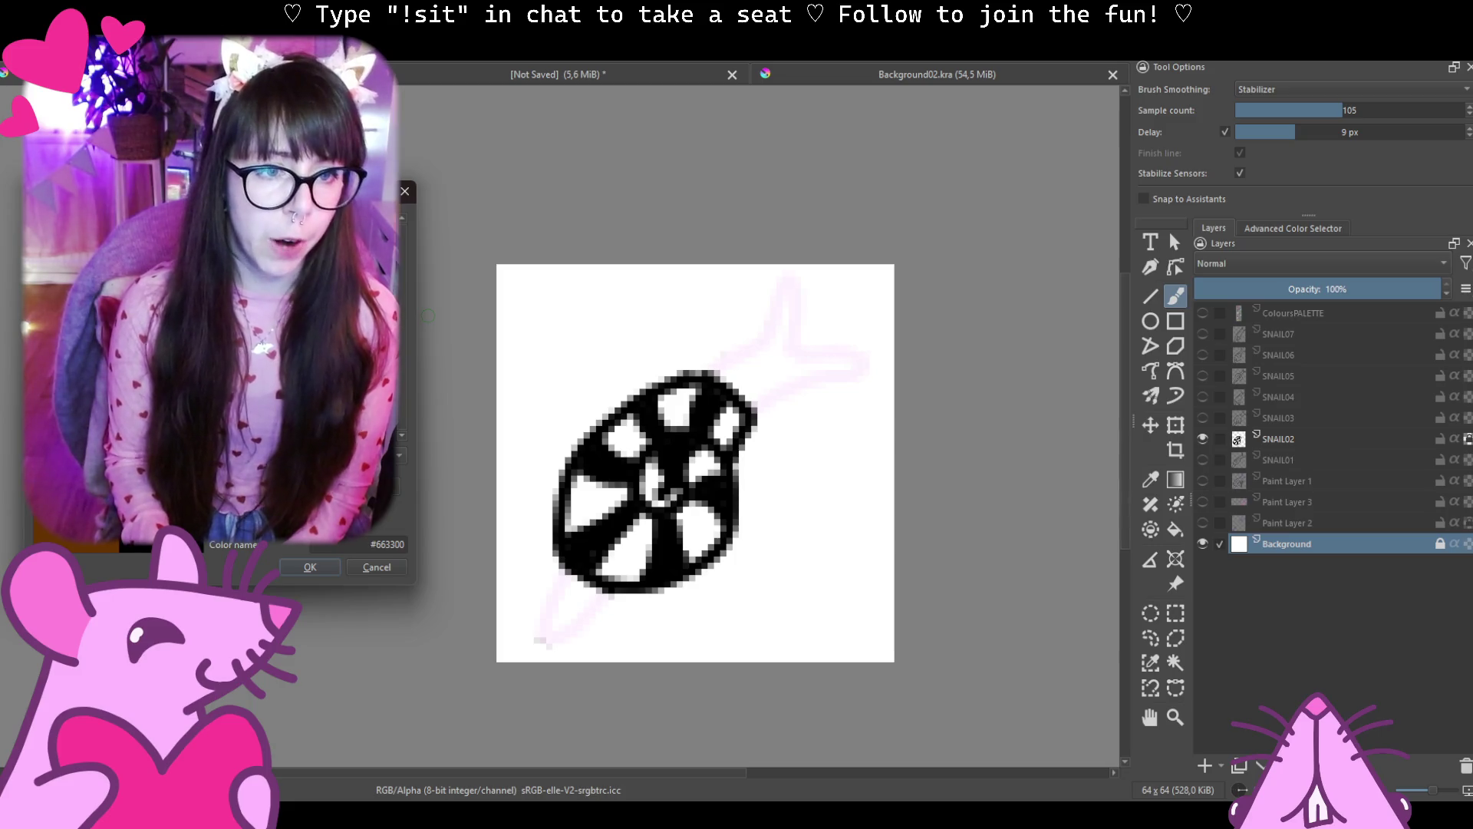
pyautogui.click(427, 313)
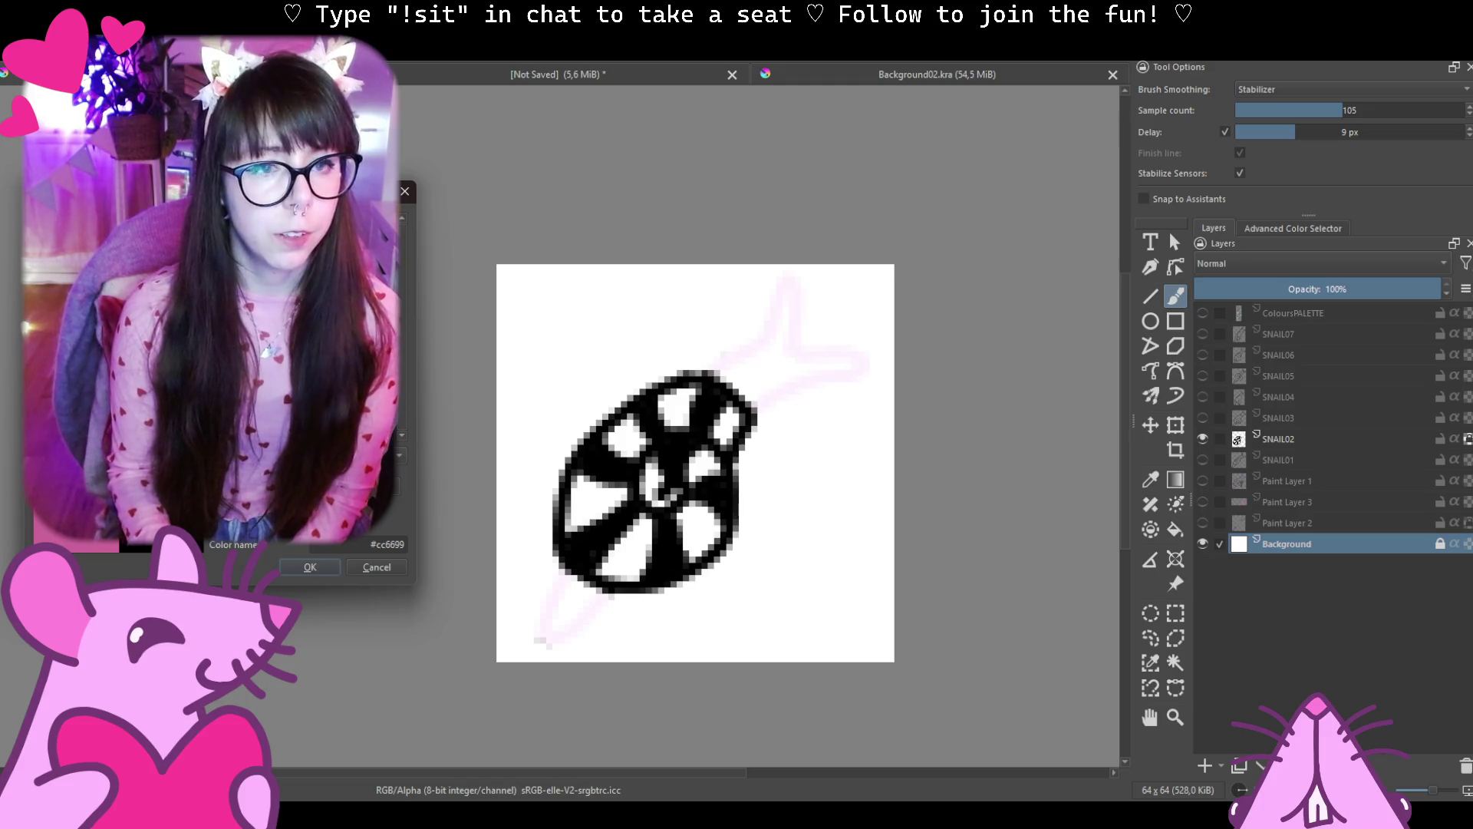
pyautogui.click(1176, 529)
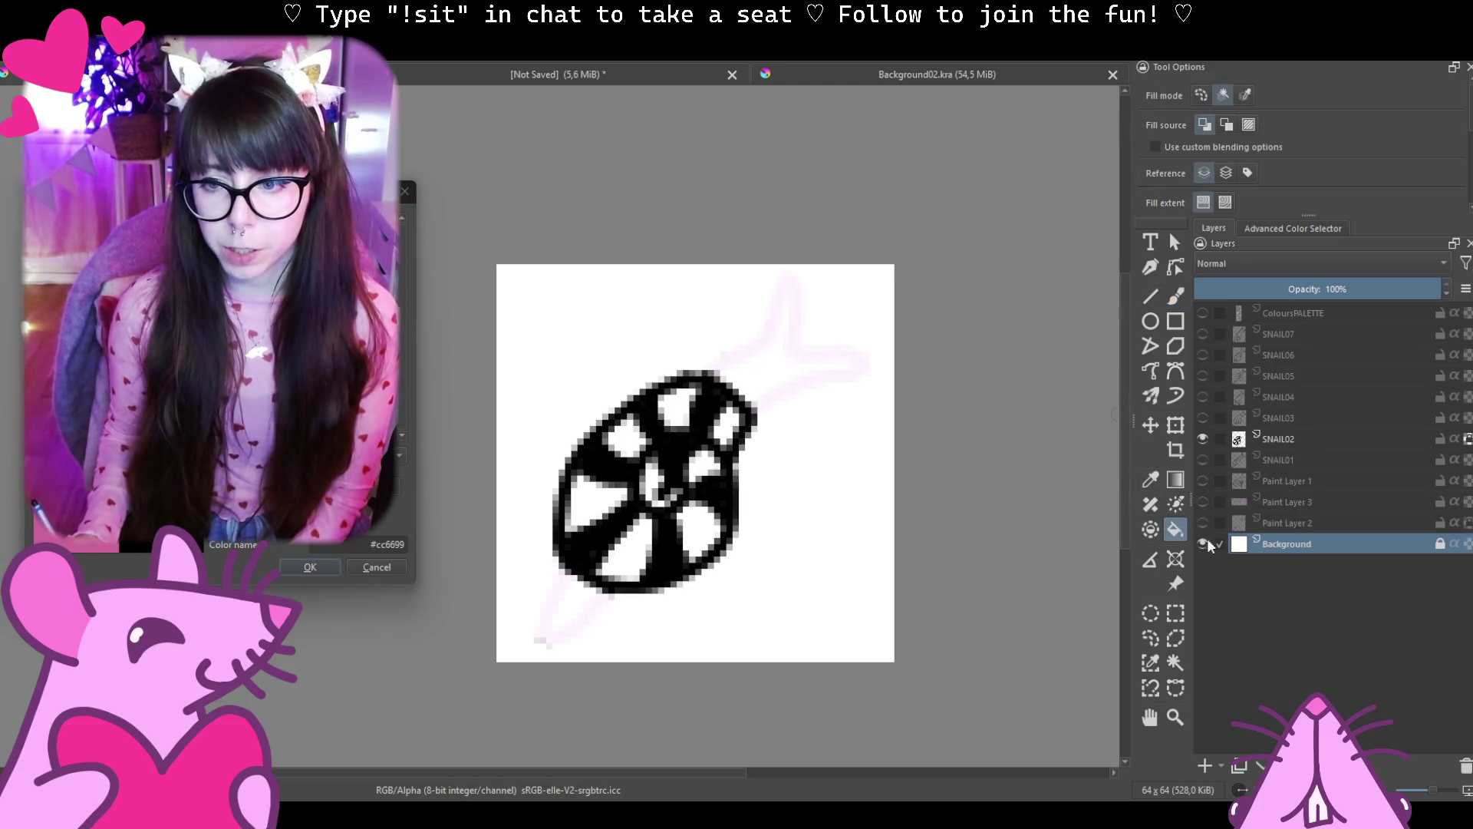
pyautogui.click(882, 459)
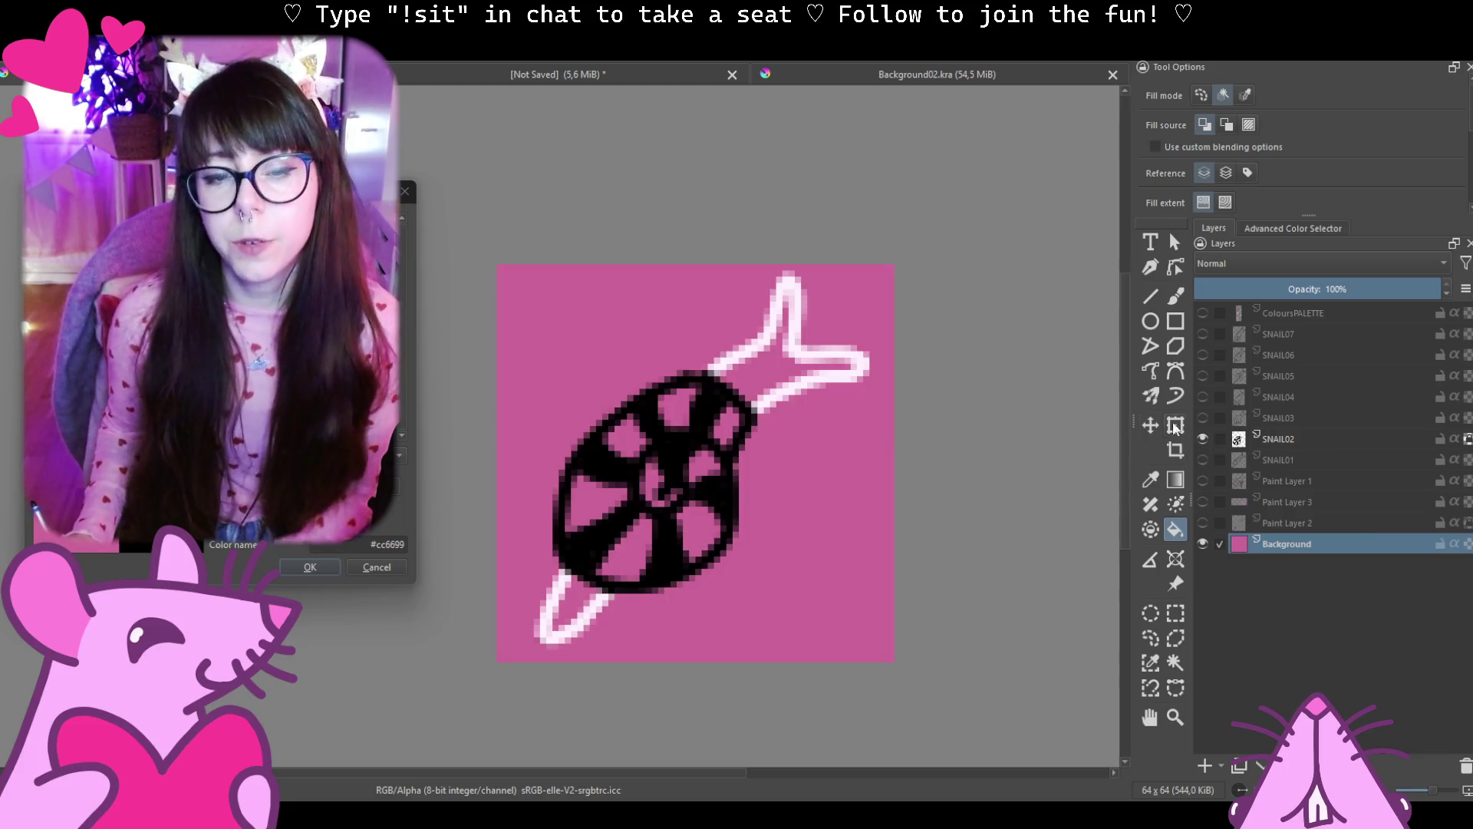
pyautogui.click(1285, 441)
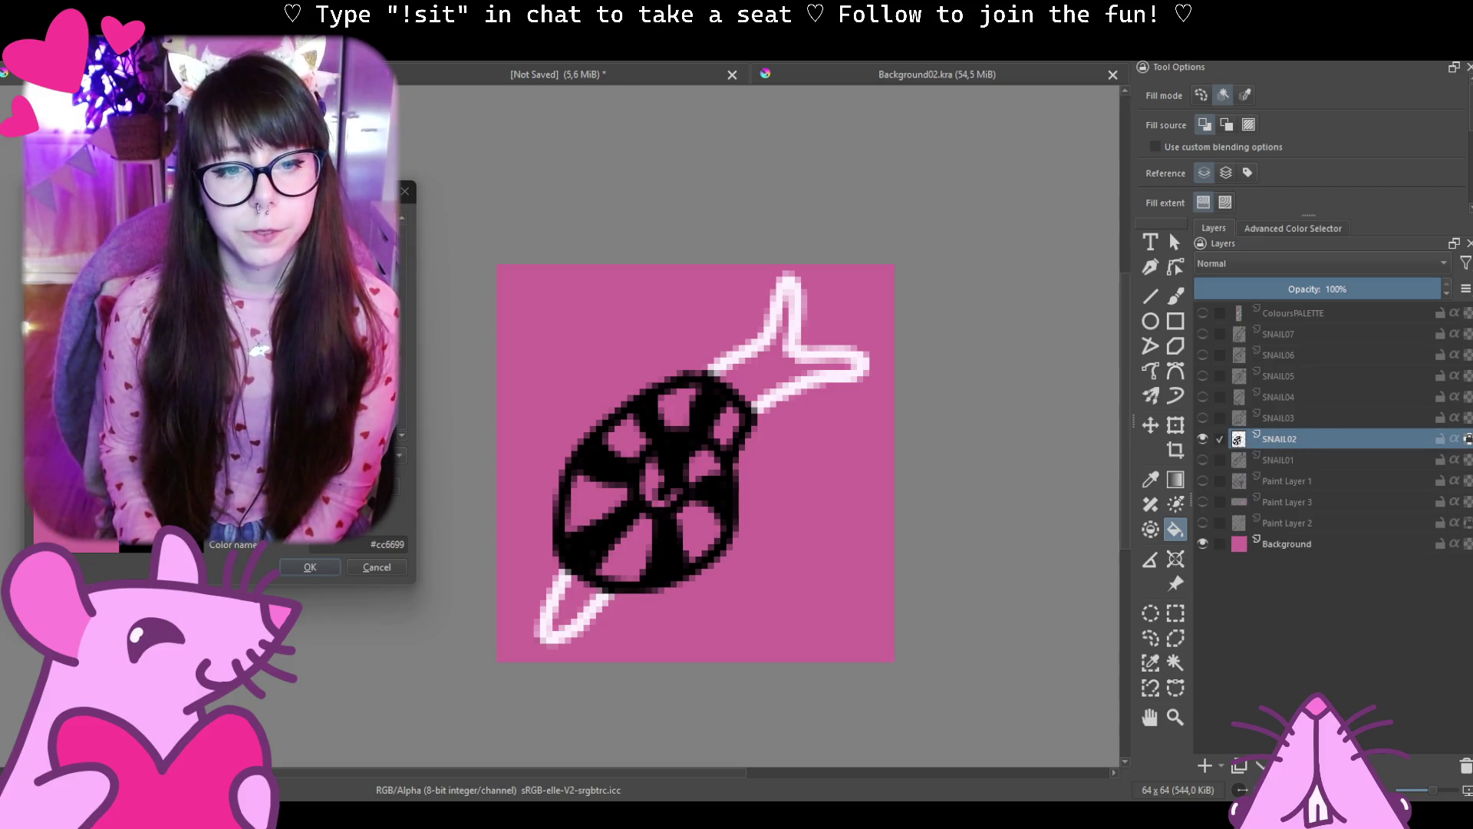
# - Resample the pale white palette dot, hide the palette dots and return to the Freehand Brush
pyautogui.click(1202, 313)
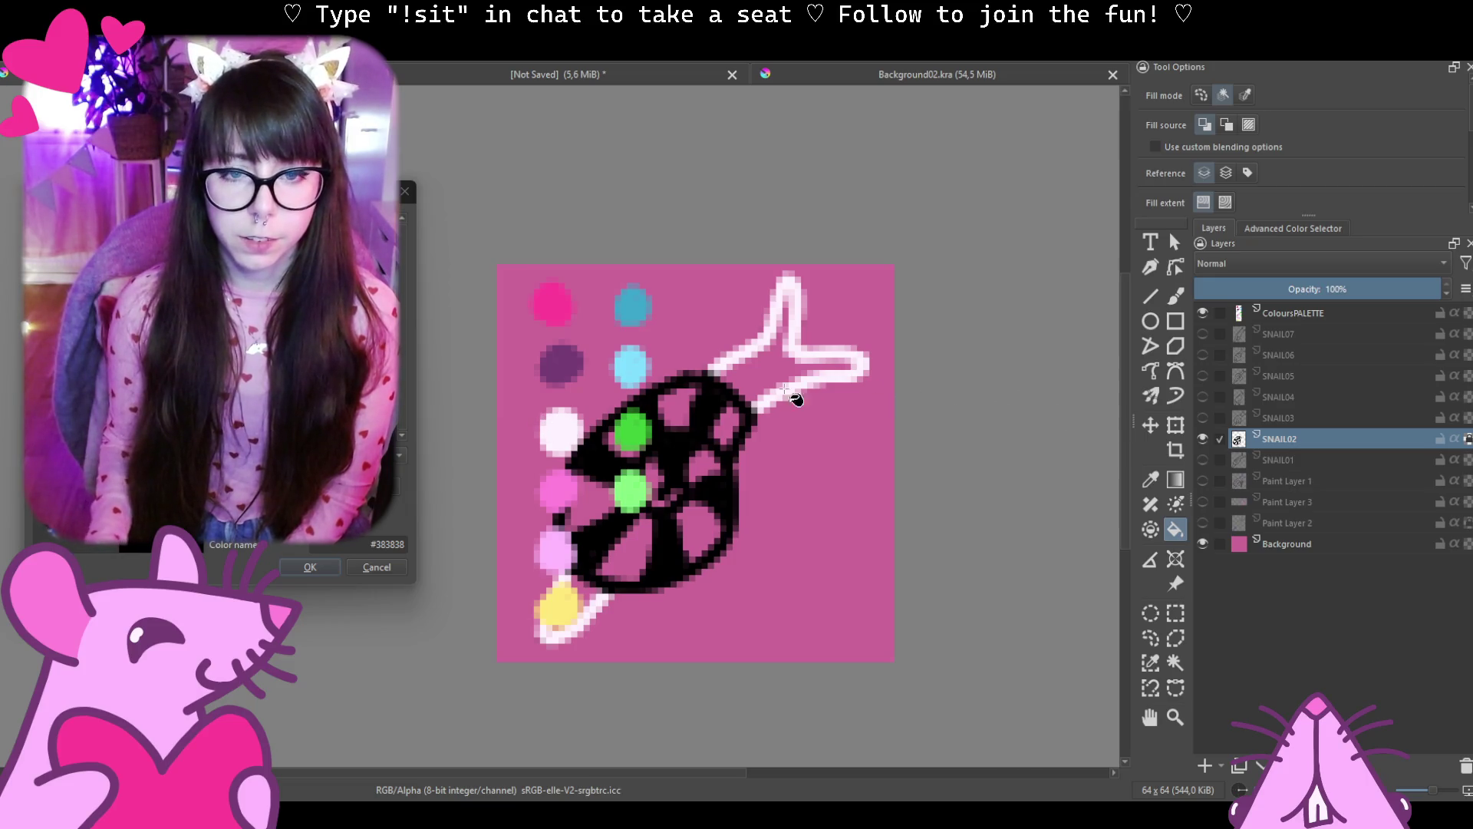
pyautogui.click(559, 430)
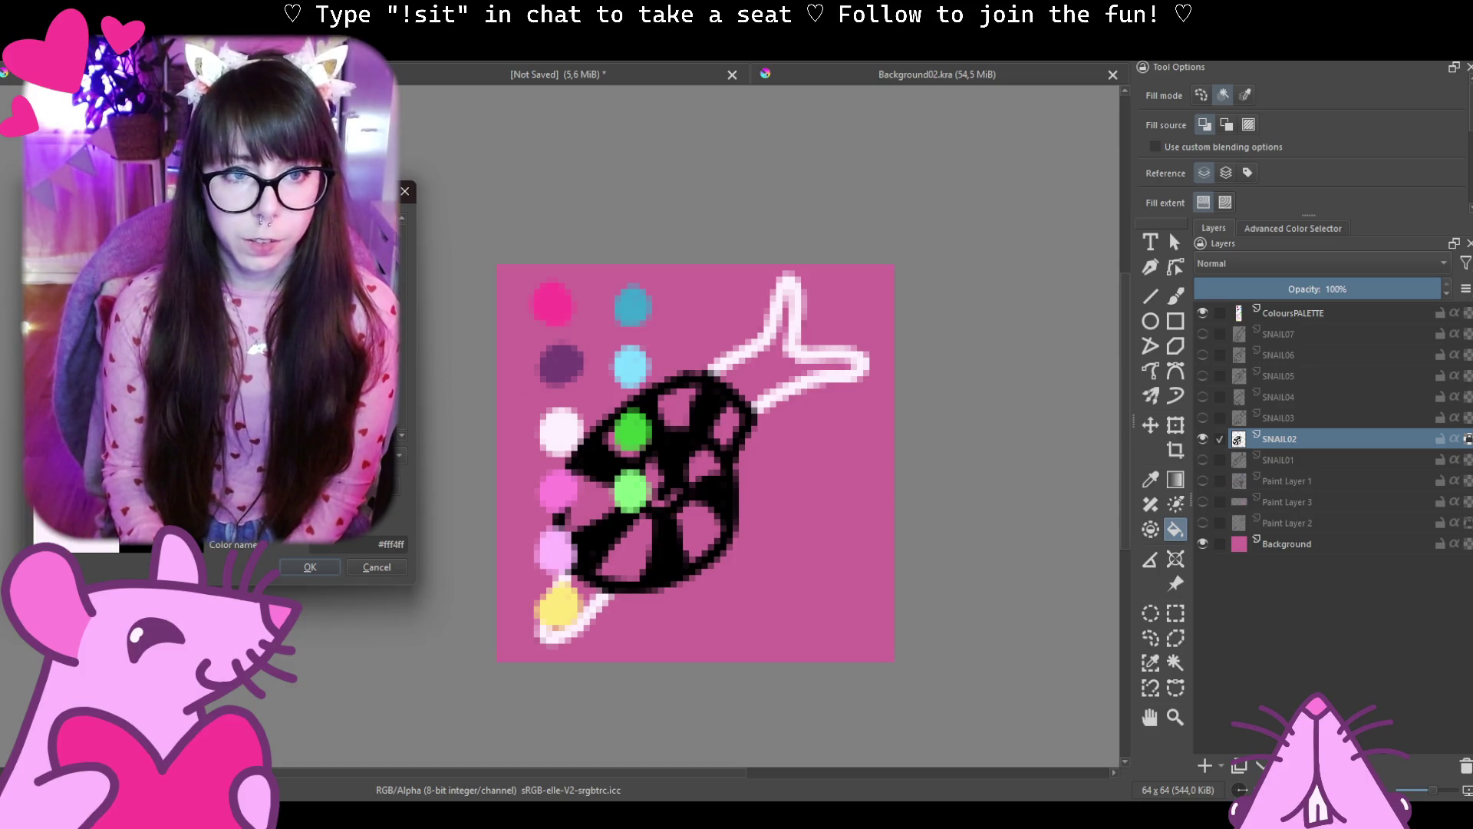
pyautogui.click(1271, 447)
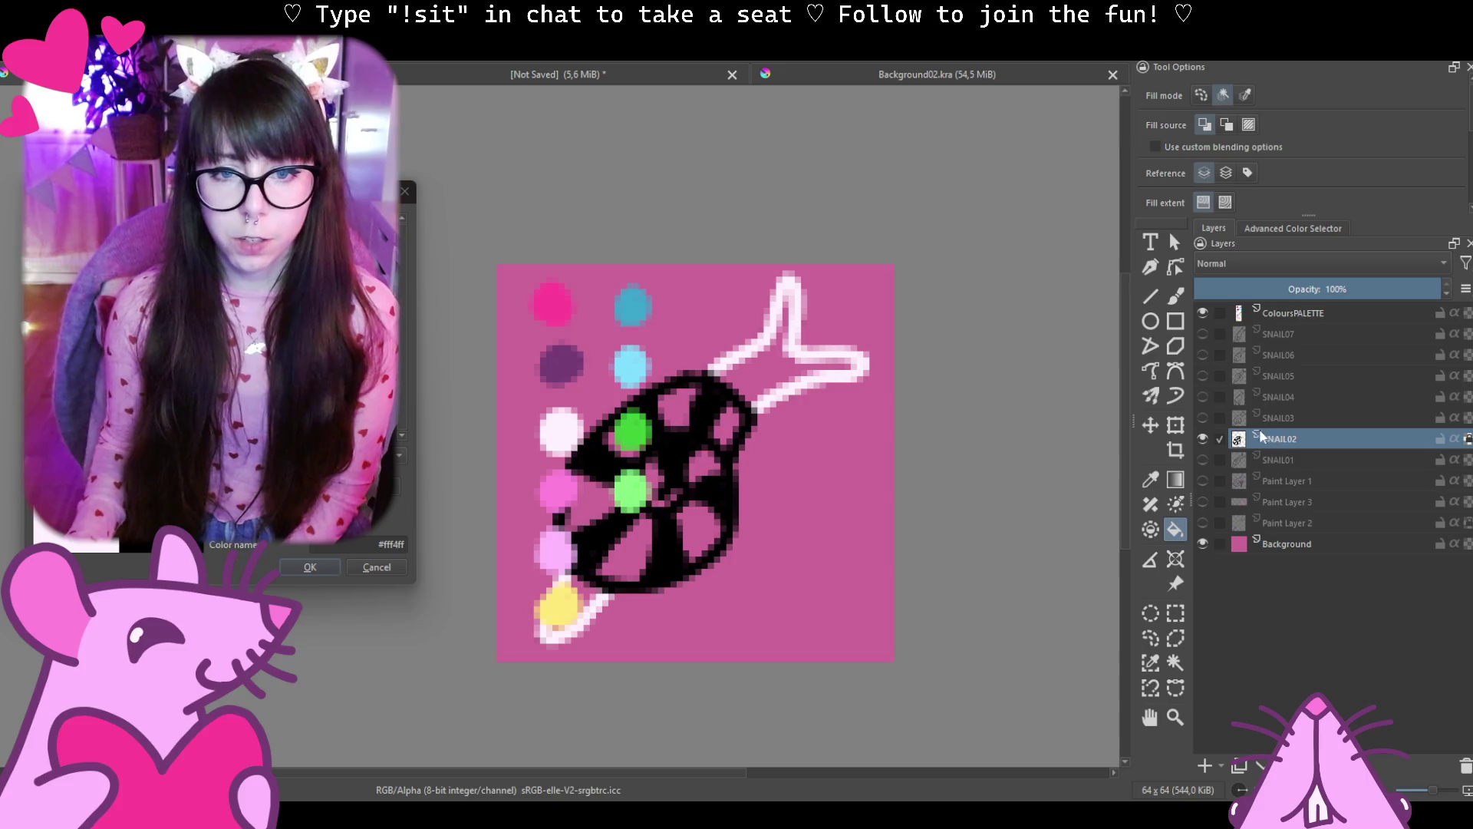
pyautogui.click(1203, 311)
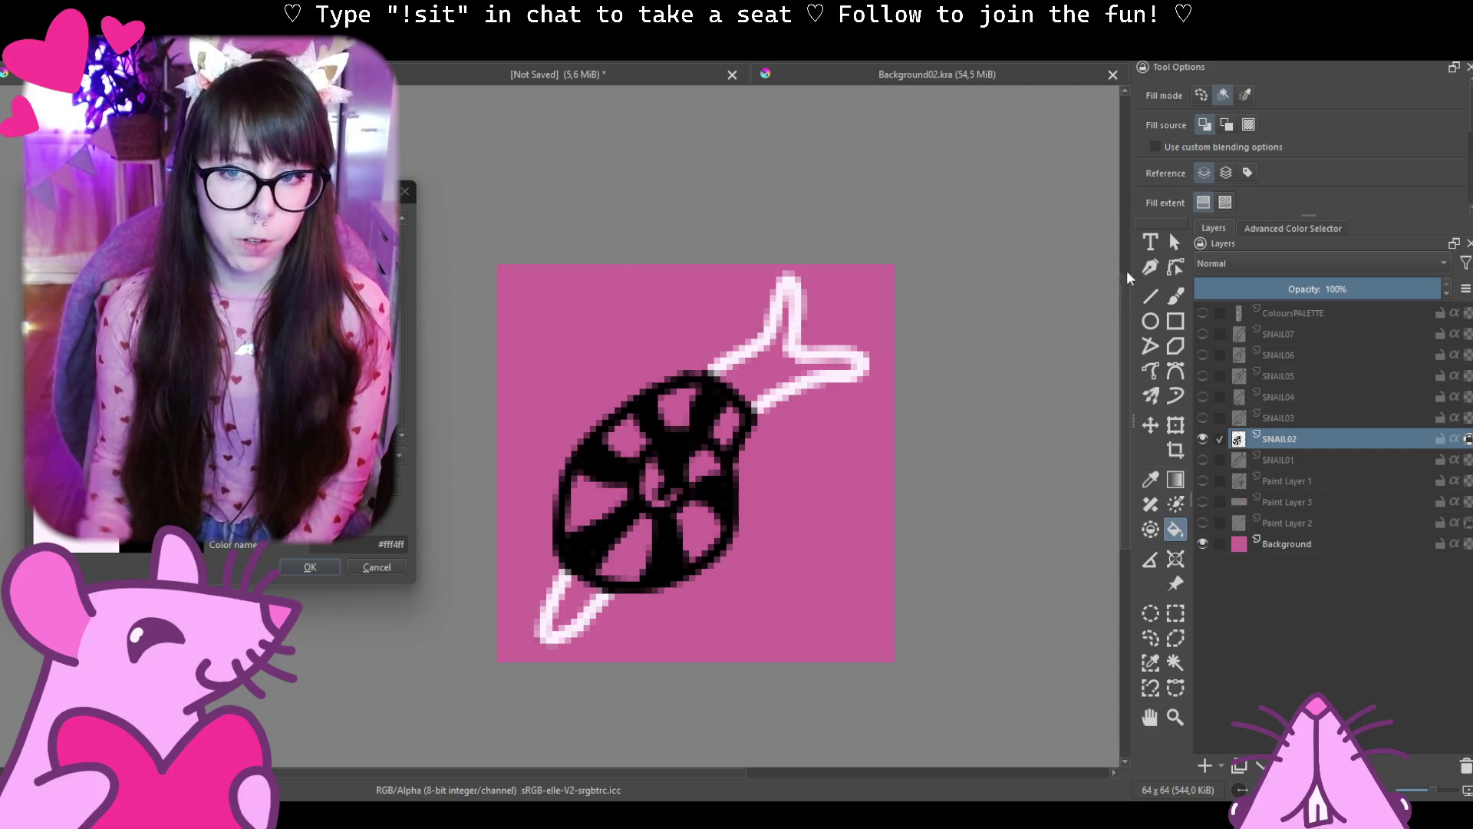
pyautogui.click(1176, 295)
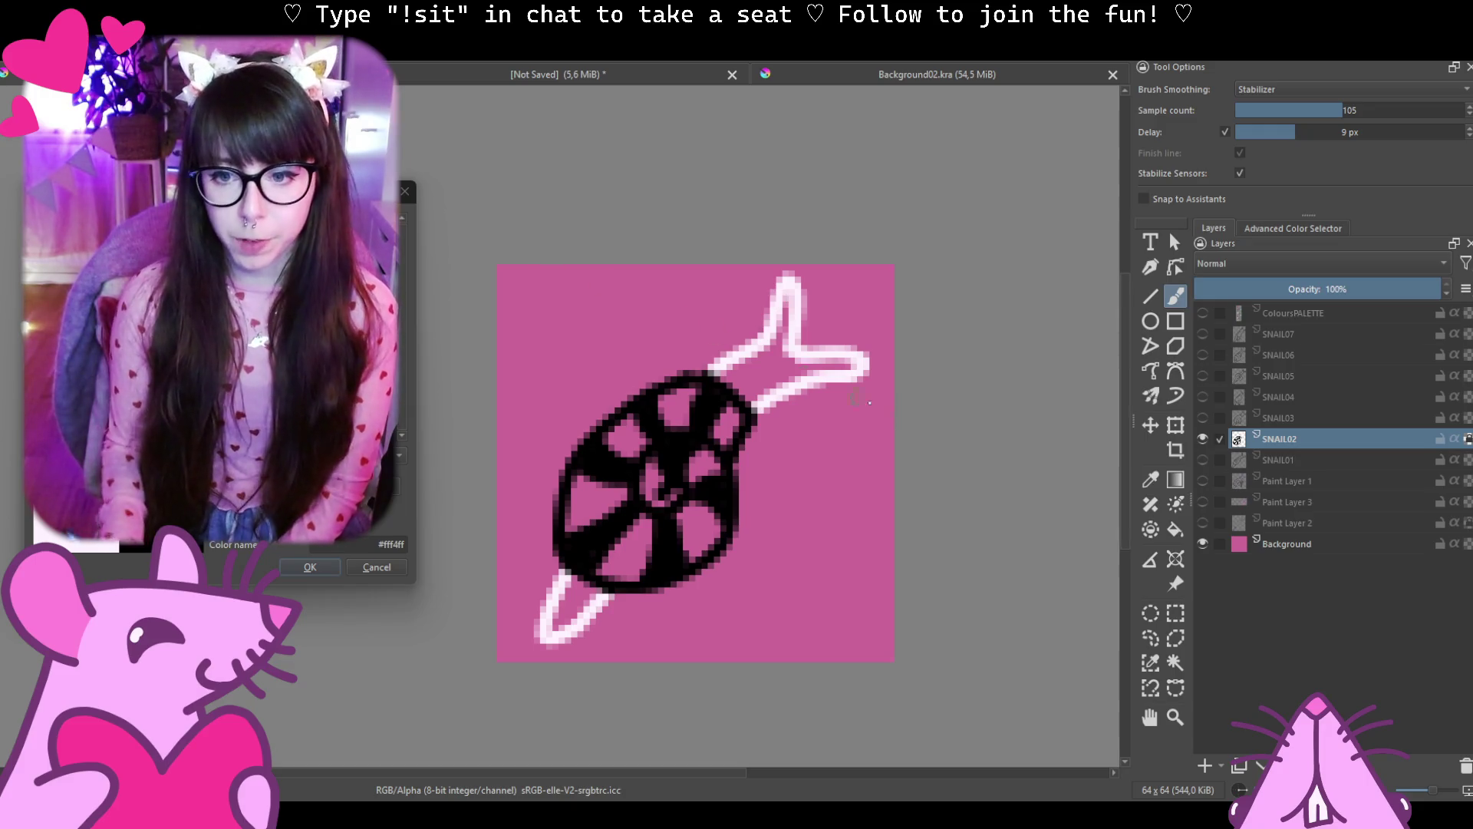
# - Add Paint Layer 4 beneath SNAIL02 and paint the fin and tail gaps solid pale white
pyautogui.click(1204, 766)
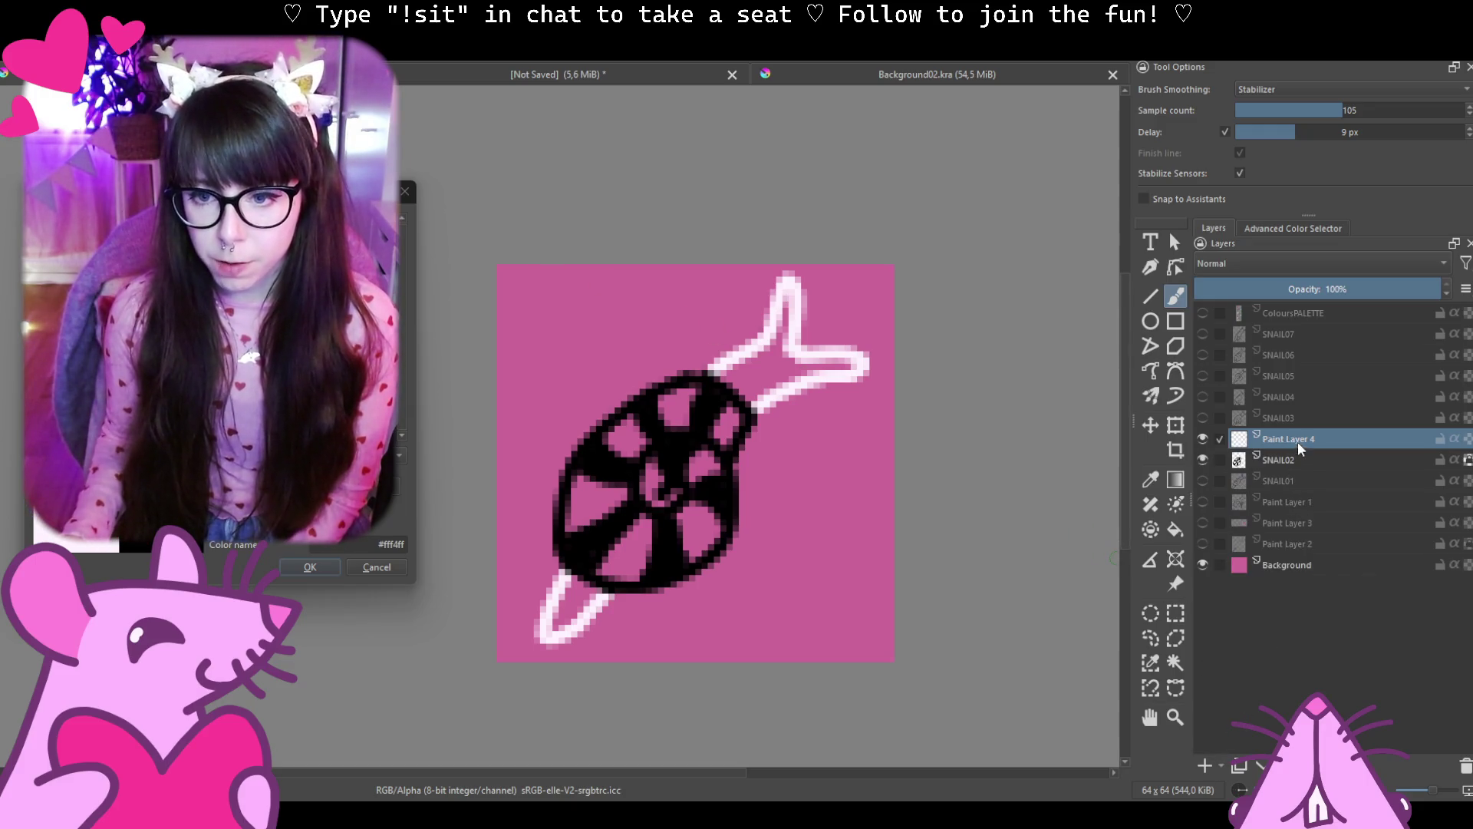
pyautogui.moveTo(1298, 441); pyautogui.dragTo(1316, 468)
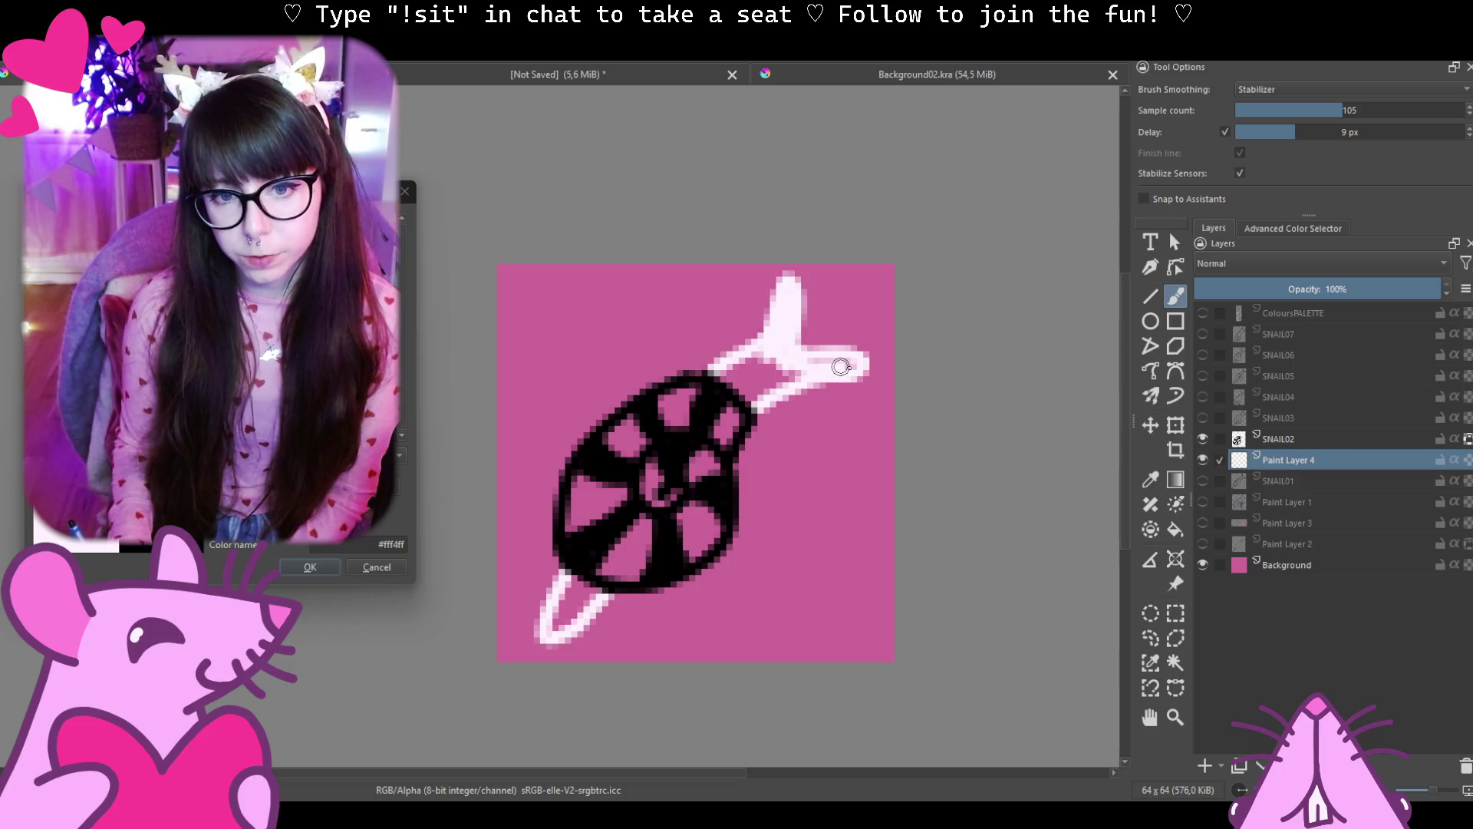
pyautogui.moveTo(812, 368); pyautogui.dragTo(758, 382)
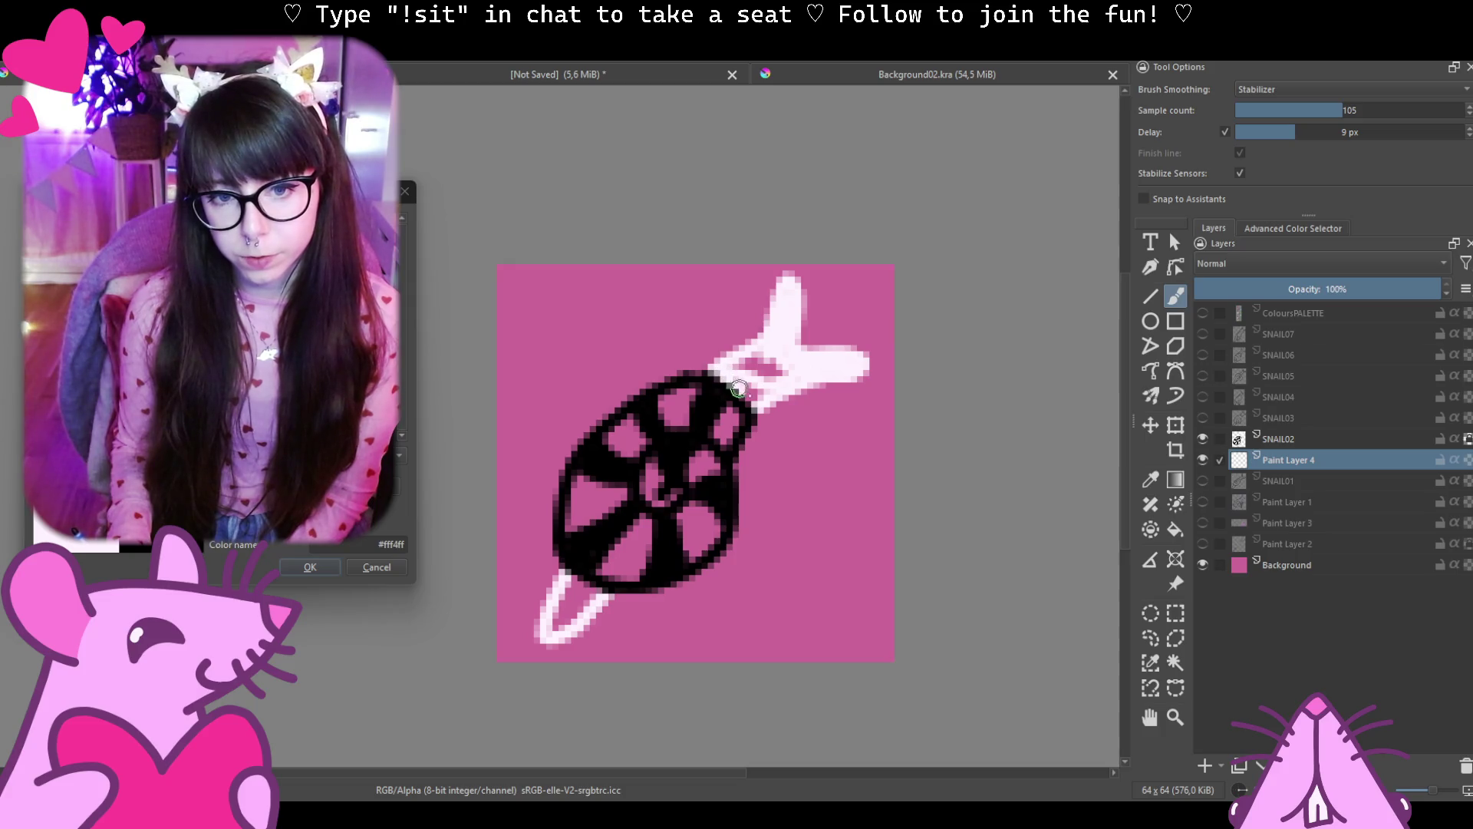
pyautogui.moveTo(783, 368); pyautogui.dragTo(764, 363)
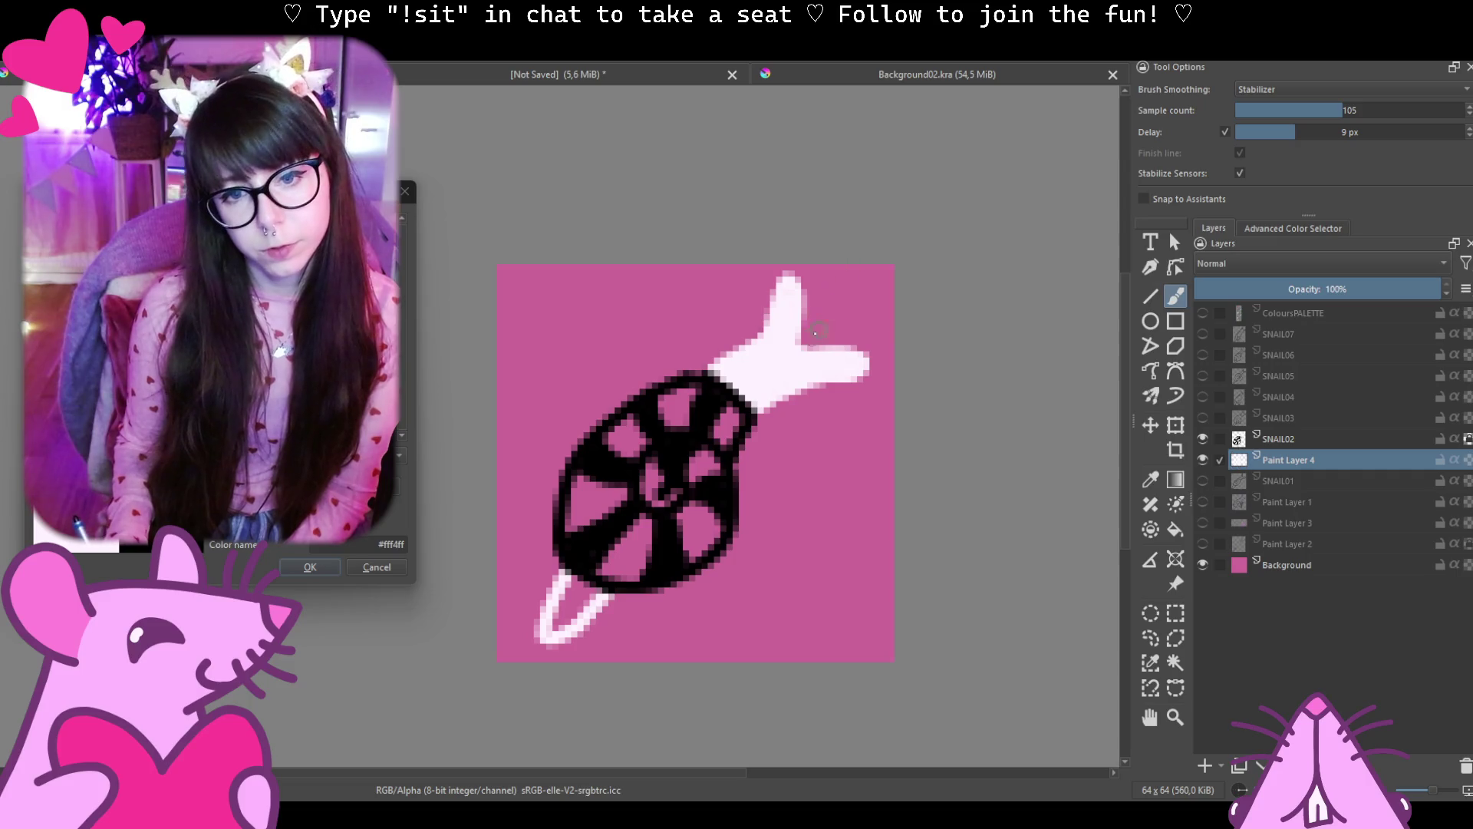
pyautogui.moveTo(561, 609); pyautogui.dragTo(565, 610)
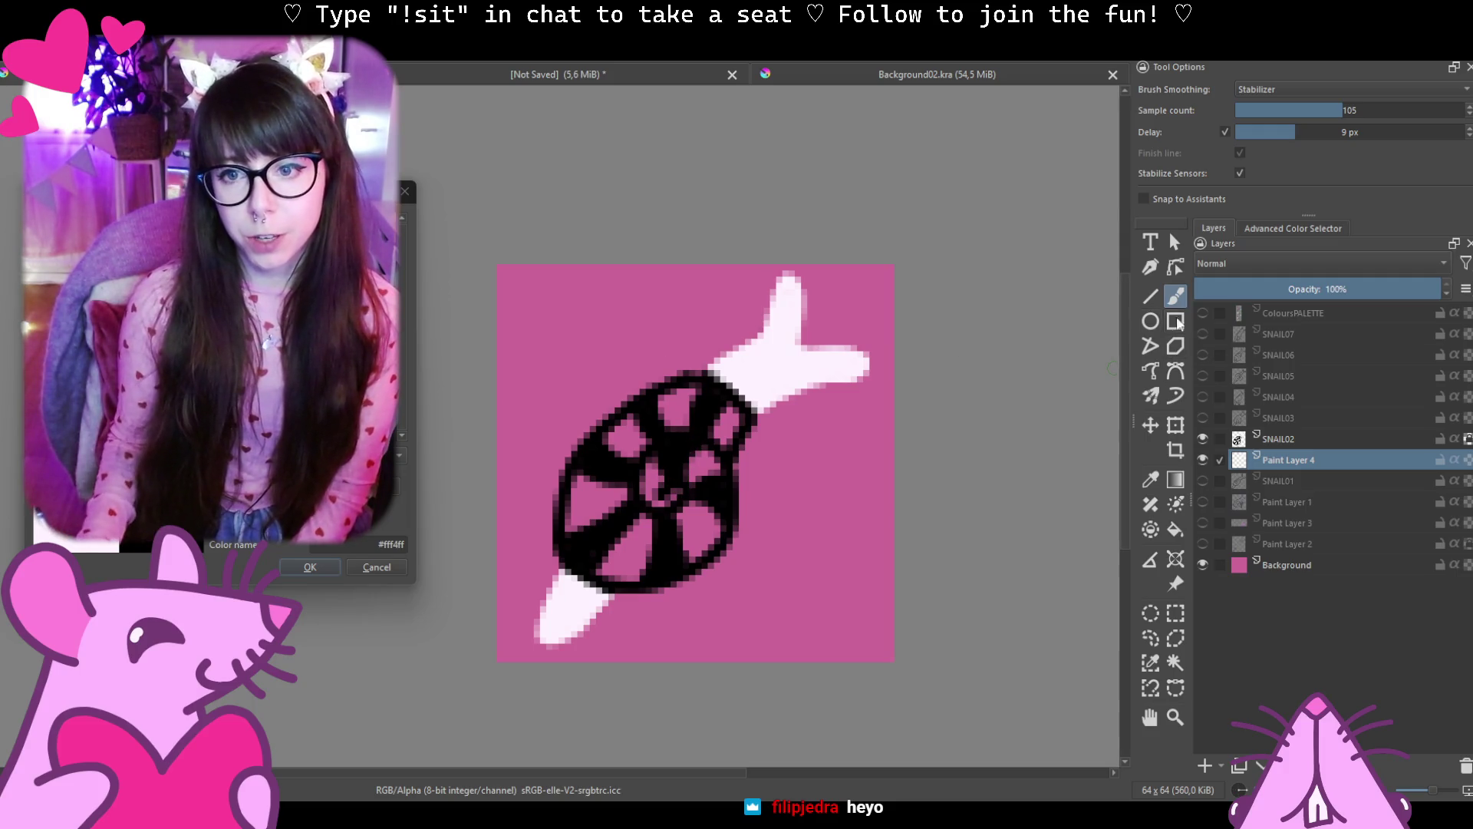
# - Sample the dark purple palette dot, hide the palette, and paint purple along the shell's upper edge on SNAIL02
pyautogui.click(1271, 313)
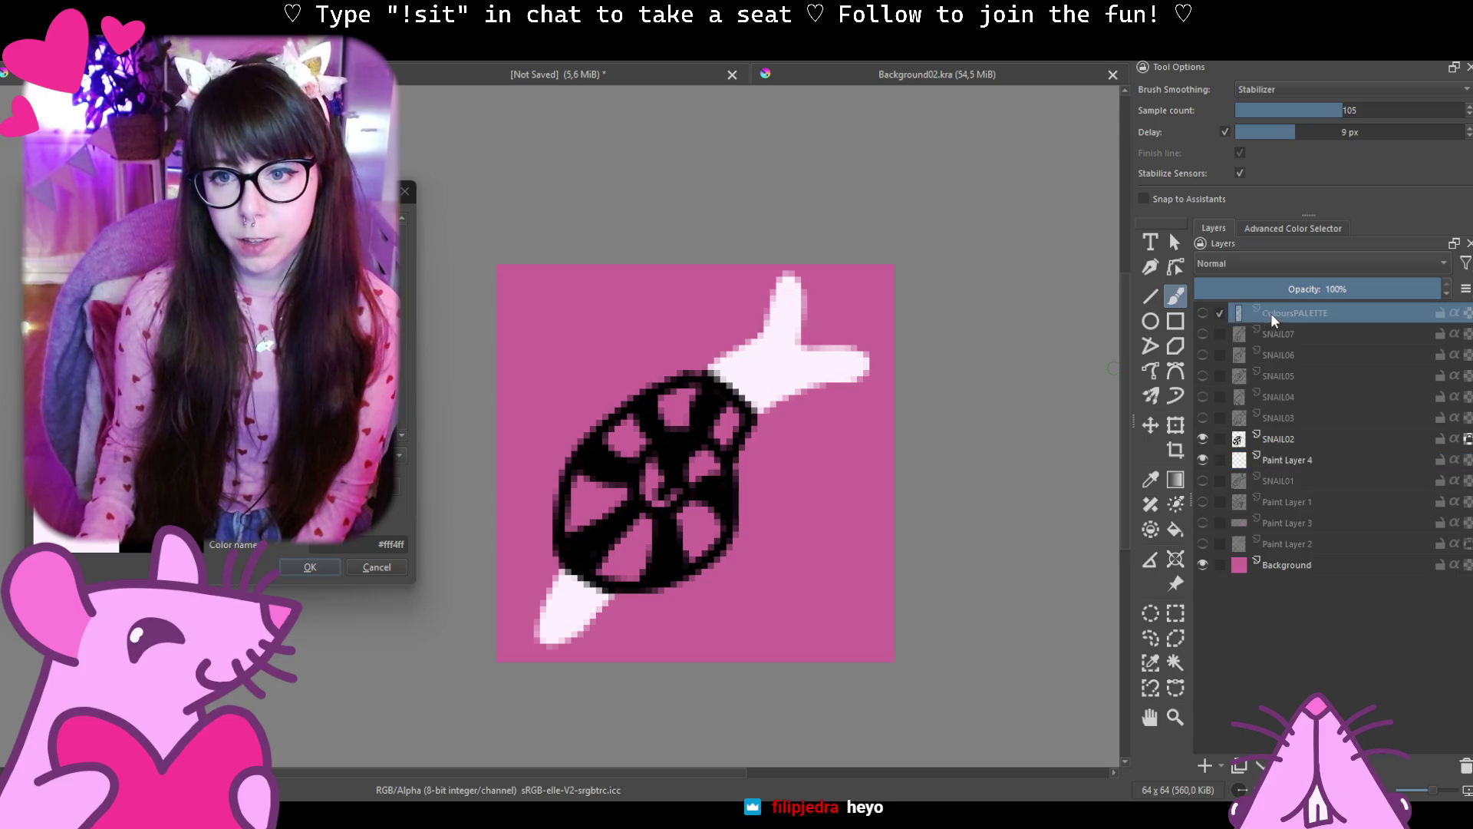
pyautogui.click(1204, 313)
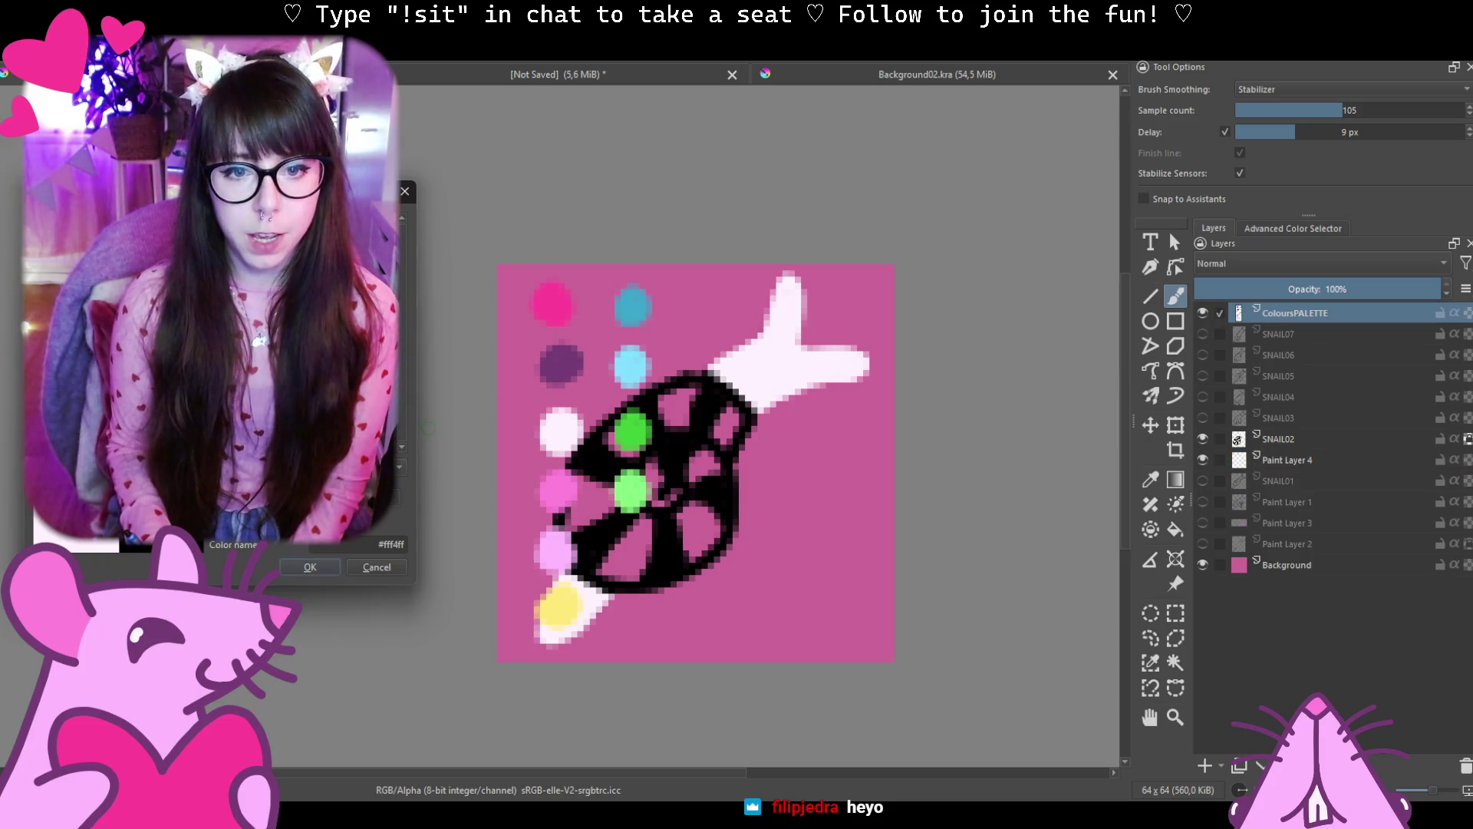
pyautogui.keyDown('ctrl'); pyautogui.click(559, 365); pyautogui.keyUp('ctrl')
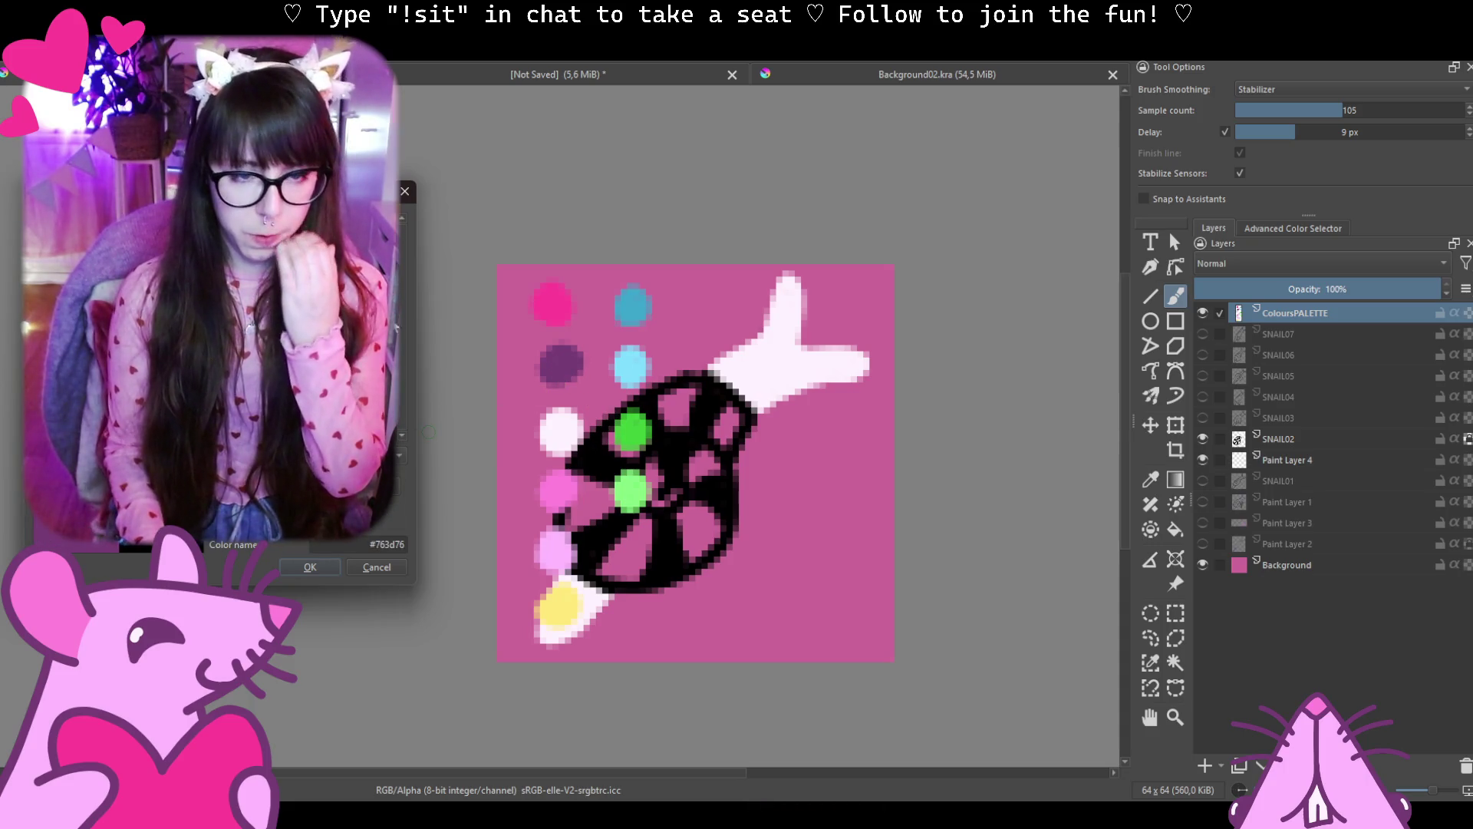
pyautogui.click(1287, 441)
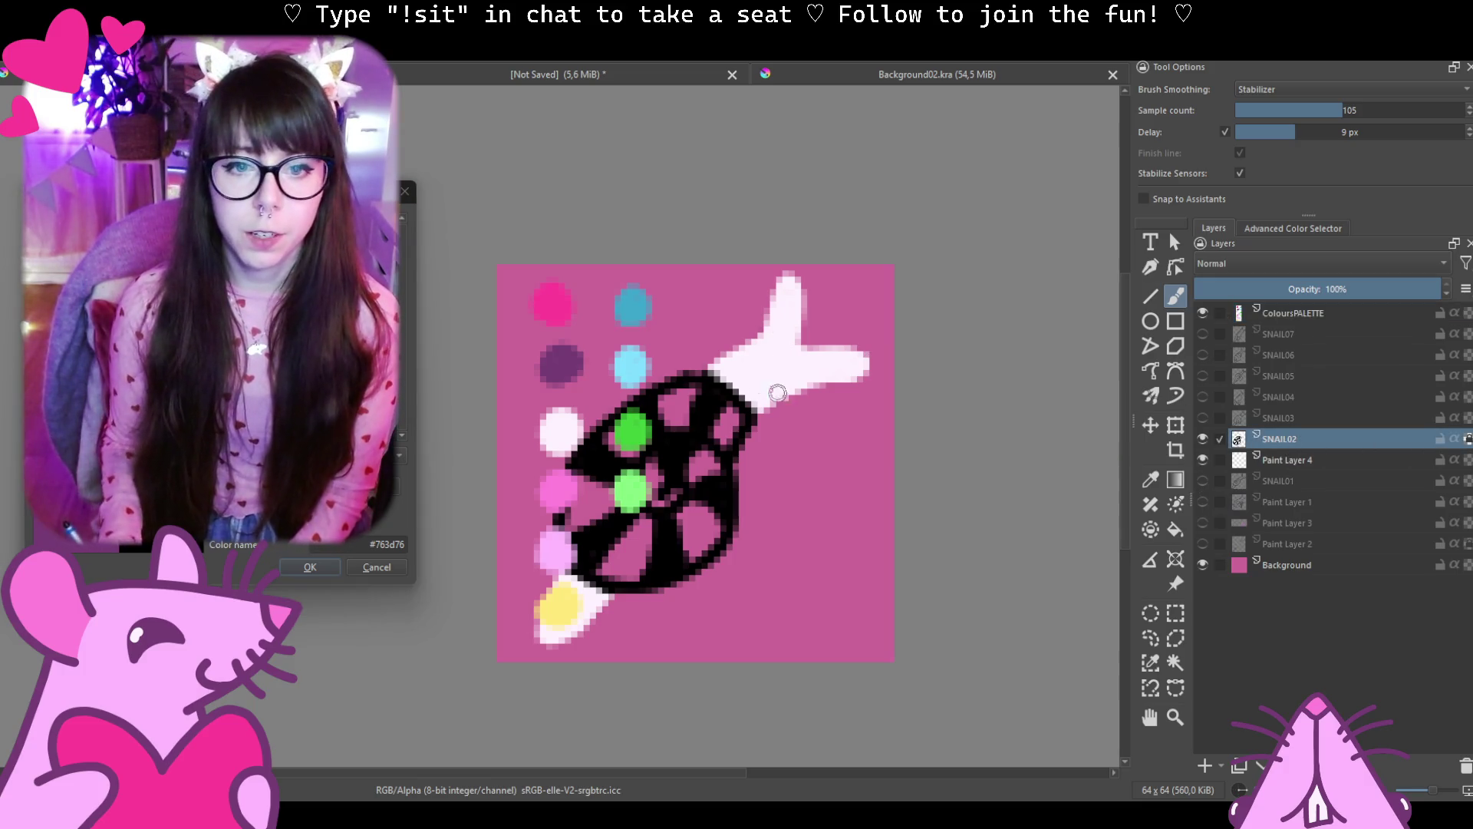
pyautogui.click(1202, 312)
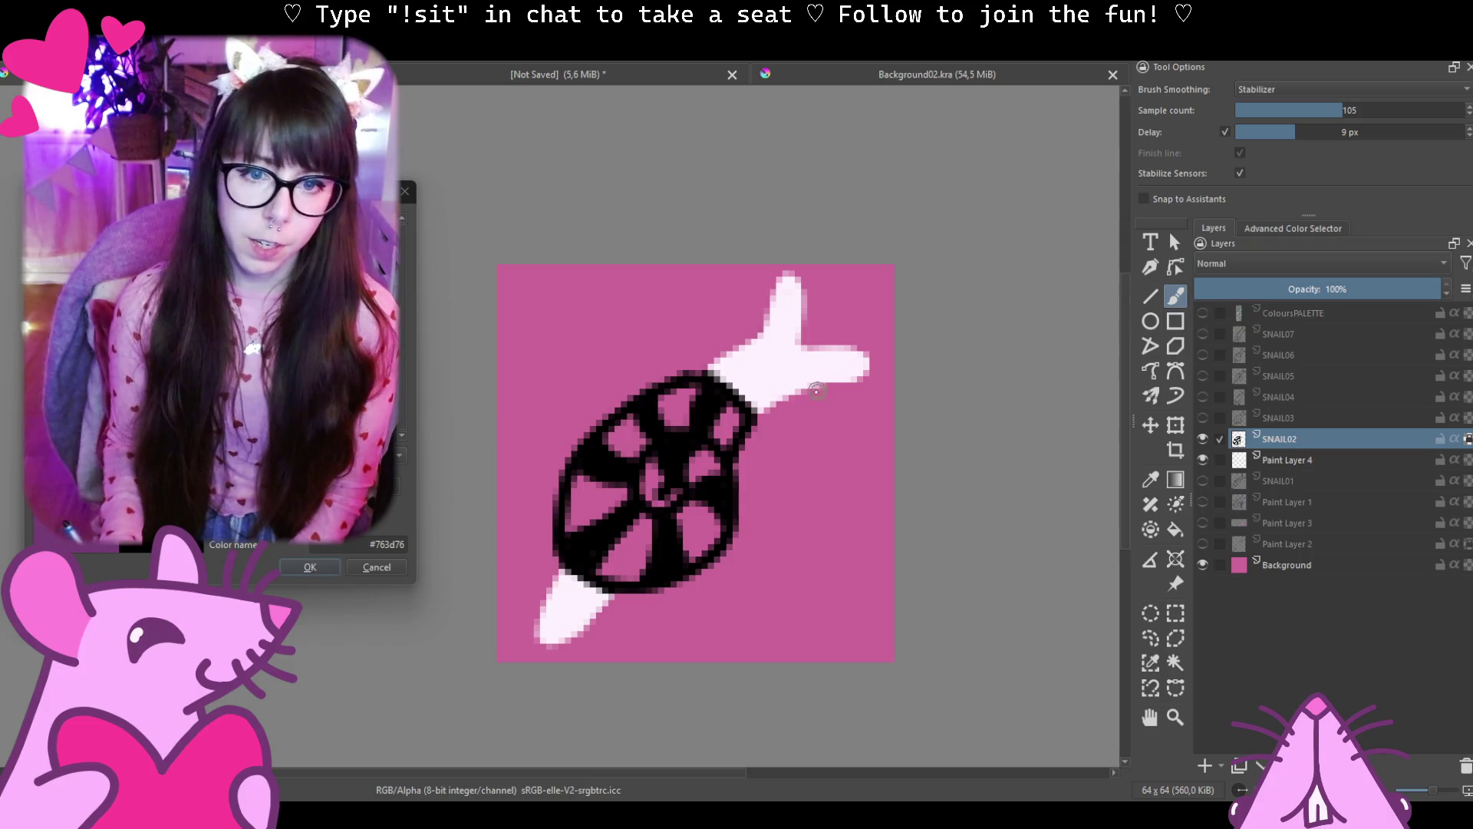
pyautogui.moveTo(753, 416)
pyautogui.mouseDown()
pyautogui.moveTo(736, 444)
pyautogui.moveTo(702, 376)
pyautogui.moveTo(733, 390)
pyautogui.moveTo(577, 449)
pyautogui.mouseUp()
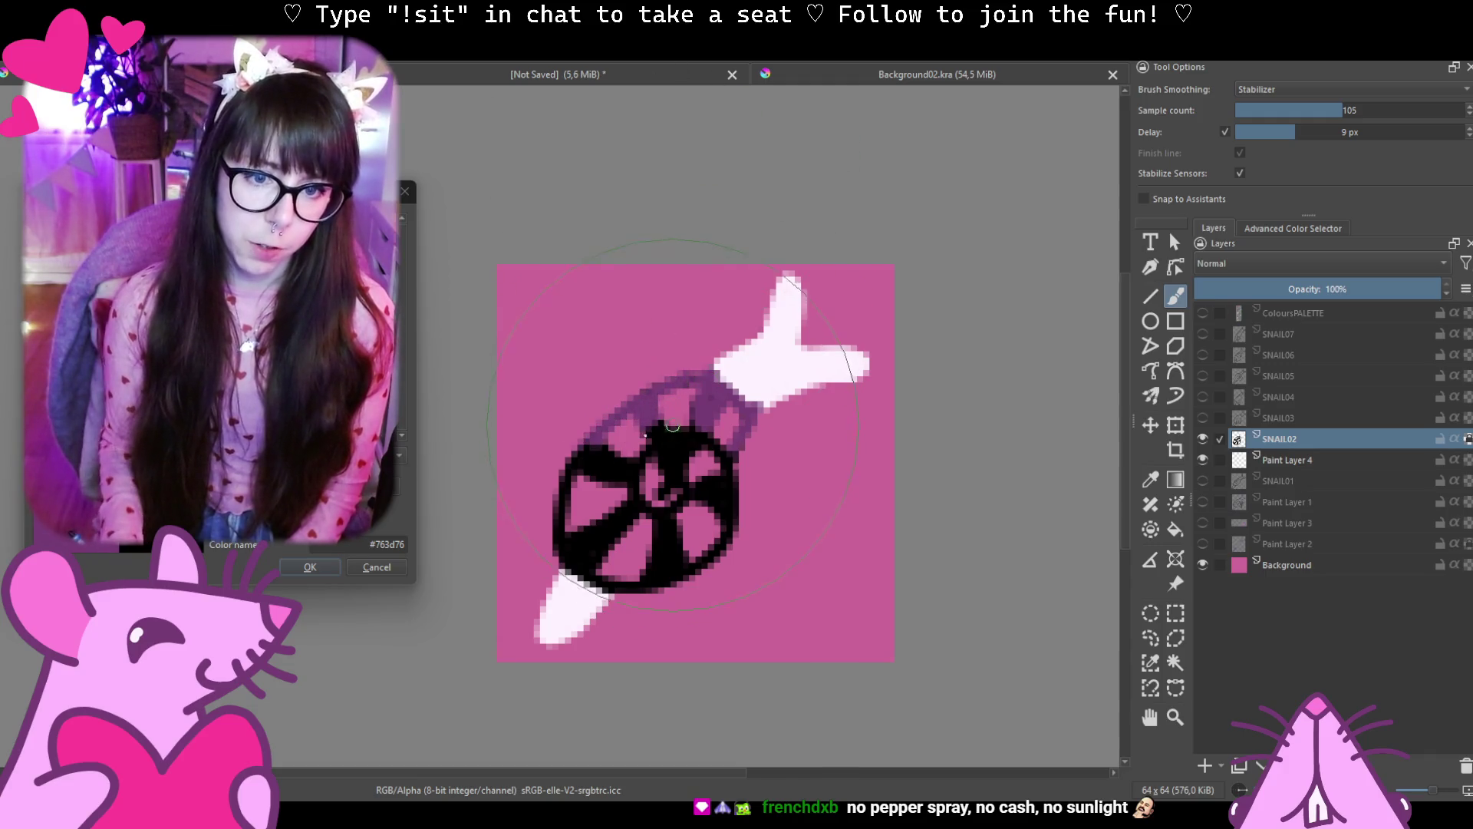
# - Undo a stray purple fill, then brush dark purple over the shell's black interior and upper segments
pyautogui.hotkey('shift', 'BackSpace')
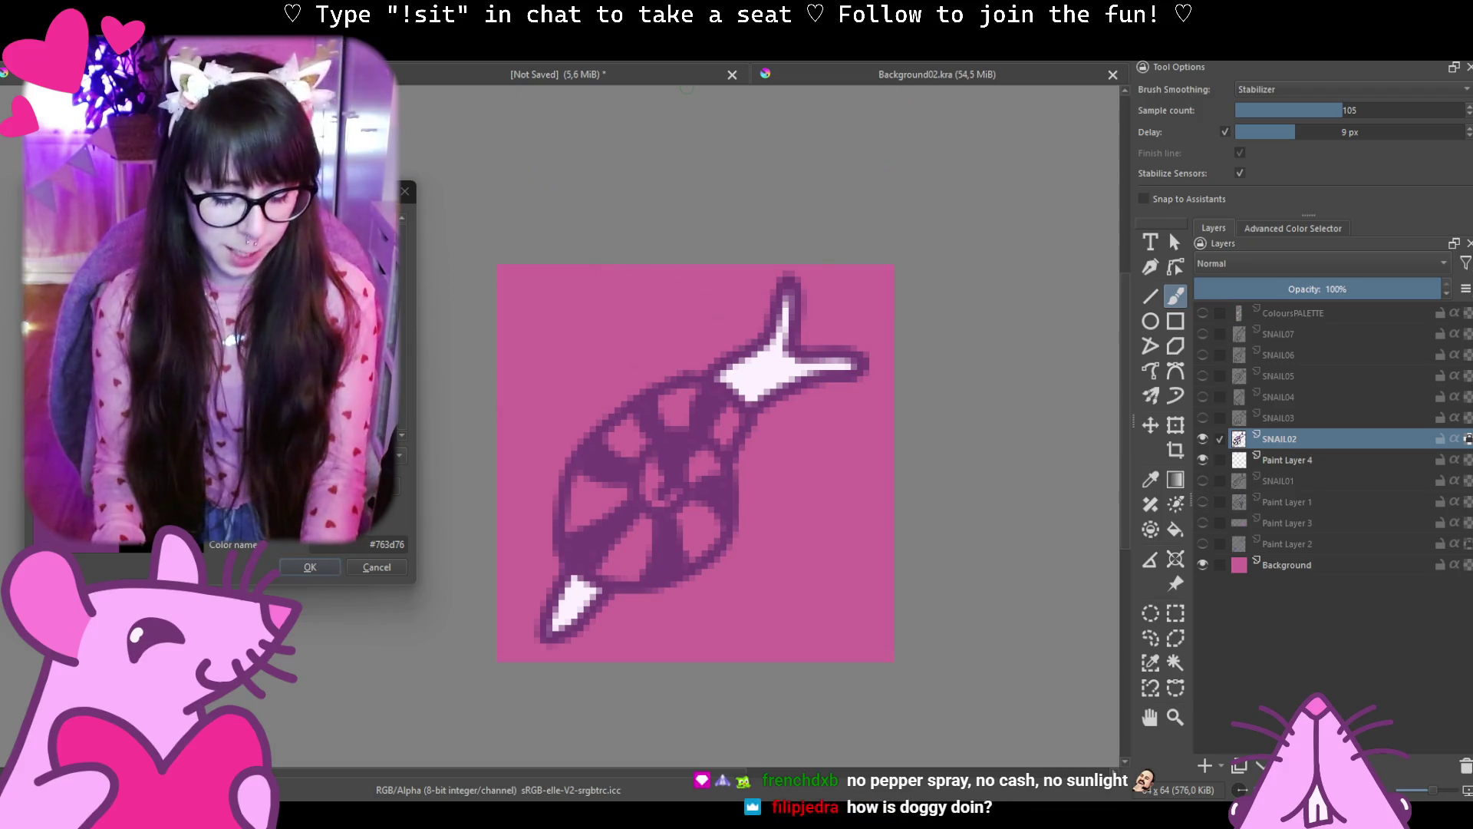
pyautogui.hotkey('ctrl', 'z')
pyautogui.moveTo(569, 472)
pyautogui.mouseDown()
pyautogui.moveTo(720, 455)
pyautogui.moveTo(702, 463)
pyautogui.moveTo(723, 513)
pyautogui.moveTo(684, 546)
pyautogui.moveTo(610, 535)
pyautogui.moveTo(605, 512)
pyautogui.moveTo(576, 531)
pyautogui.moveTo(597, 527)
pyautogui.moveTo(604, 585)
pyautogui.moveTo(663, 583)
pyautogui.moveTo(674, 555)
pyautogui.moveTo(651, 489)
pyautogui.moveTo(614, 553)
pyautogui.mouseUp()
pyautogui.moveTo(651, 481); pyautogui.dragTo(696, 412)
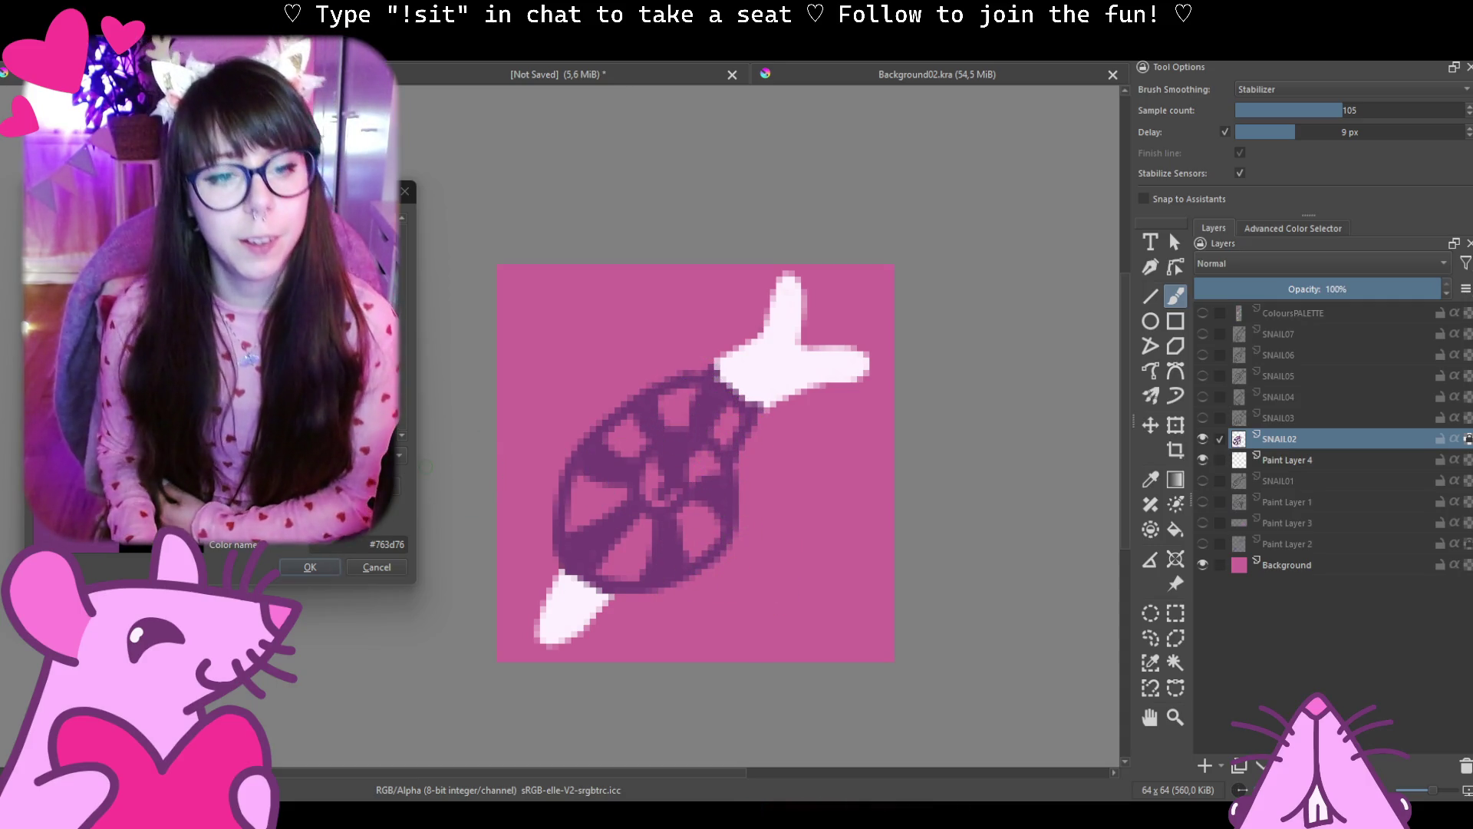
# - Pick the near-white from the tail, switch to Paint Layer 4 and show the palette dots again
pyautogui.keyDown('ctrl'); pyautogui.click(756, 378); pyautogui.keyUp('ctrl')
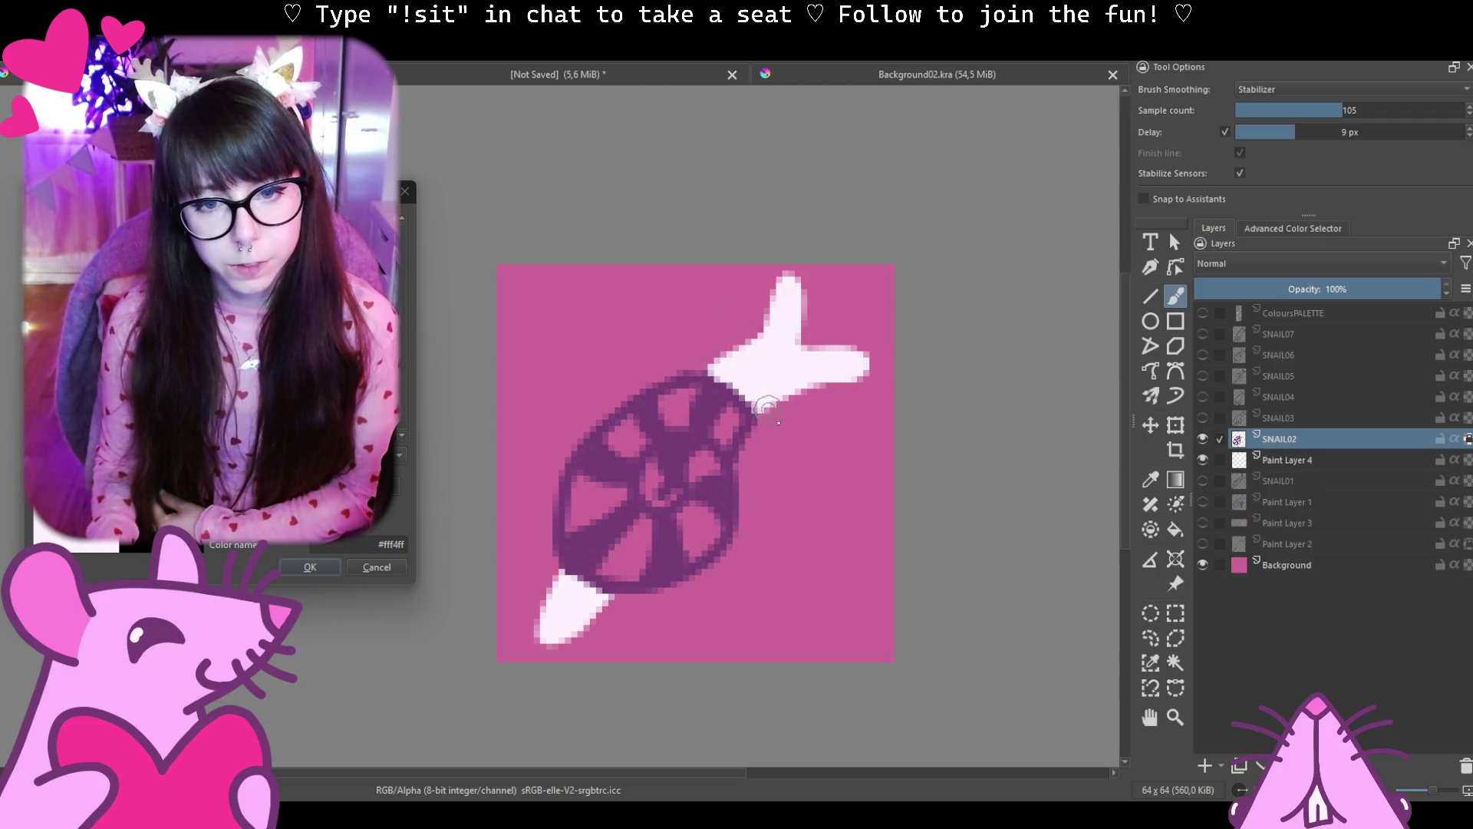
pyautogui.click(1282, 459)
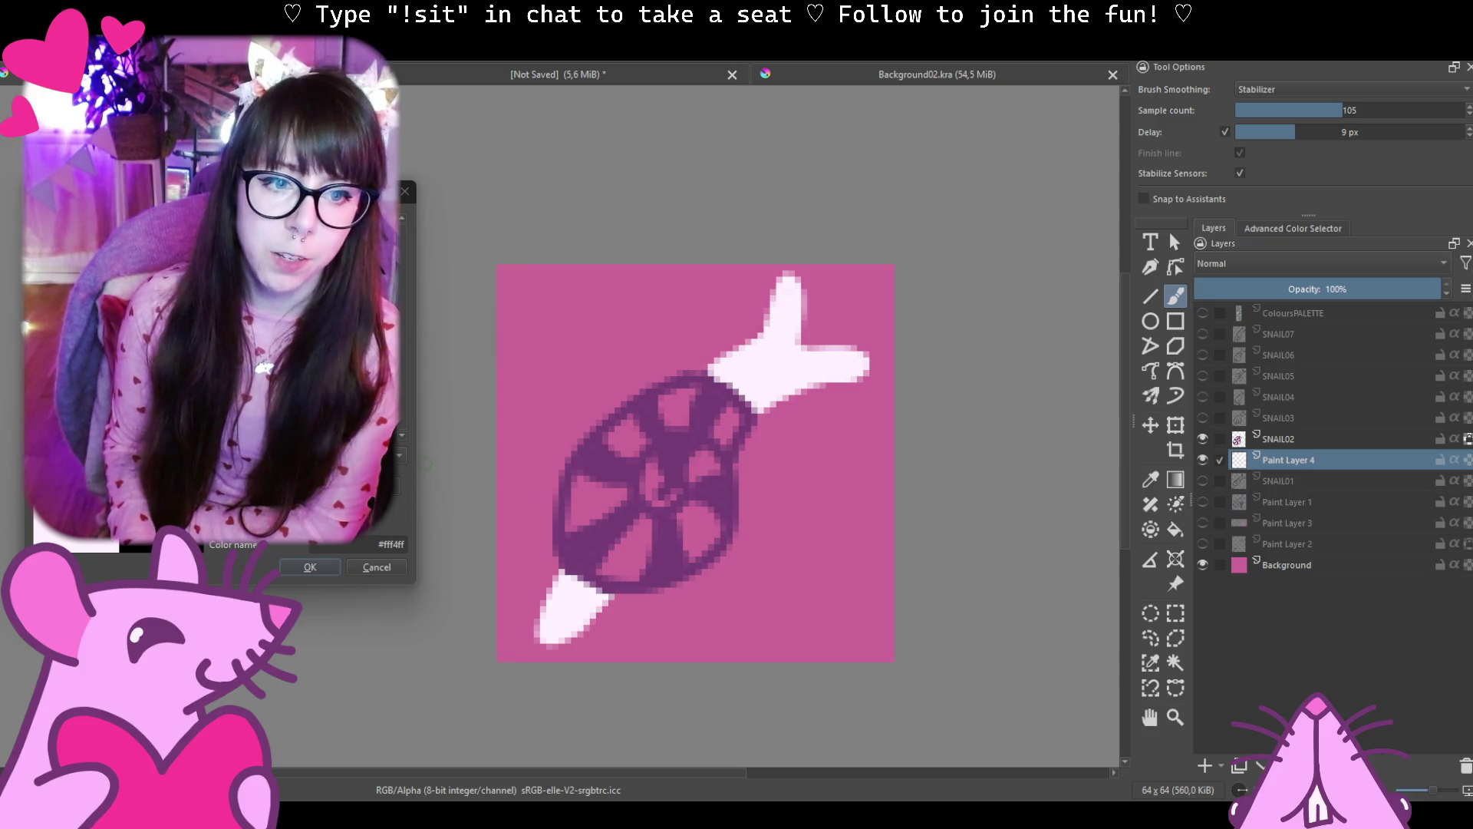
pyautogui.click(1203, 313)
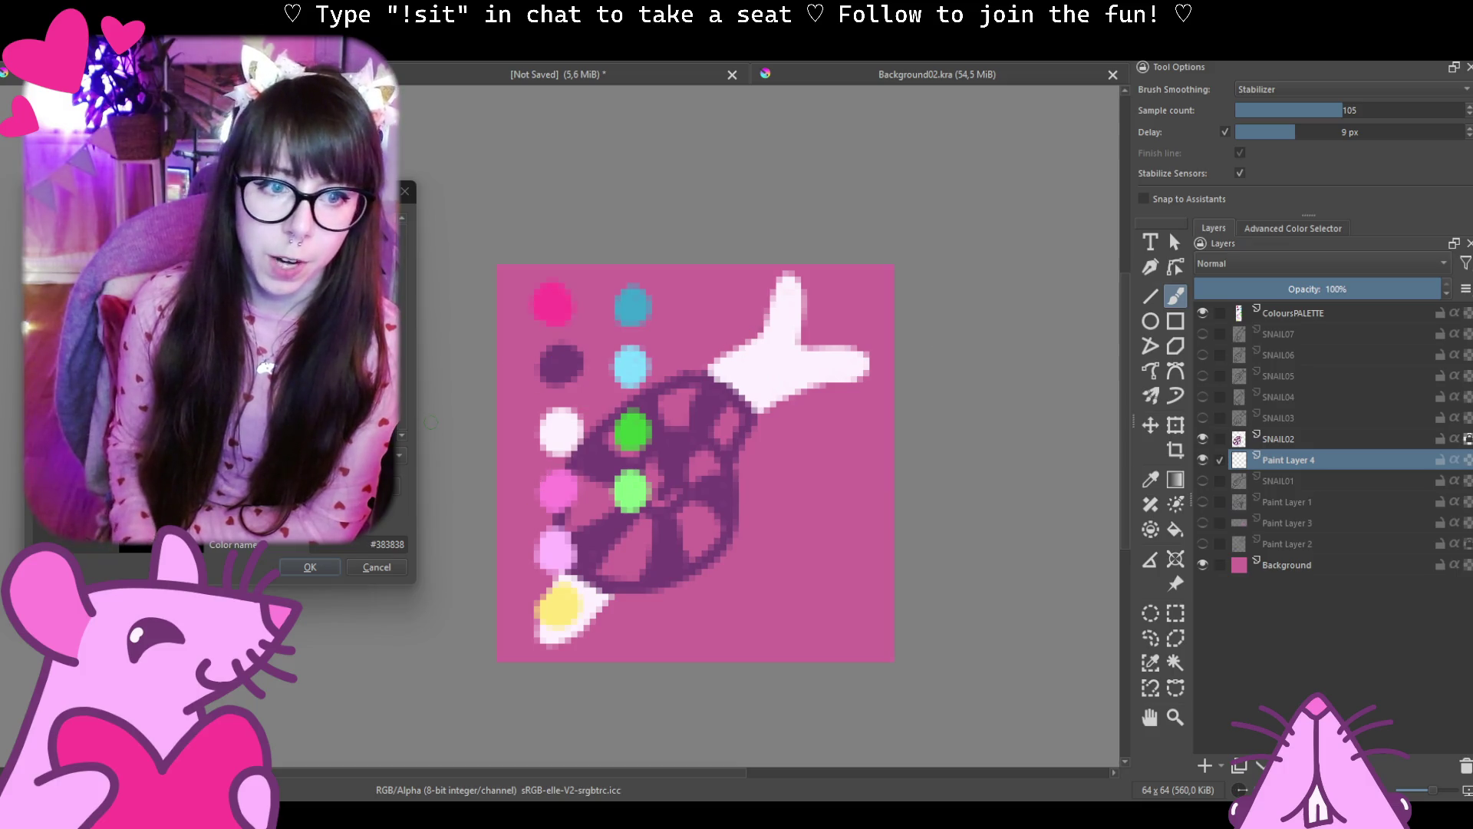
# - Sample the bright pink swatch and paint pink patches into the shell segments on Paint Layer 4
pyautogui.click(552, 312)
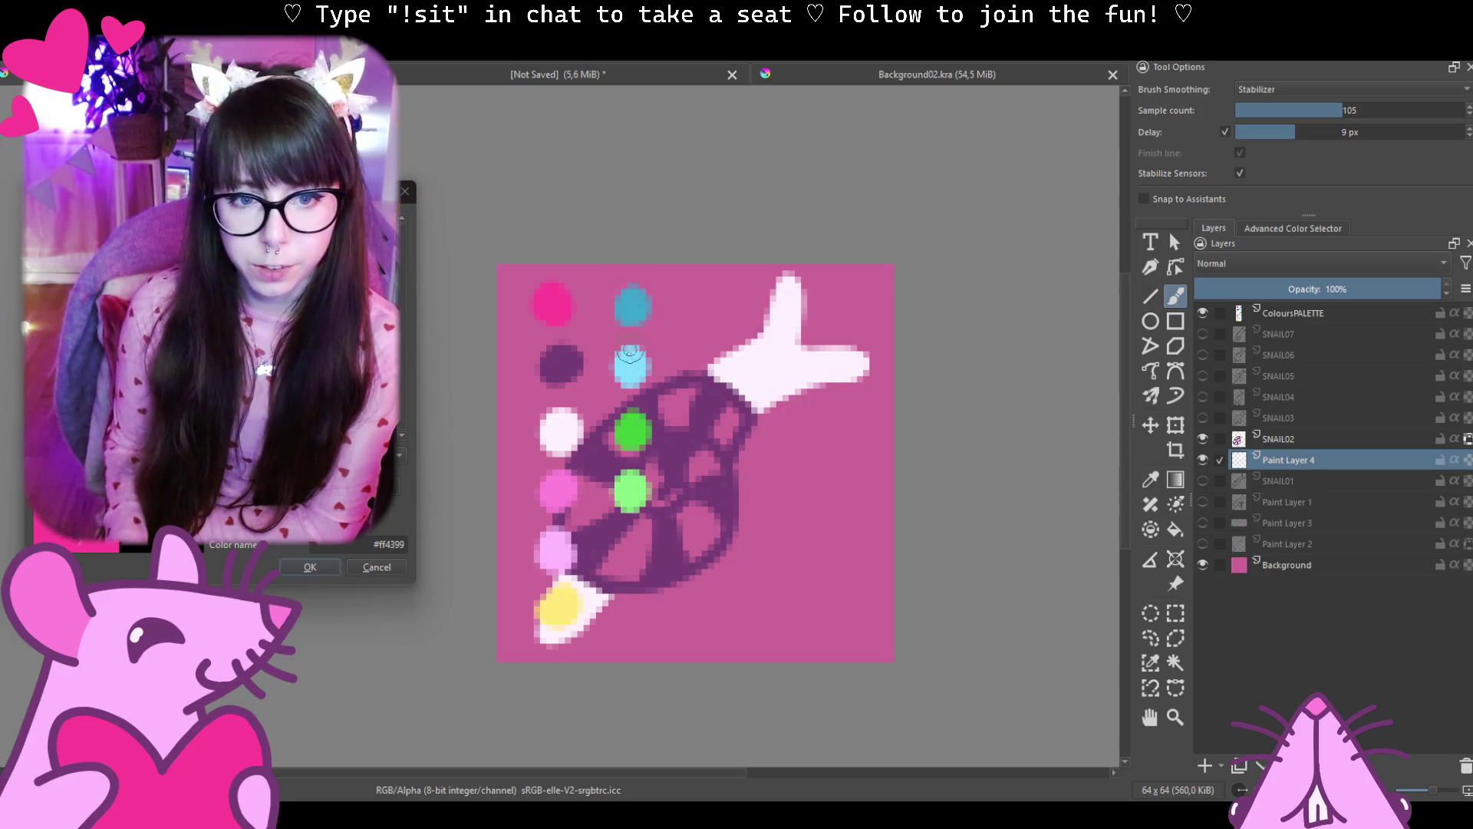
pyautogui.moveTo(679, 422); pyautogui.dragTo(701, 405)
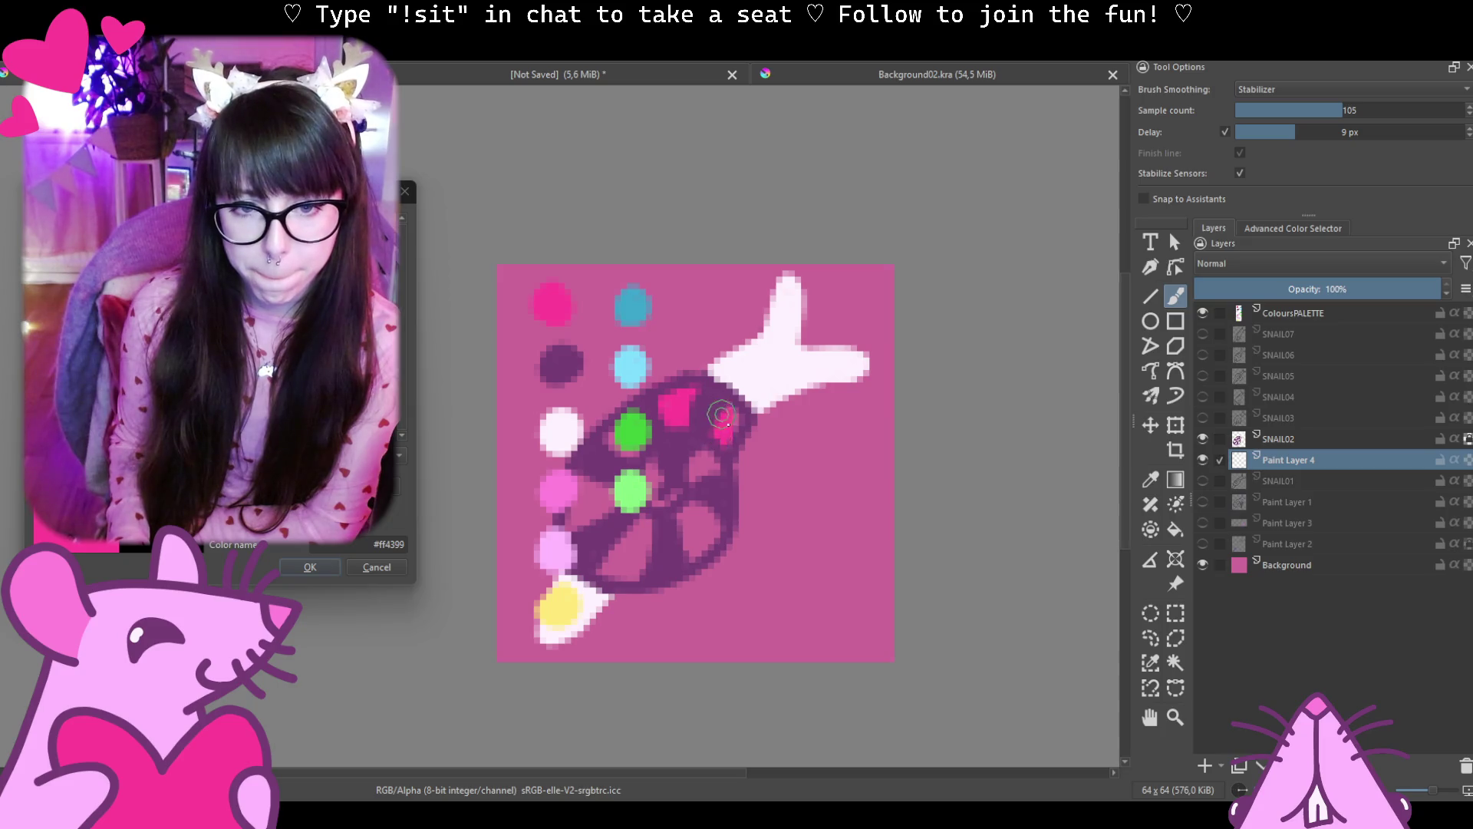
pyautogui.moveTo(705, 458); pyautogui.dragTo(700, 469)
pyautogui.click(654, 493)
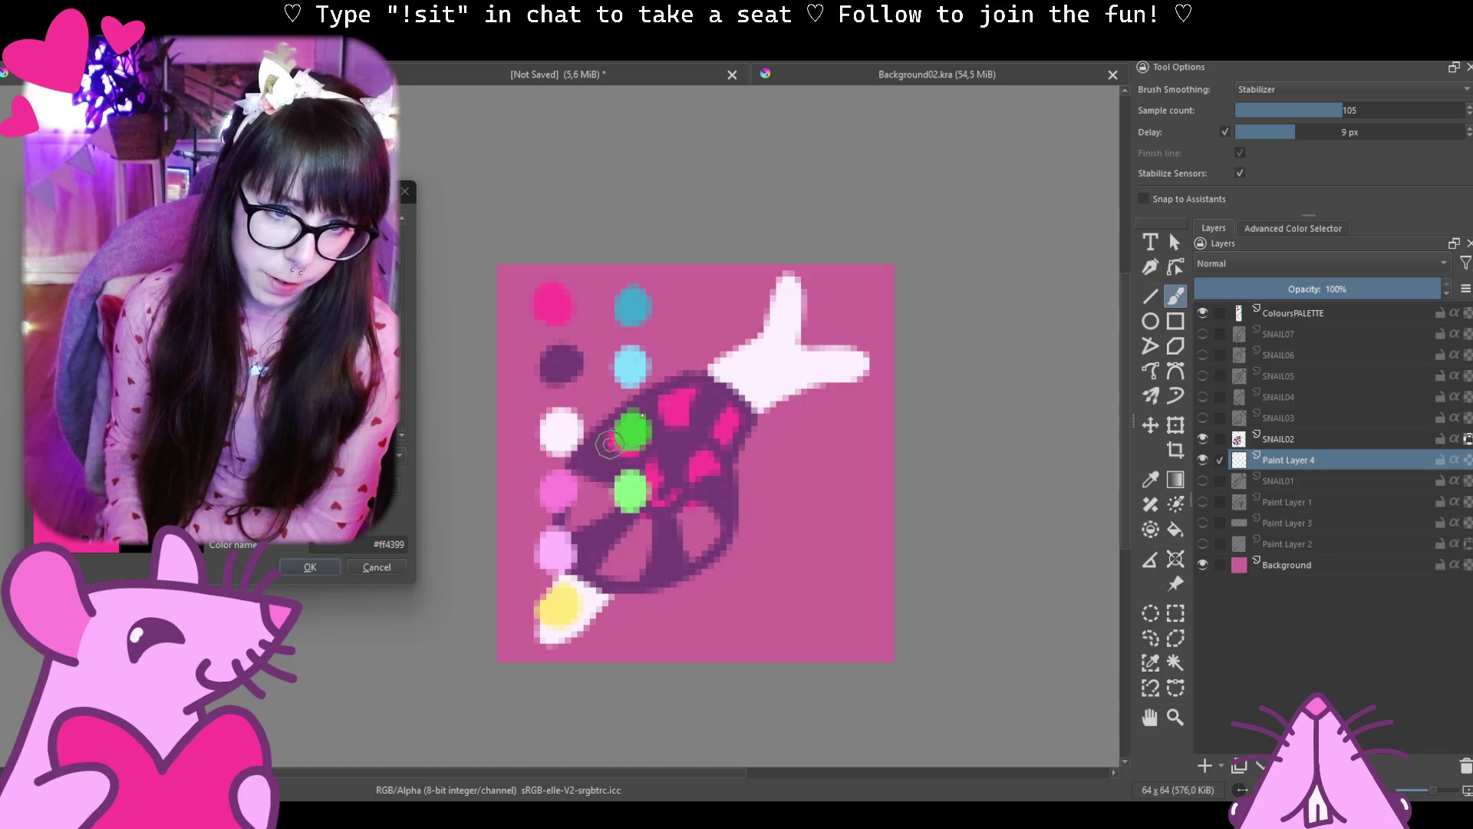
# - Hide the palette dots, paint pink on the shell's left side, and return to the SNAIL02 layer
pyautogui.click(1202, 313)
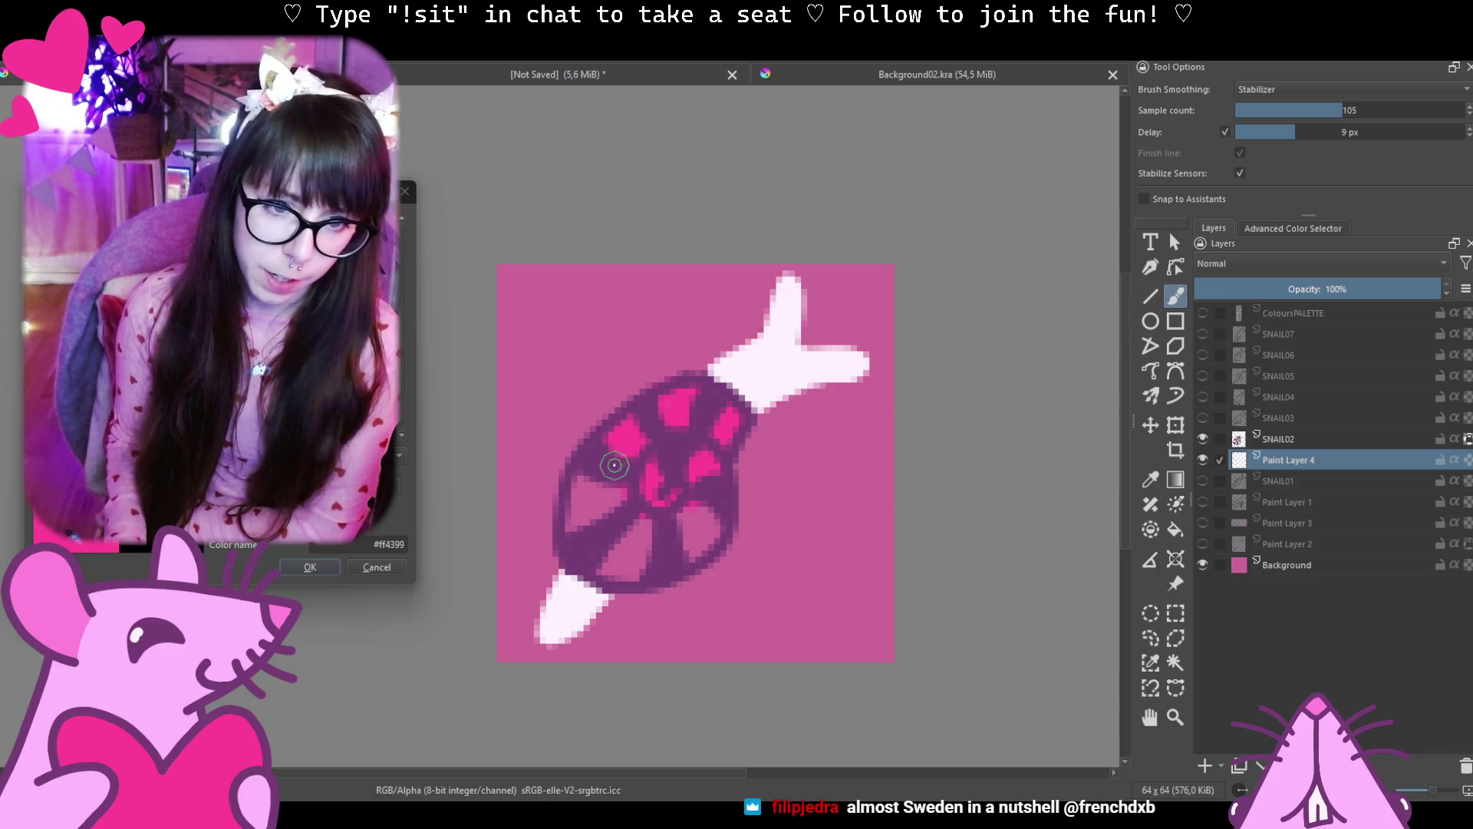
pyautogui.moveTo(585, 473); pyautogui.dragTo(623, 521)
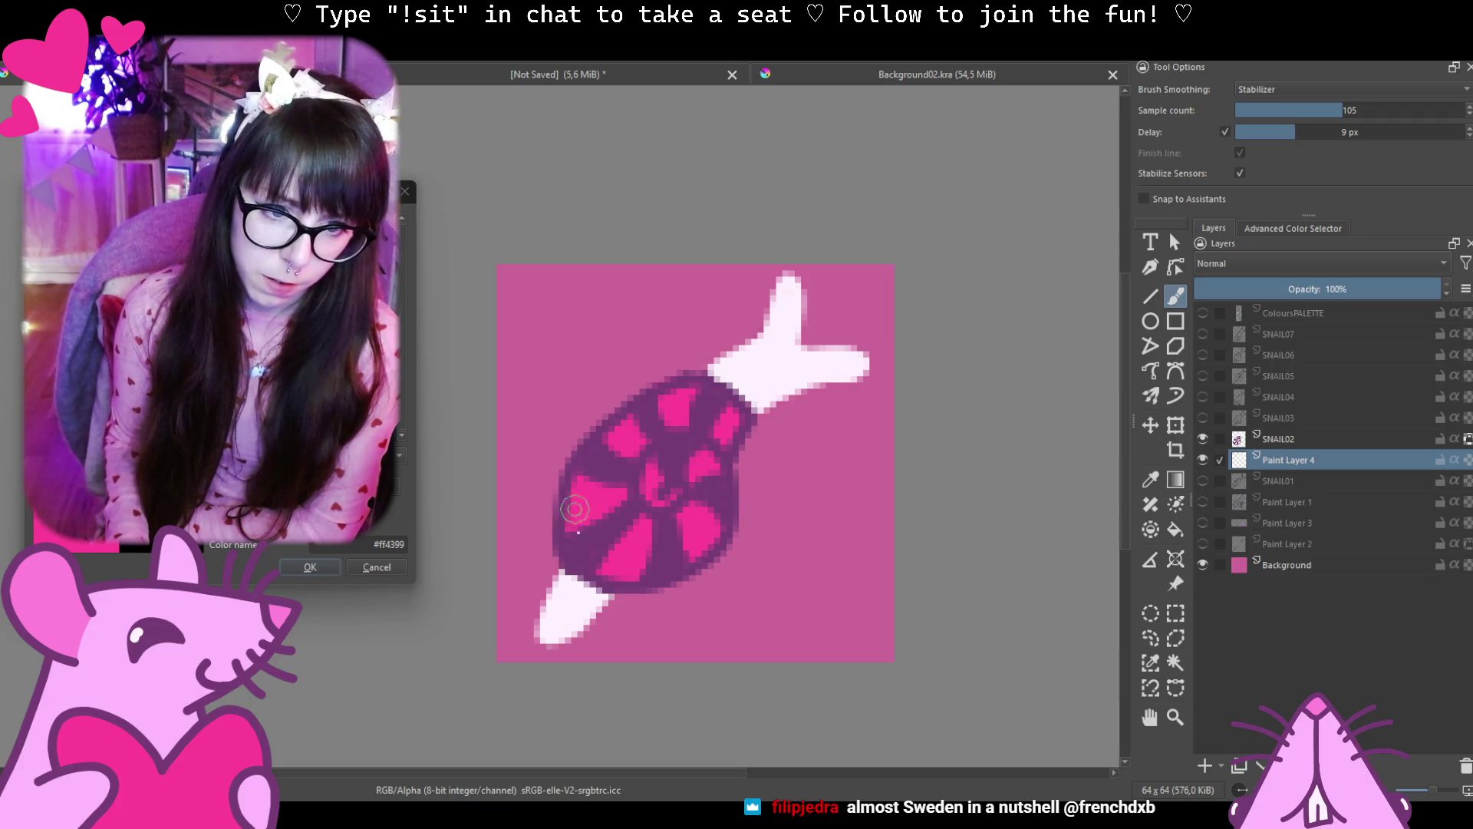
pyautogui.moveTo(675, 489); pyautogui.dragTo(659, 474)
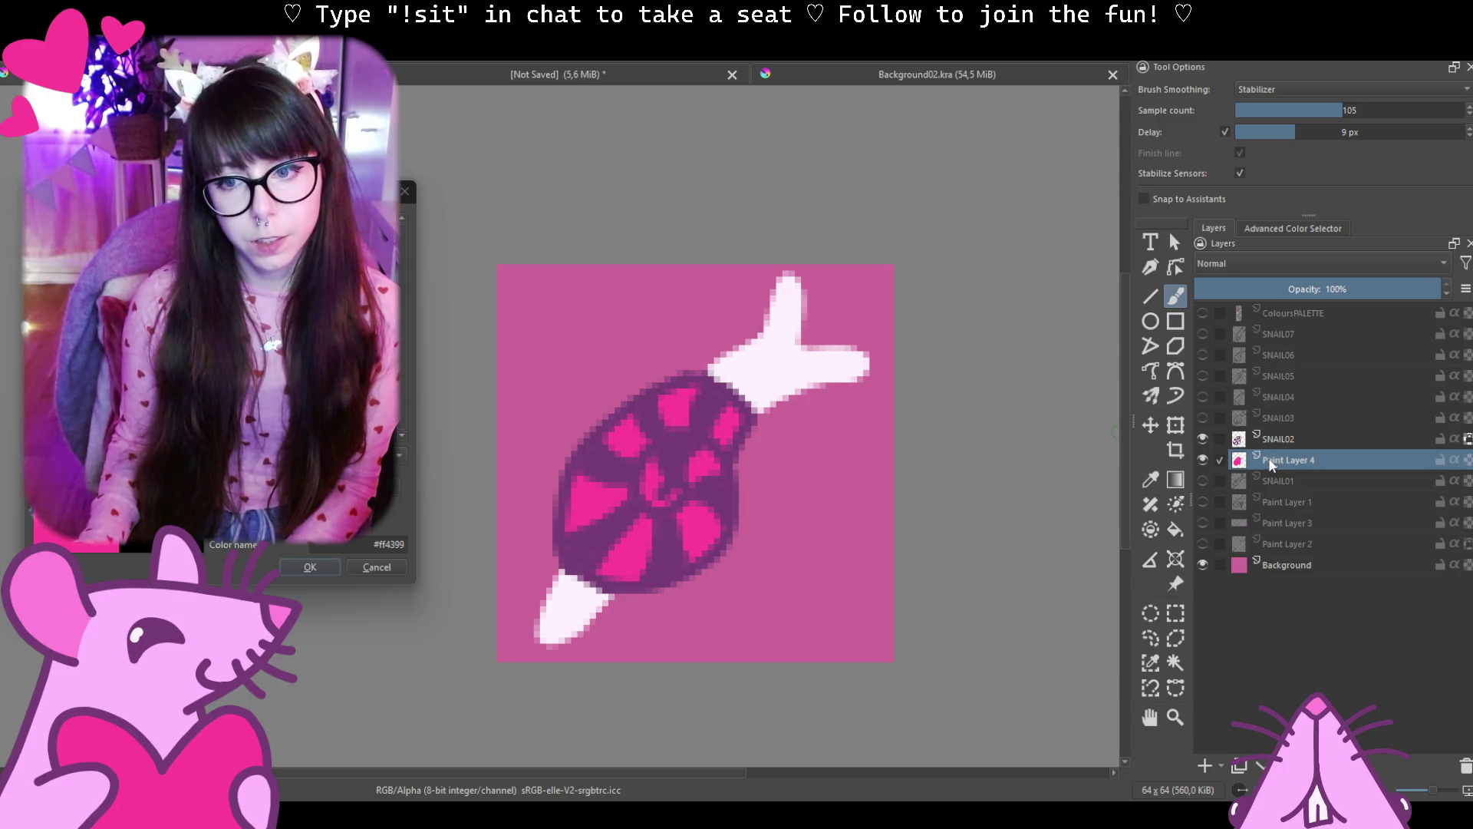
pyautogui.click(1282, 438)
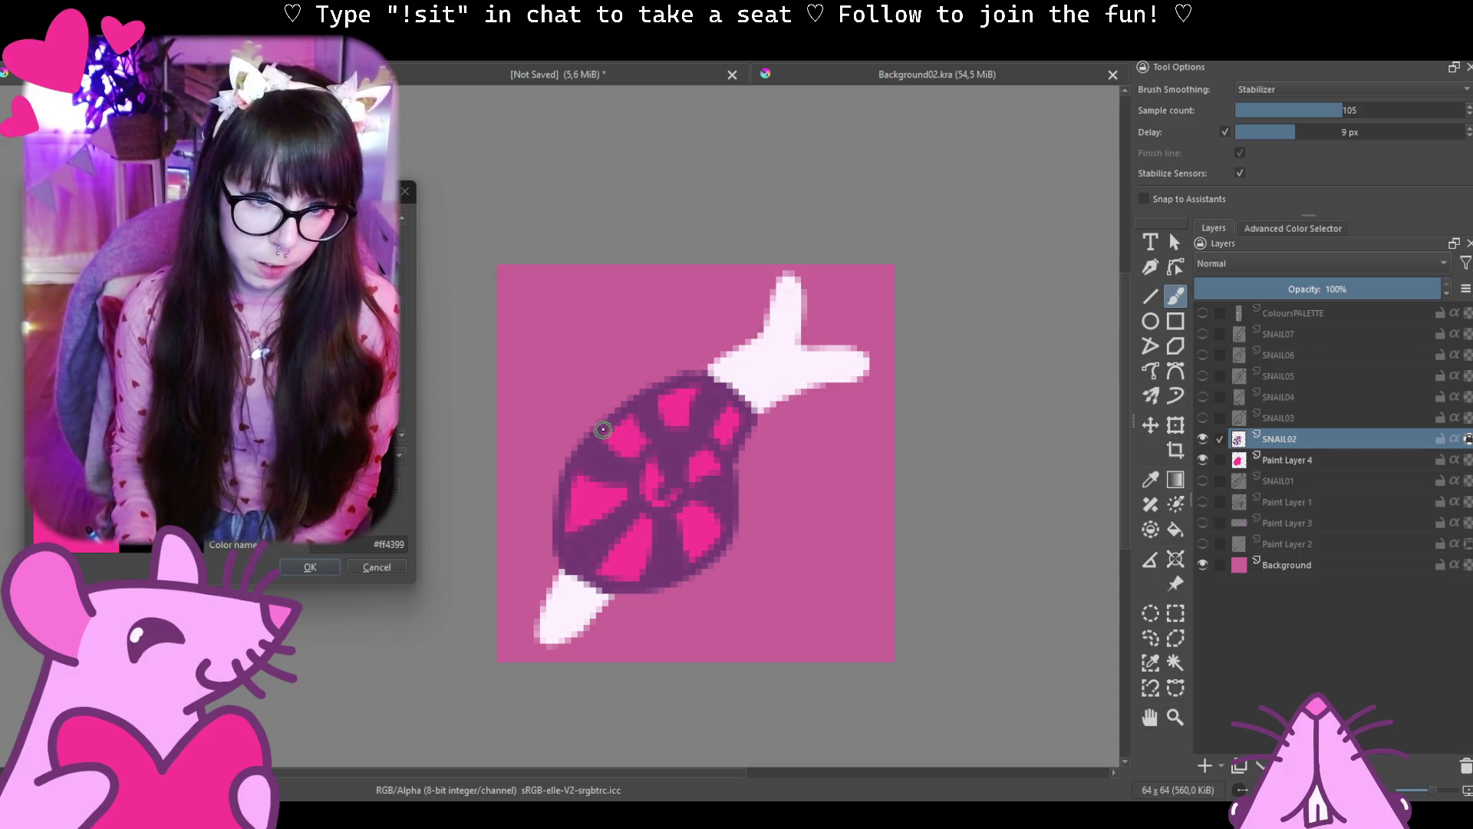
# - Paint pink over the shell's upper-left outline and left-edge pixels on SNAIL02
pyautogui.moveTo(617, 412); pyautogui.dragTo(654, 420)
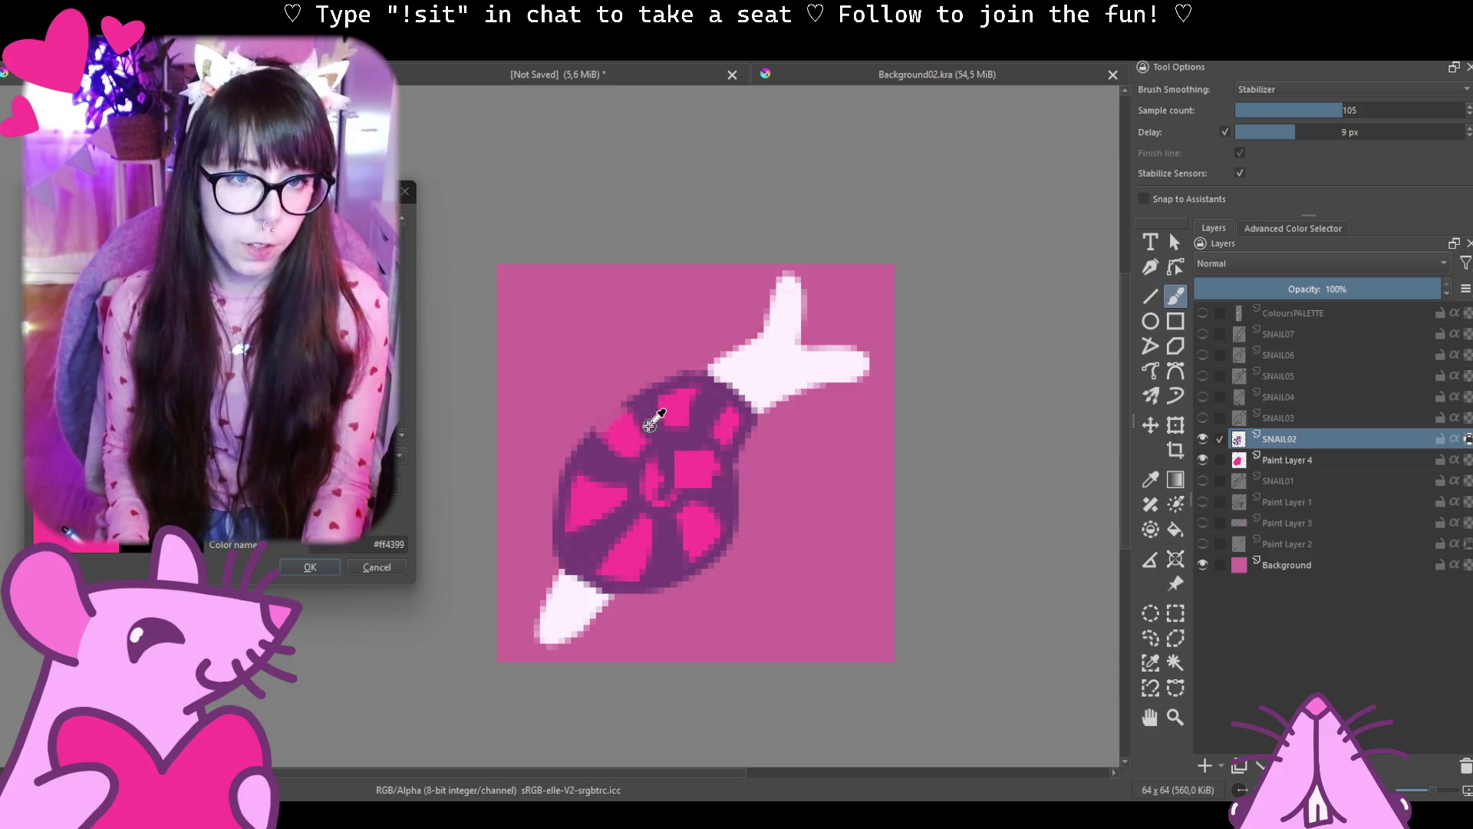
pyautogui.moveTo(668, 406); pyautogui.dragTo(677, 415)
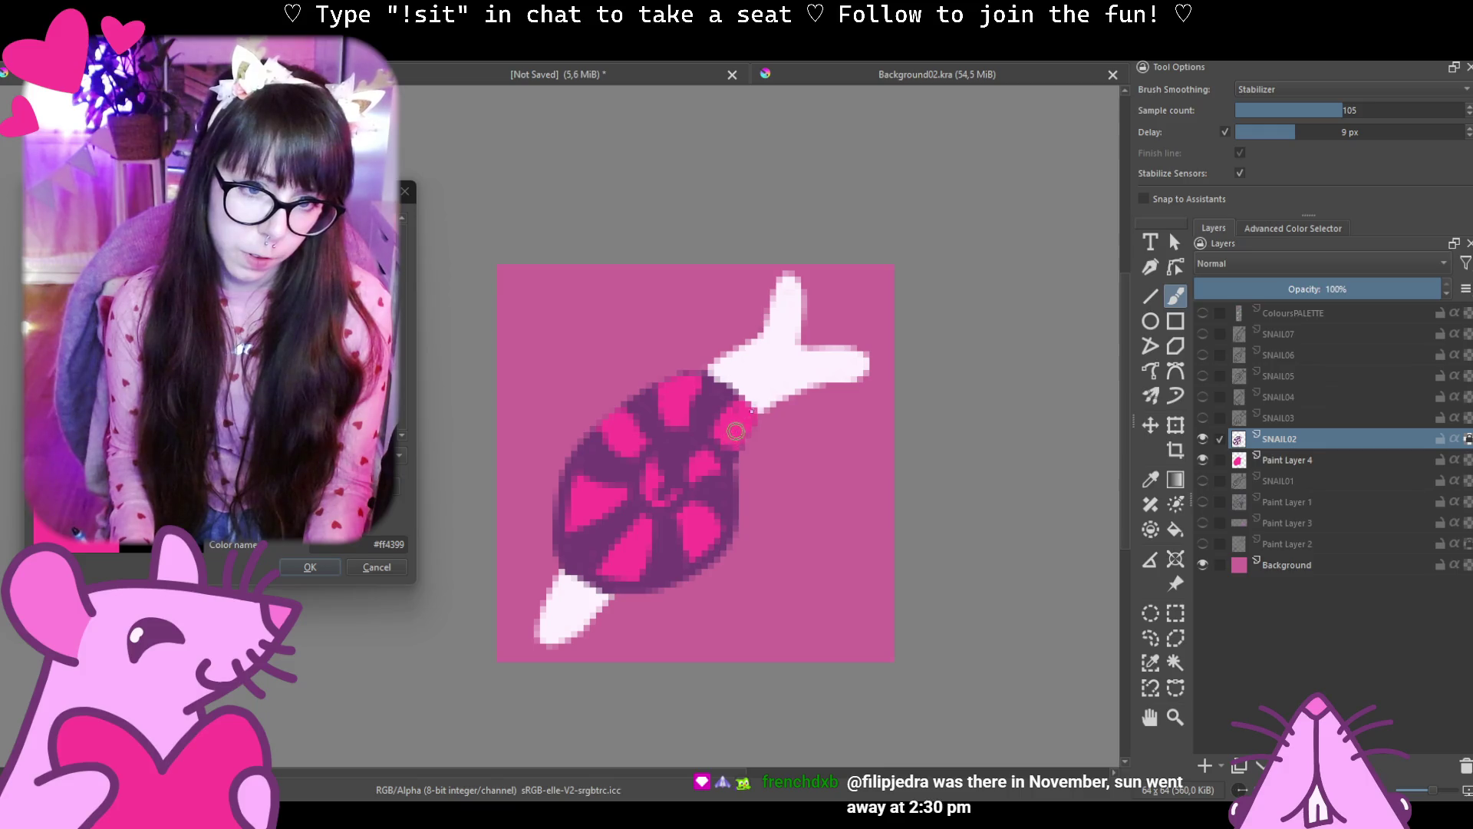
pyautogui.moveTo(569, 479); pyautogui.dragTo(600, 568)
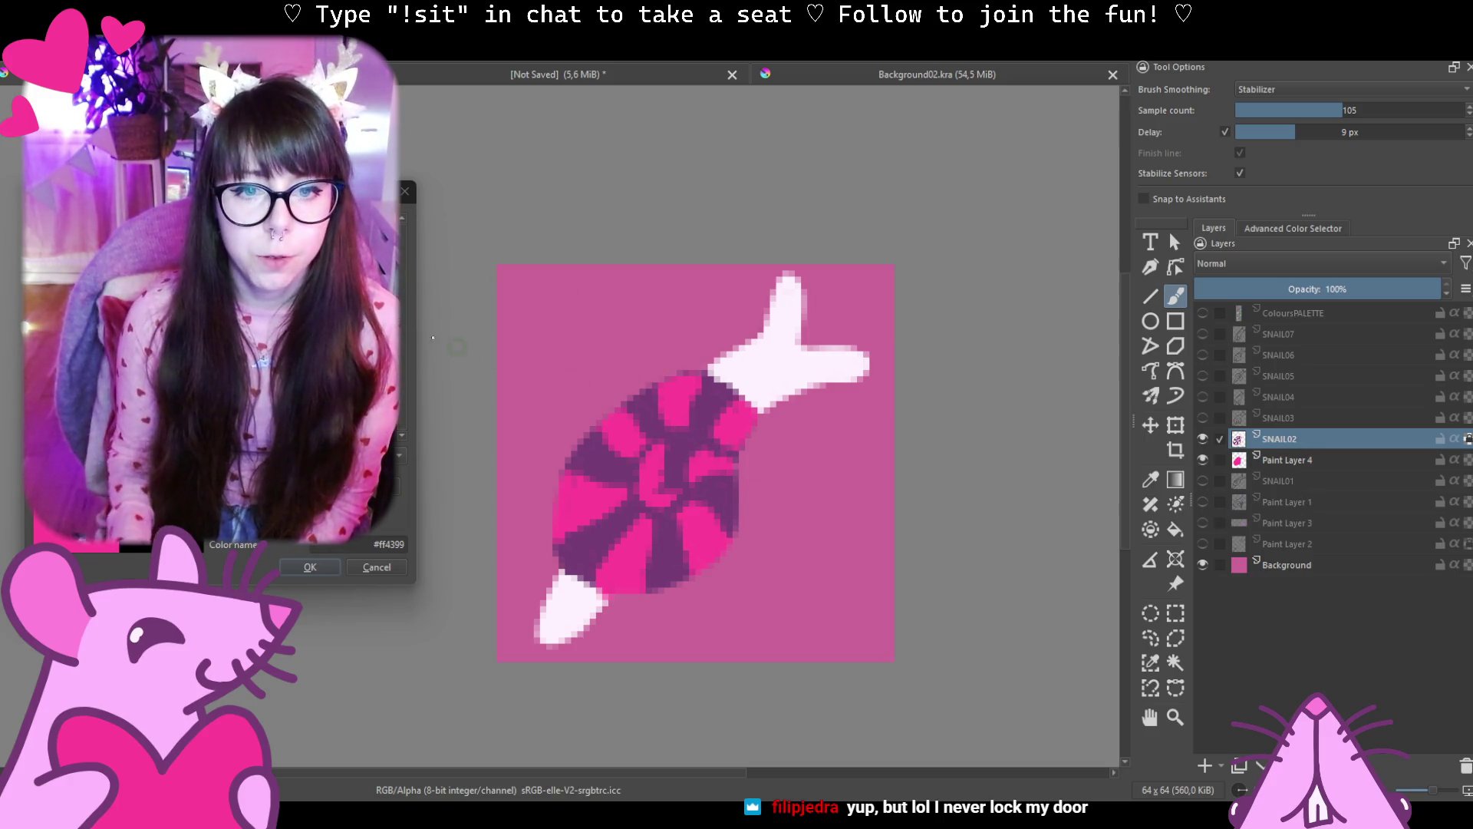
# - Pick dark purple #763d76 and brush it along the shell outline, undoing one stray stroke
pyautogui.click(697, 419)
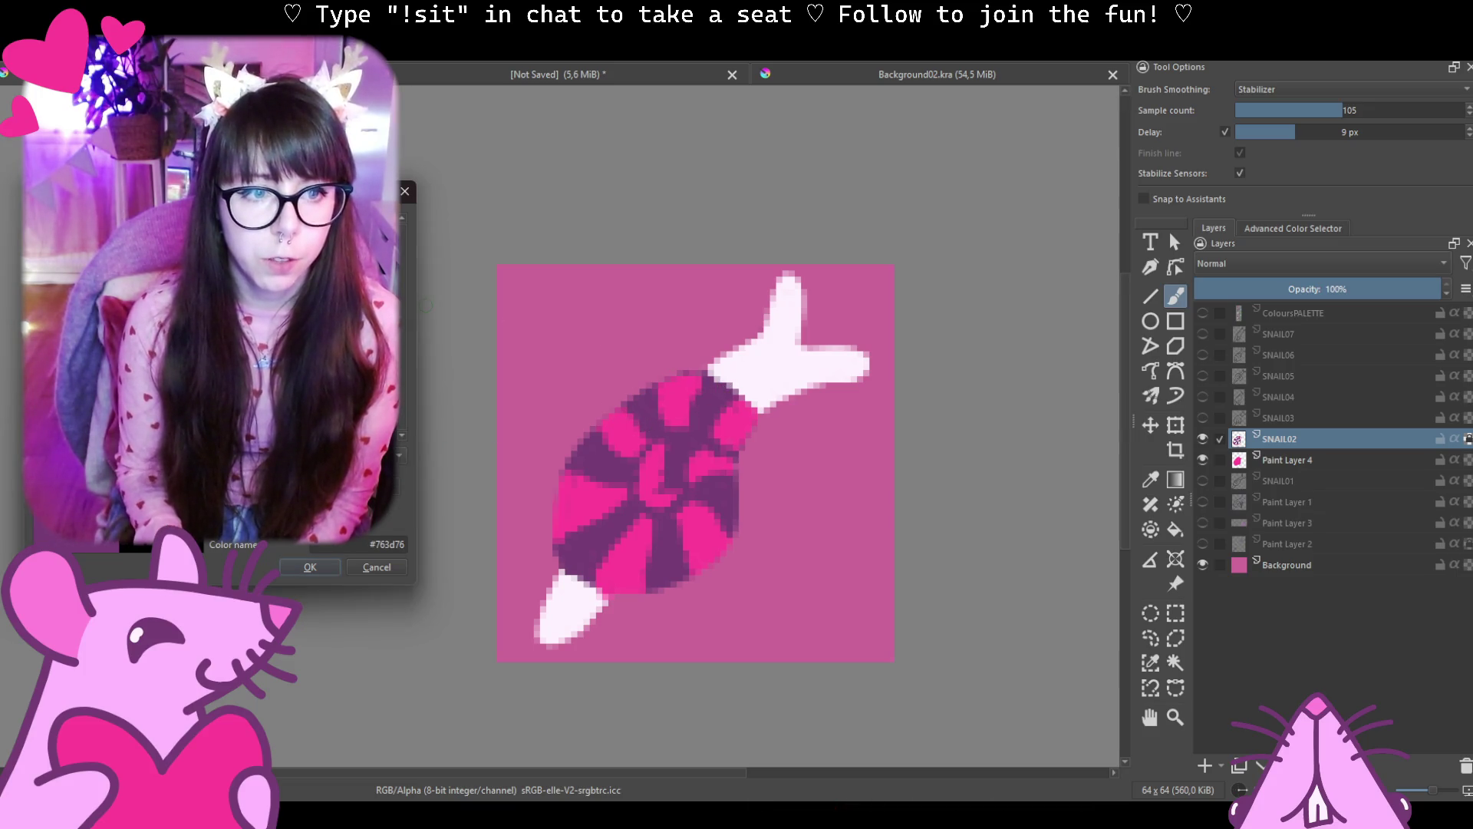
pyautogui.click(307, 572)
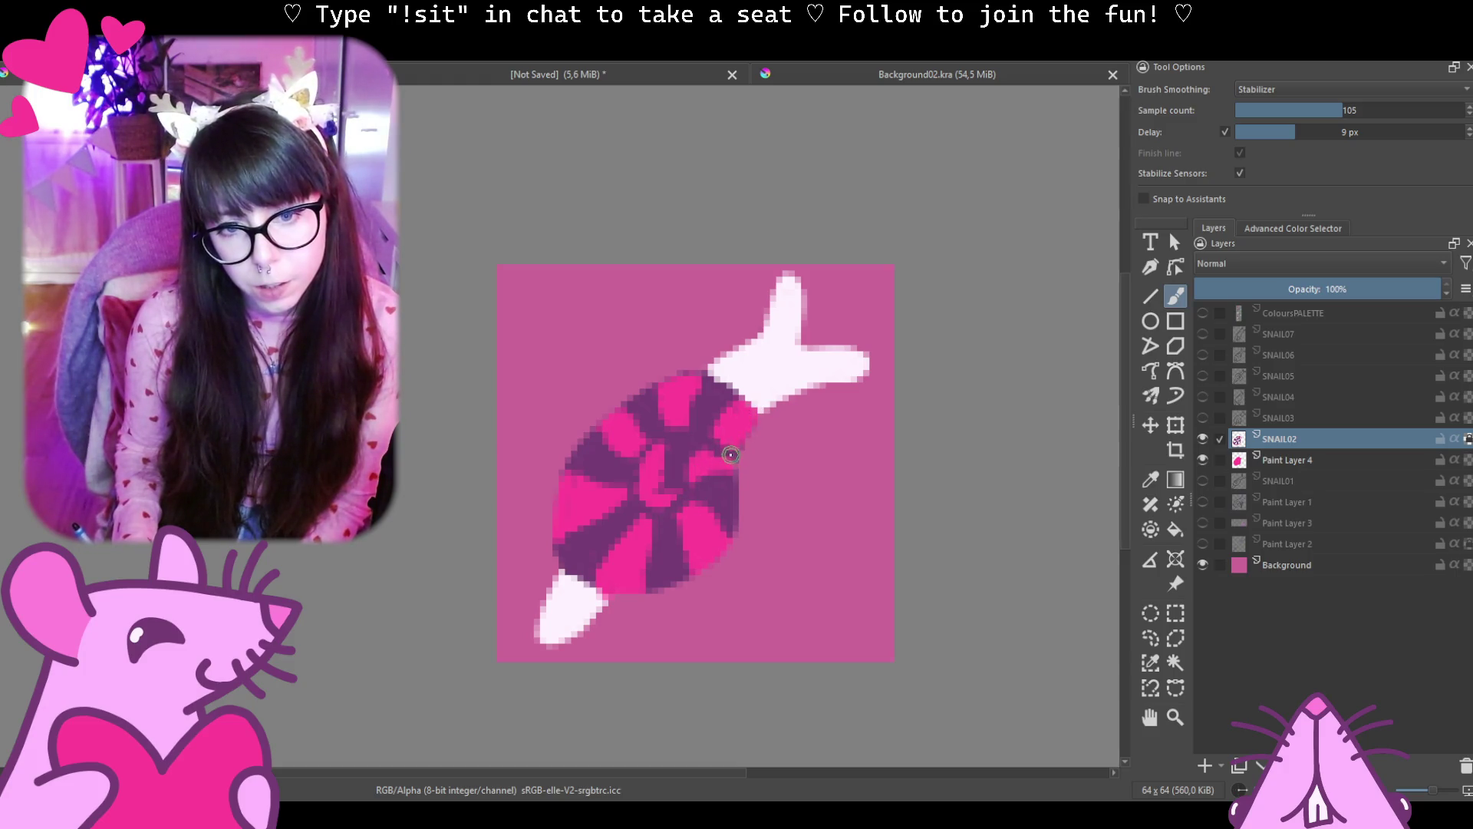
pyautogui.moveTo(663, 436)
pyautogui.mouseDown()
pyautogui.moveTo(627, 492)
pyautogui.moveTo(691, 480)
pyautogui.moveTo(661, 471)
pyautogui.mouseUp()
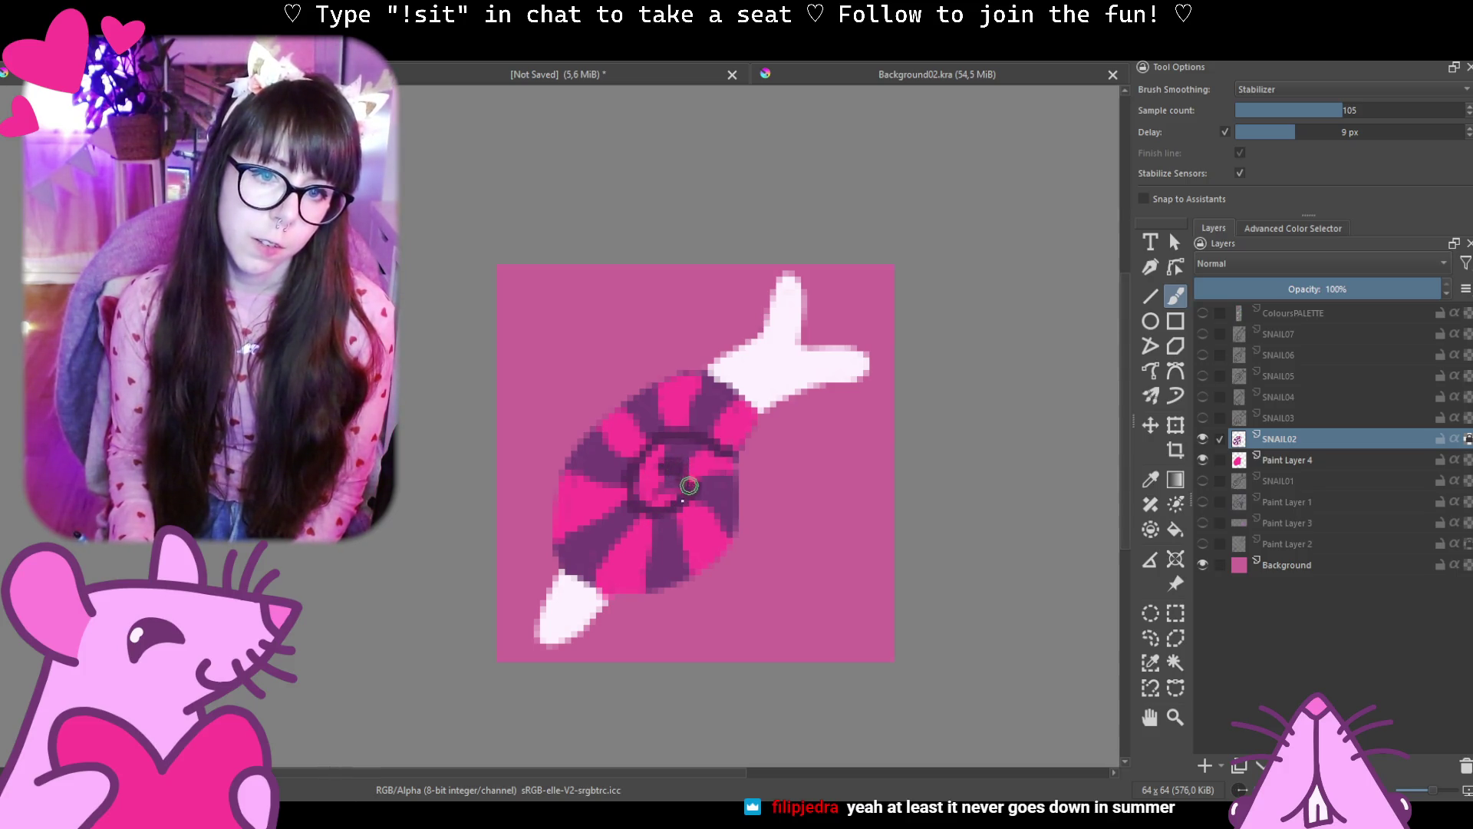
pyautogui.hotkey('ctrl', 'z')
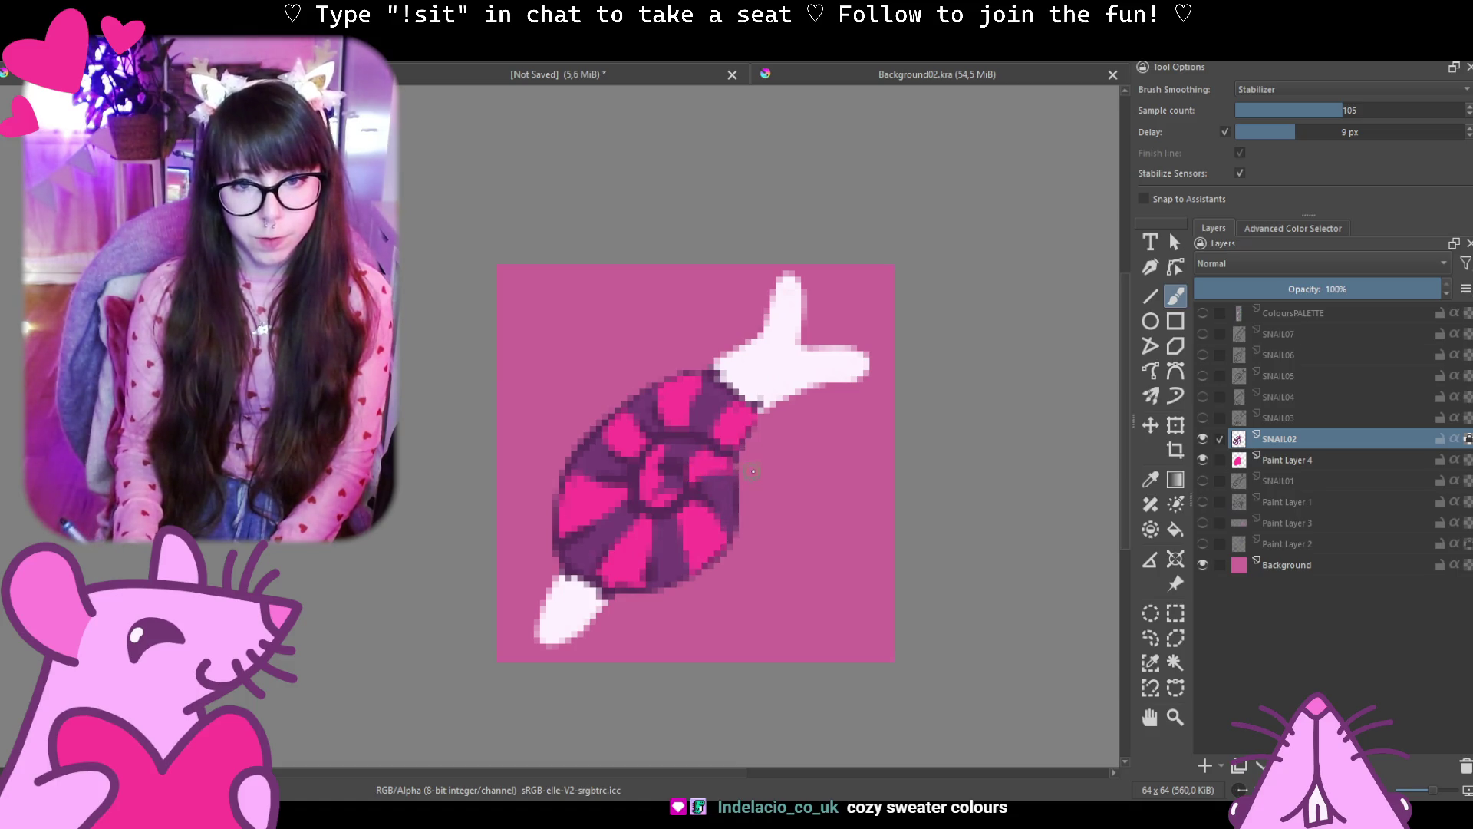
pyautogui.scroll(-5, 751, 470)
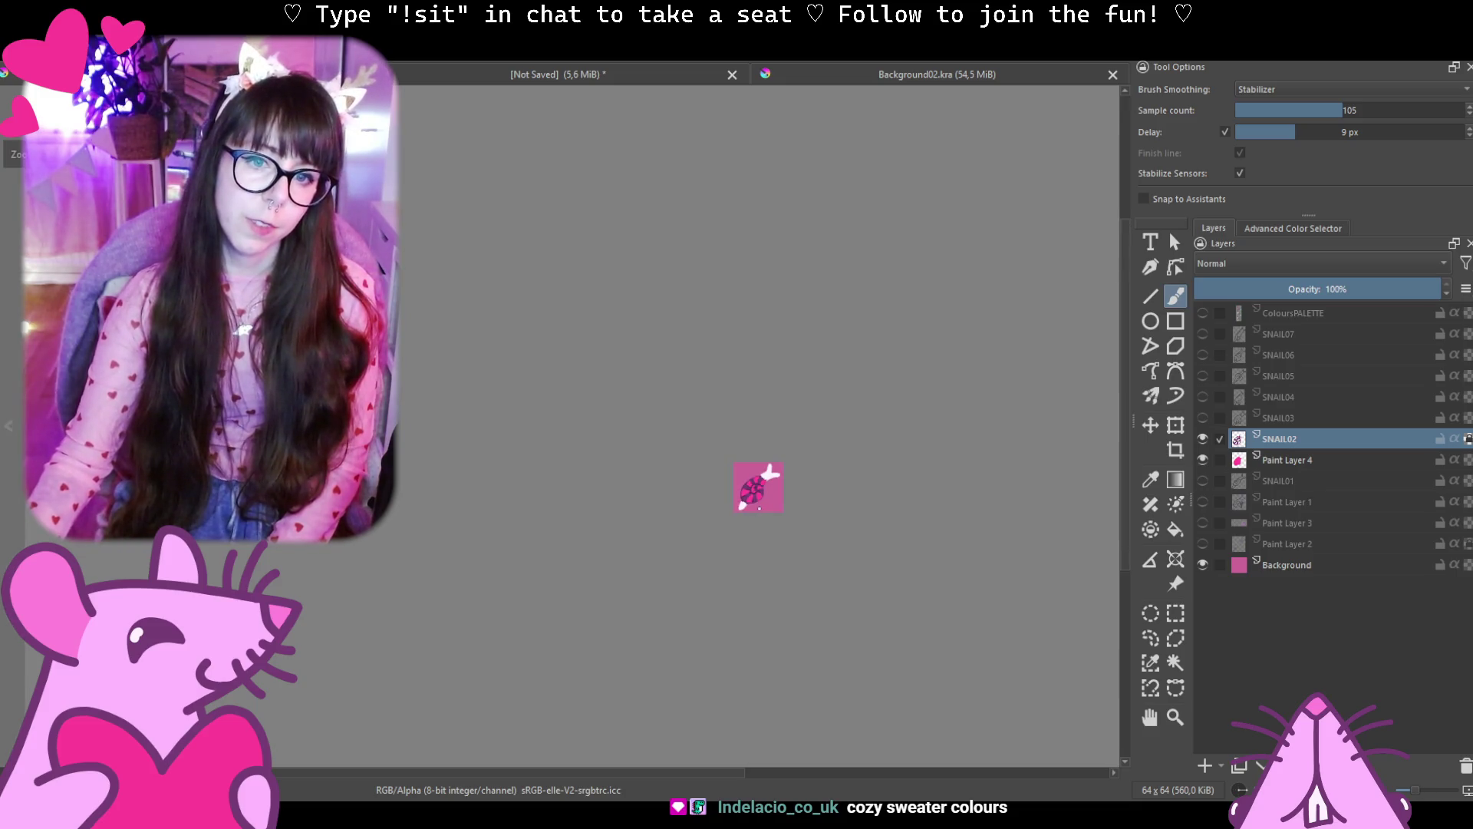
pyautogui.scroll(5, 756, 507)
pyautogui.scroll(4, 770, 402)
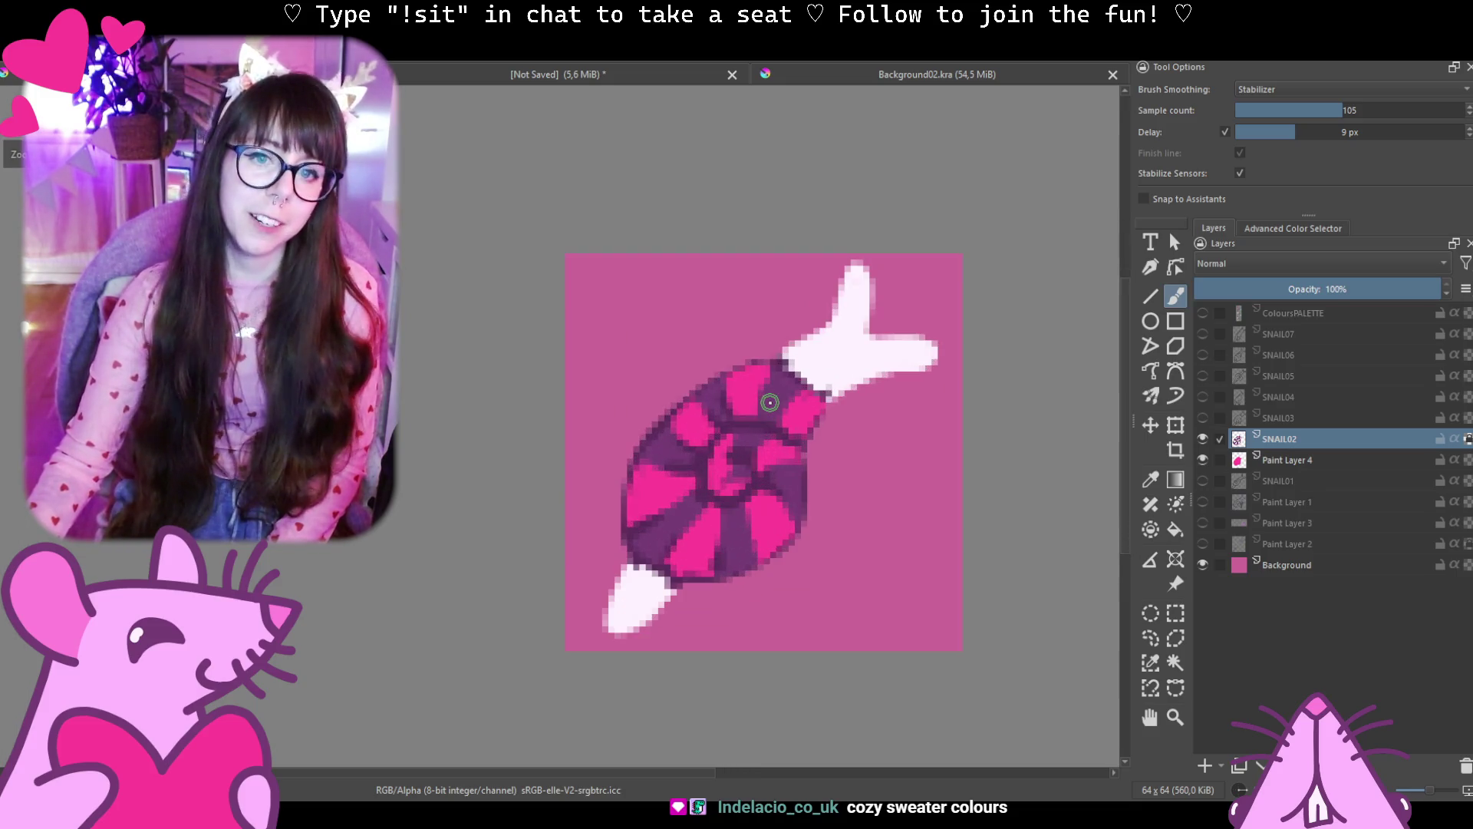
pyautogui.scroll(1, 749, 489)
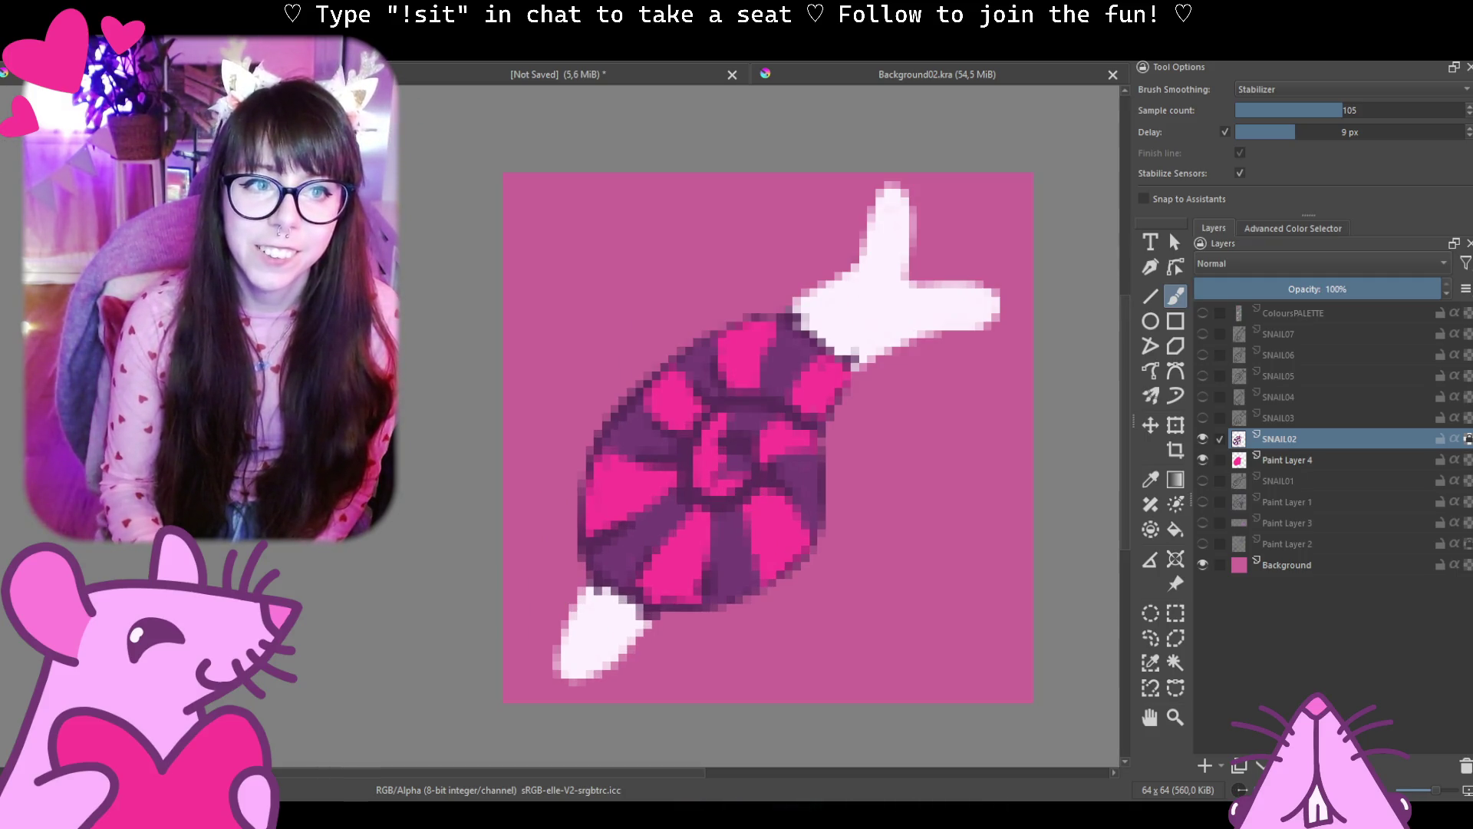
# - Fill the tail's edge with white sampled from the snail, then hide the pink Background layer
pyautogui.hotkey('shift', 'i')
pyautogui.click(822, 499)
pyautogui.click(955, 308)
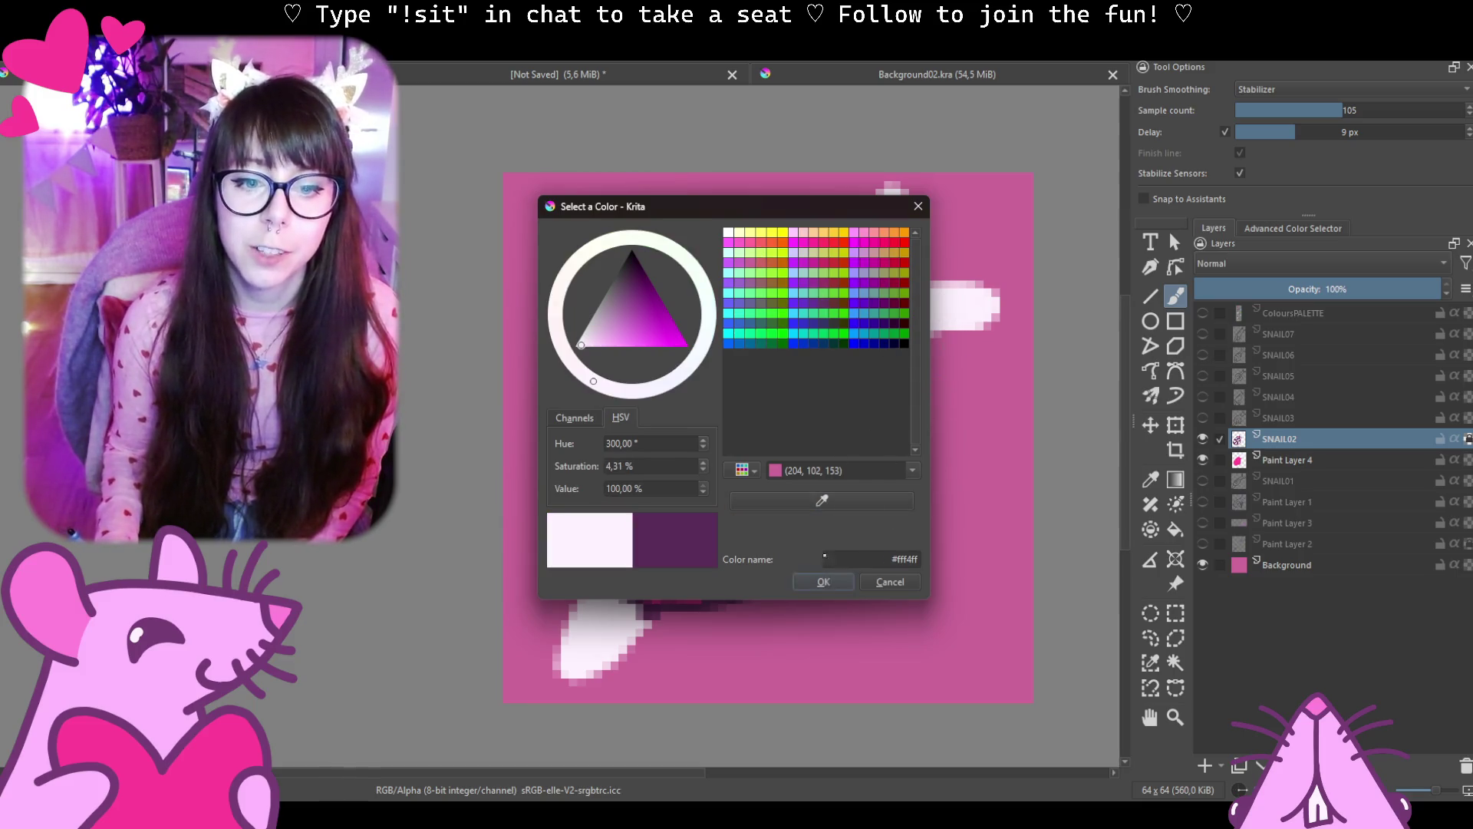
pyautogui.click(824, 581)
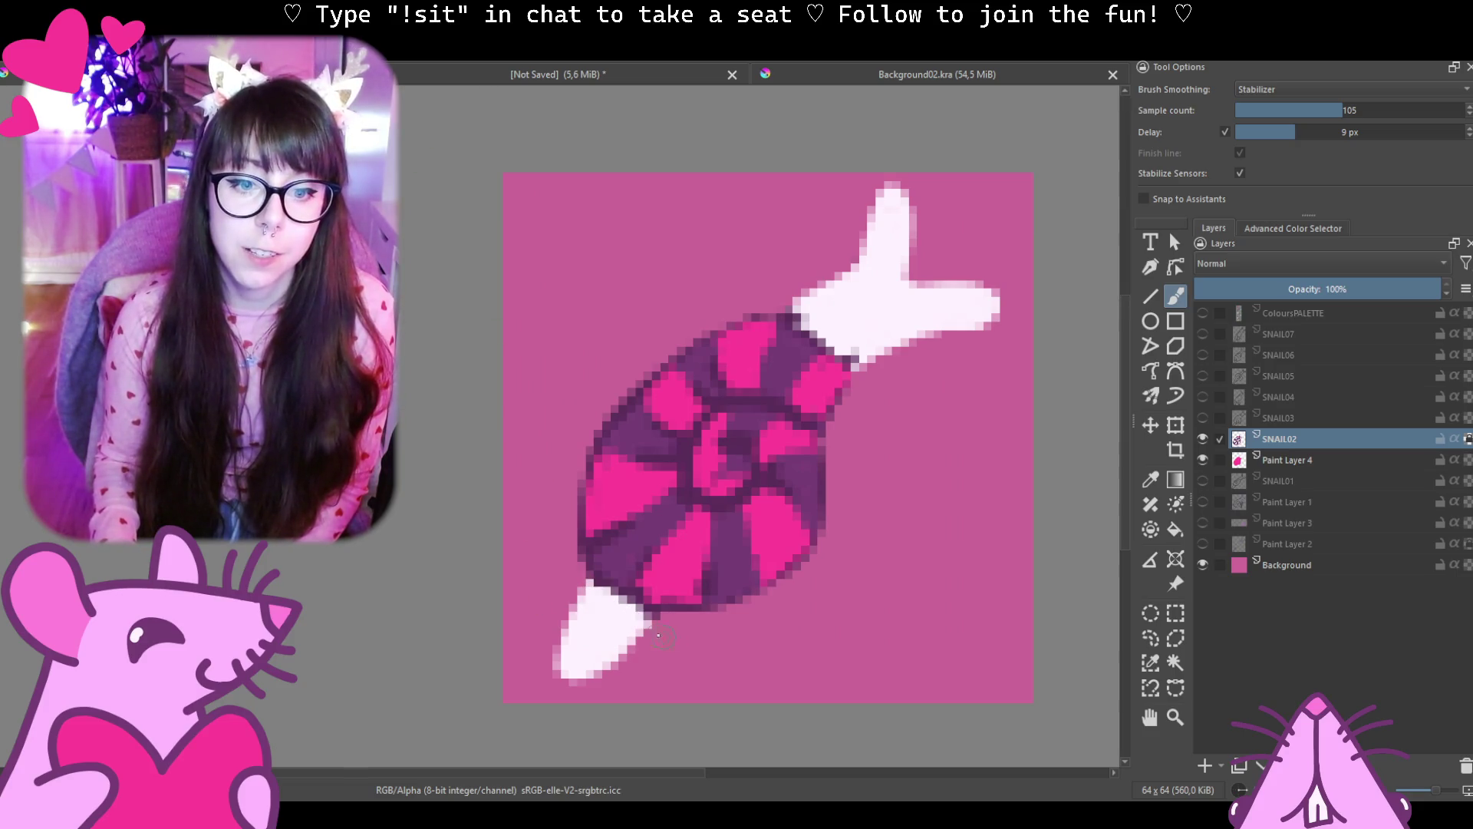
pyautogui.click(804, 309)
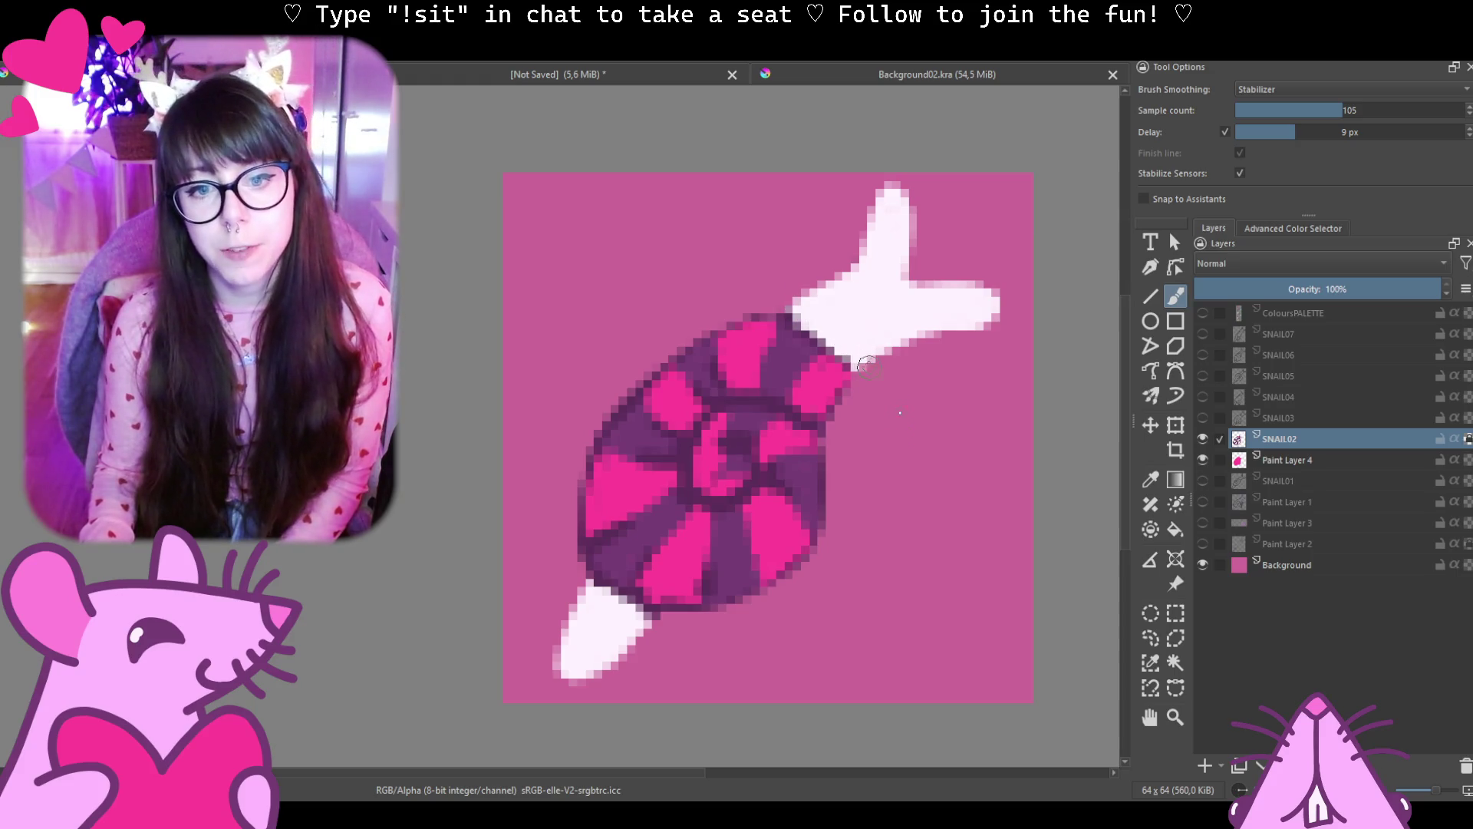
pyautogui.click(1202, 564)
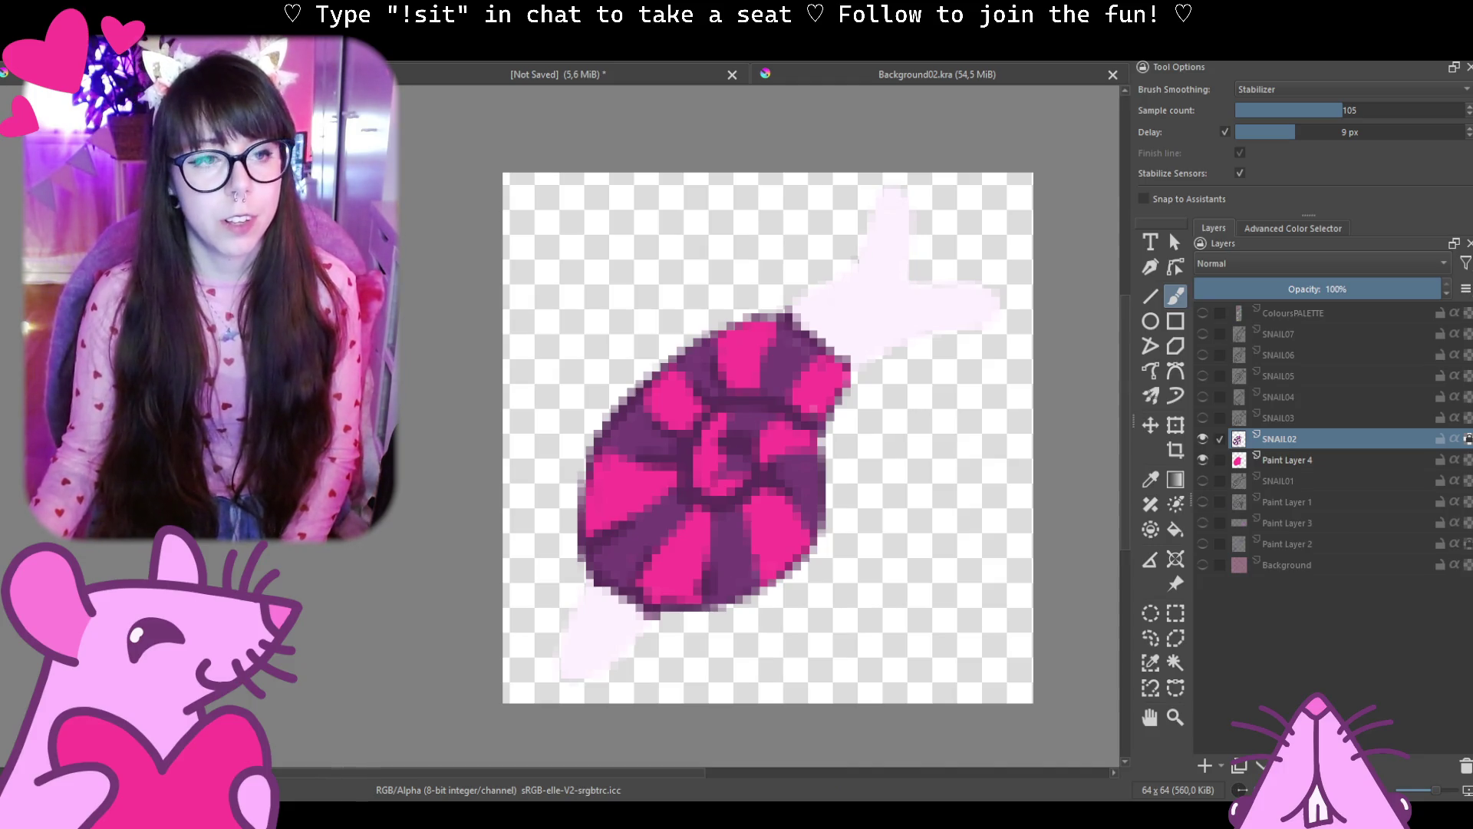
# - Export the snail as a PNG into the SnailGame folder, then make Paint Layer 4 the active layer
pyautogui.hotkey('alt', 'f')
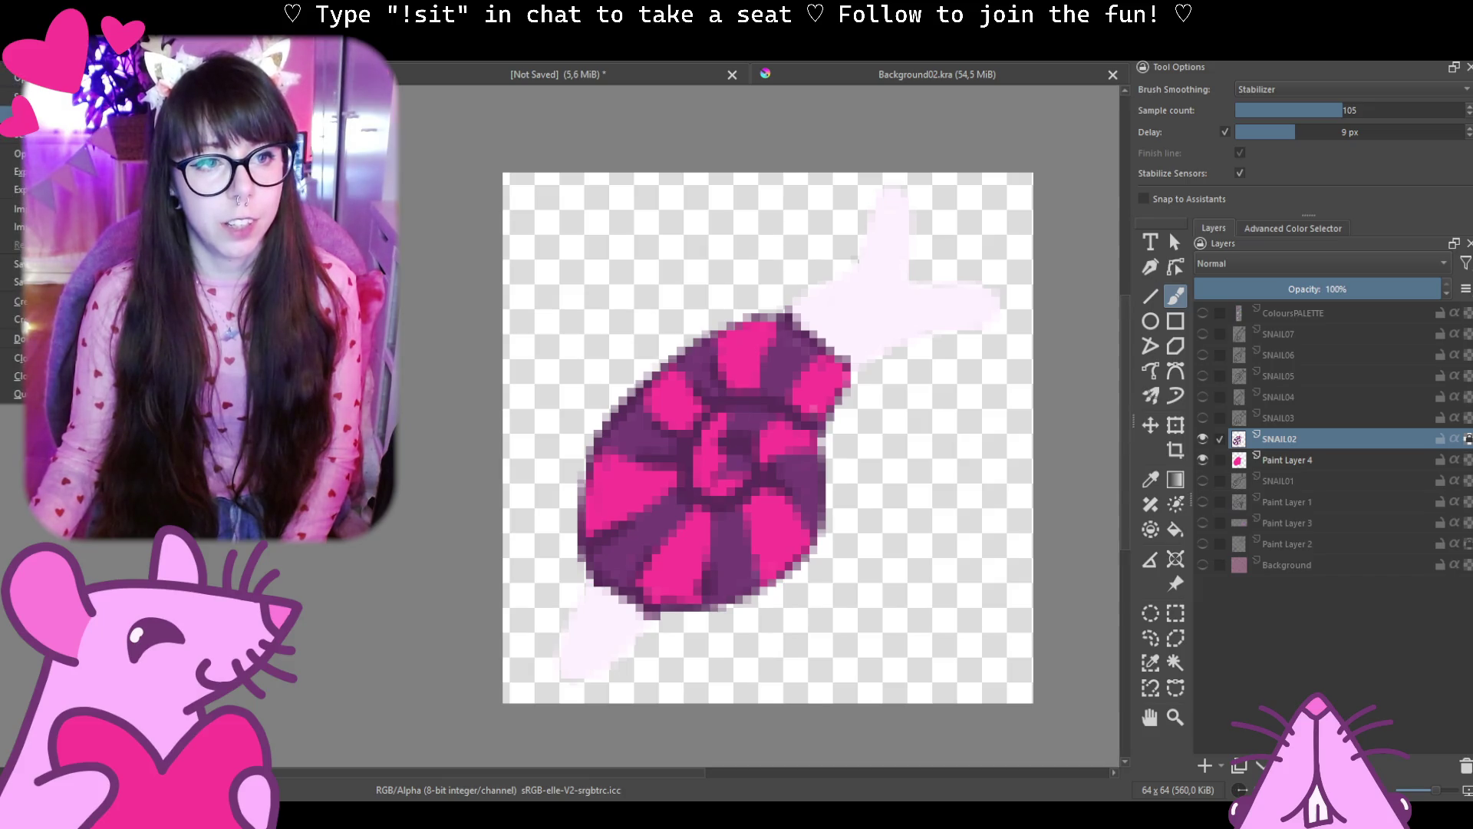
pyautogui.press('e')
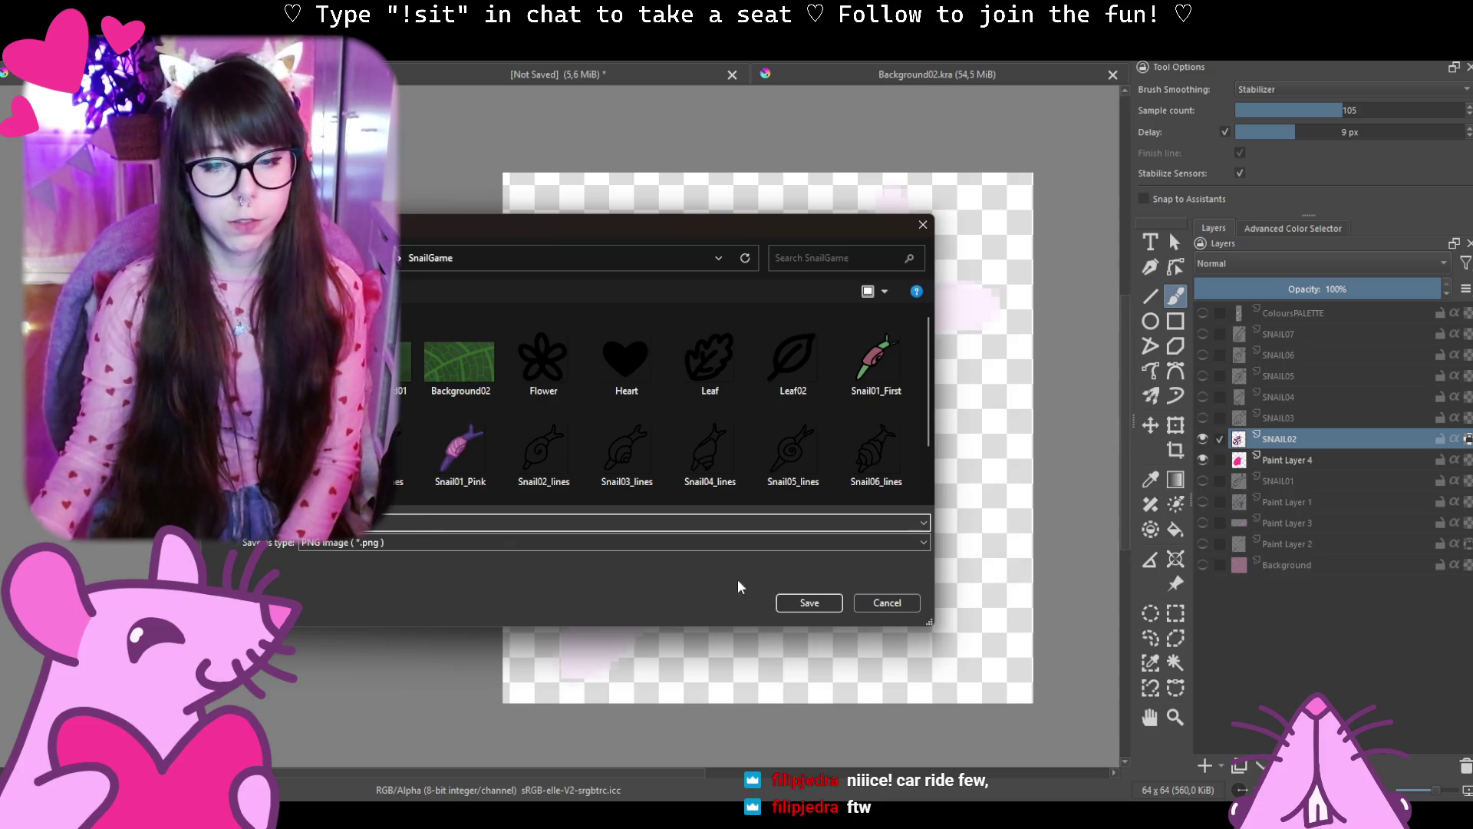
pyautogui.click(794, 603)
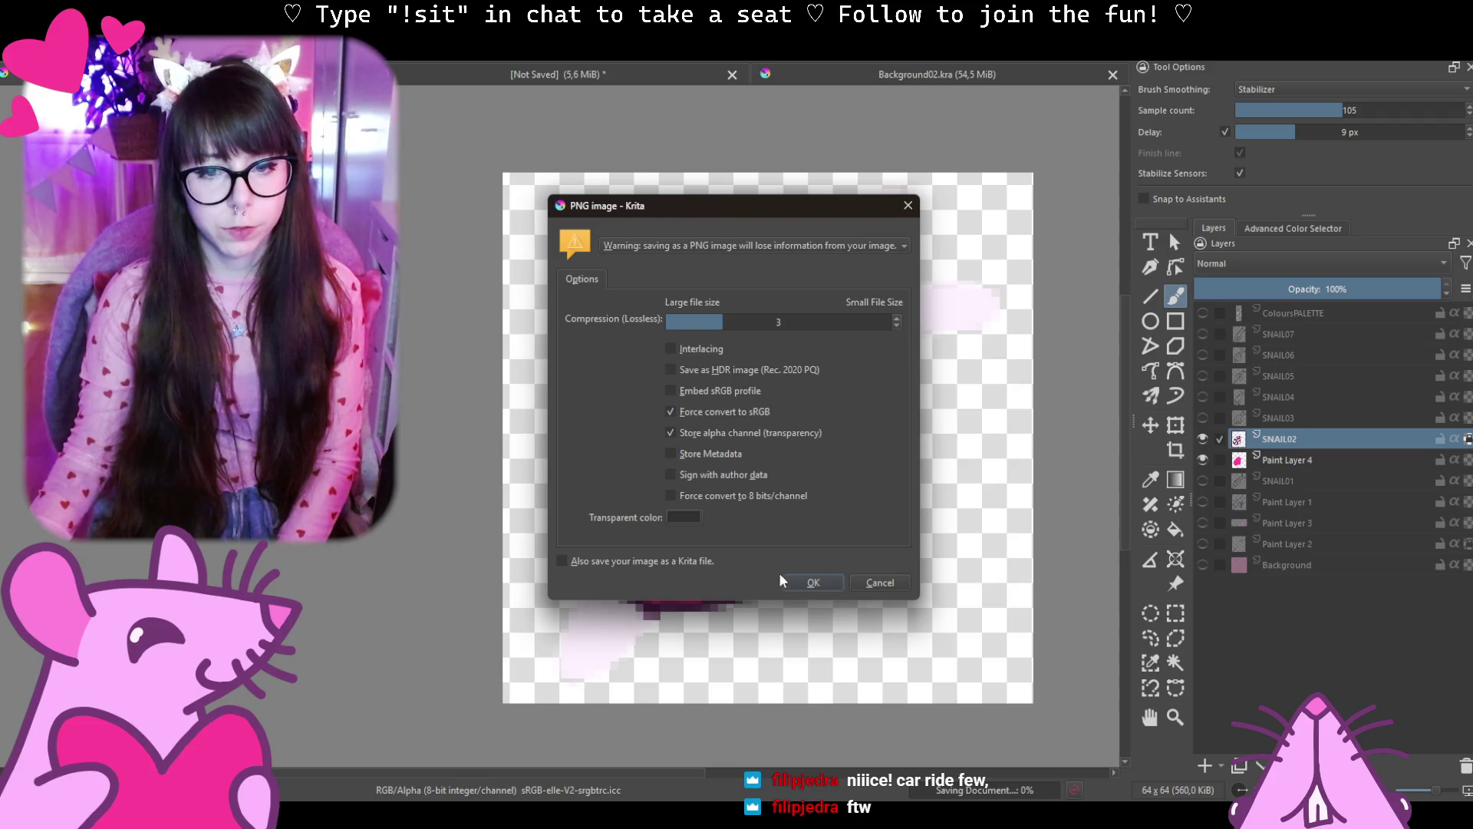
pyautogui.click(811, 579)
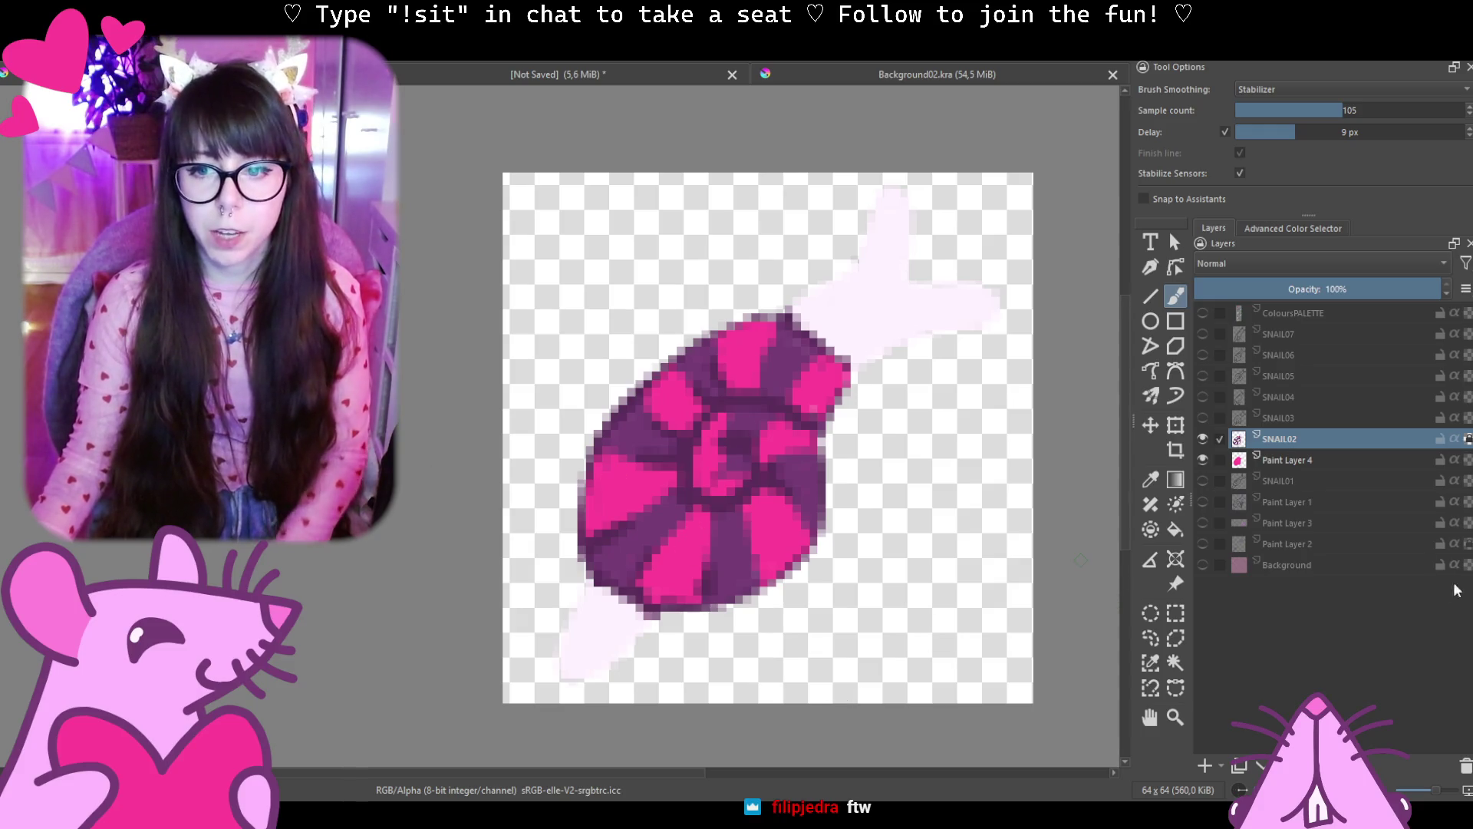
pyautogui.click(1287, 460)
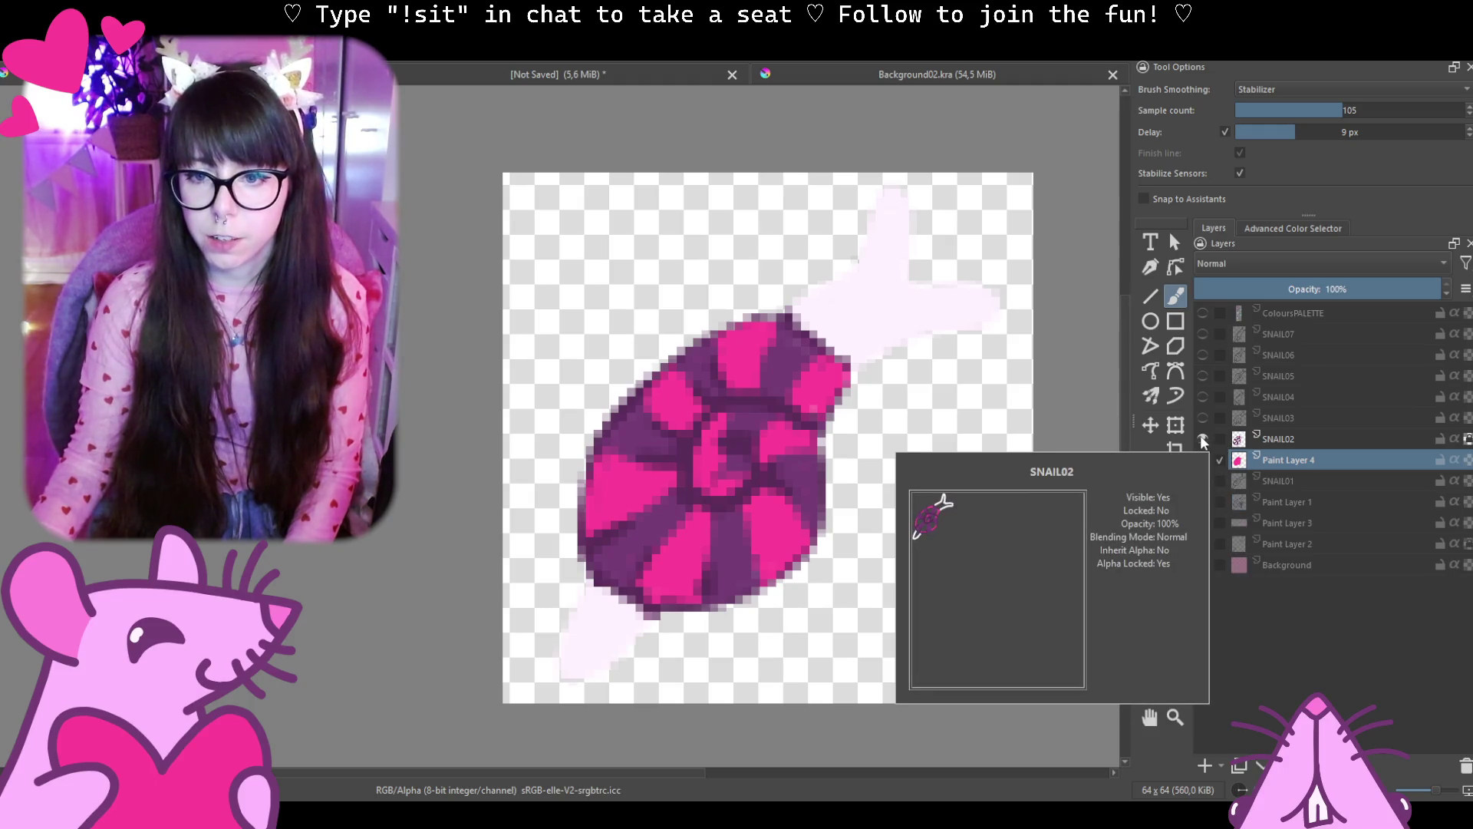
# - Show the pink background, select the SNAIL02 layer and choose a slightly saturated pale pink sampled from the snail
pyautogui.click(1203, 565)
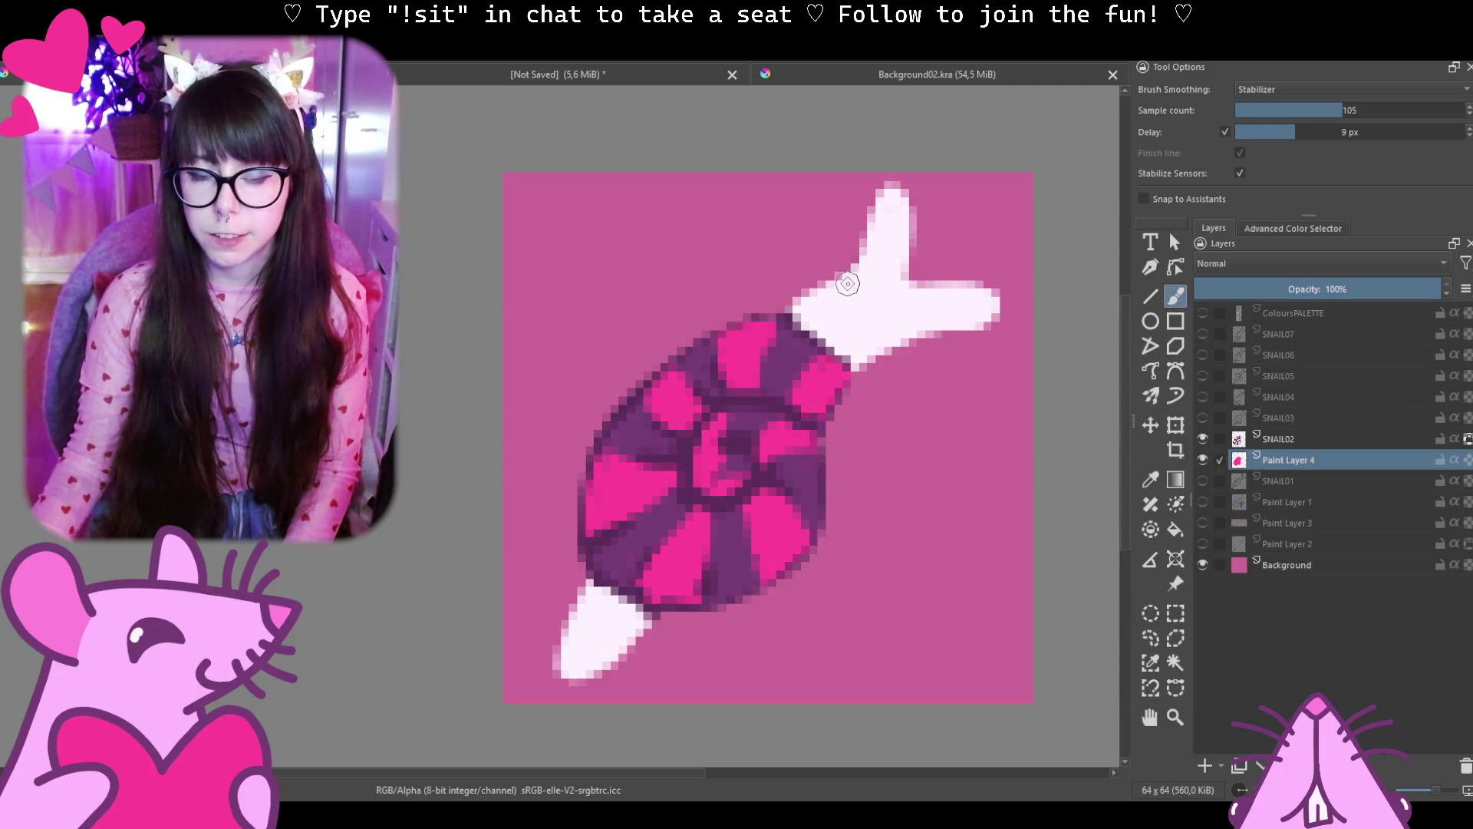
pyautogui.click(1296, 441)
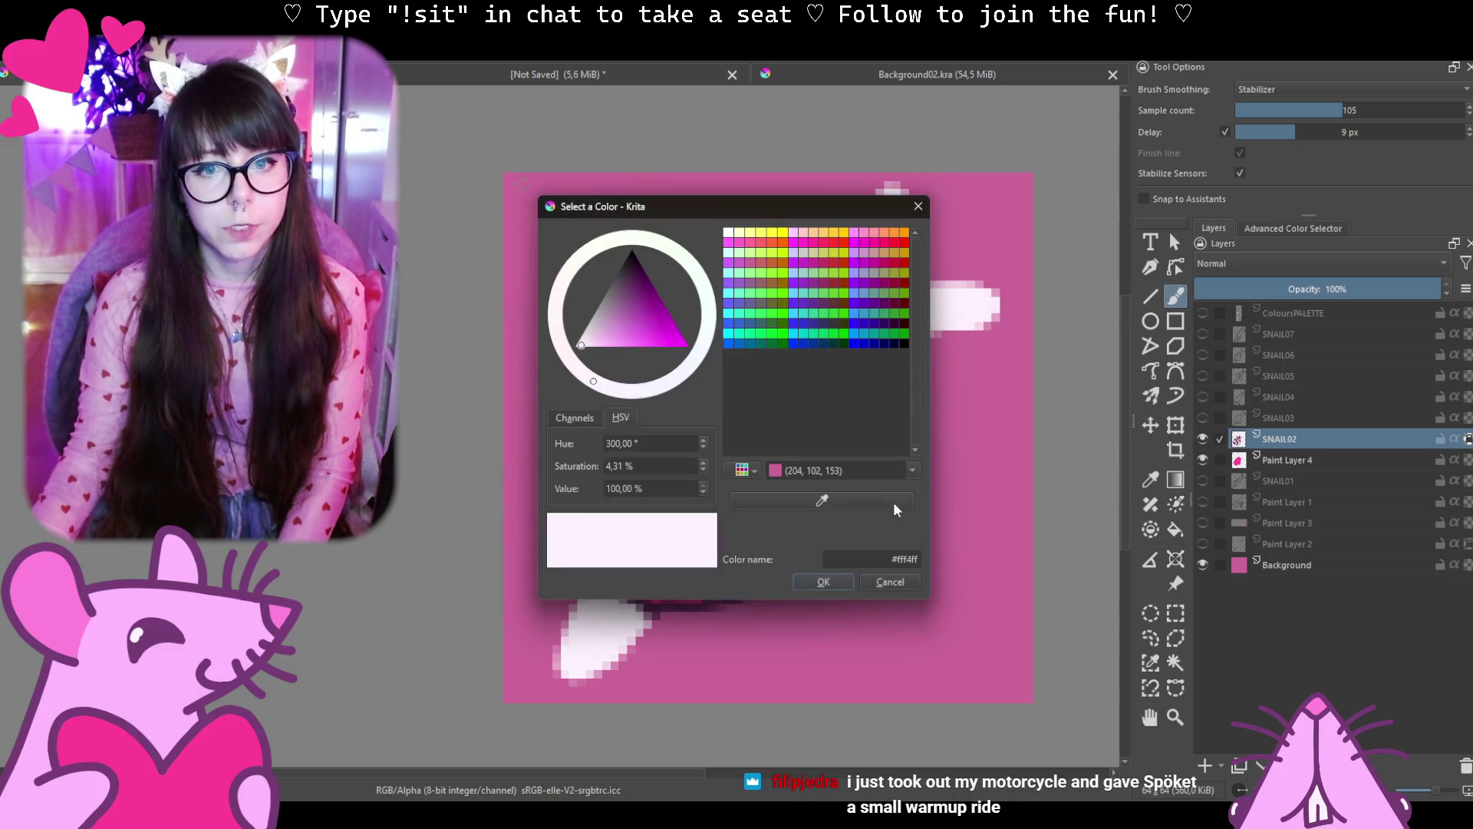
pyautogui.click(820, 503)
pyautogui.click(958, 303)
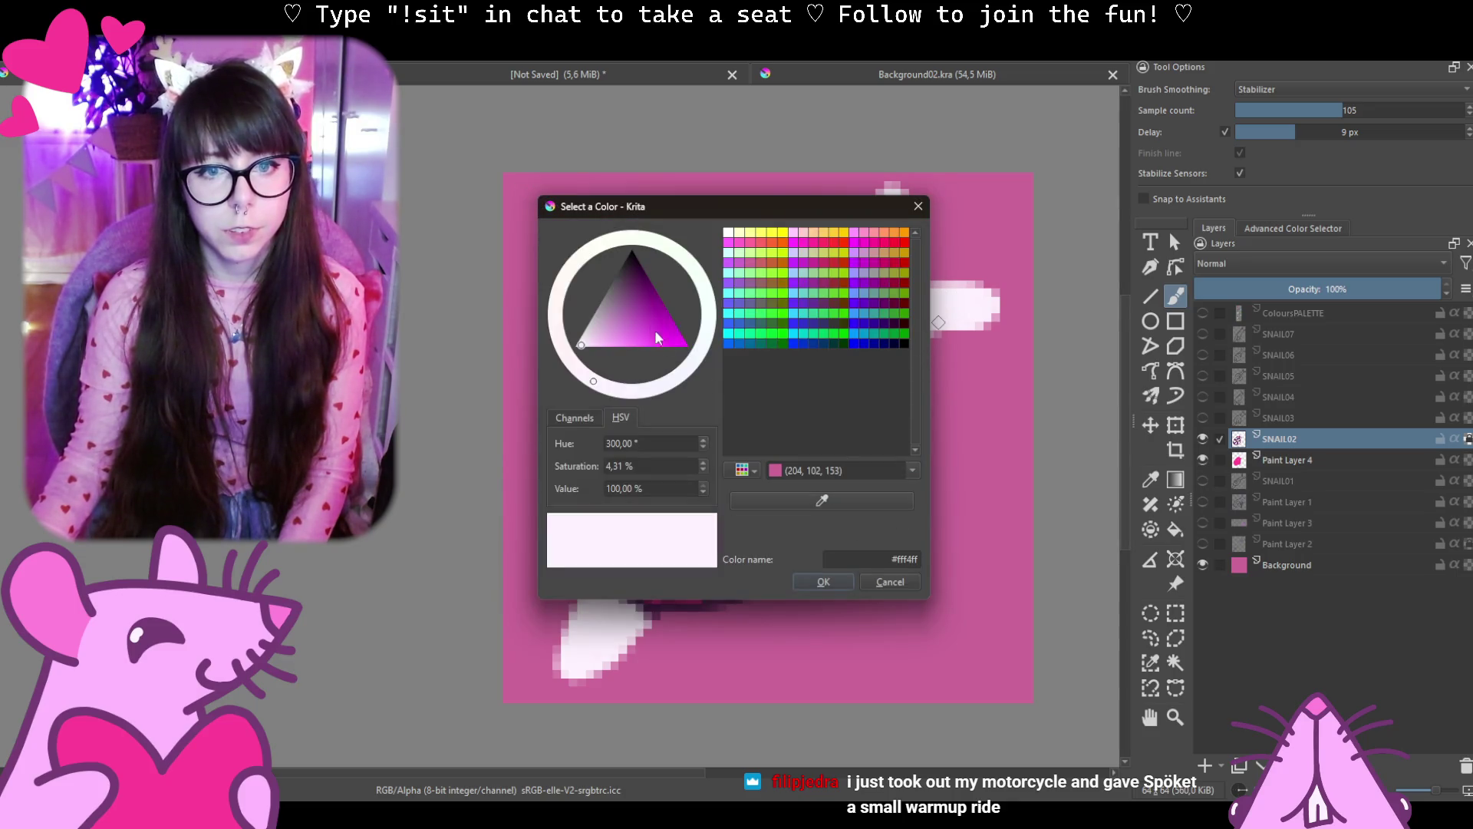
pyautogui.click(594, 345)
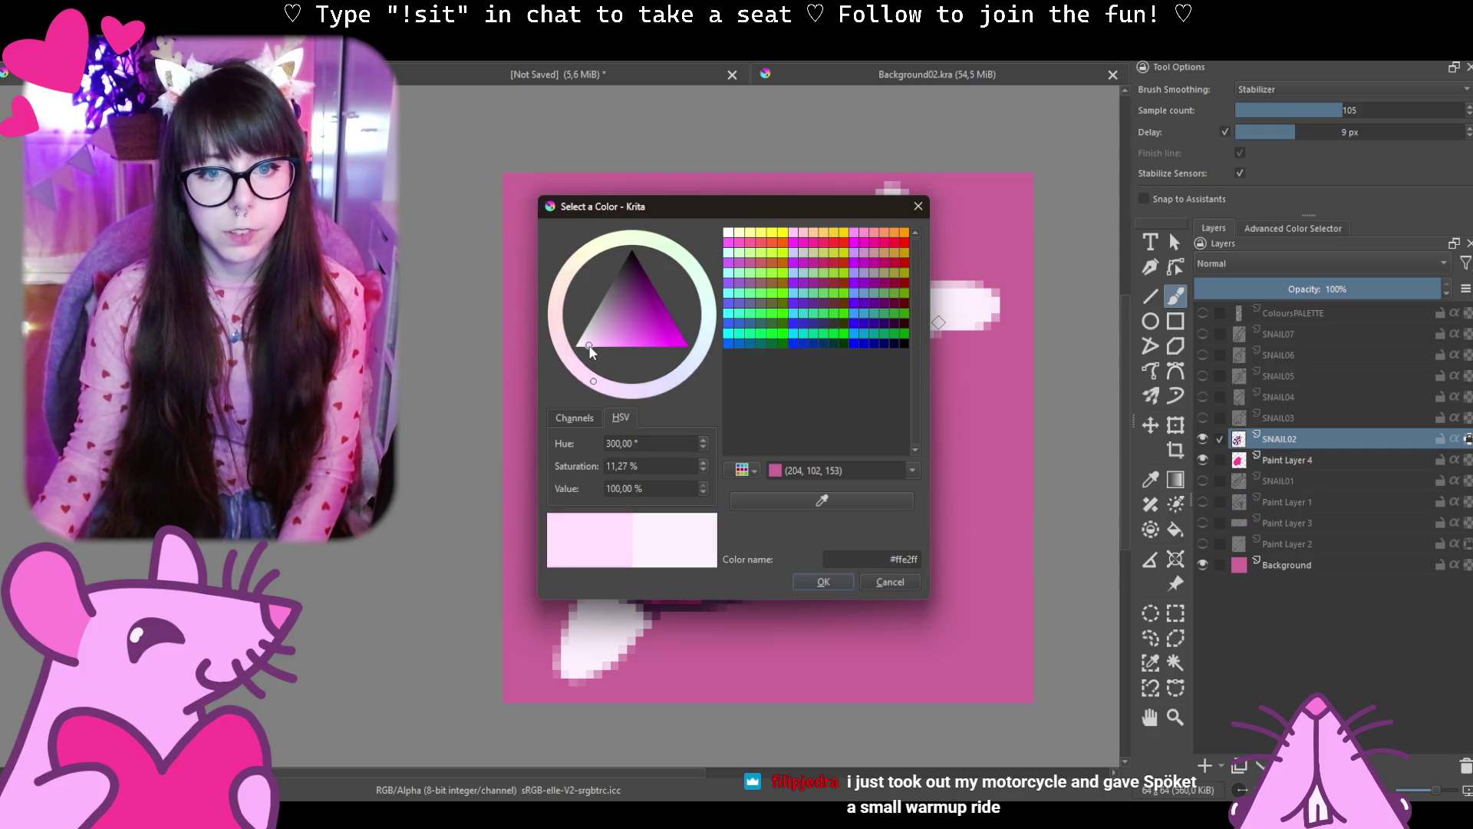
pyautogui.click(822, 579)
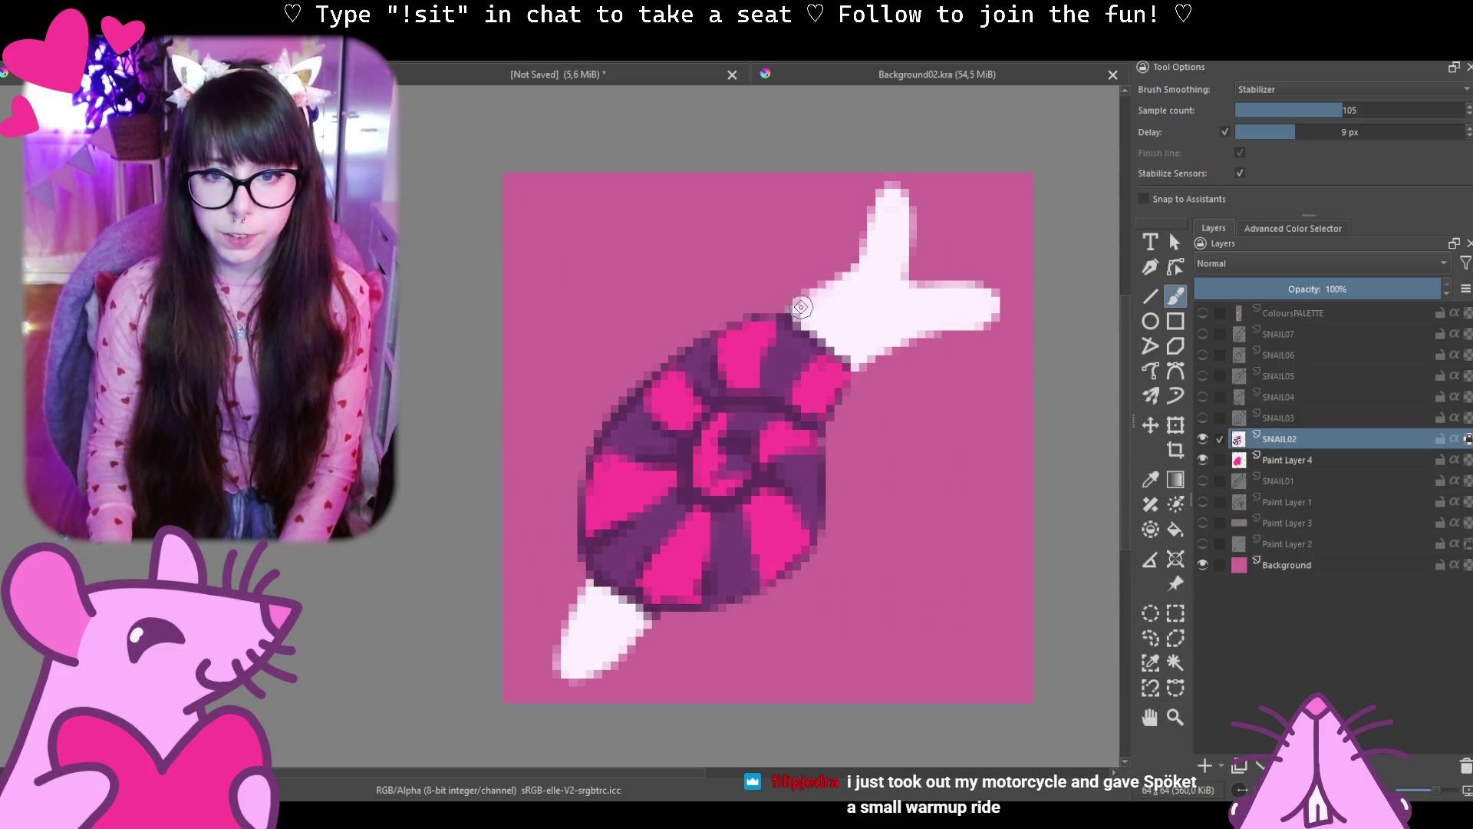
# - Whiten the pink-shaded body pixels near the shell and upper body, then return to Paint Layer 4 with pale pink
pyautogui.moveTo(802, 306); pyautogui.dragTo(834, 313)
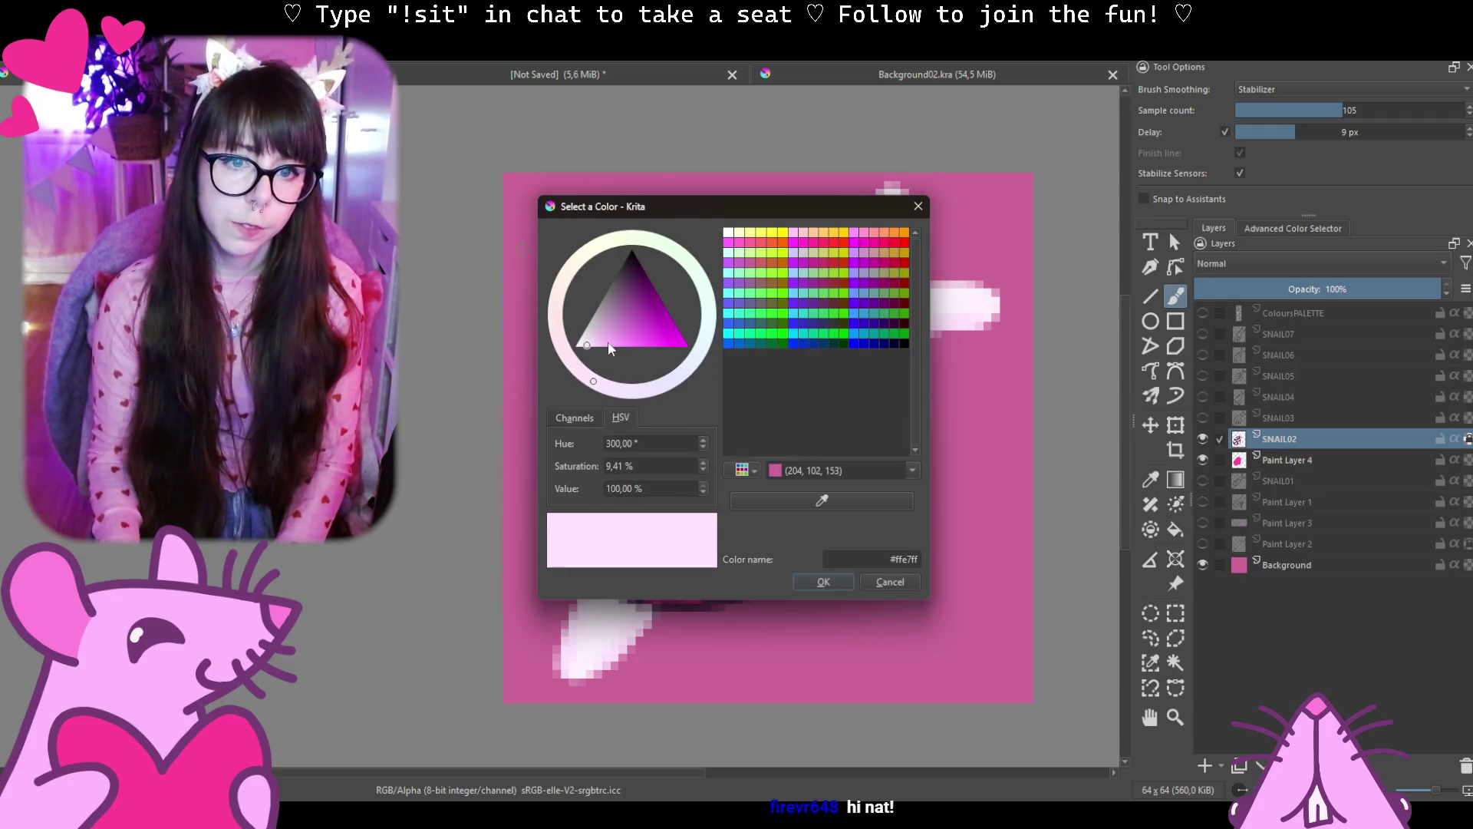
pyautogui.click(600, 345)
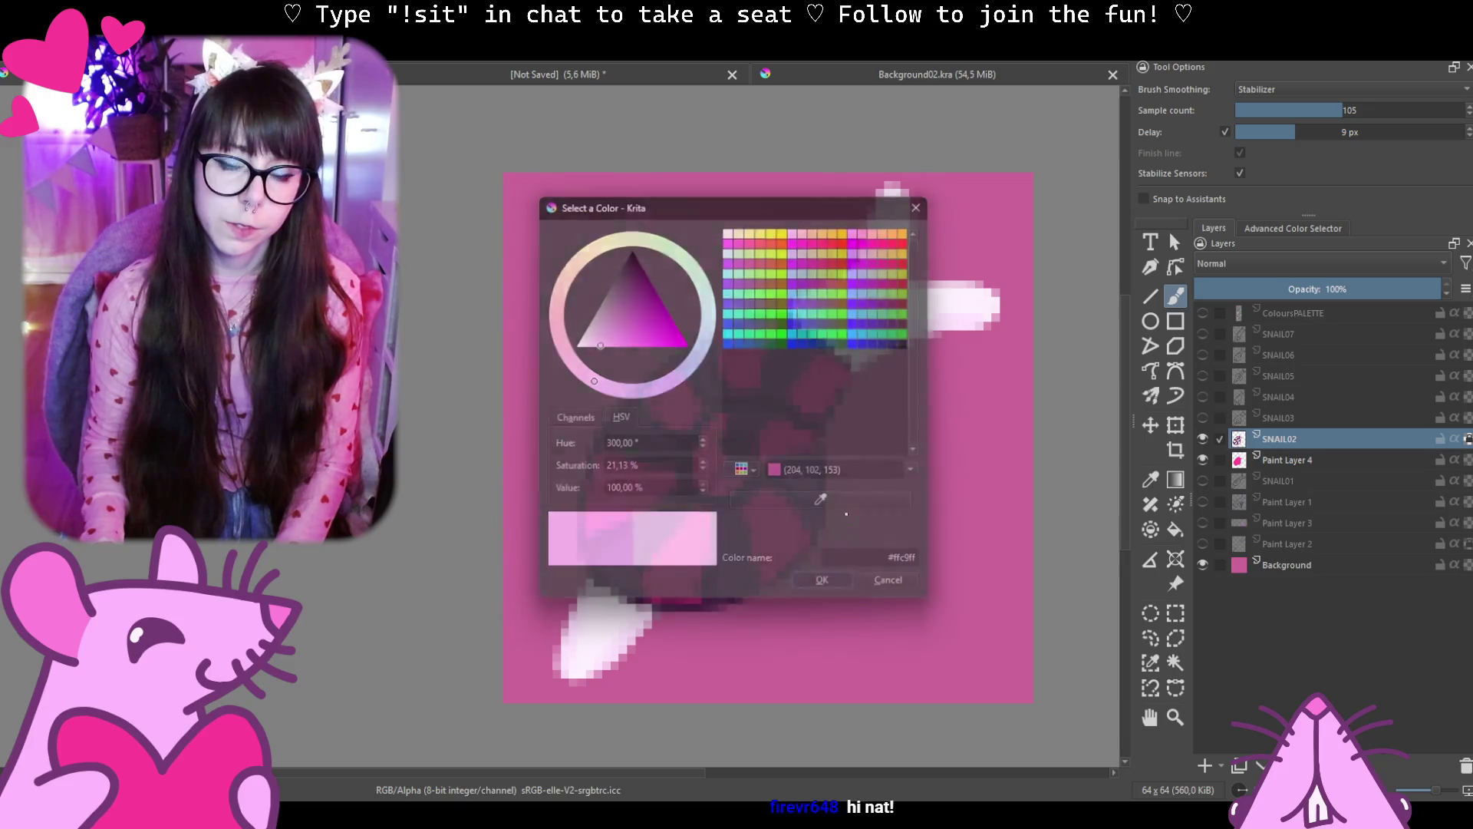
pyautogui.click(823, 581)
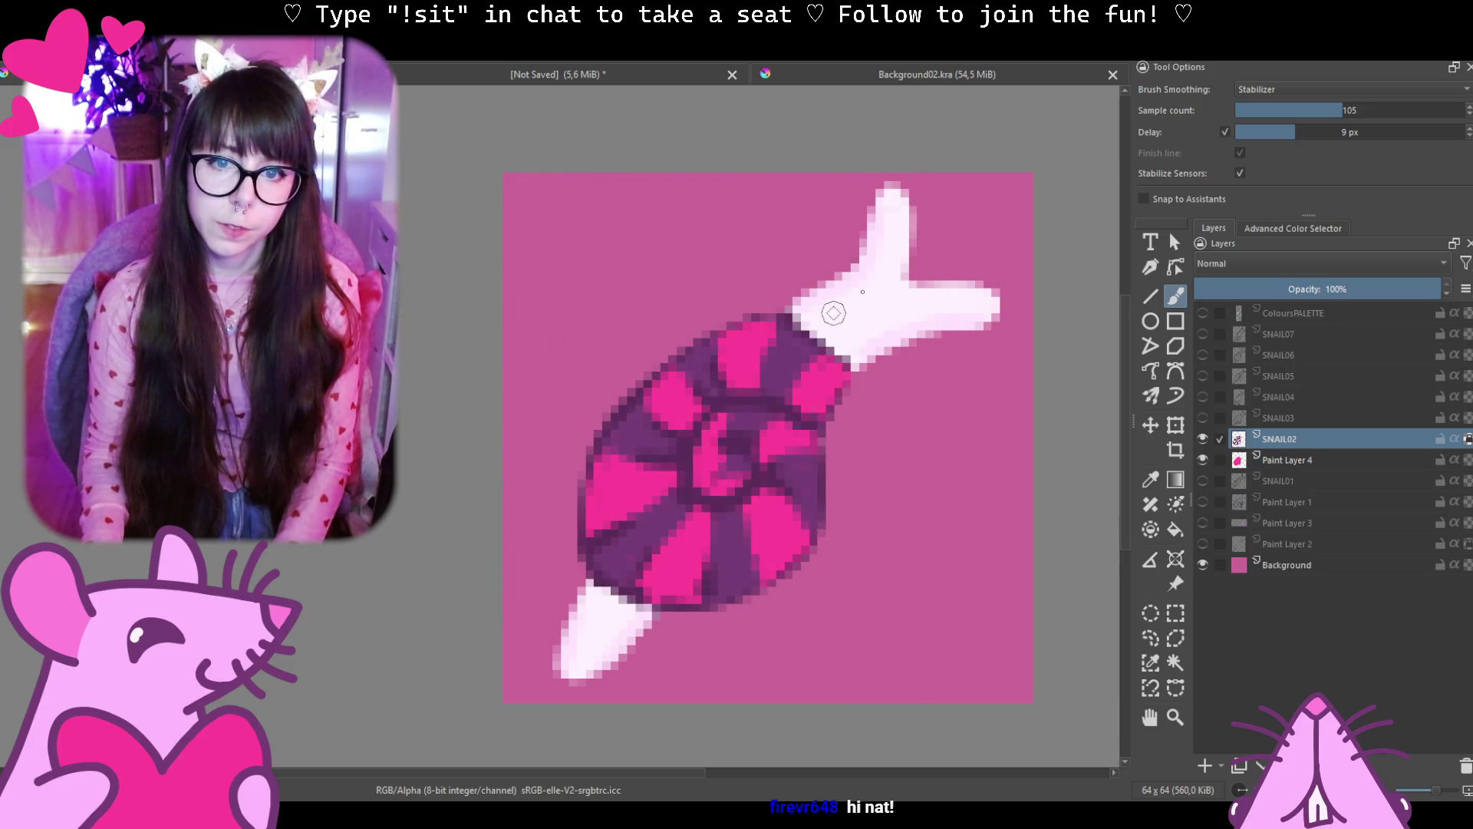
pyautogui.click(895, 256)
pyautogui.click(807, 312)
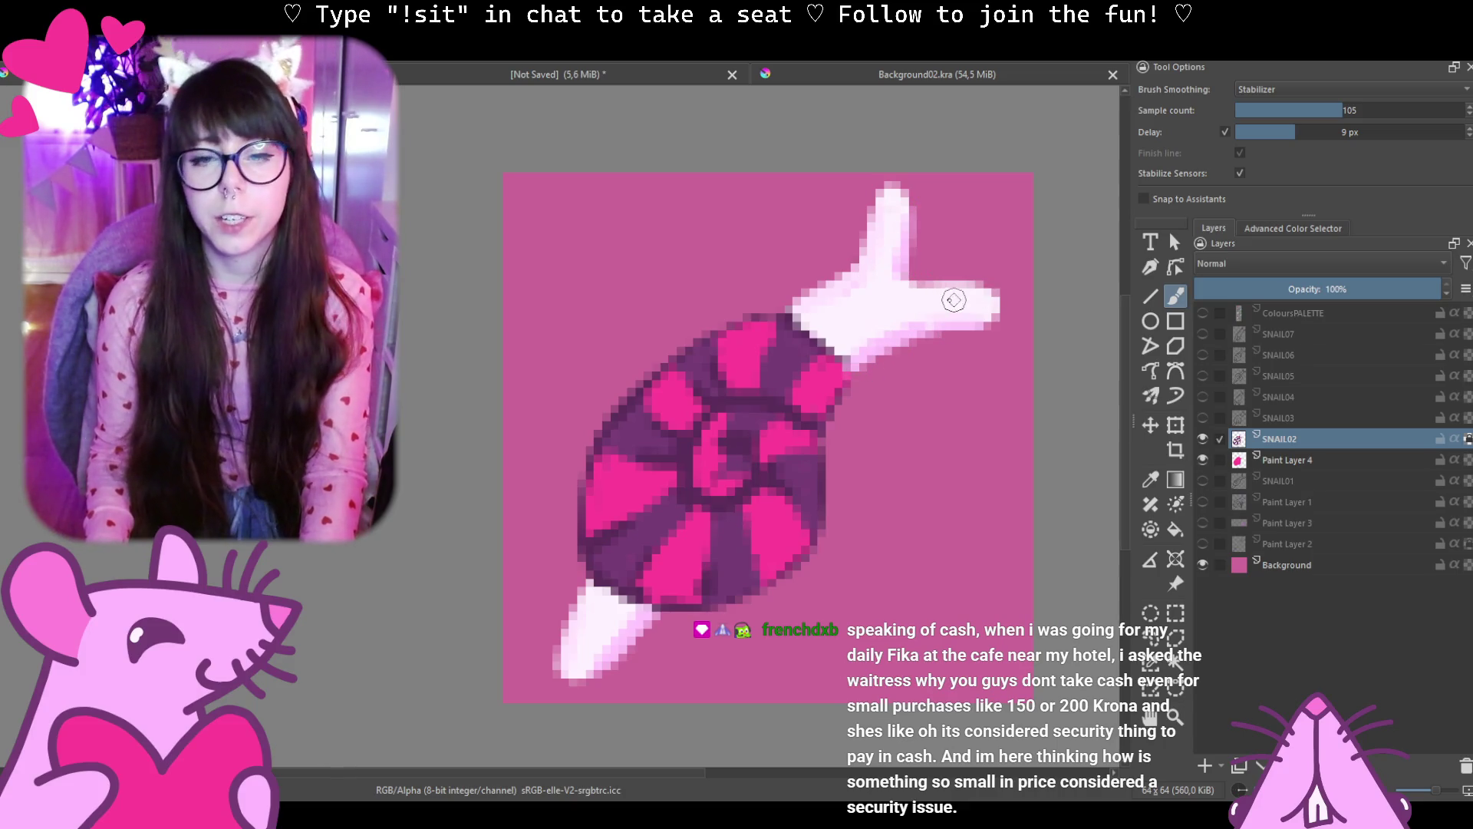
pyautogui.click(1298, 461)
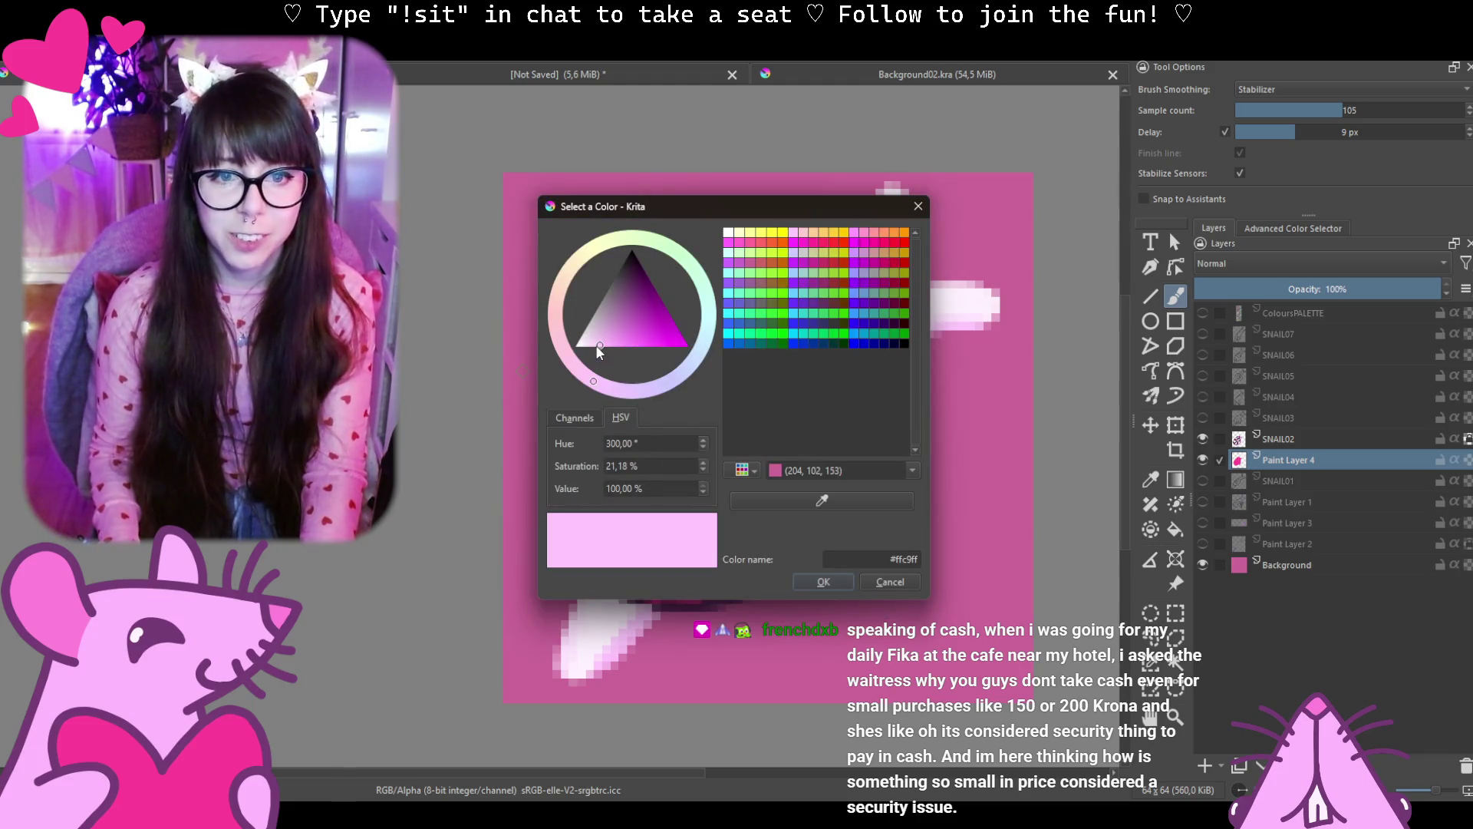
pyautogui.click(821, 583)
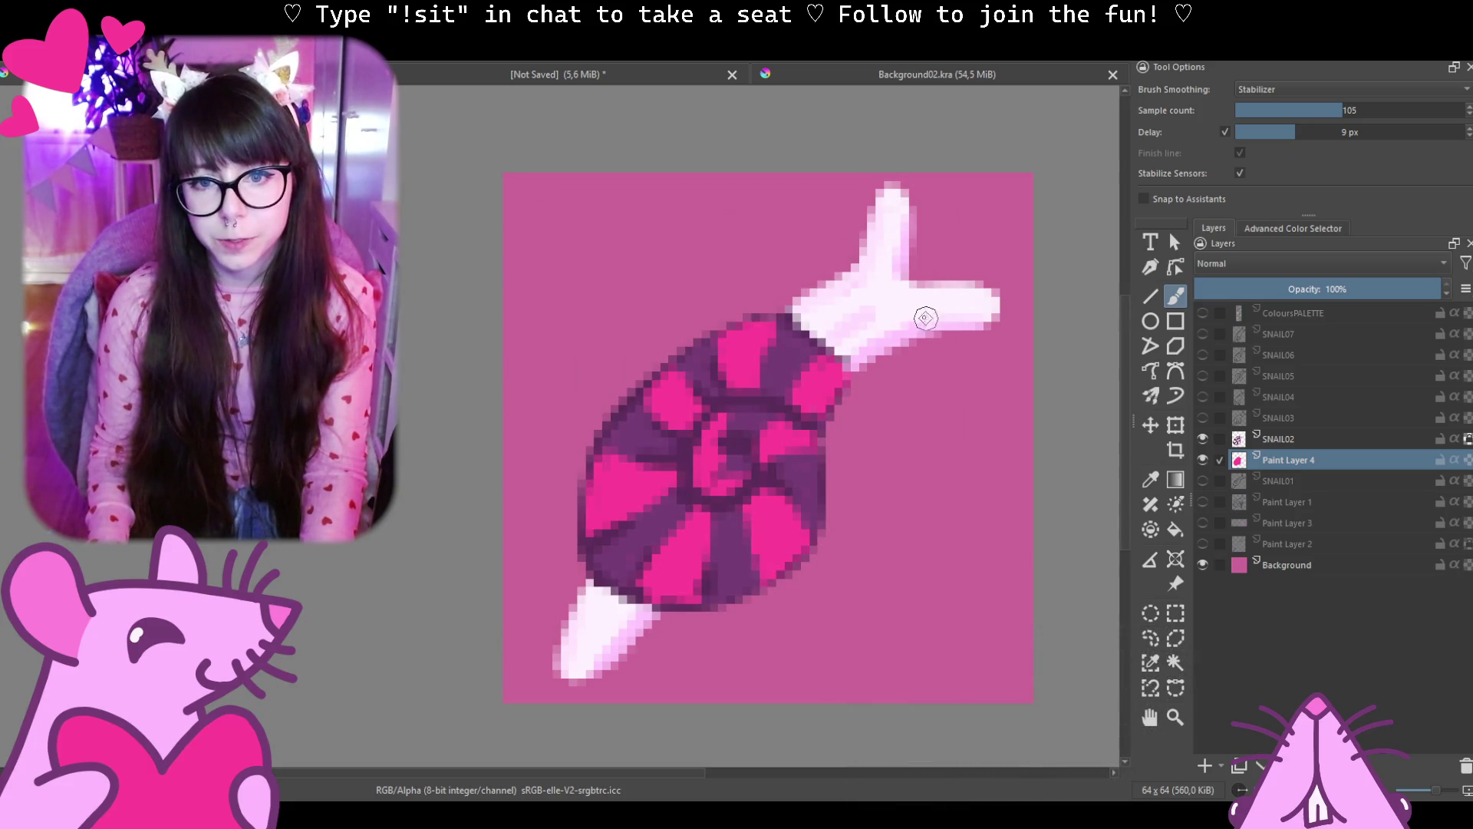
# - Repaint the upper body pale, tip the antennae with the shell's hot pink, and hide the background
pyautogui.moveTo(901, 282); pyautogui.dragTo(855, 330)
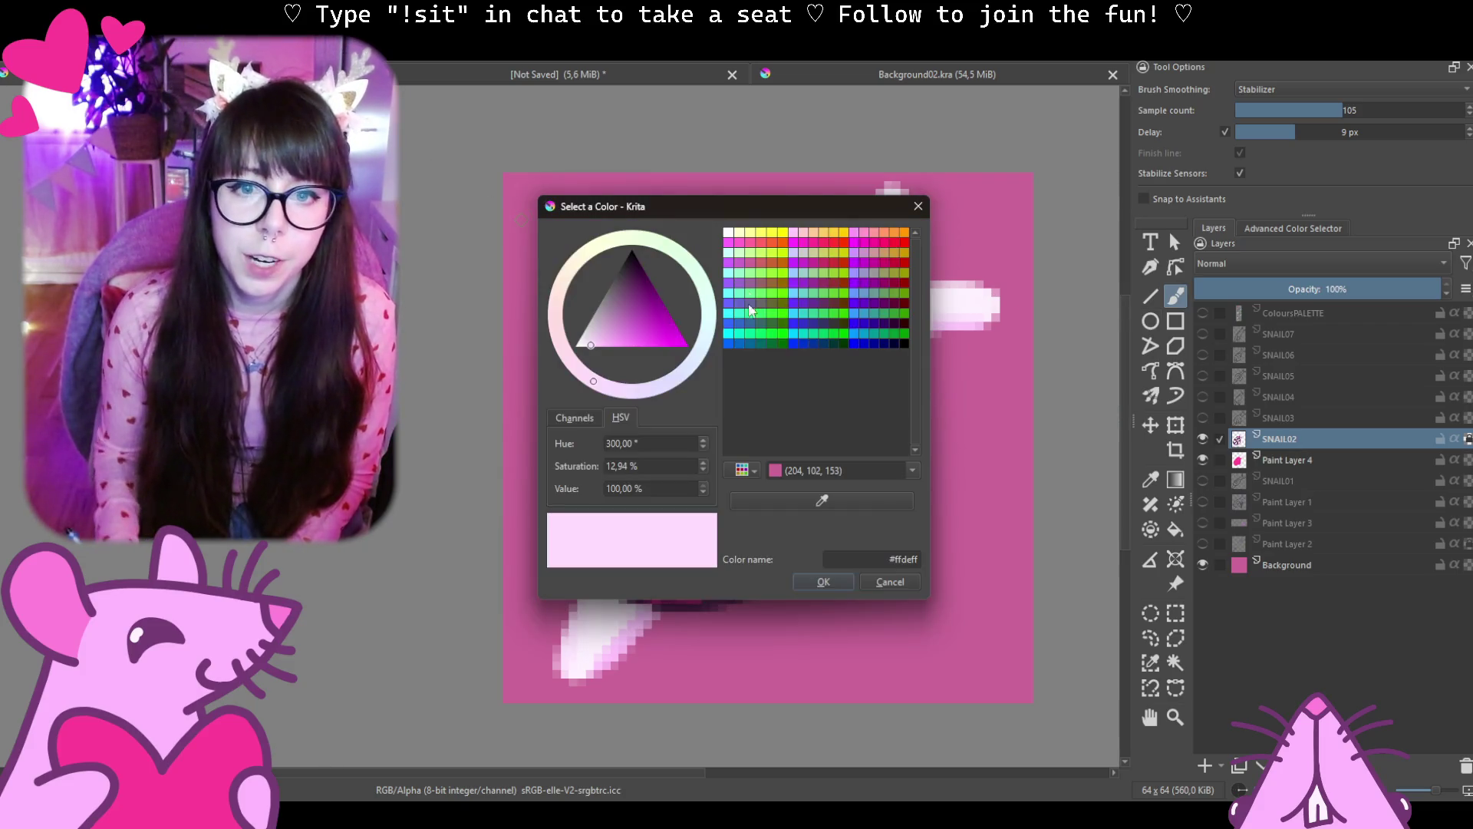
pyautogui.moveTo(768, 201); pyautogui.dragTo(421, 253)
pyautogui.click(556, 538)
pyautogui.click(667, 397)
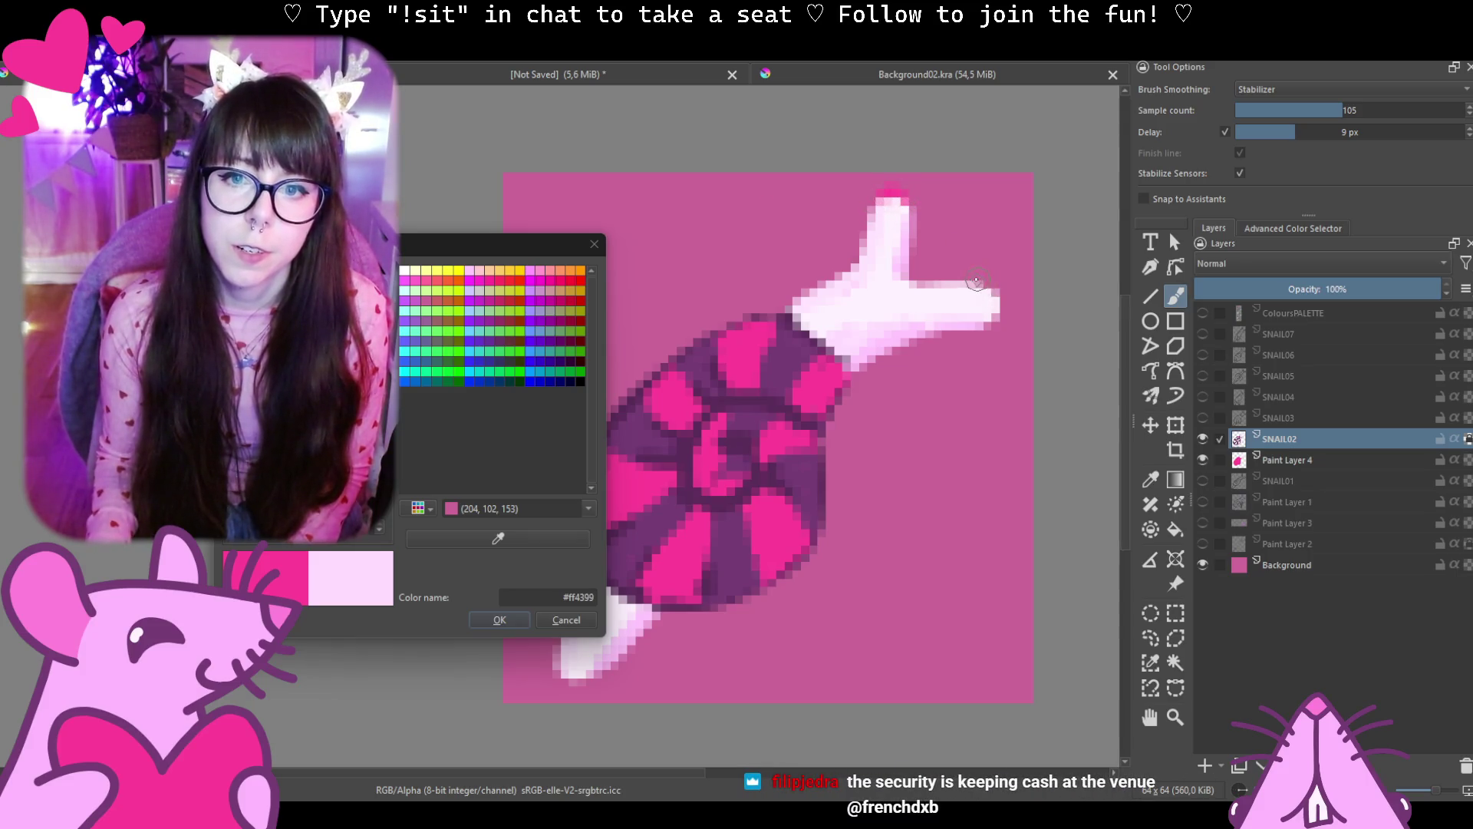
pyautogui.moveTo(975, 281); pyautogui.dragTo(981, 313)
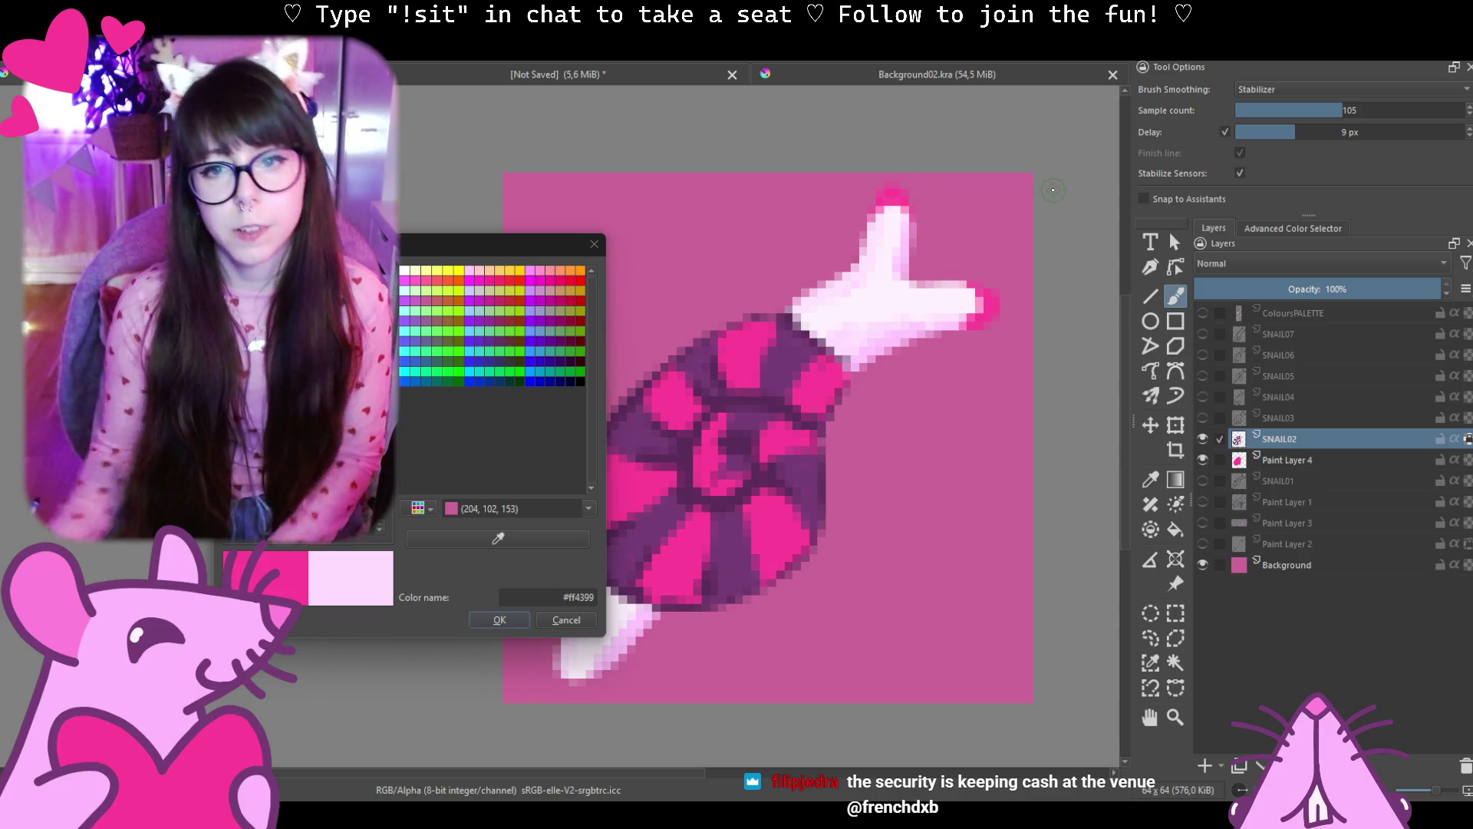
pyautogui.click(1203, 562)
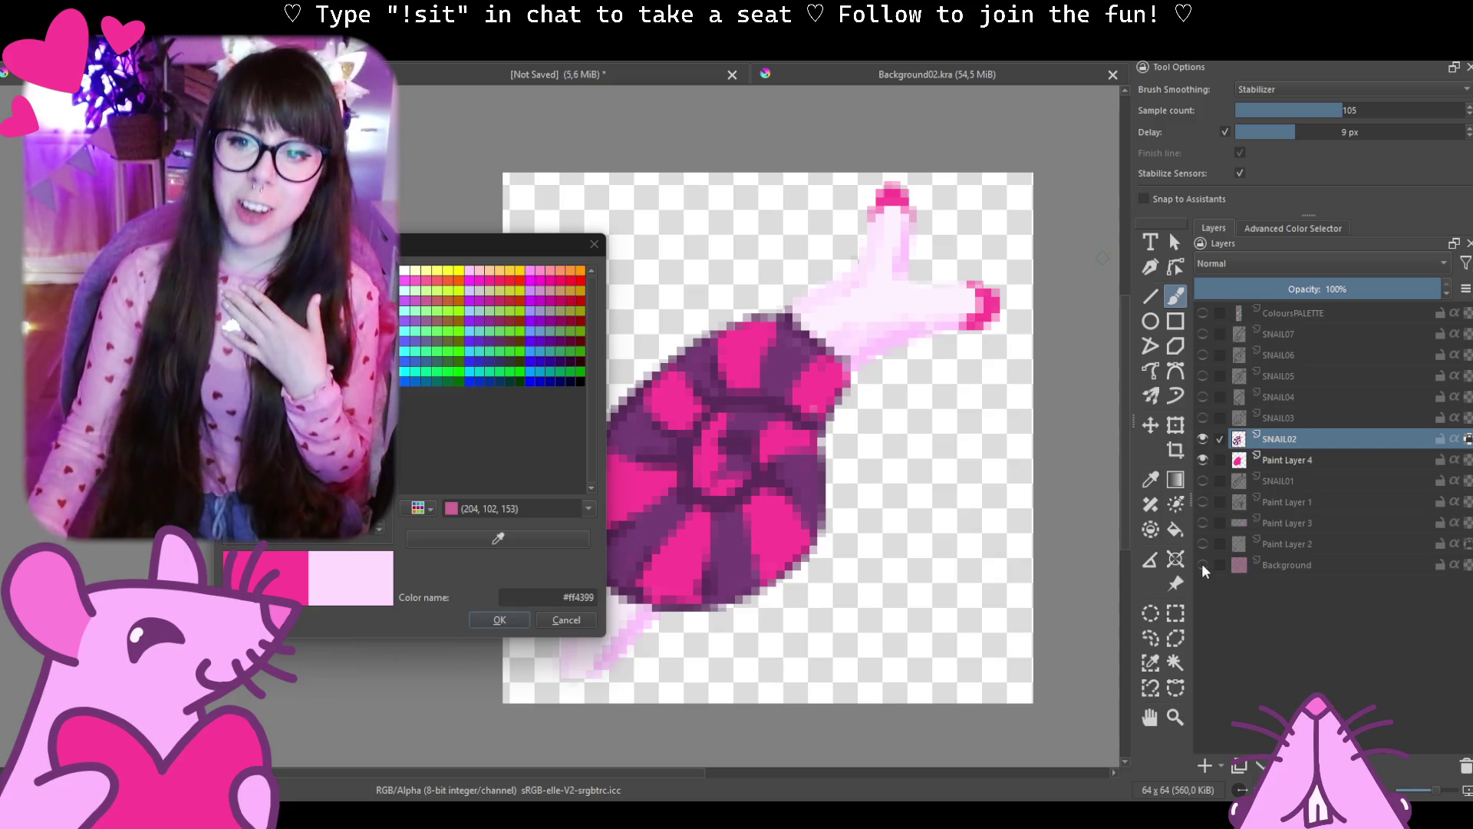
# - Export the snail as PNG over Snail02_coloured.png in SnailGame, confirming the replace
pyautogui.click(1267, 457)
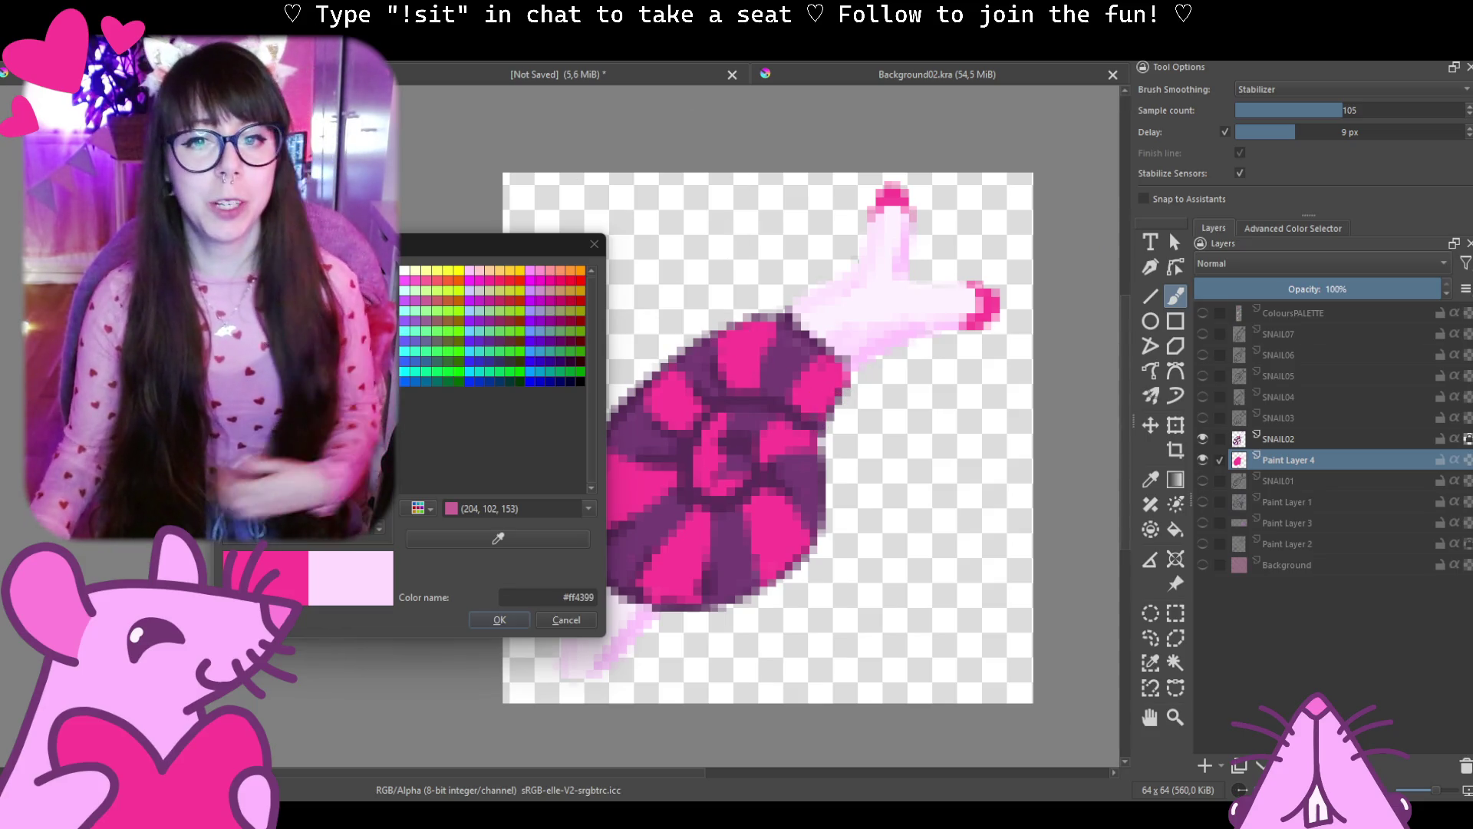
pyautogui.hotkey('alt', 'f')
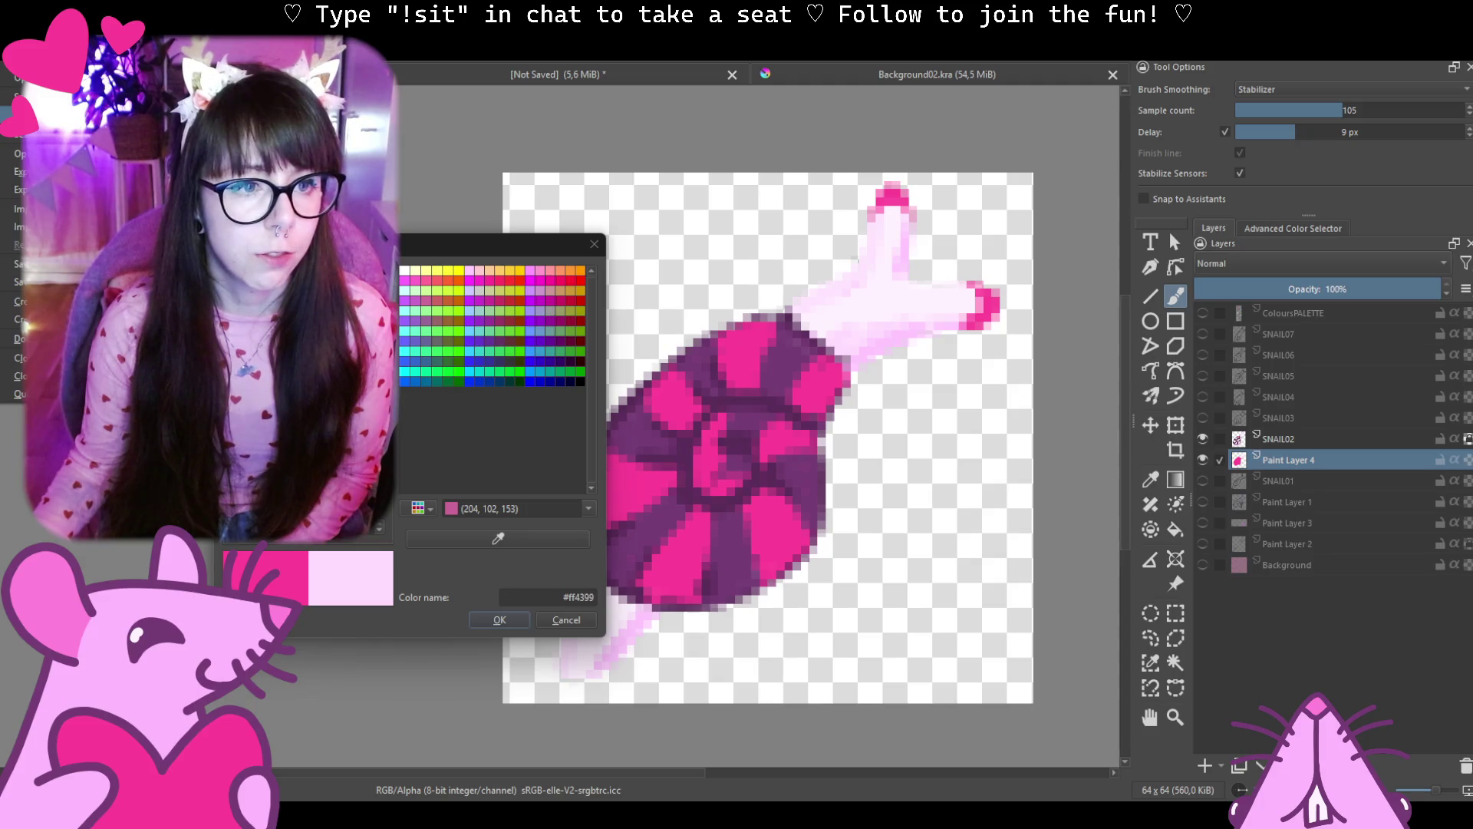
pyautogui.click(47, 320)
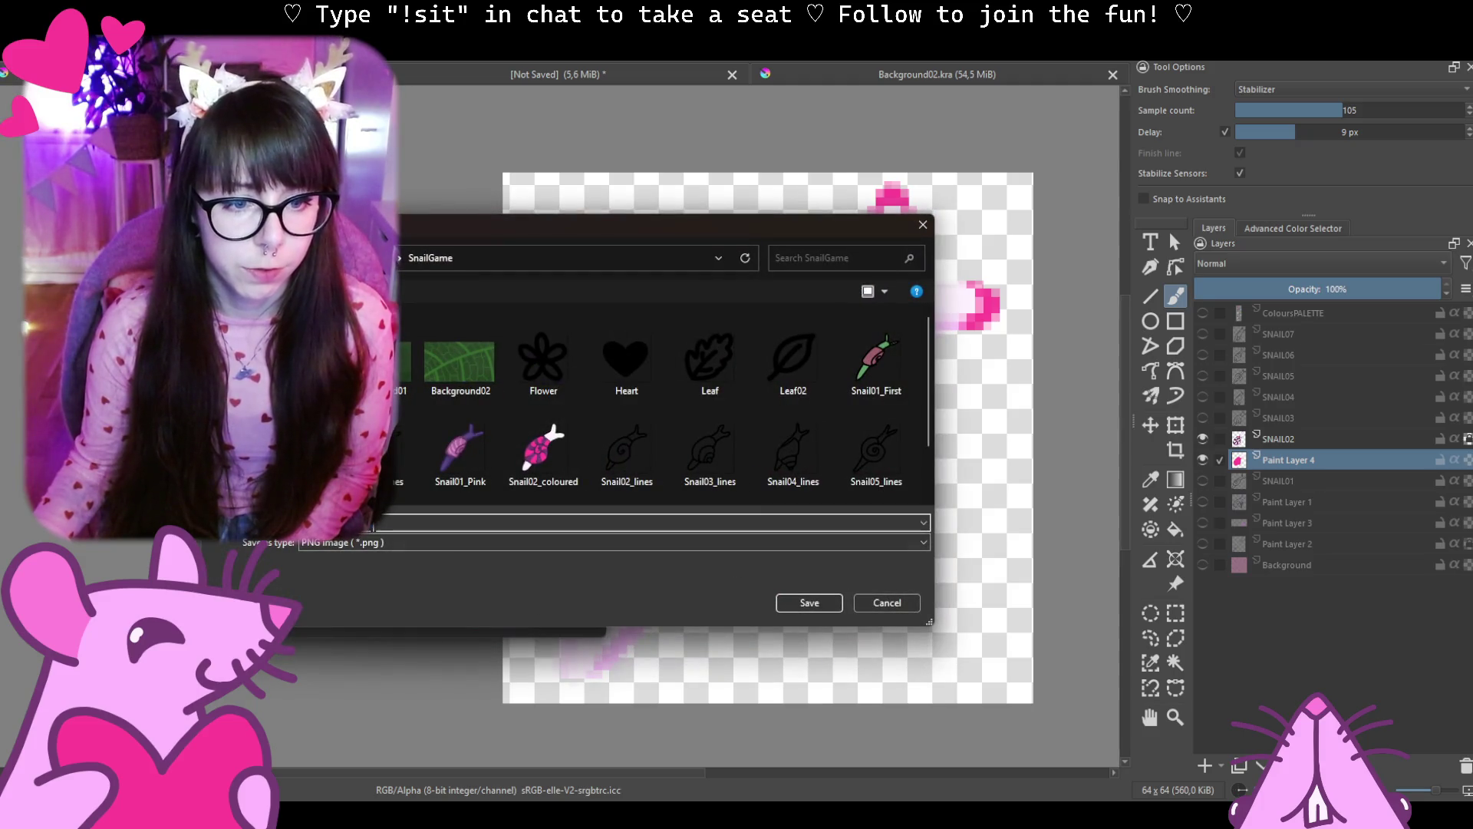
pyautogui.click(806, 601)
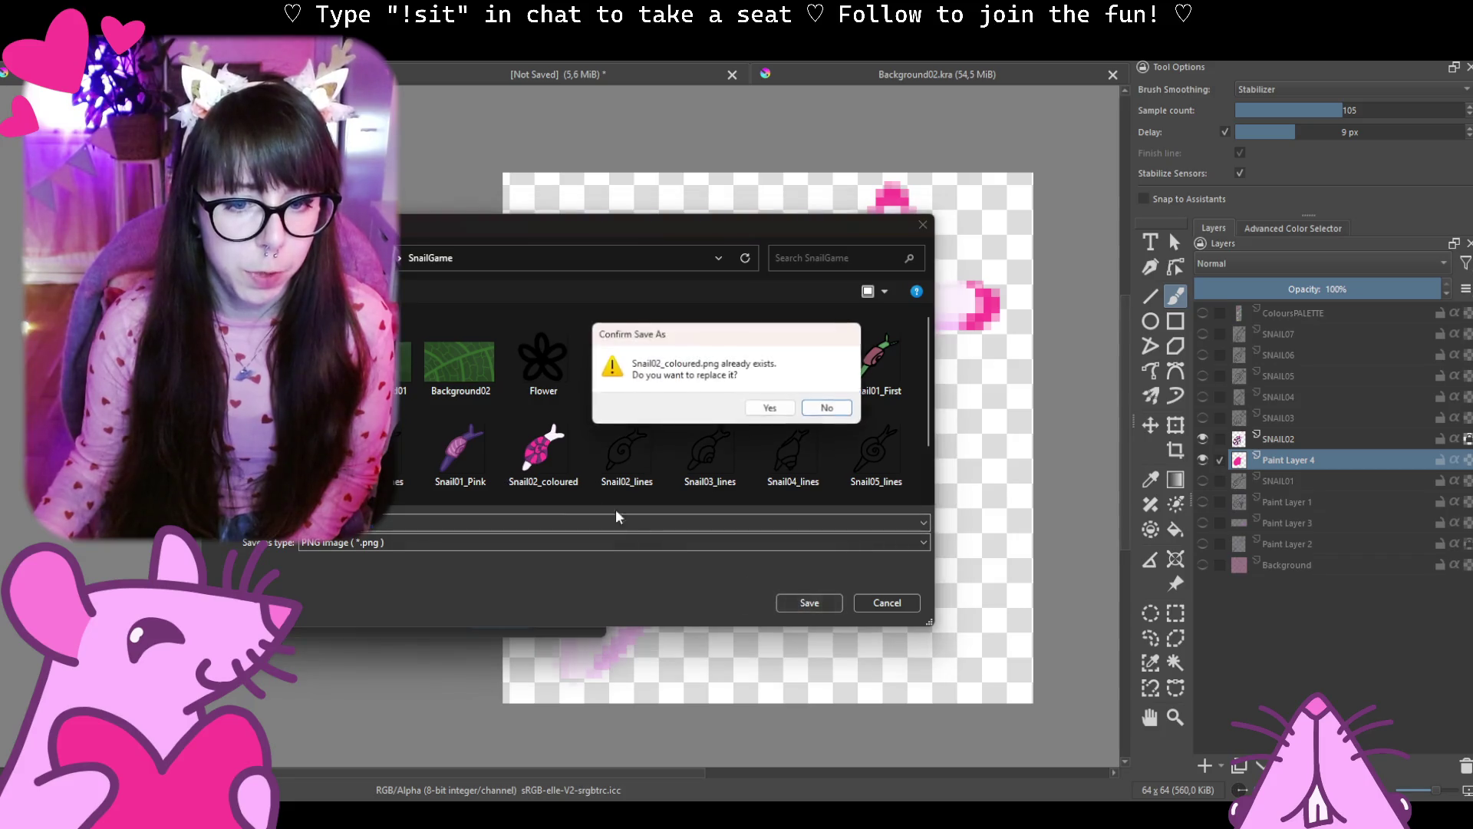
pyautogui.click(763, 411)
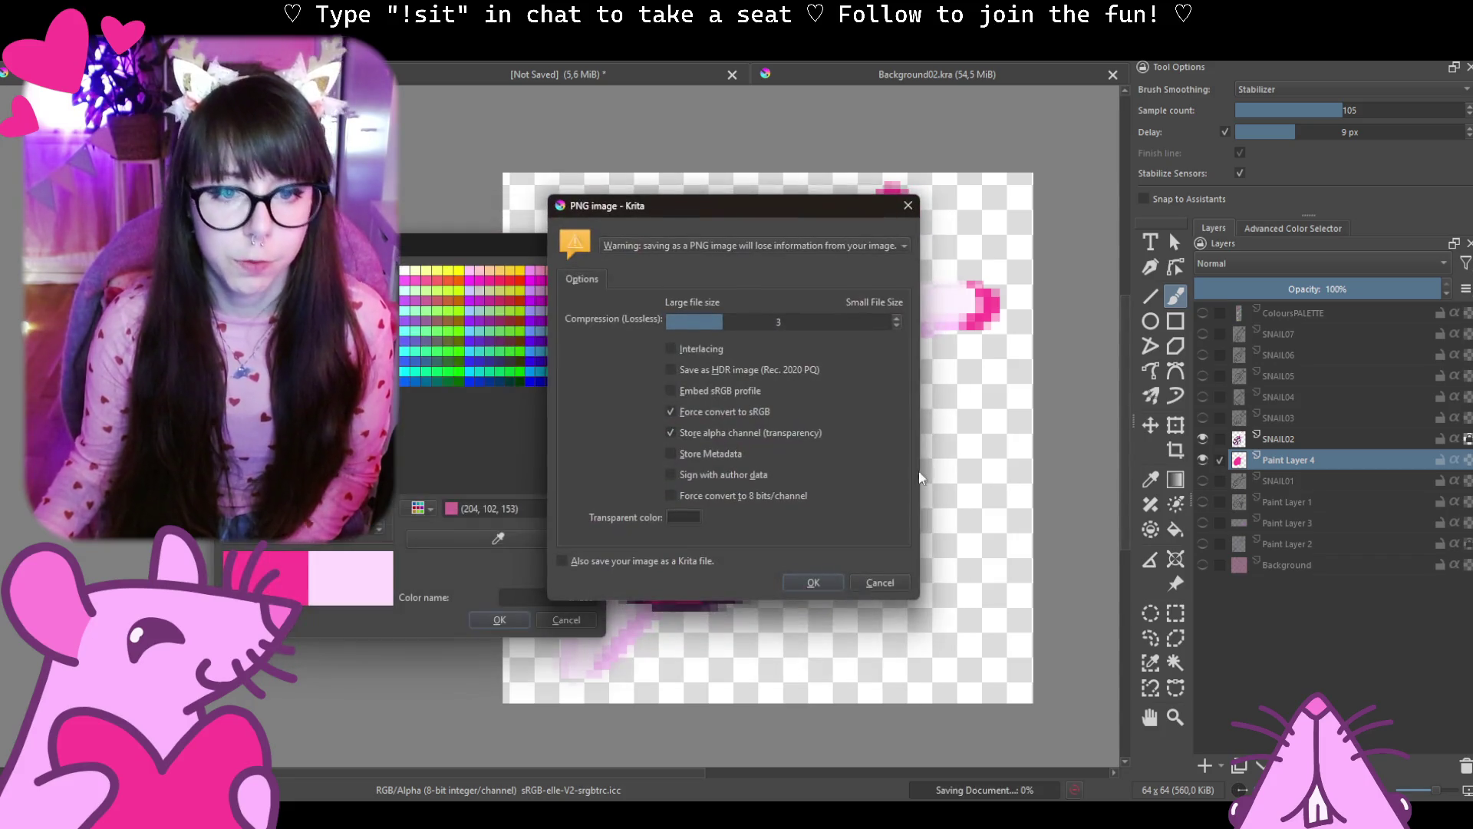
pyautogui.click(812, 580)
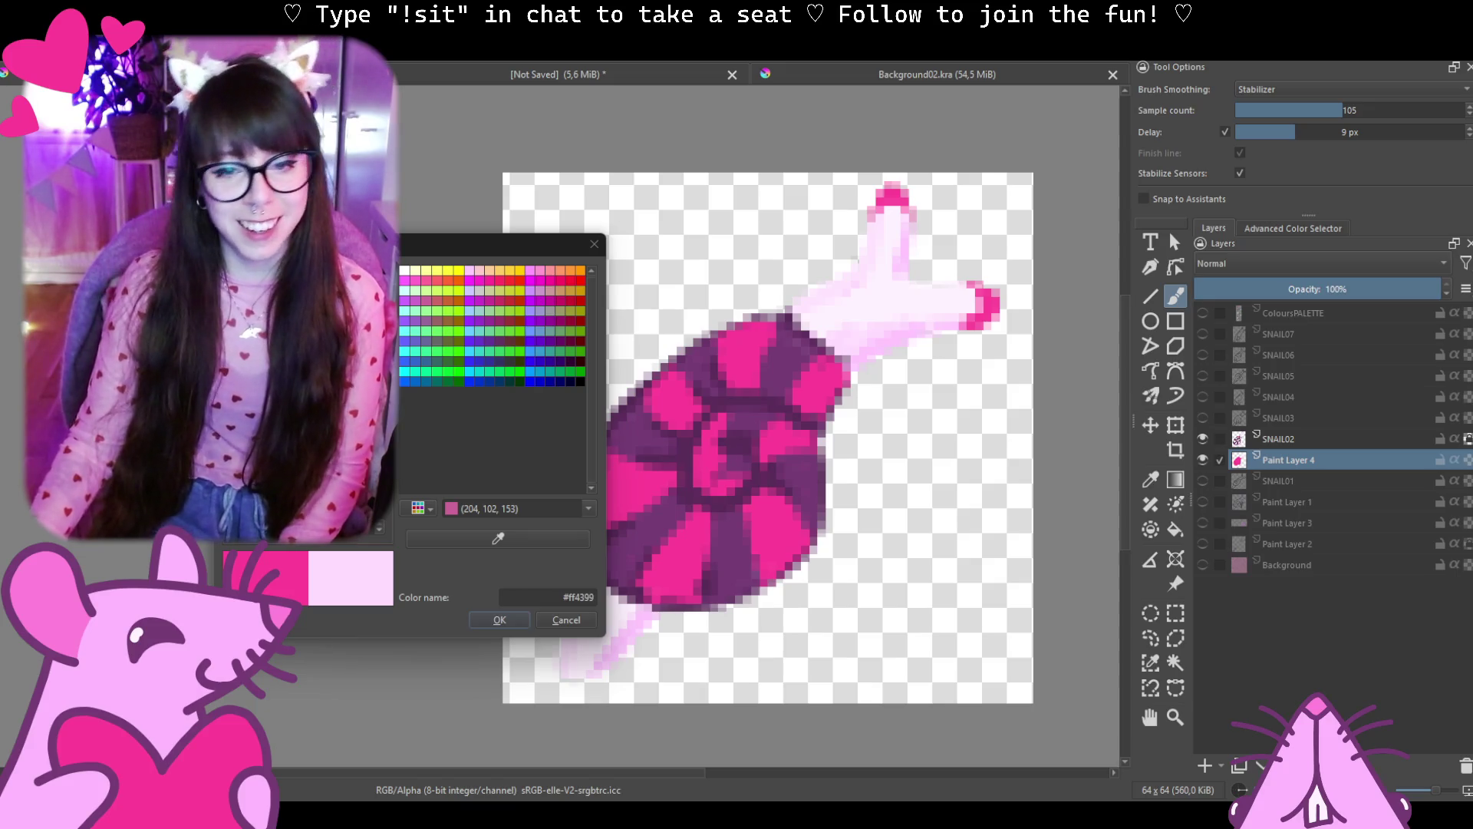
pyautogui.click(593, 243)
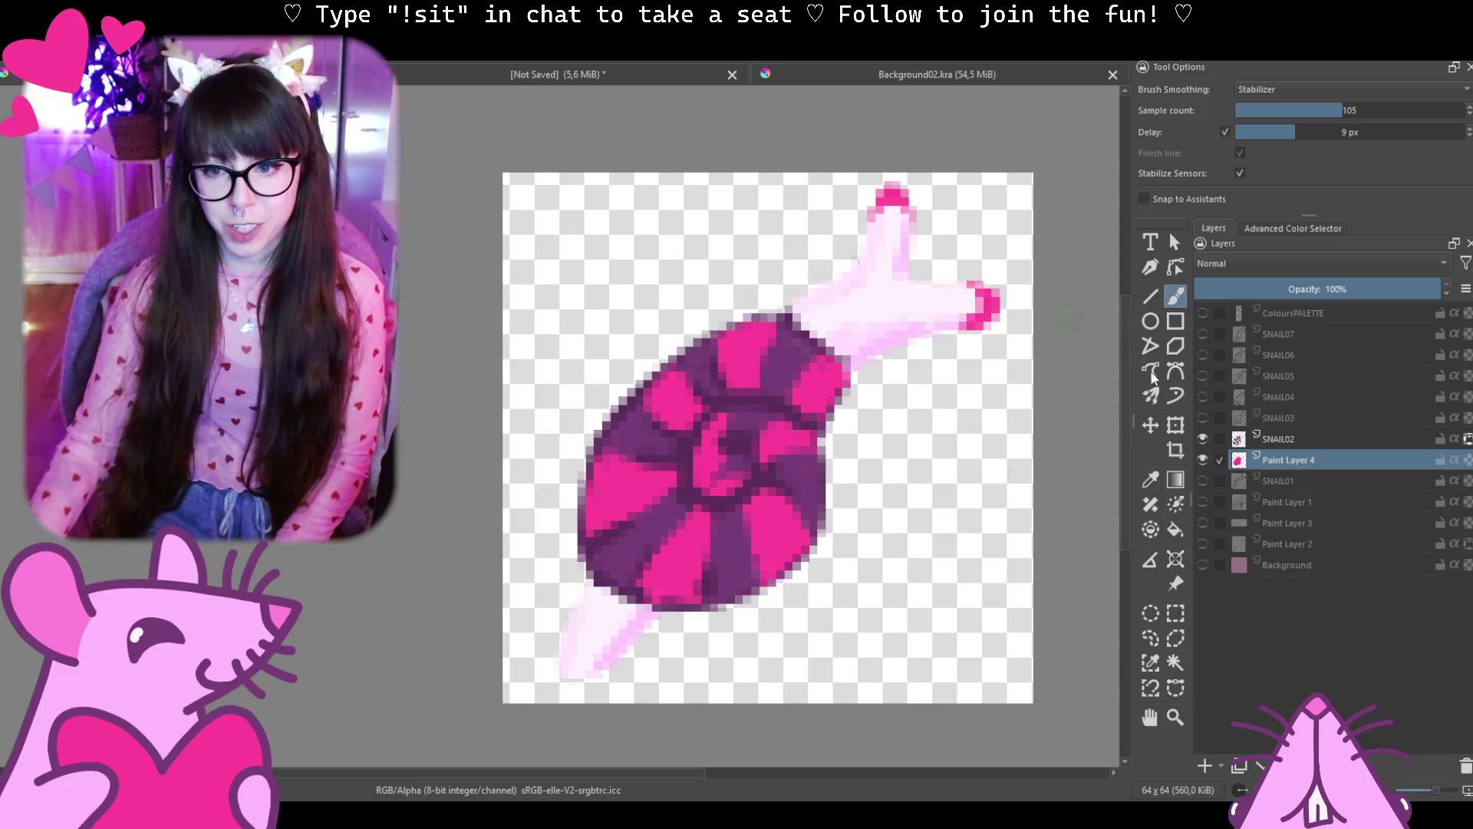
# - Rename Paint Layer 4 to 'SNAIL02 Paint' via its properties and hide it
pyautogui.rightClick(1311, 458)
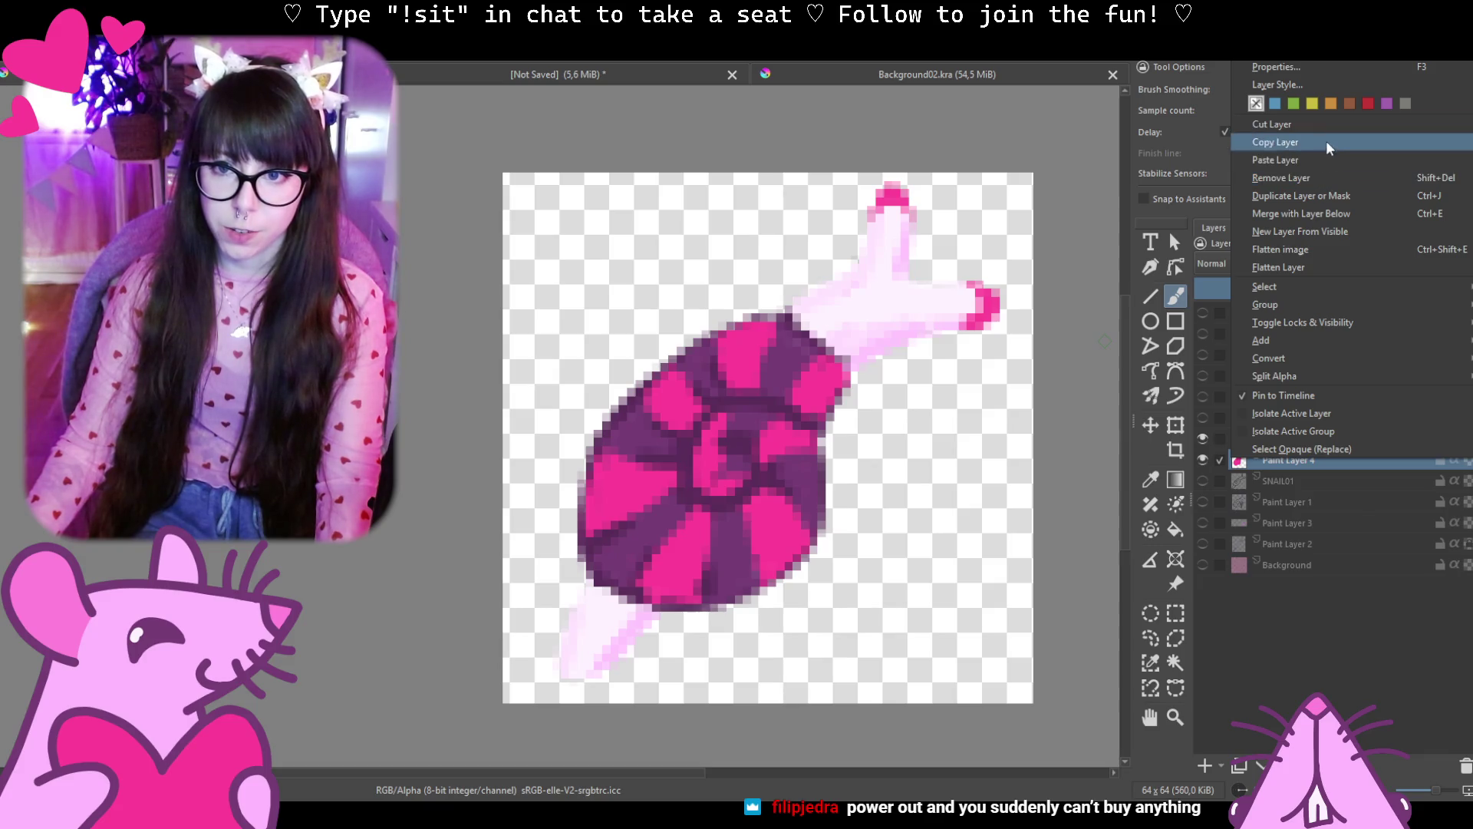
pyautogui.click(1291, 70)
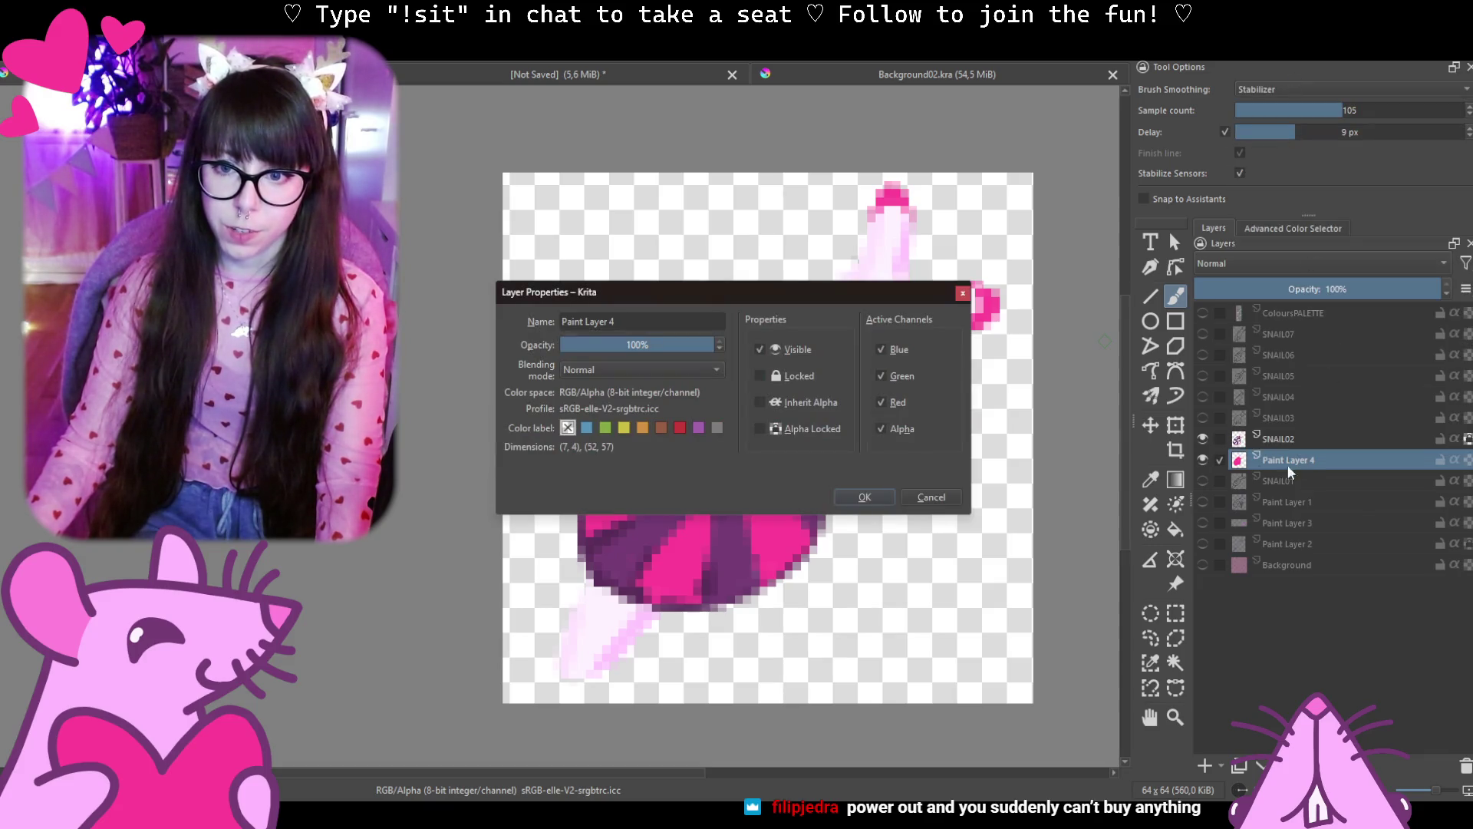
pyautogui.write('SNAIL02')
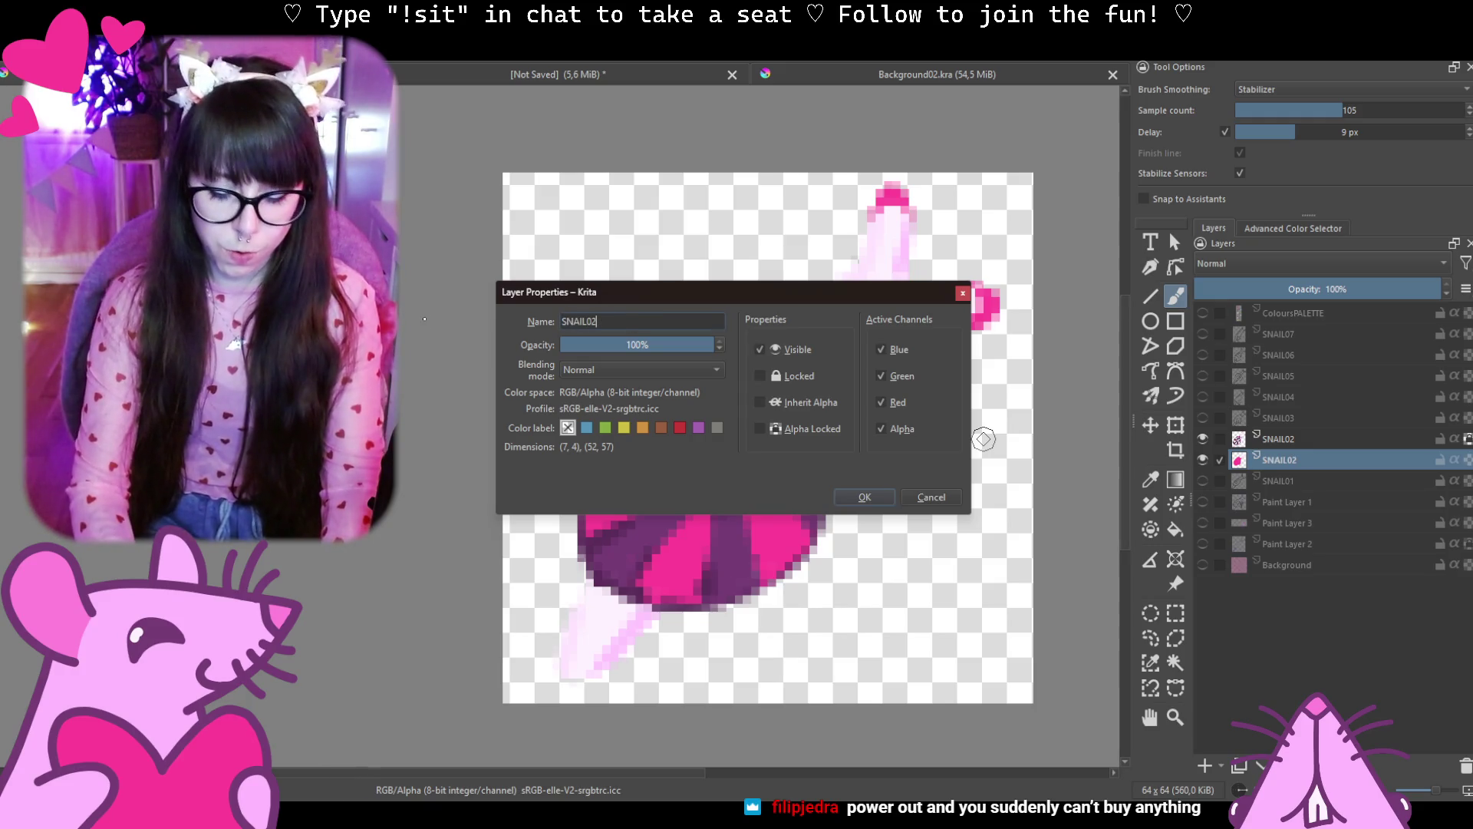
pyautogui.write(' Paint')
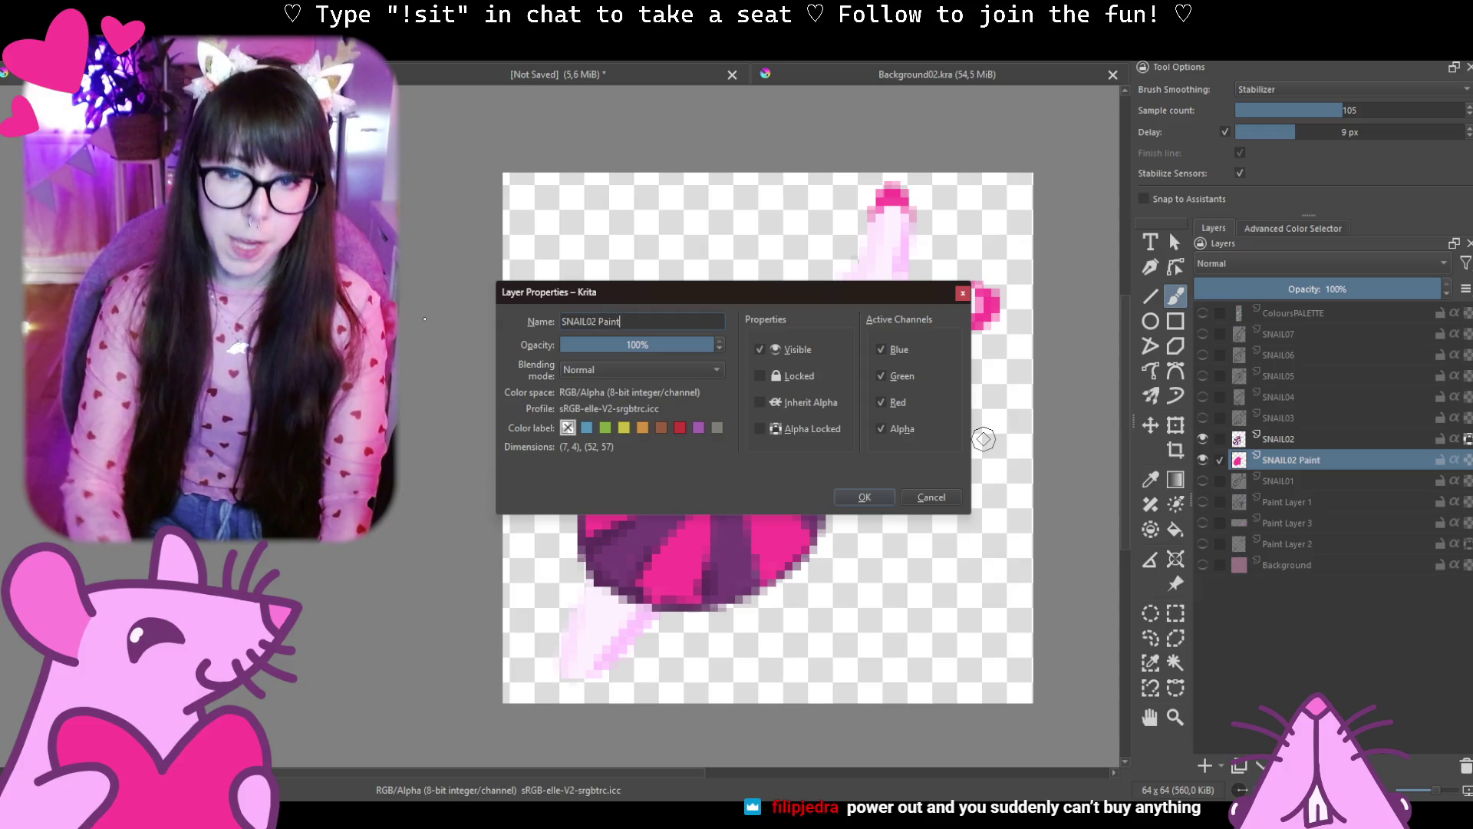
pyautogui.click(864, 496)
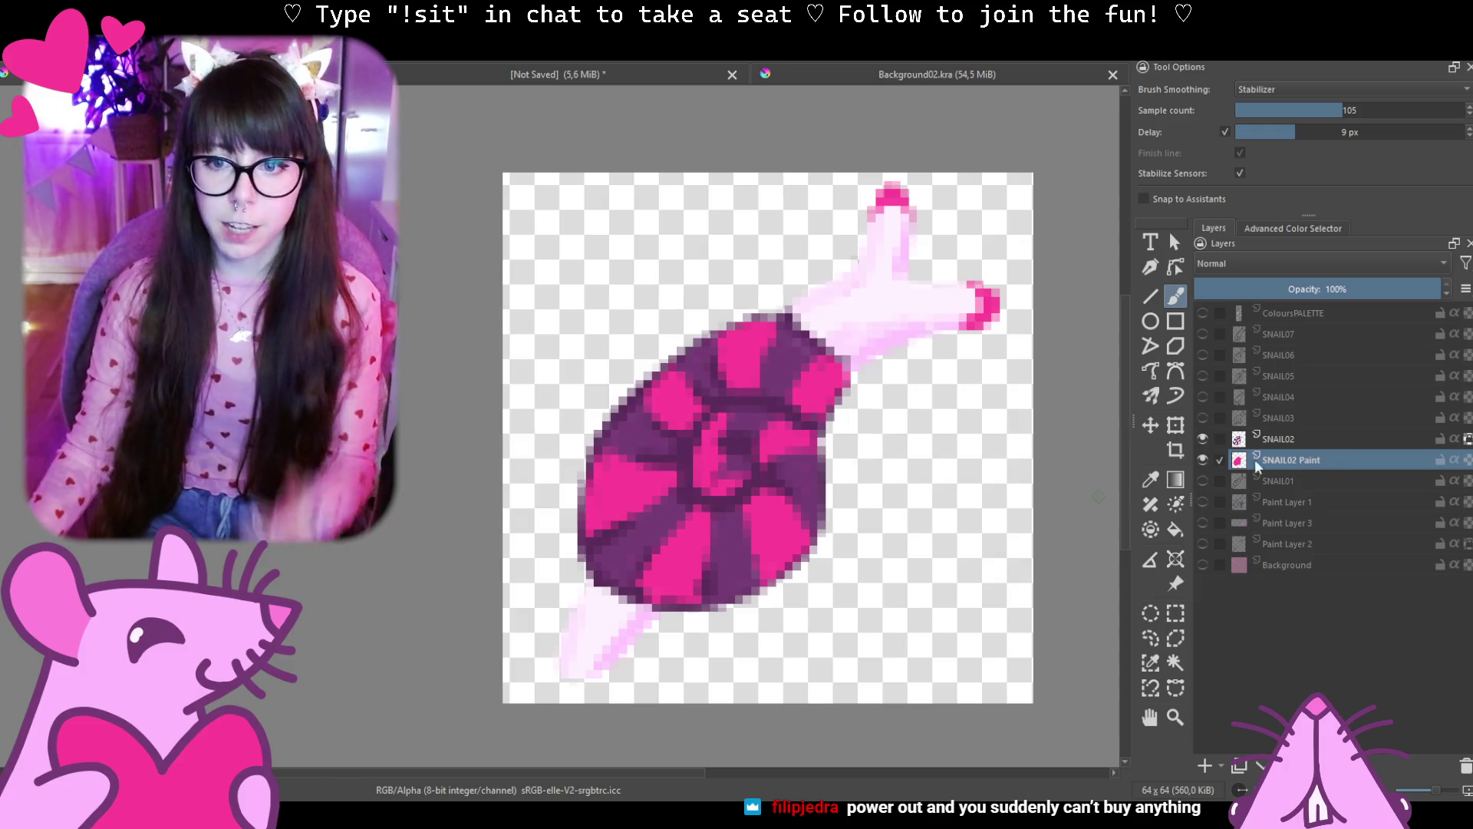
pyautogui.click(1205, 458)
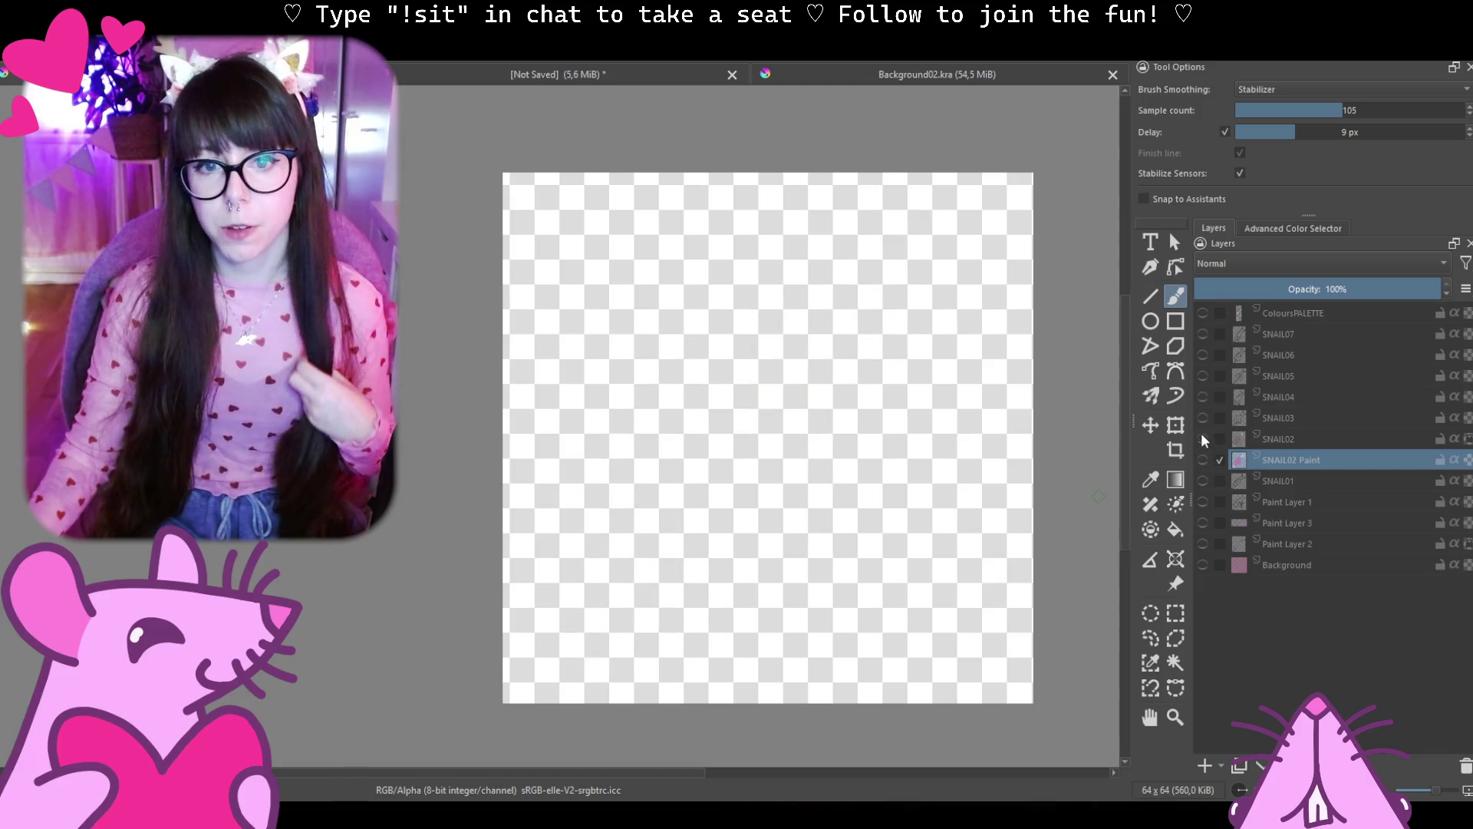
# - Show and select the SNAIL03 line-art layer and reveal the ColoursPALETTE swatches
pyautogui.click(1202, 418)
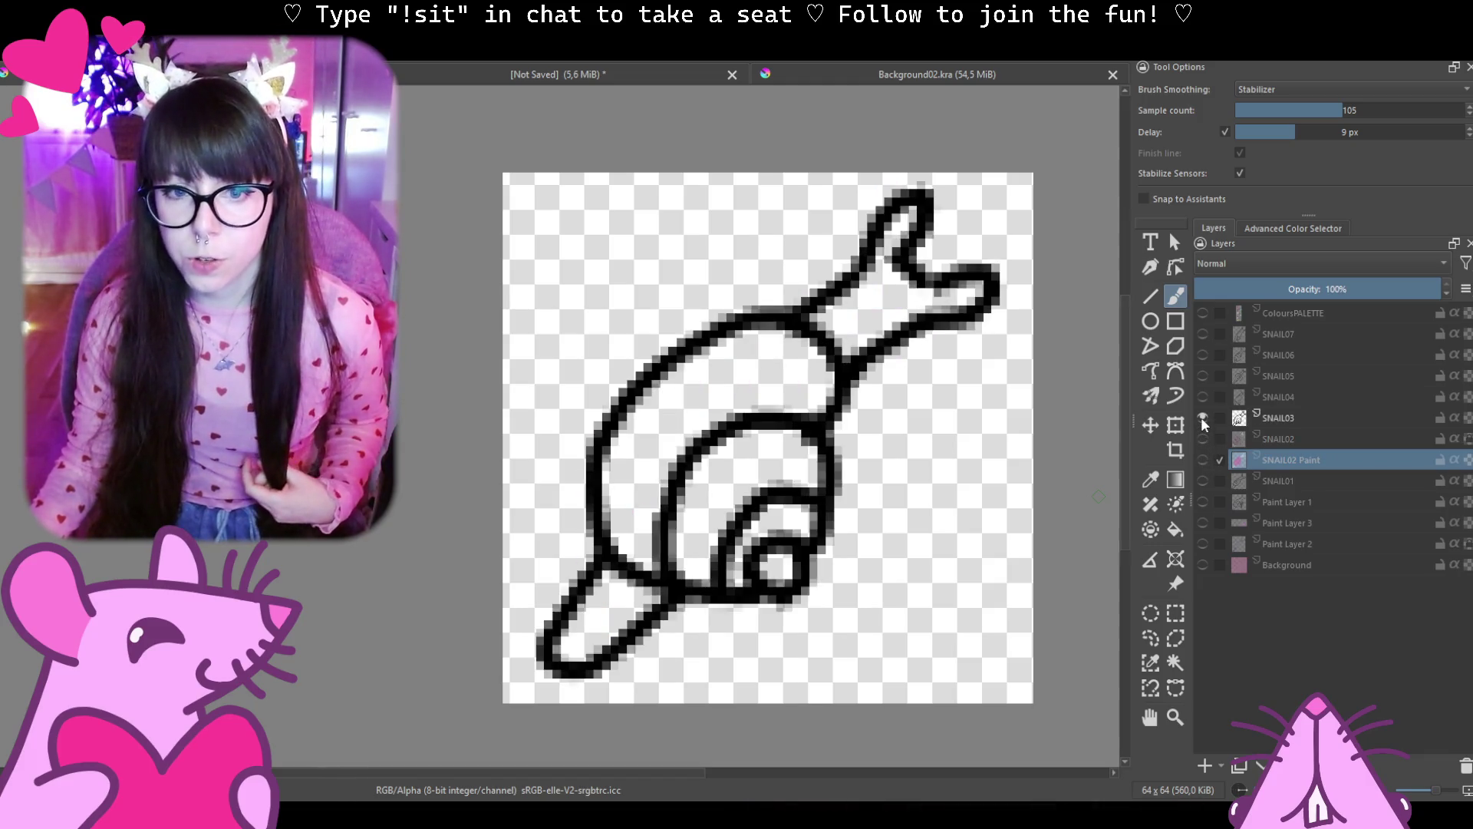
pyautogui.click(1289, 419)
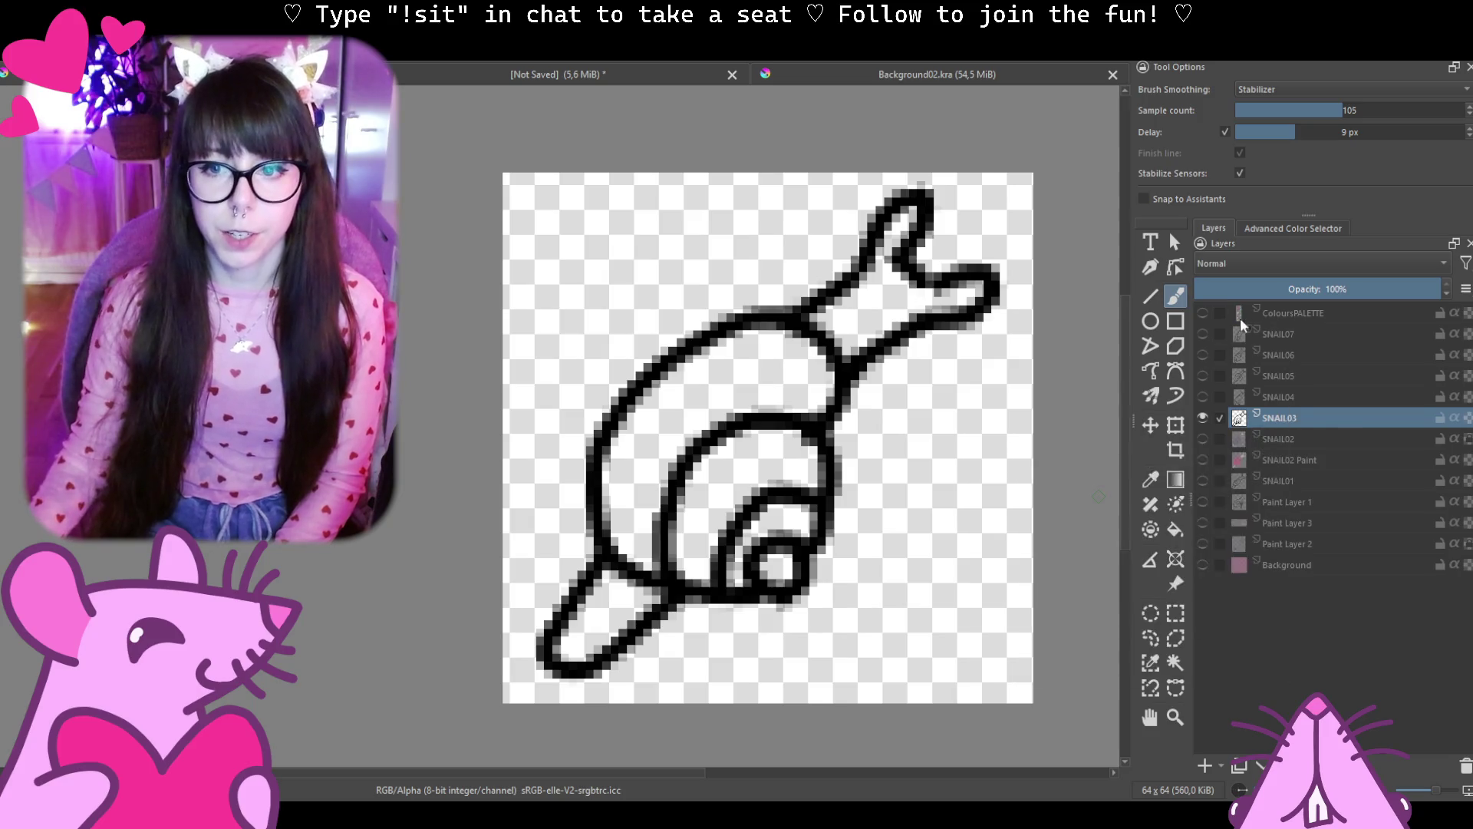
pyautogui.click(1202, 311)
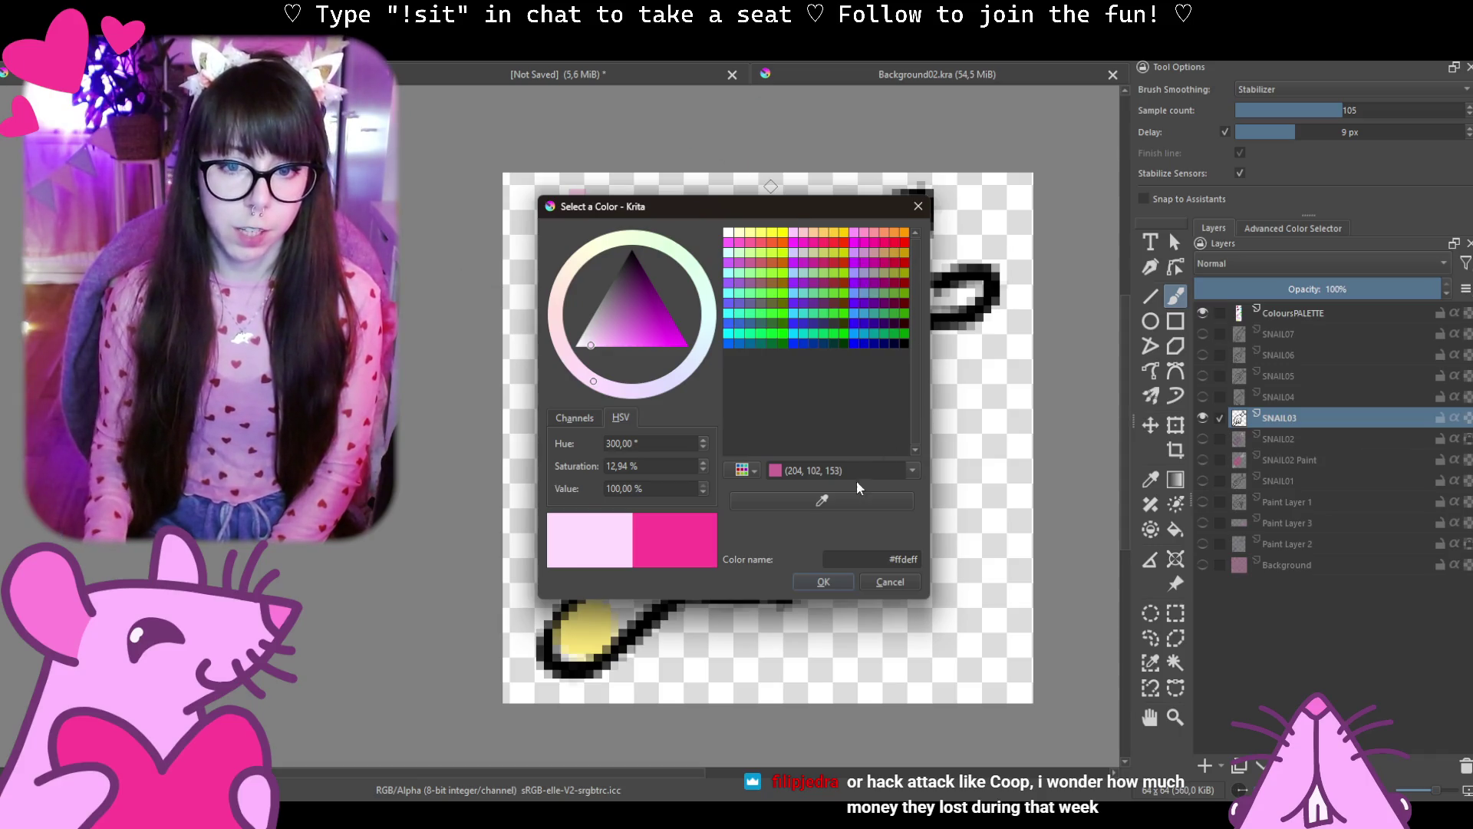
# - Sample the palette's blue-grey, stroke it over the shell top, then take the cyan dot as the colour
pyautogui.click(823, 500)
pyautogui.click(726, 217)
pyautogui.moveTo(674, 211)
pyautogui.mouseDown()
pyautogui.moveTo(438, 238)
pyautogui.moveTo(120, 225)
pyautogui.mouseUp()
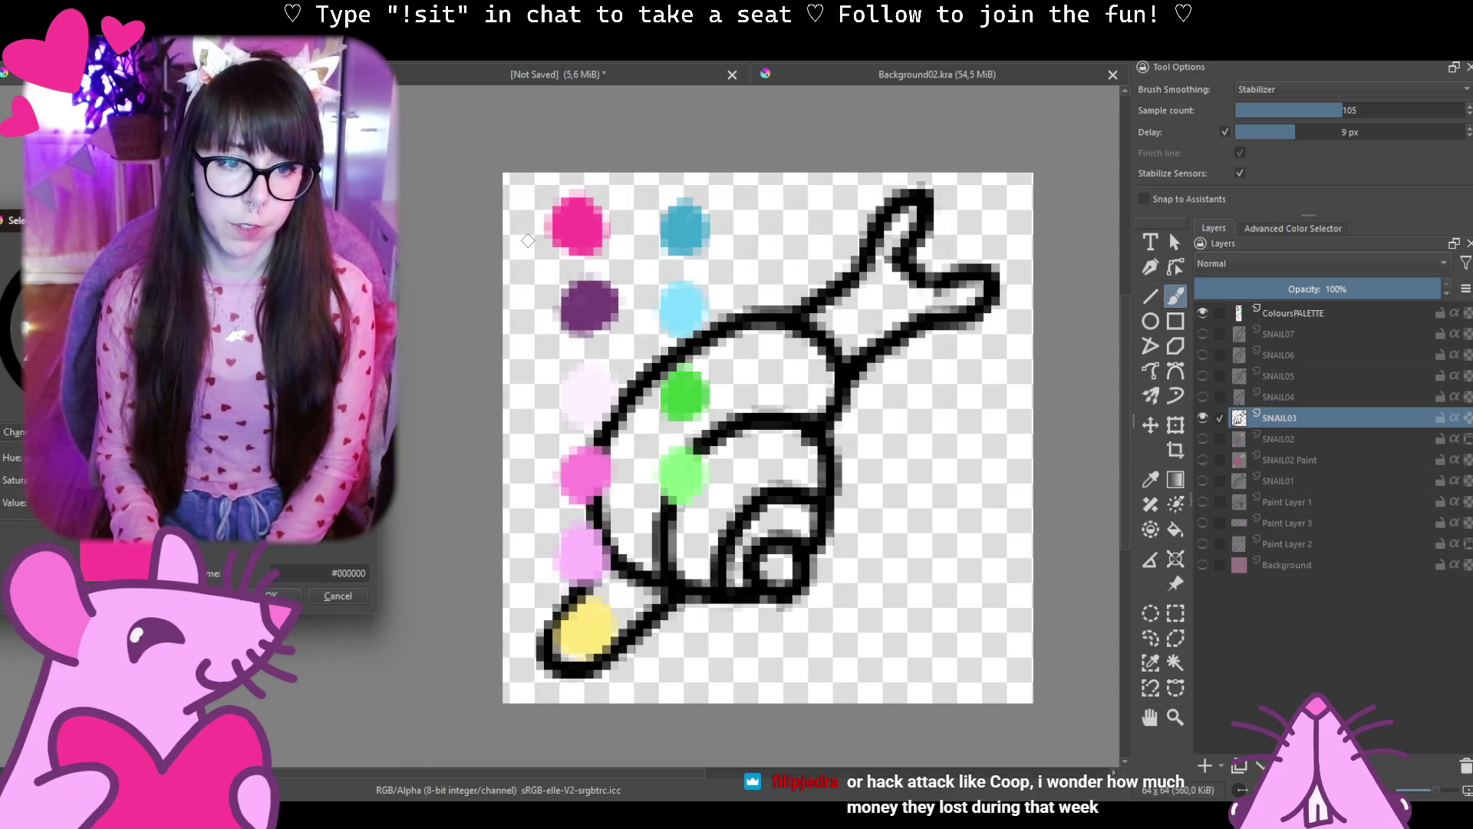
pyautogui.click(685, 245)
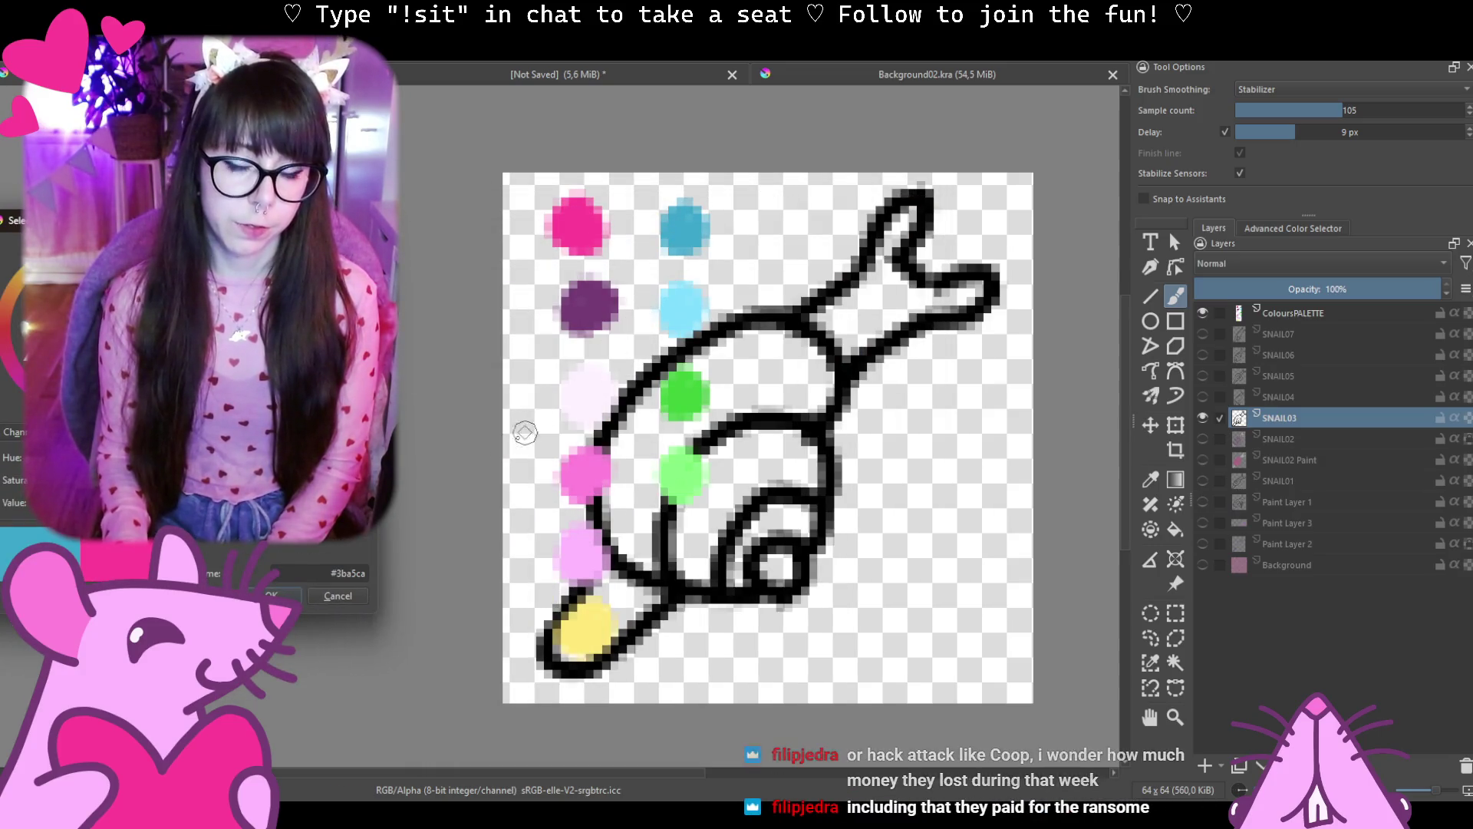
pyautogui.click(1257, 416)
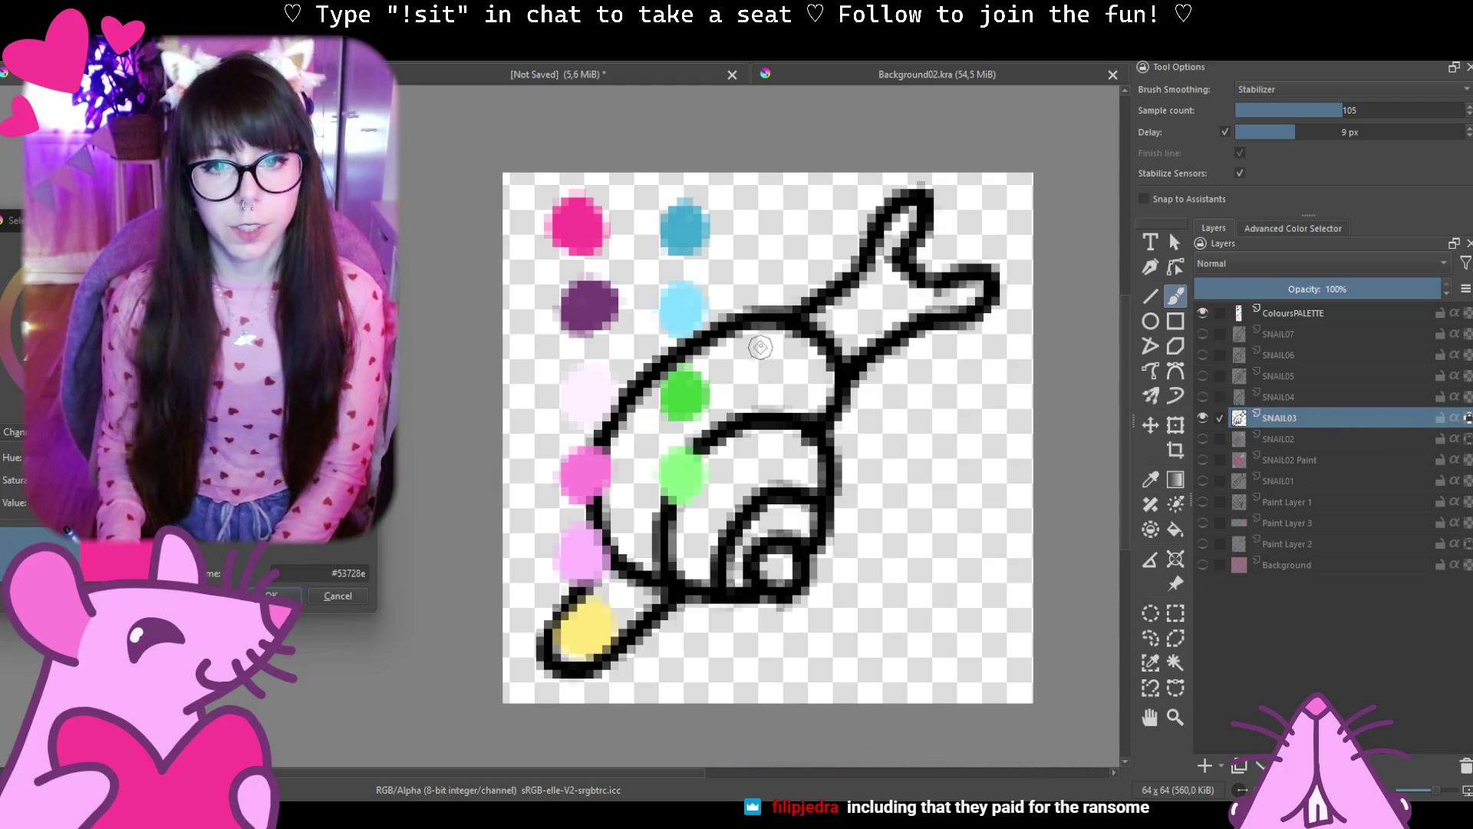
pyautogui.moveTo(748, 313); pyautogui.dragTo(665, 364)
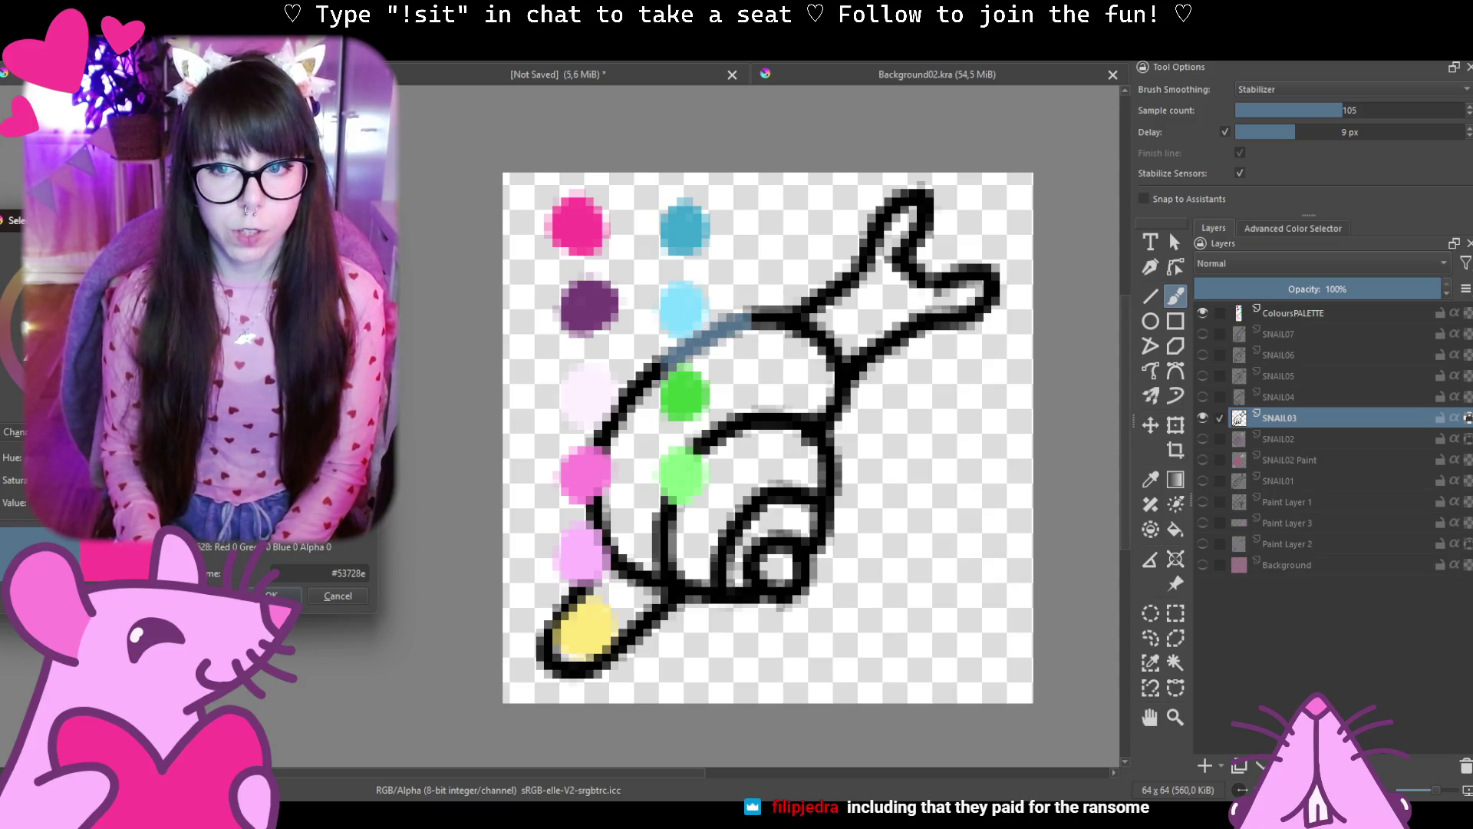
pyautogui.click(681, 238)
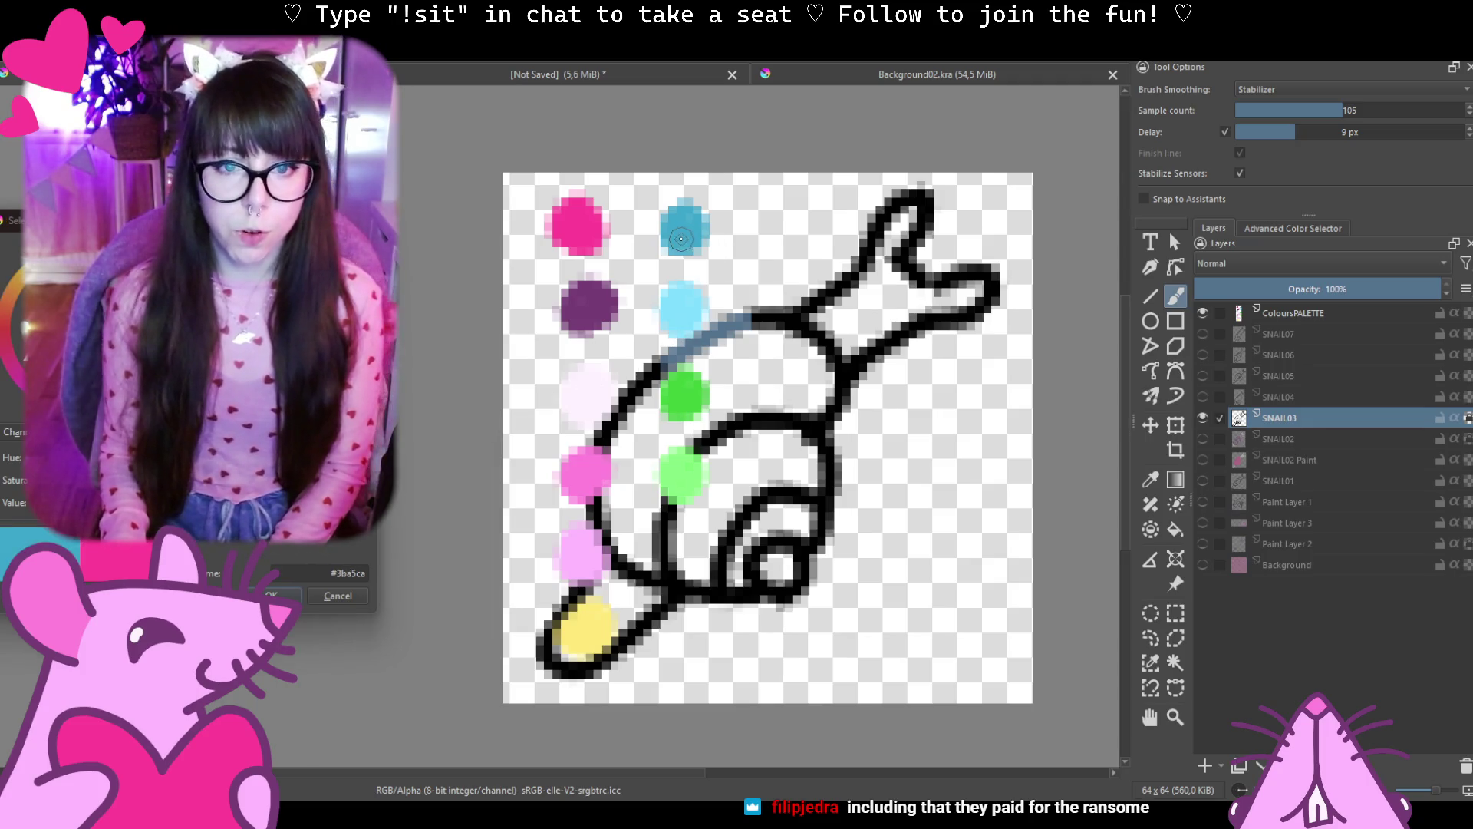
# - Recolour the shell outline, inner arc, spiral and lower body lines cyan, then sample the light pink dot
pyautogui.moveTo(626, 383)
pyautogui.mouseDown()
pyautogui.moveTo(754, 316)
pyautogui.moveTo(598, 438)
pyautogui.mouseUp()
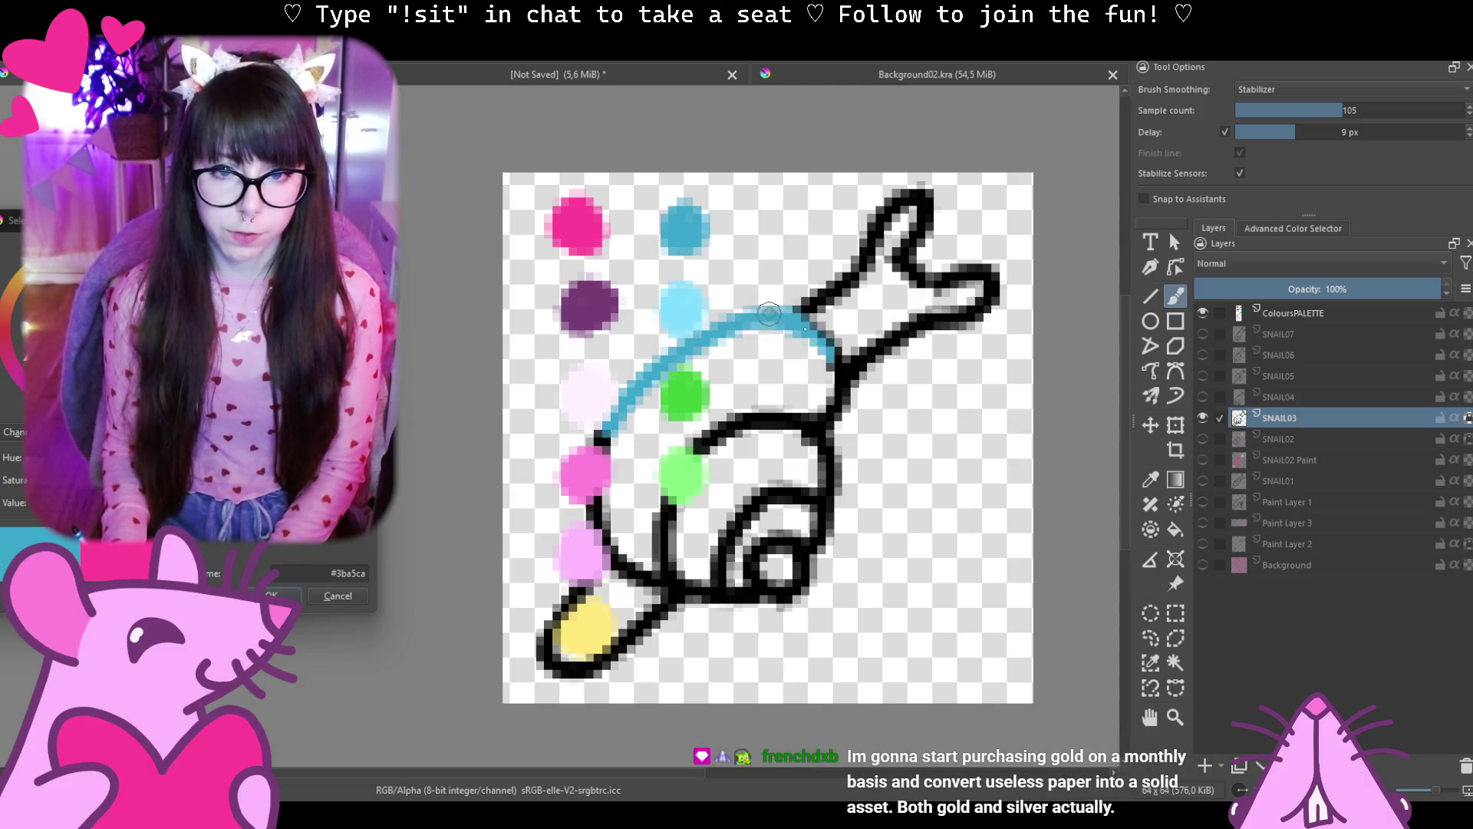
pyautogui.moveTo(843, 374)
pyautogui.mouseDown()
pyautogui.moveTo(797, 489)
pyautogui.moveTo(794, 551)
pyautogui.moveTo(817, 604)
pyautogui.mouseUp()
pyautogui.moveTo(796, 407); pyautogui.dragTo(721, 417)
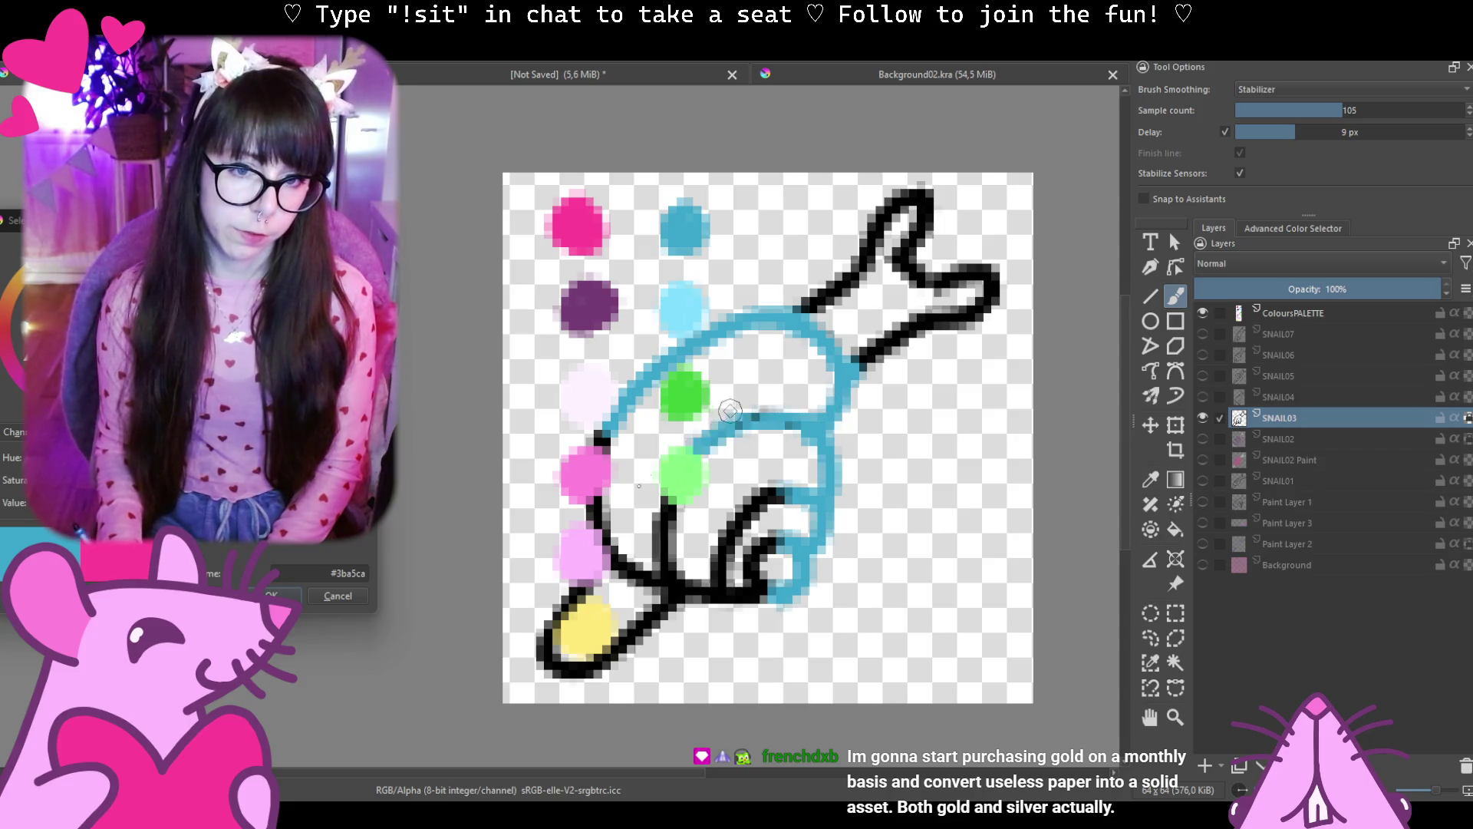
pyautogui.moveTo(743, 478); pyautogui.dragTo(777, 569)
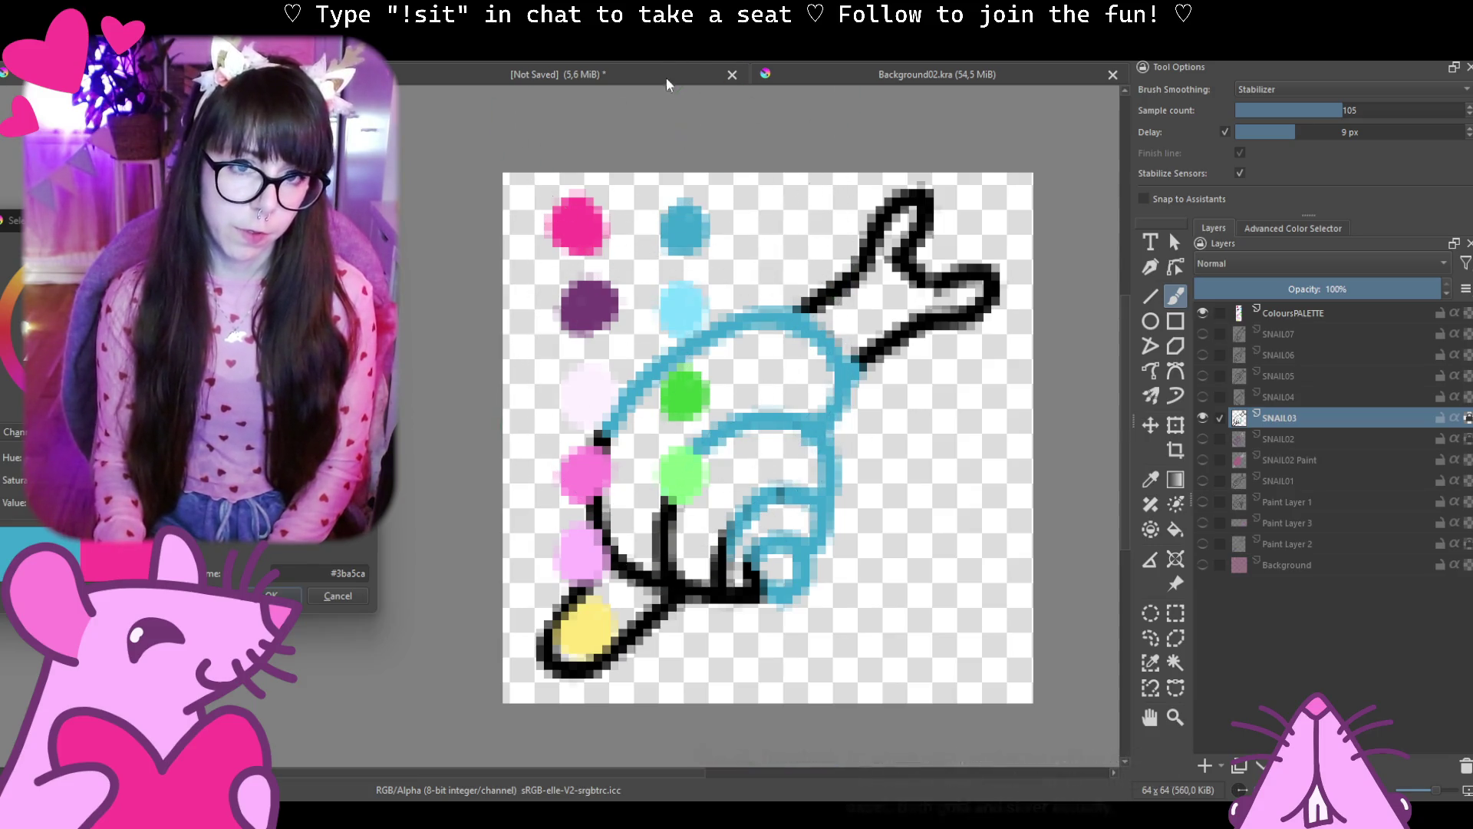
pyautogui.moveTo(627, 438)
pyautogui.mouseDown()
pyautogui.moveTo(668, 512)
pyautogui.moveTo(795, 538)
pyautogui.moveTo(820, 489)
pyautogui.mouseUp()
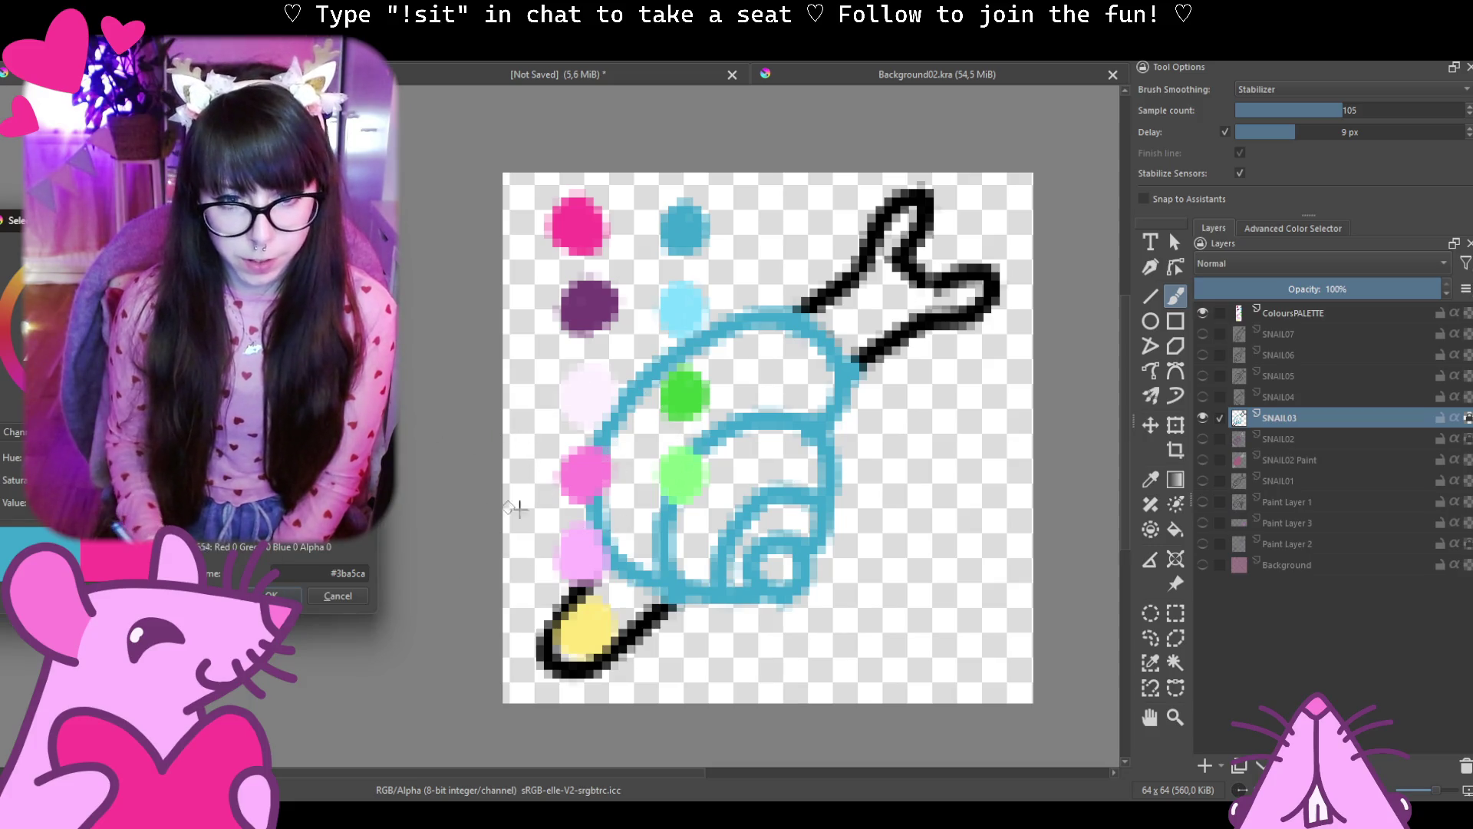
pyautogui.click(581, 550)
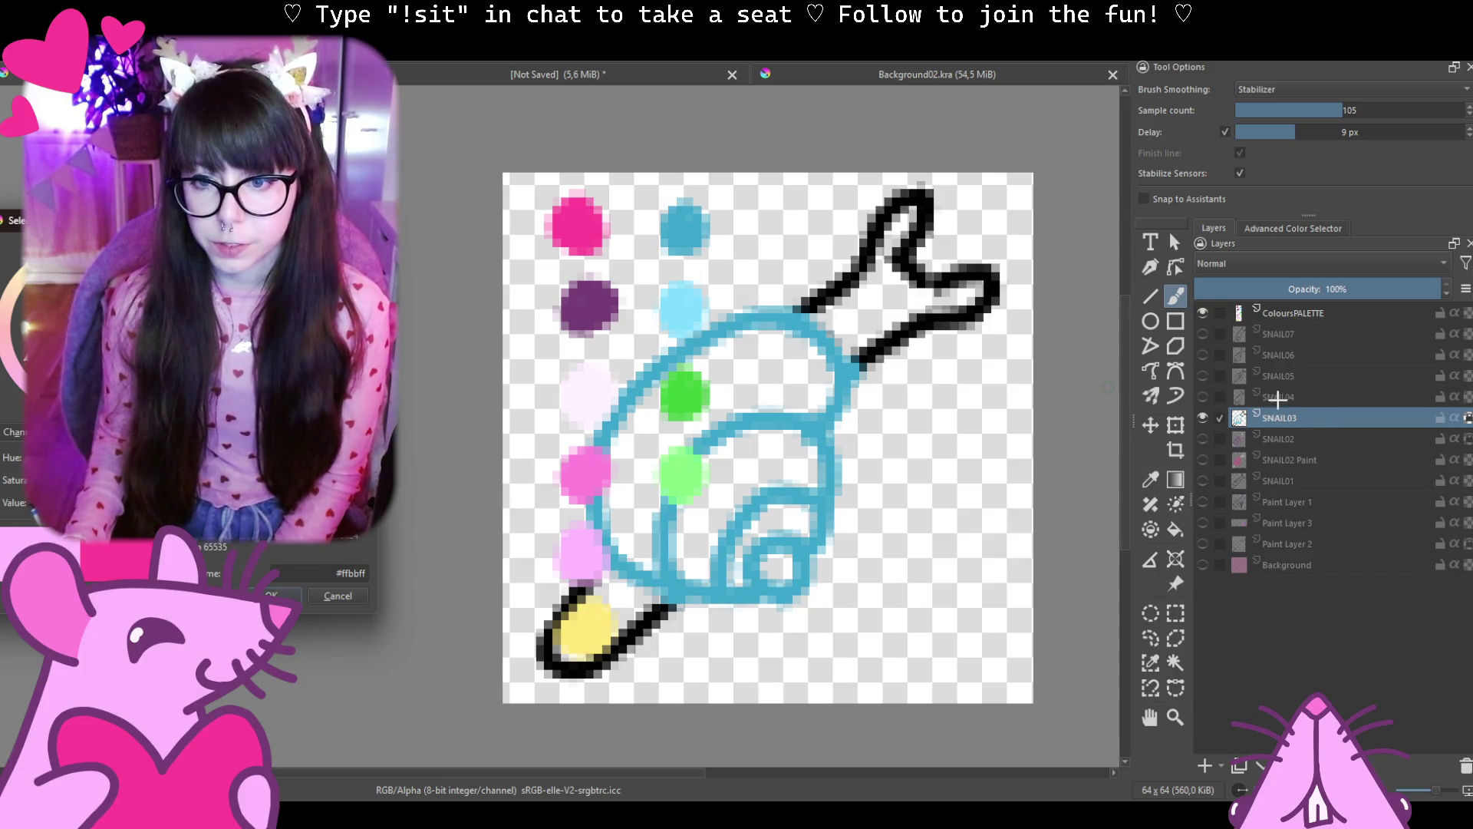
# - Add Paint Layer 4 below SNAIL03 and sample the palette's cyan dot
pyautogui.click(1205, 765)
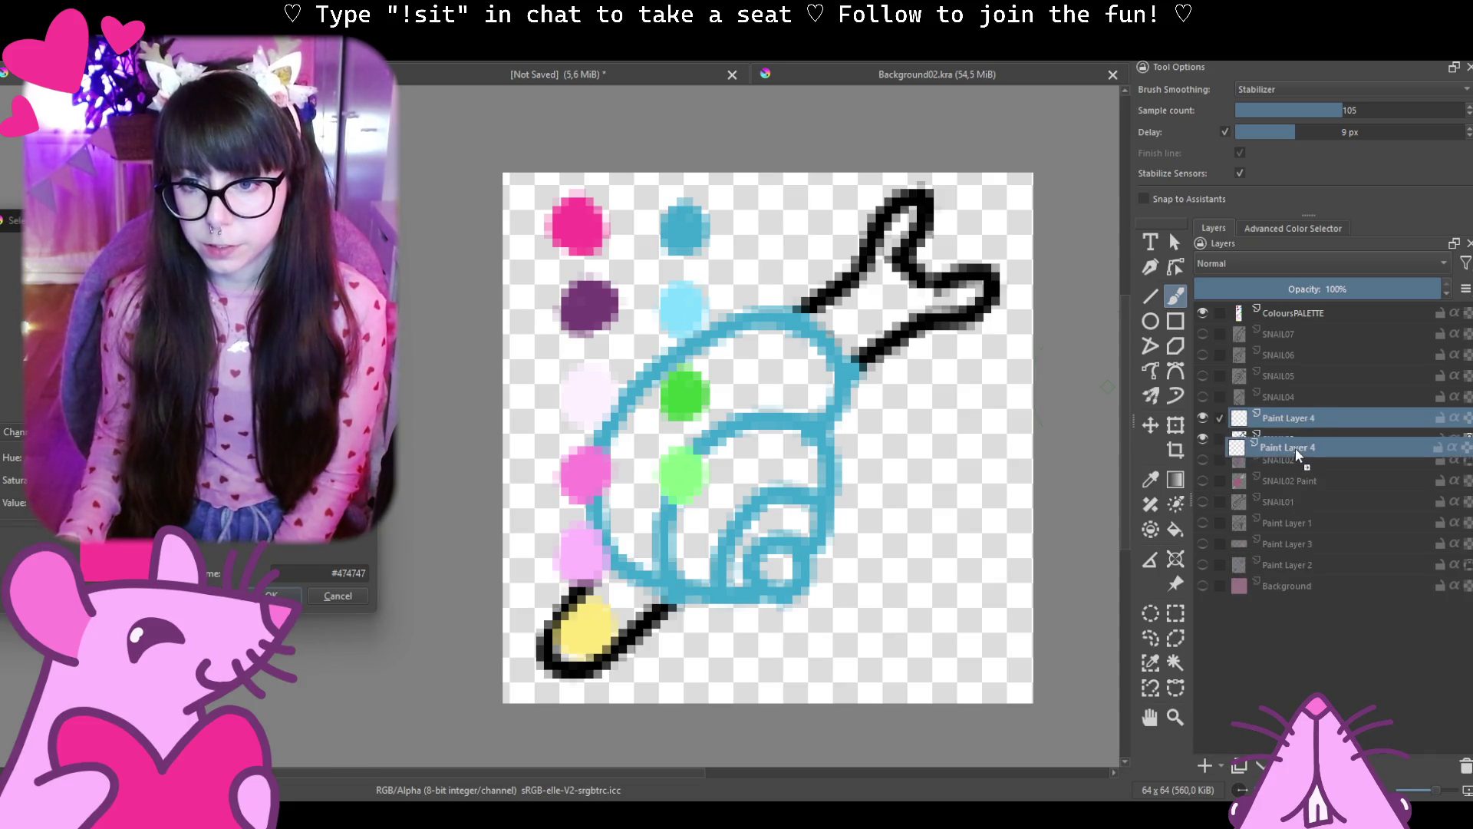
pyautogui.moveTo(1303, 420); pyautogui.dragTo(1324, 449)
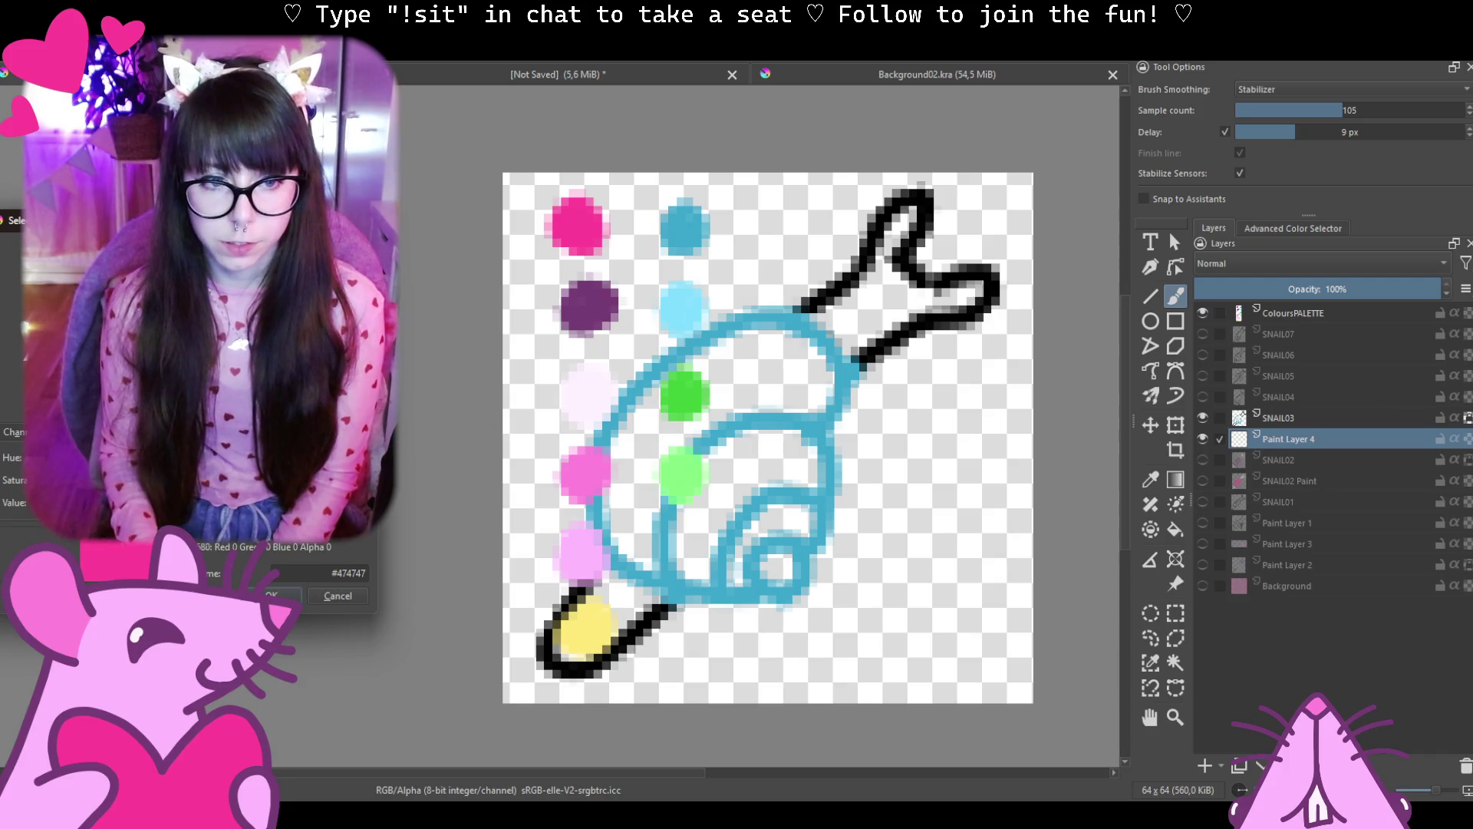
pyautogui.click(685, 235)
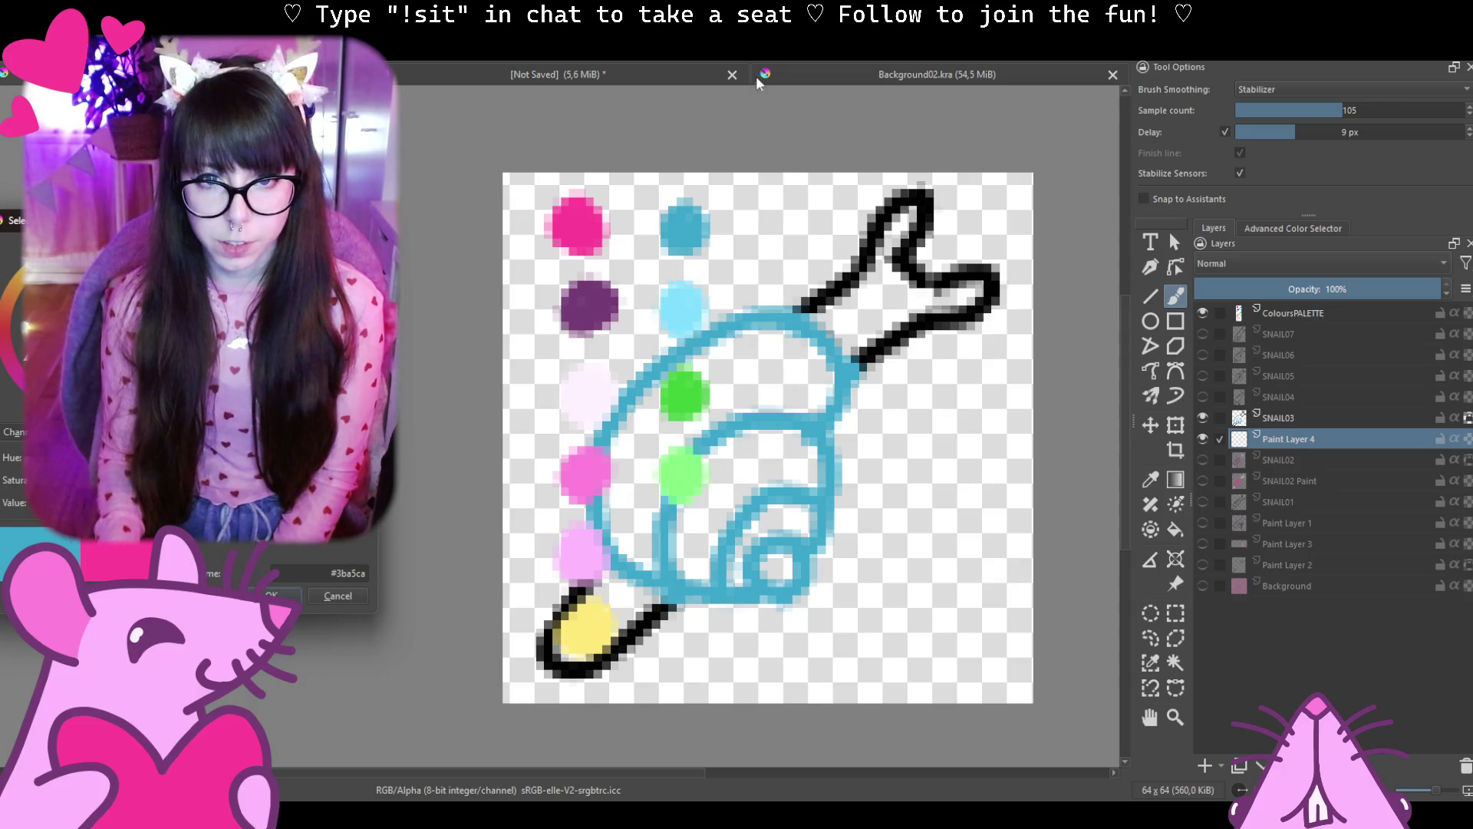
# - Try cyan and blue strokes over the snail's body, undoing each
pyautogui.moveTo(691, 391)
pyautogui.mouseDown()
pyautogui.moveTo(762, 351)
pyautogui.moveTo(801, 373)
pyautogui.mouseUp()
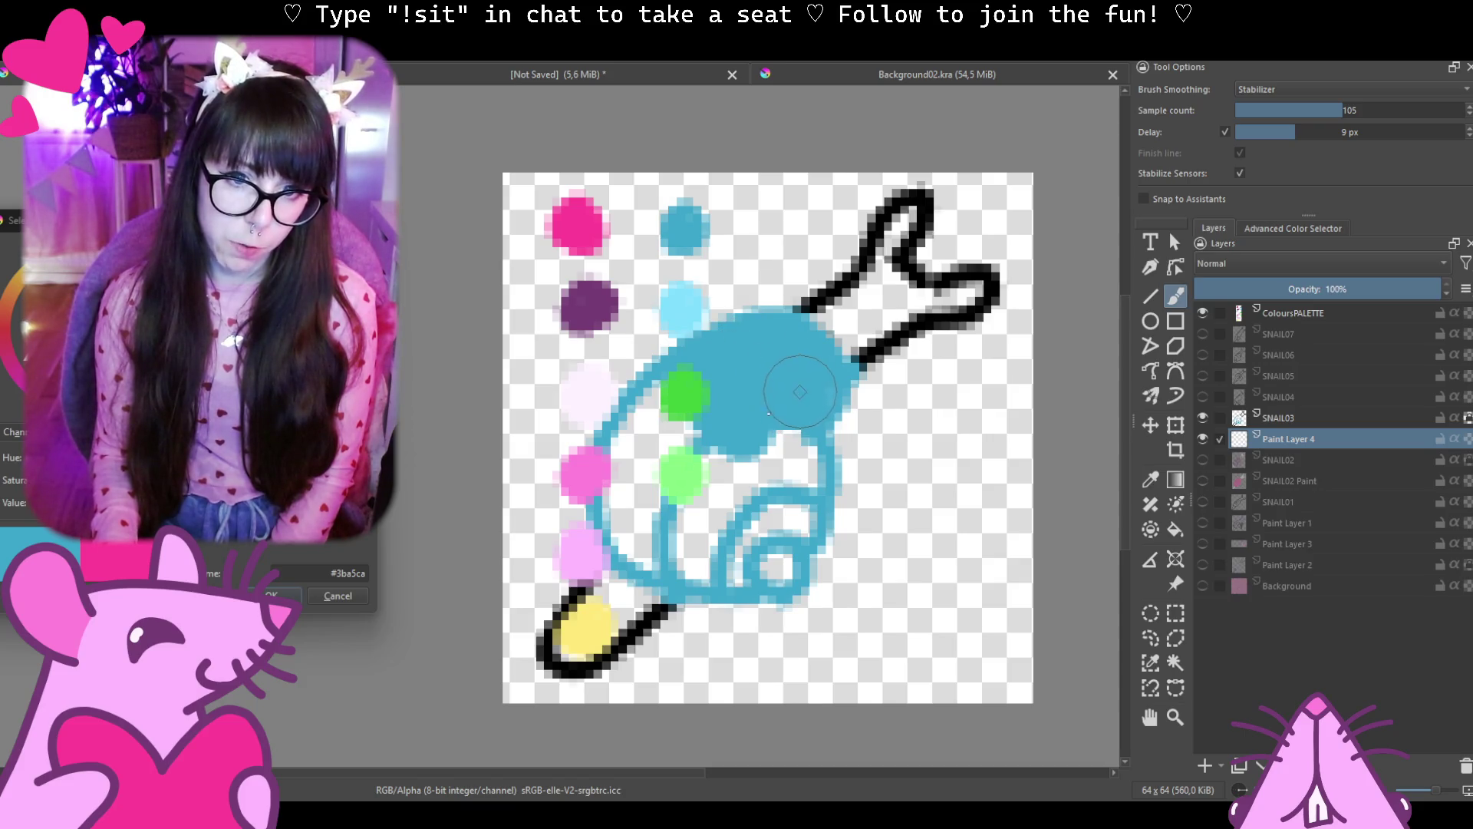
pyautogui.hotkey('ctrl', 'z')
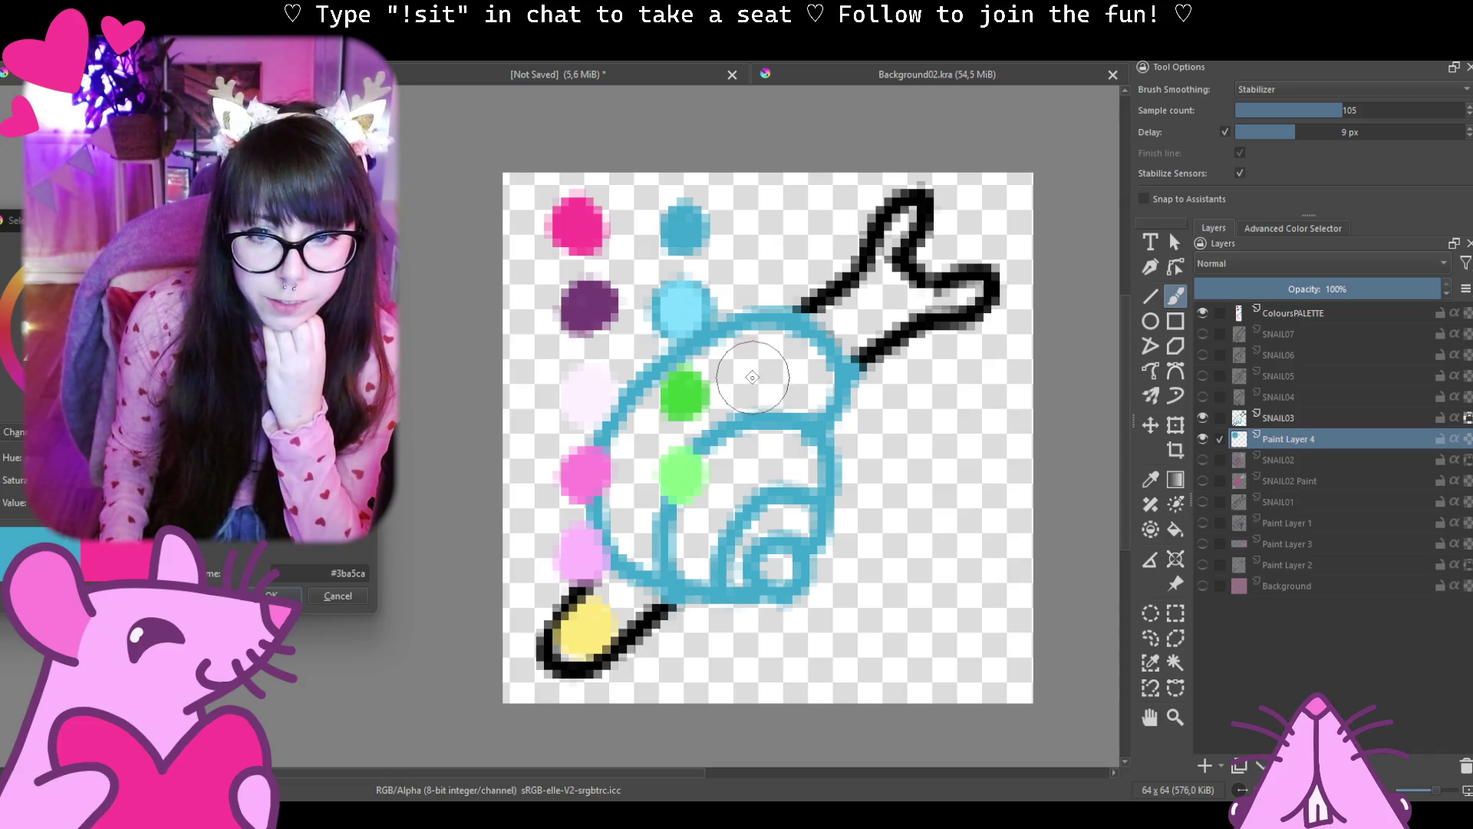
pyautogui.moveTo(753, 377); pyautogui.dragTo(700, 364)
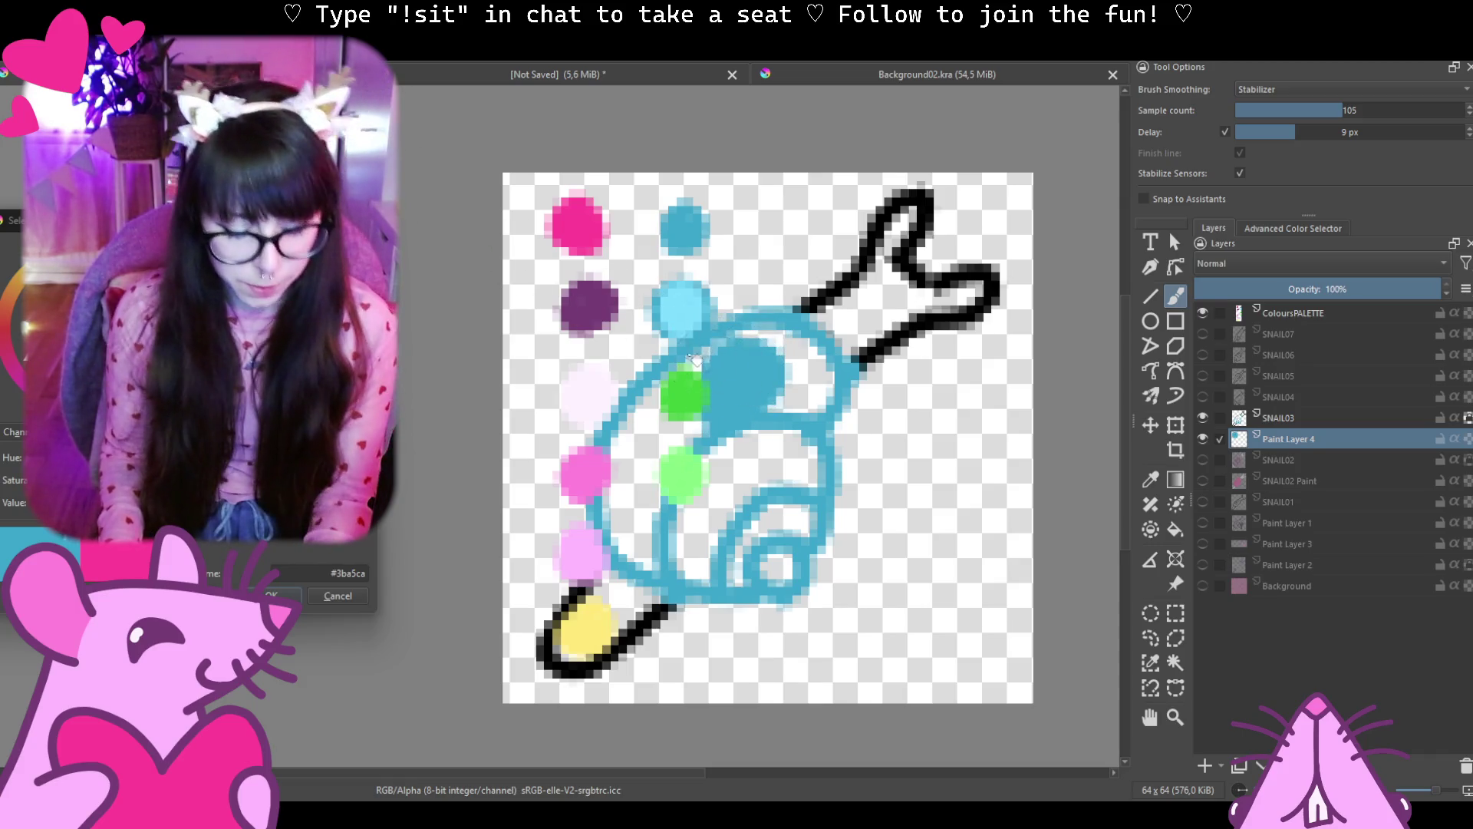
pyautogui.hotkey('ctrl', 'z')
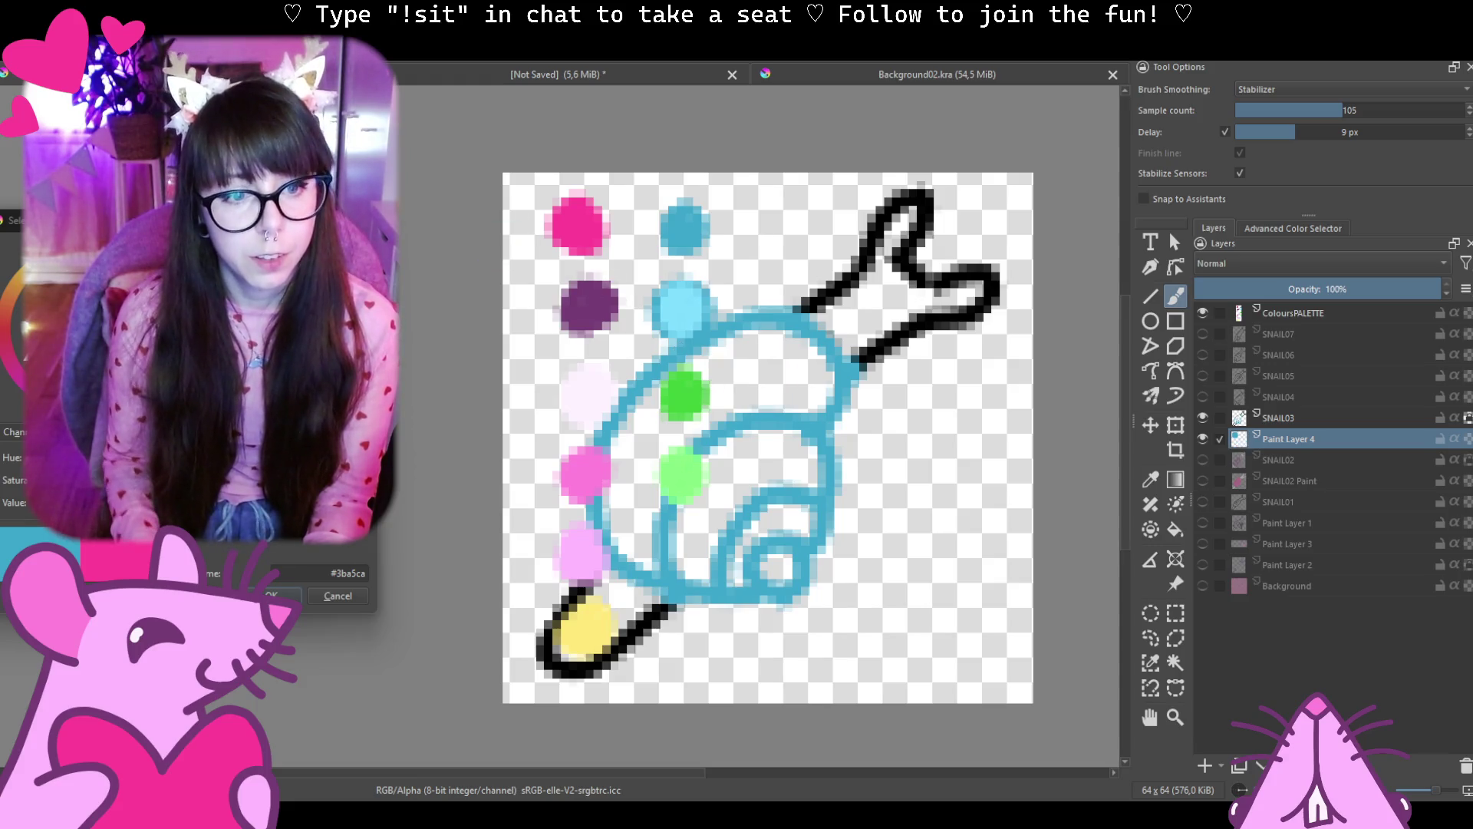
# - Fill the shell with the palette's light blue, then sample the purple dot
pyautogui.keyDown('ctrl'); pyautogui.click(684, 310); pyautogui.keyUp('ctrl')
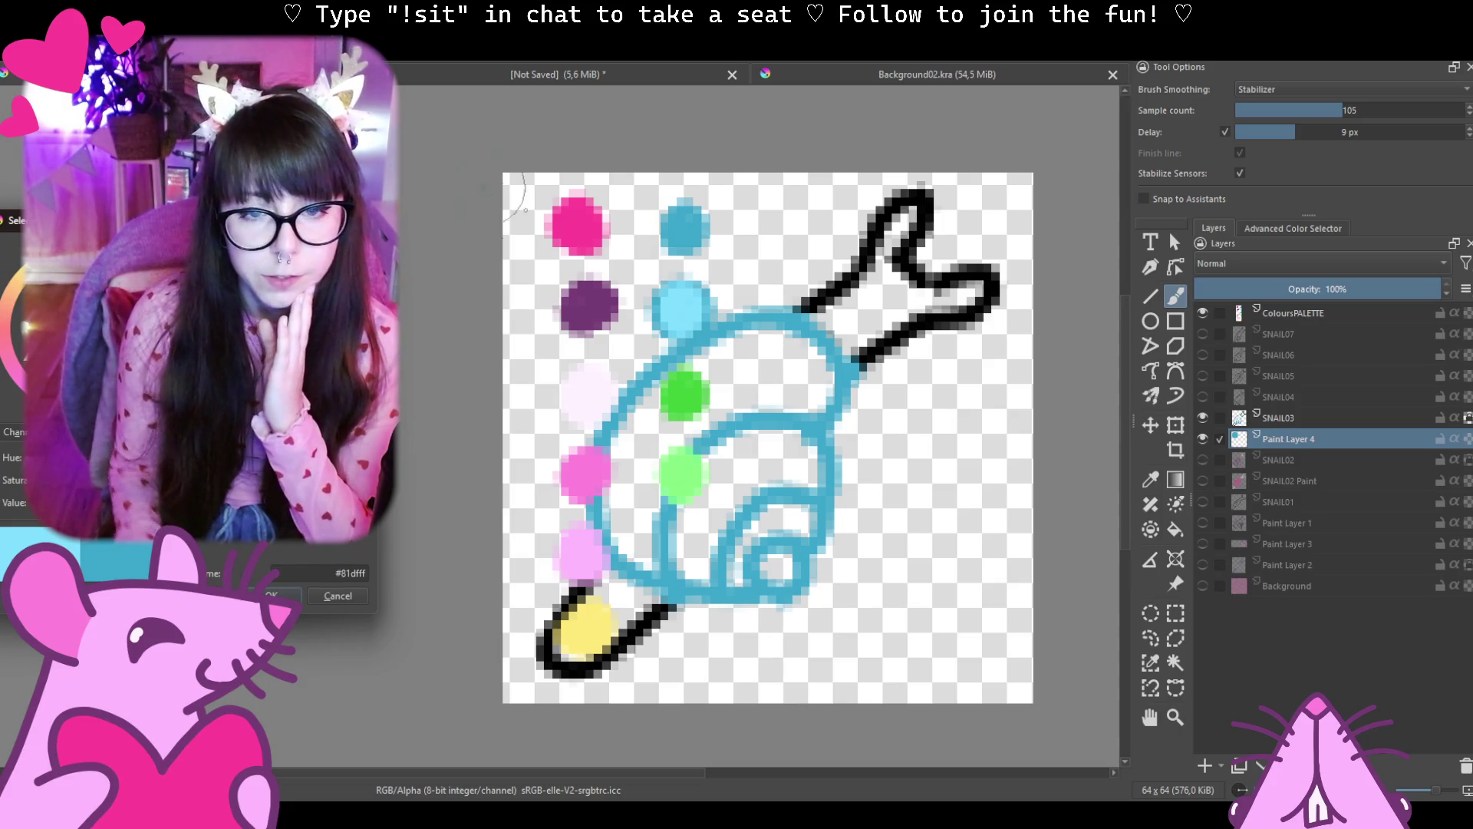
pyautogui.moveTo(681, 389)
pyautogui.mouseDown()
pyautogui.moveTo(750, 353)
pyautogui.moveTo(683, 399)
pyautogui.moveTo(714, 541)
pyautogui.moveTo(778, 516)
pyautogui.mouseUp()
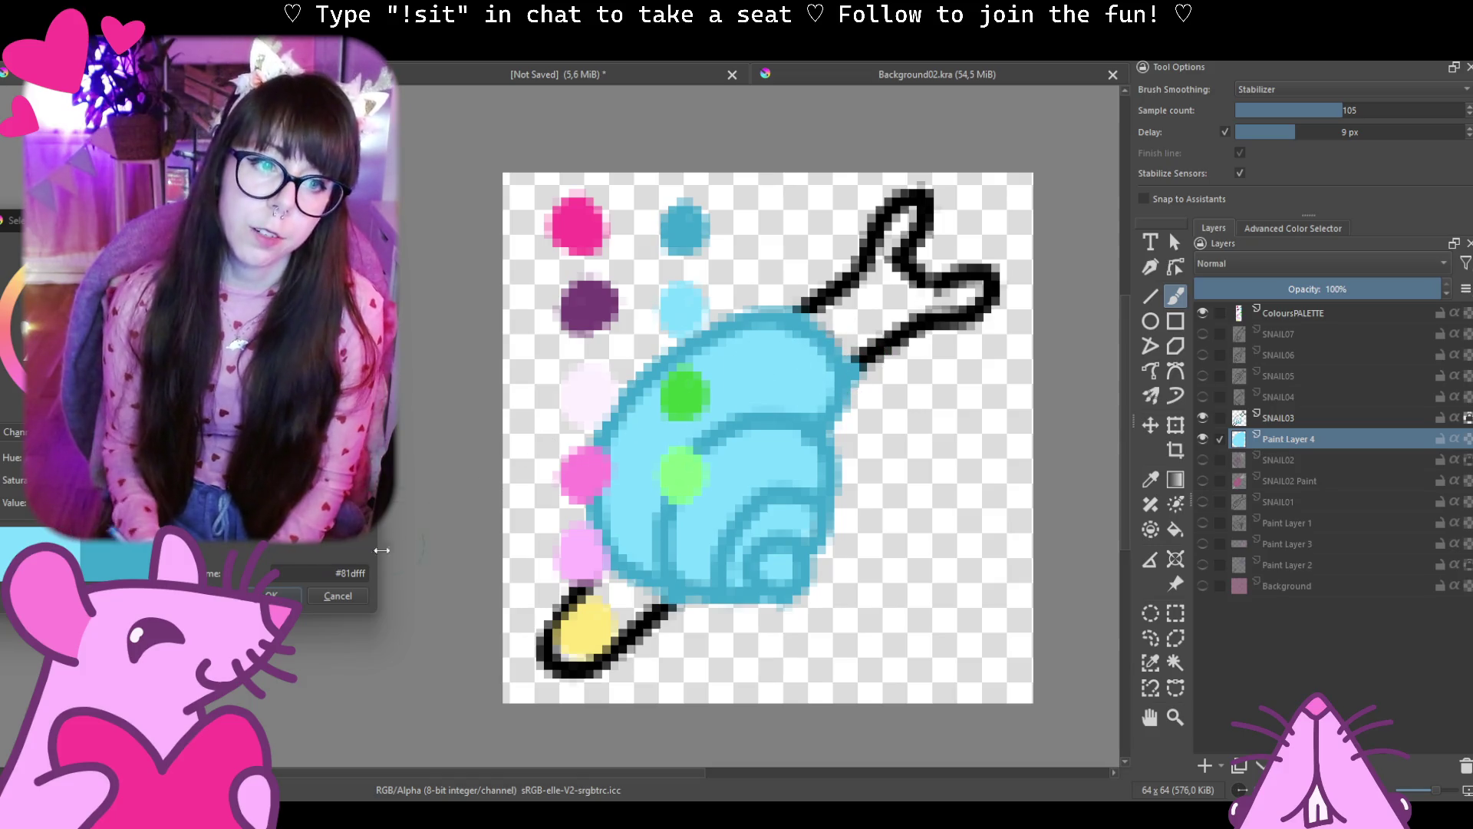
pyautogui.keyDown('ctrl'); pyautogui.click(591, 302); pyautogui.keyUp('ctrl')
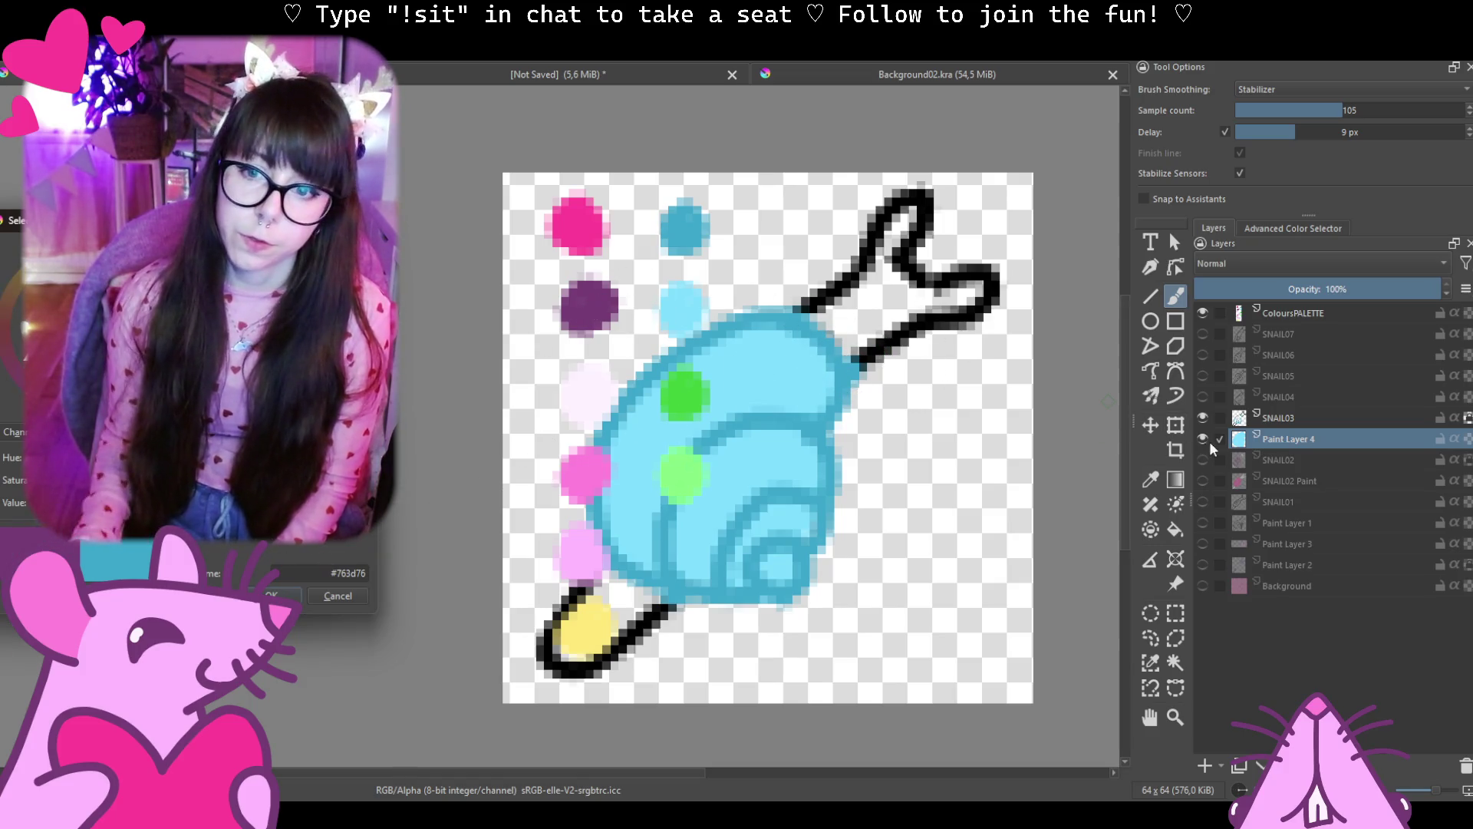
# - Recolour the tail and foot outlines purple on the SNAIL03 line art layer
pyautogui.click(1280, 419)
pyautogui.moveTo(903, 255)
pyautogui.mouseDown()
pyautogui.moveTo(880, 274)
pyautogui.moveTo(922, 201)
pyautogui.moveTo(909, 302)
pyautogui.moveTo(976, 297)
pyautogui.moveTo(828, 274)
pyautogui.moveTo(857, 331)
pyautogui.moveTo(910, 356)
pyautogui.mouseUp()
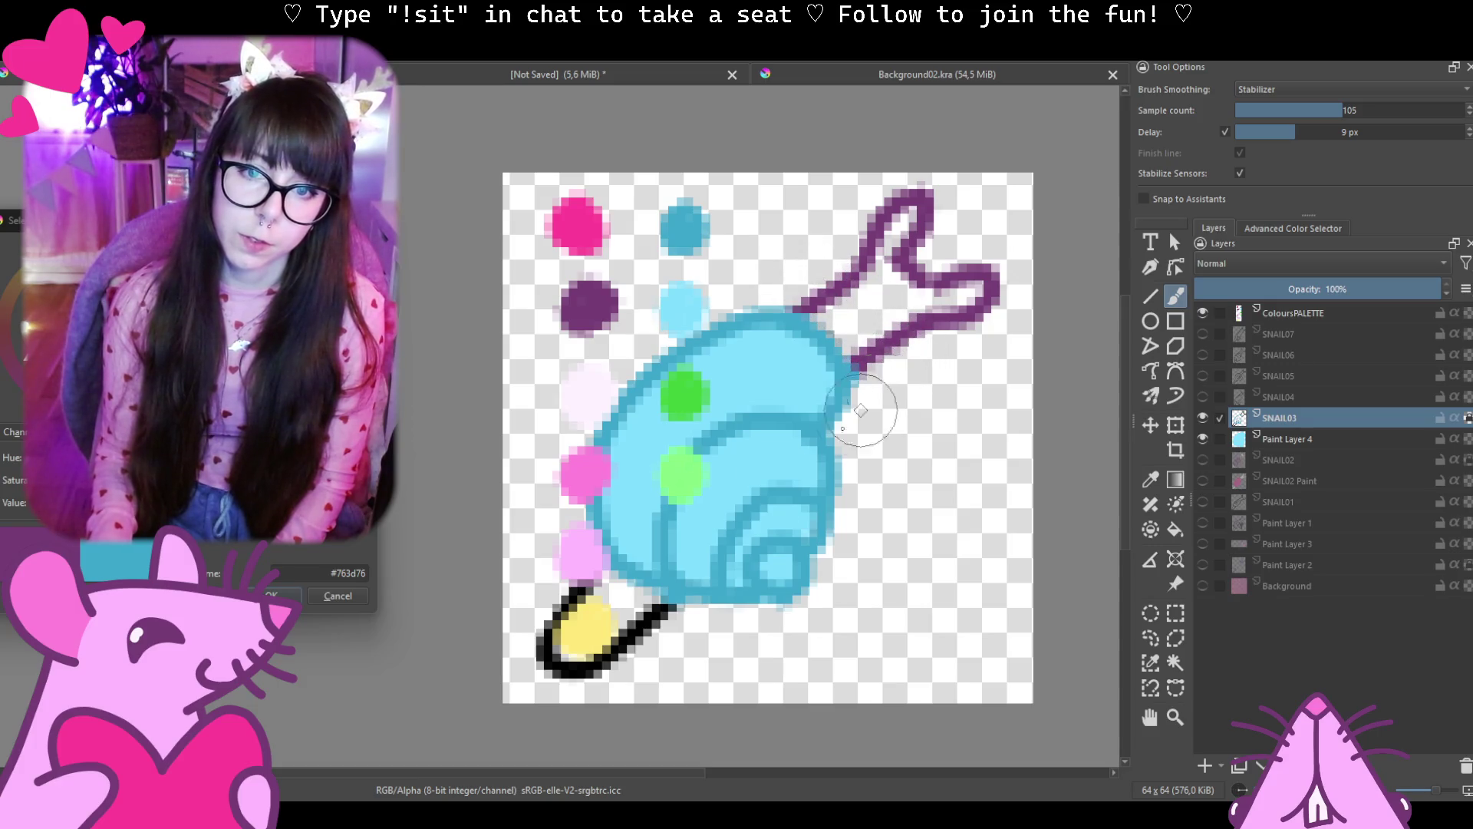
pyautogui.moveTo(574, 592); pyautogui.dragTo(662, 610)
pyautogui.moveTo(564, 587); pyautogui.dragTo(685, 640)
# - Fill the tail solid dark purple on Paint Layer 4 and hide the palette swatches
pyautogui.press('pagedown')
pyautogui.moveTo(863, 323); pyautogui.dragTo(875, 196)
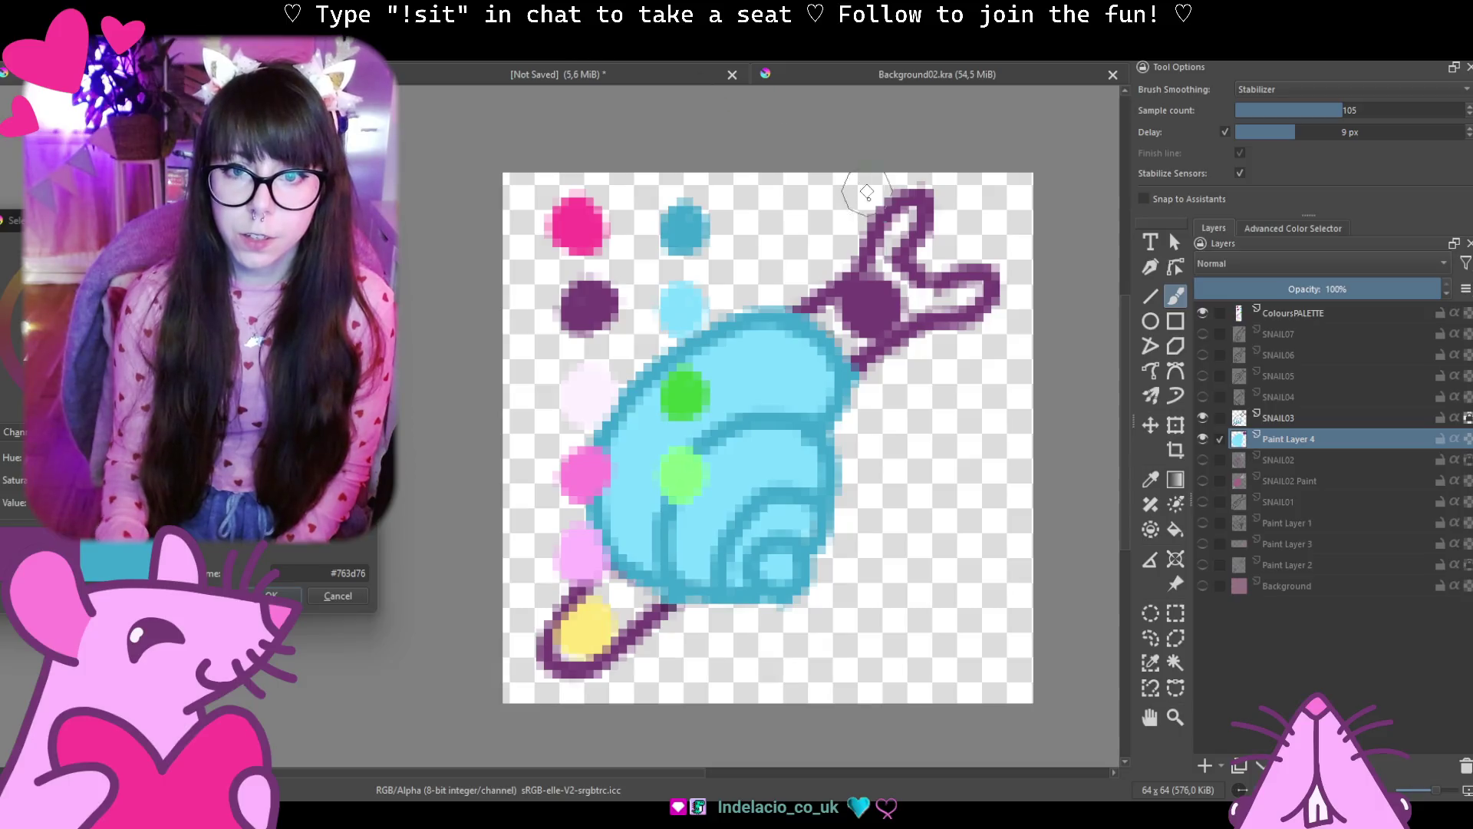
pyautogui.moveTo(887, 259); pyautogui.dragTo(907, 217)
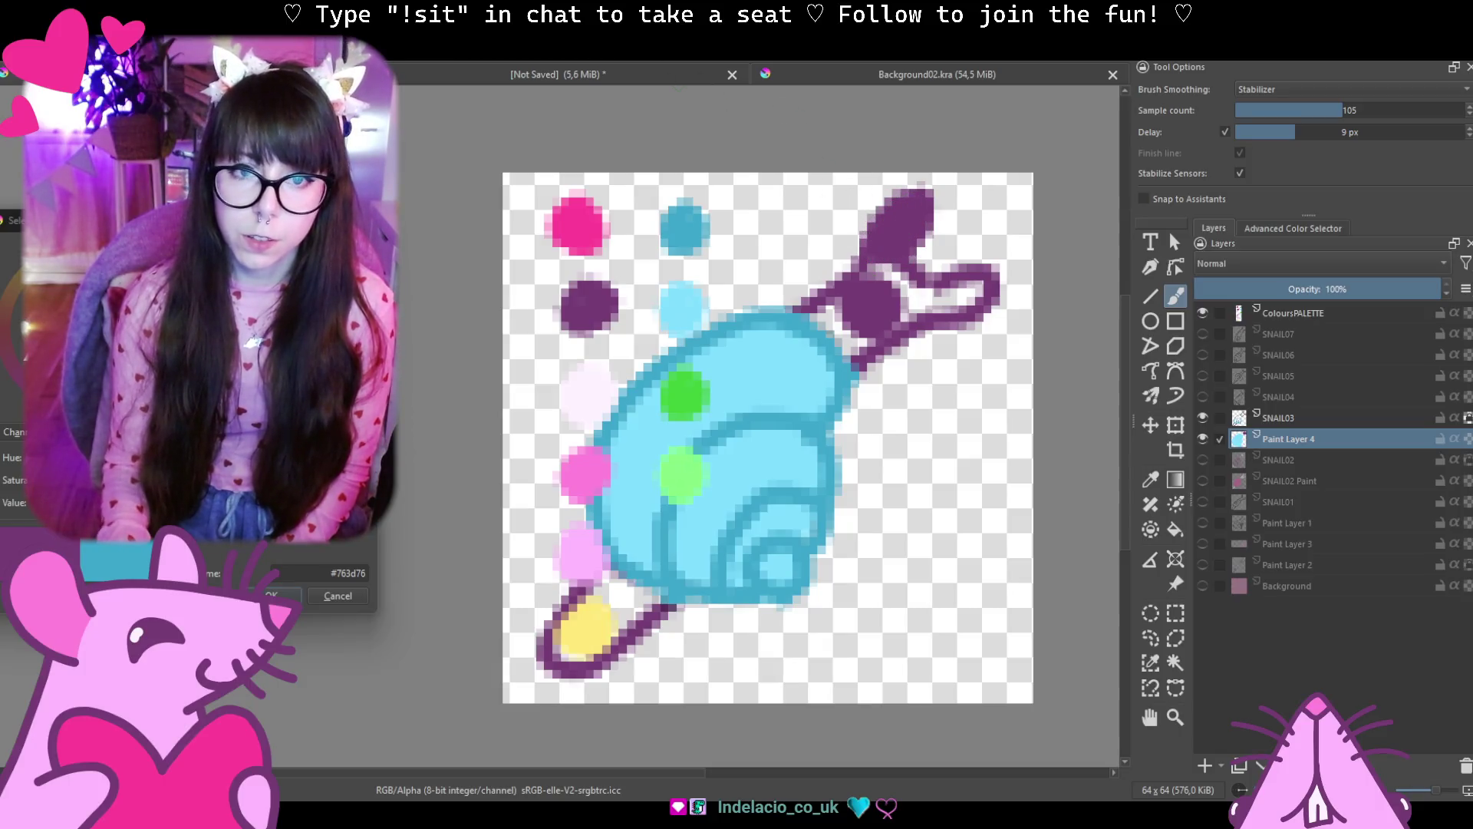
pyautogui.moveTo(973, 289)
pyautogui.mouseDown()
pyautogui.moveTo(953, 301)
pyautogui.moveTo(910, 286)
pyautogui.mouseUp()
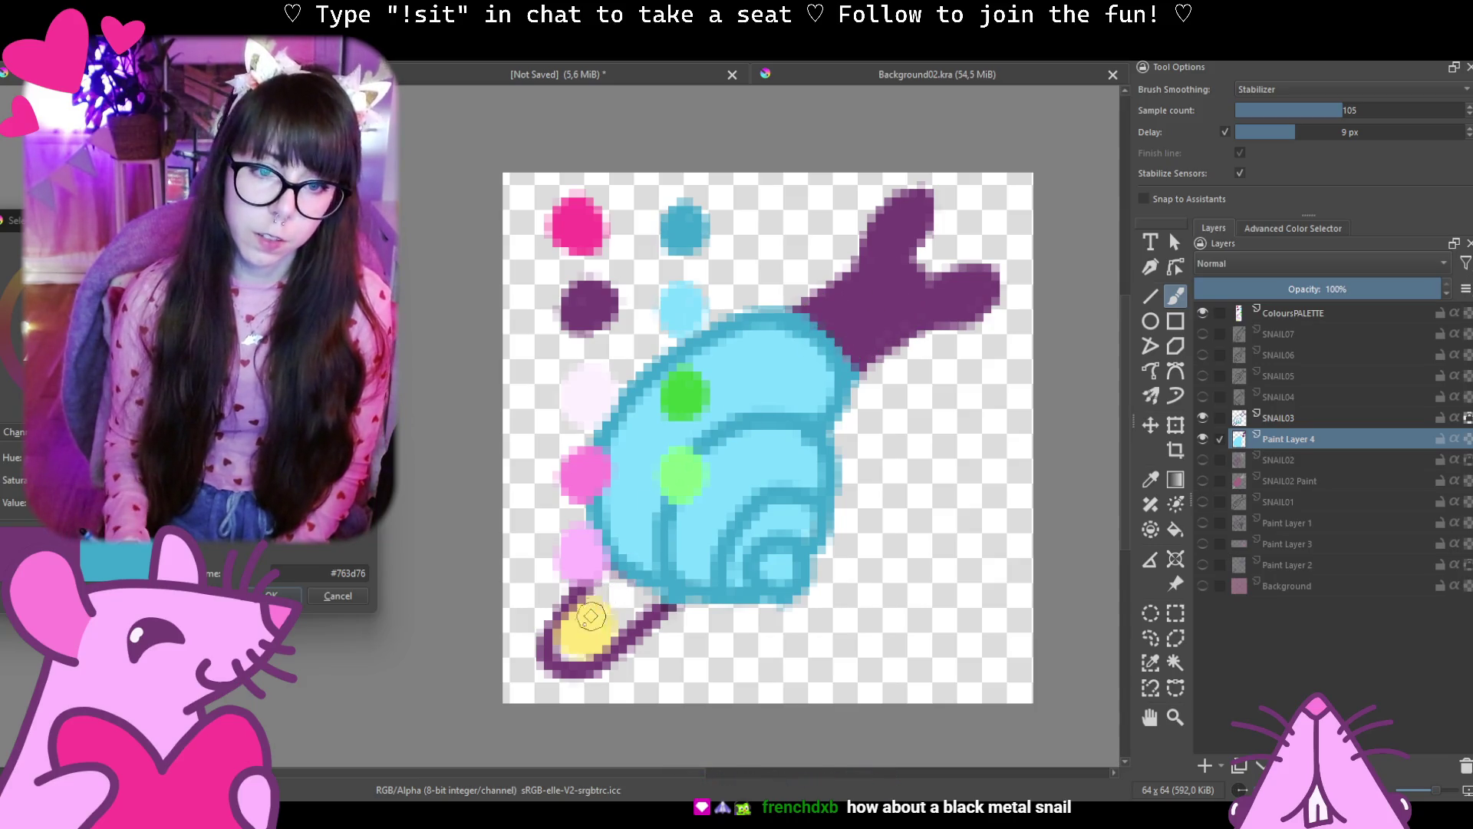
pyautogui.click(1203, 312)
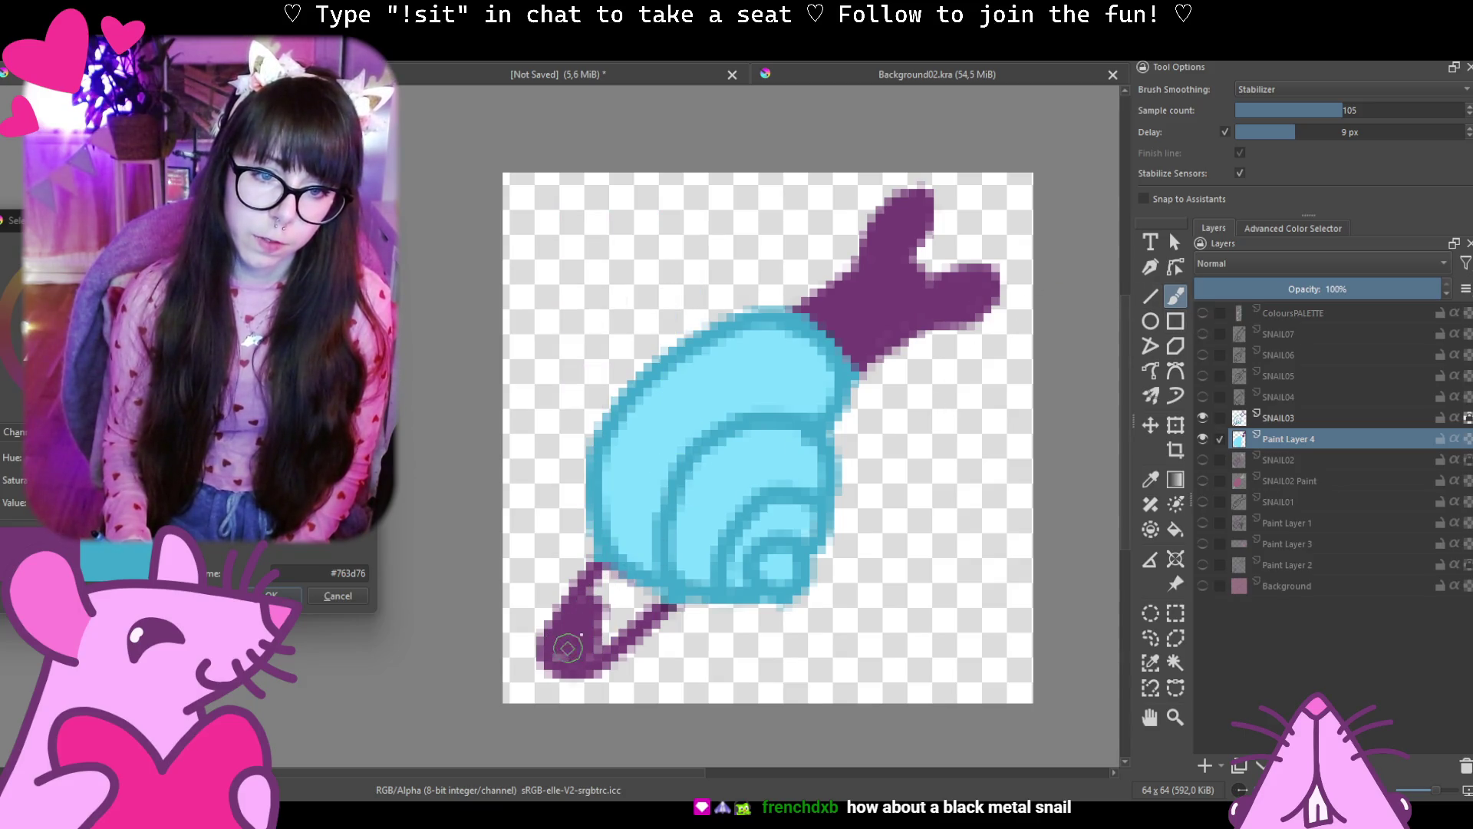
# - Fill the foot solid purple and tidy the shell edge beside it
pyautogui.moveTo(585, 594)
pyautogui.mouseDown()
pyautogui.moveTo(616, 566)
pyautogui.moveTo(615, 639)
pyautogui.moveTo(604, 628)
pyautogui.mouseUp()
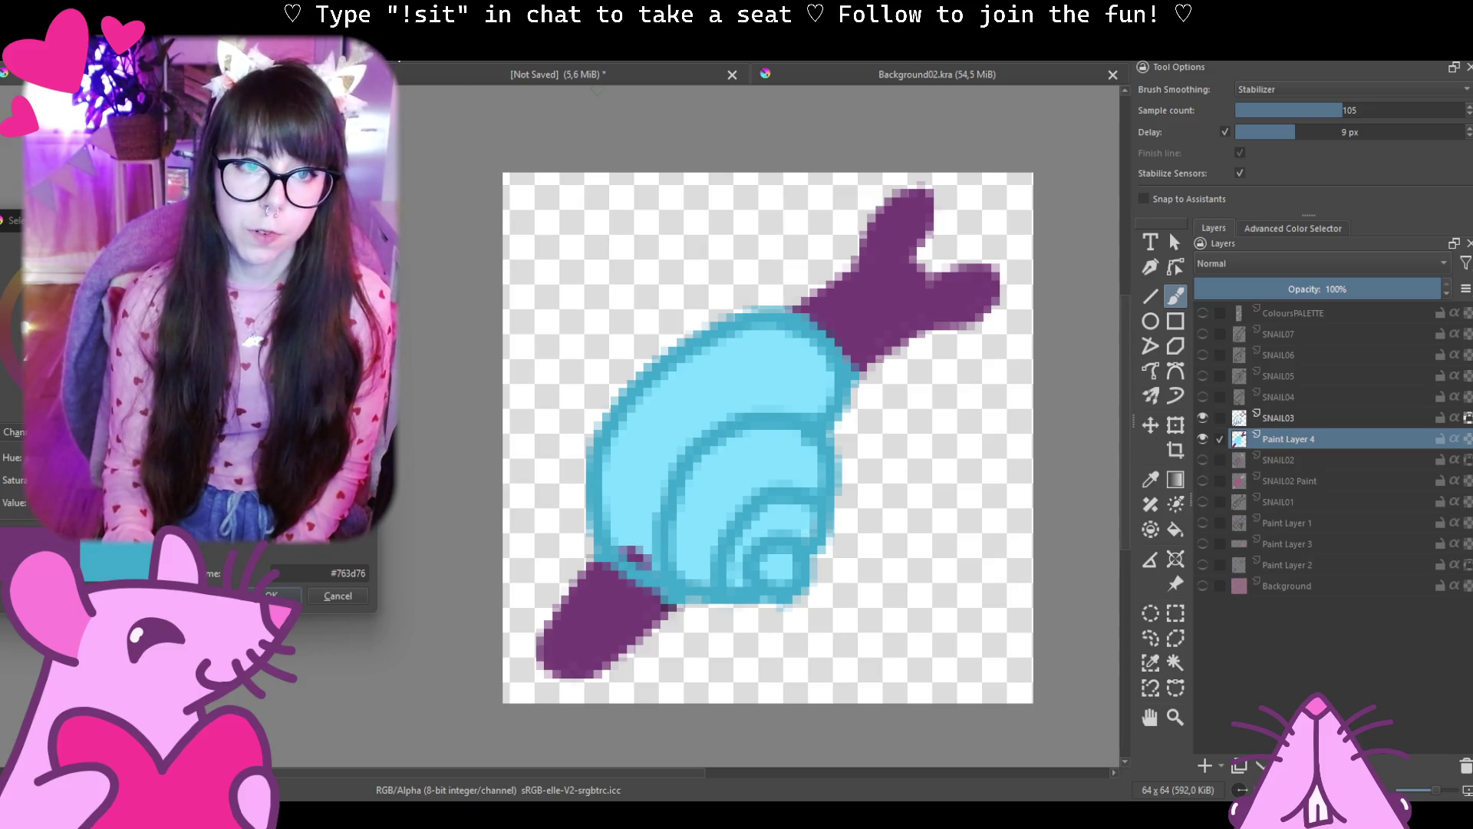
pyautogui.moveTo(610, 533); pyautogui.dragTo(627, 544)
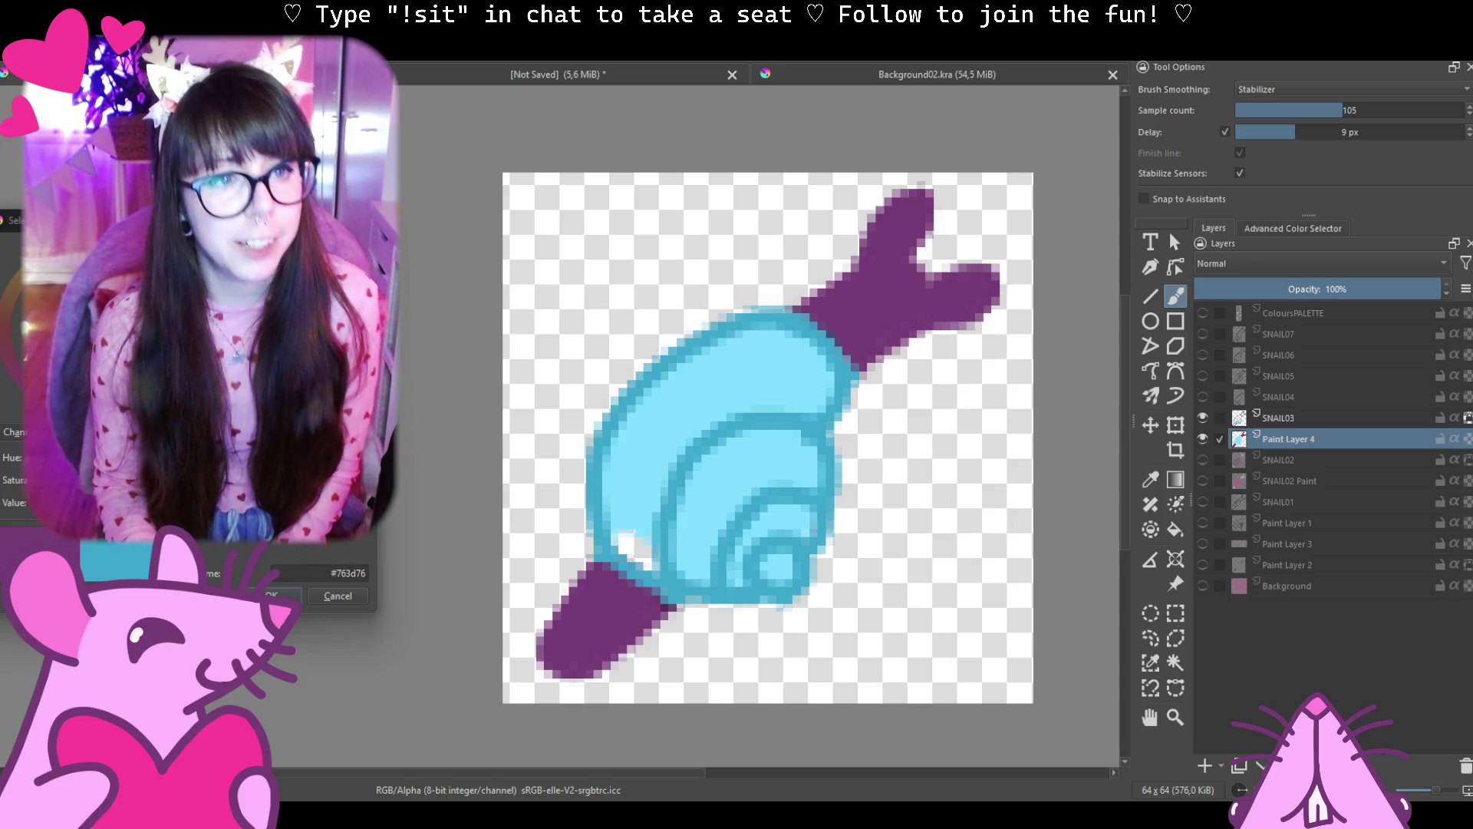
pyautogui.click(795, 356)
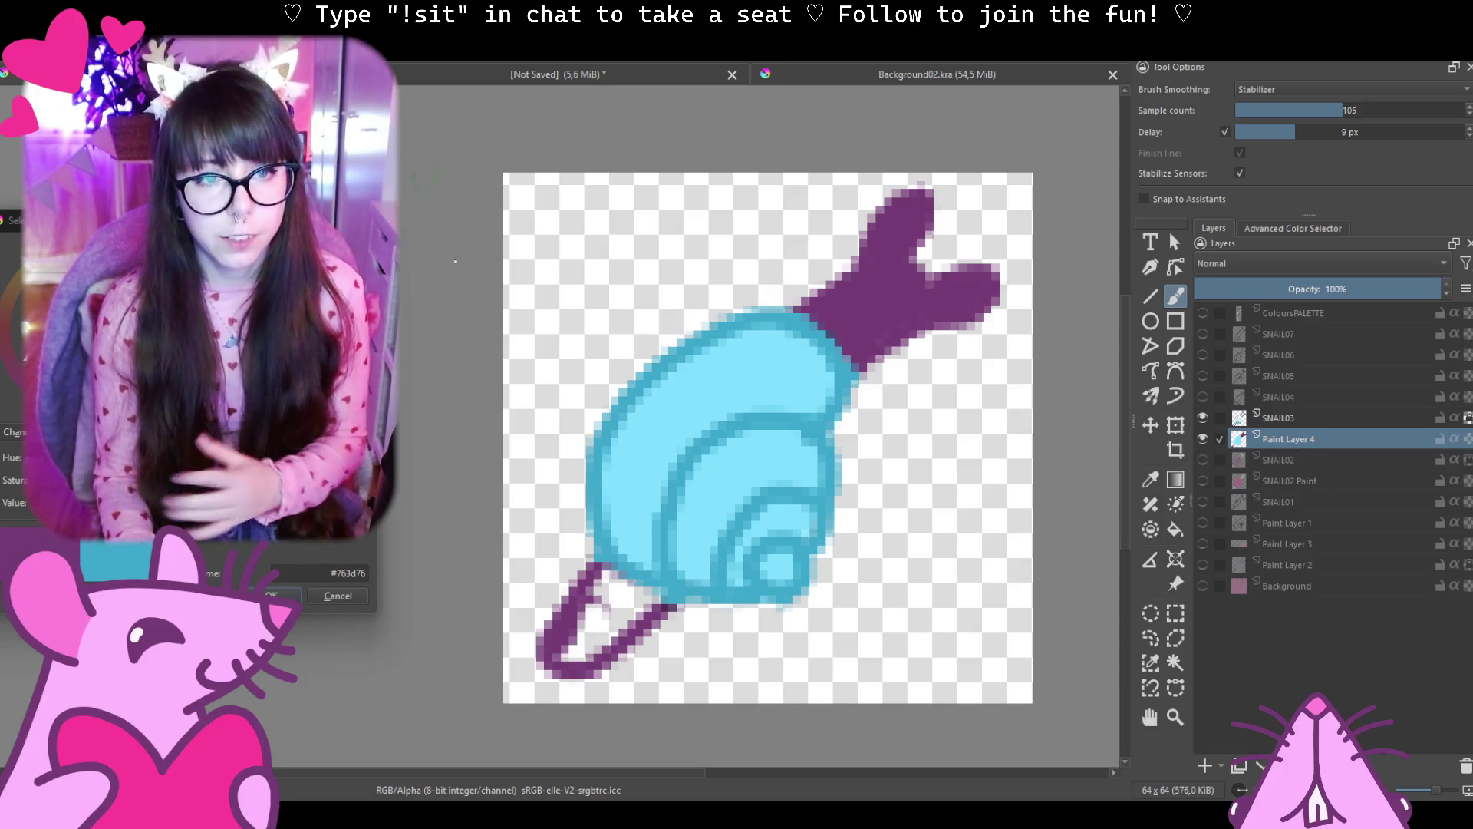
pyautogui.moveTo(596, 635)
pyautogui.mouseDown()
pyautogui.moveTo(610, 579)
pyautogui.moveTo(649, 598)
pyautogui.moveTo(587, 638)
pyautogui.moveTo(608, 607)
pyautogui.mouseUp()
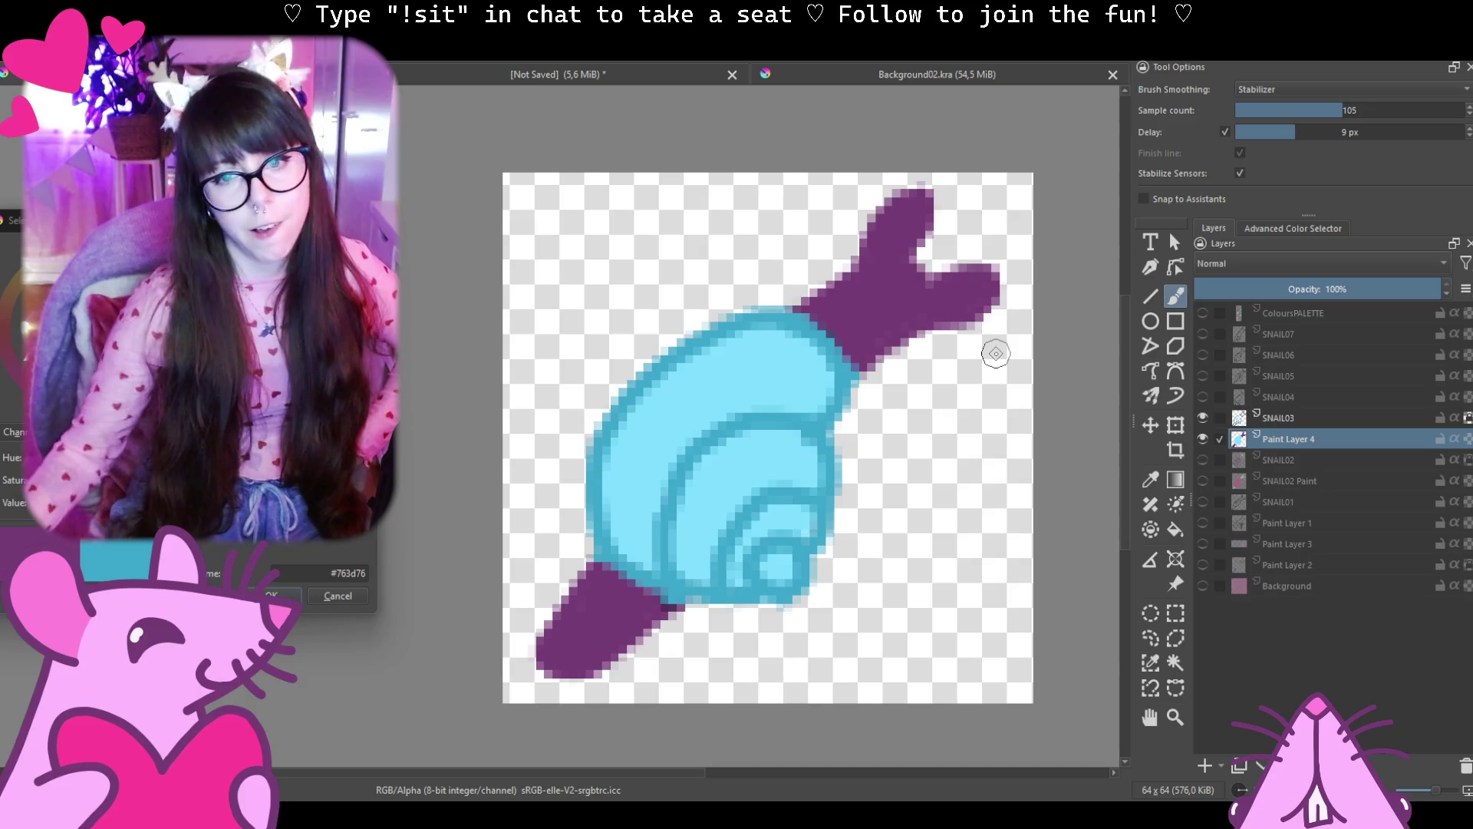
pyautogui.scroll(-7, 966, 380)
pyautogui.scroll(4, 977, 380)
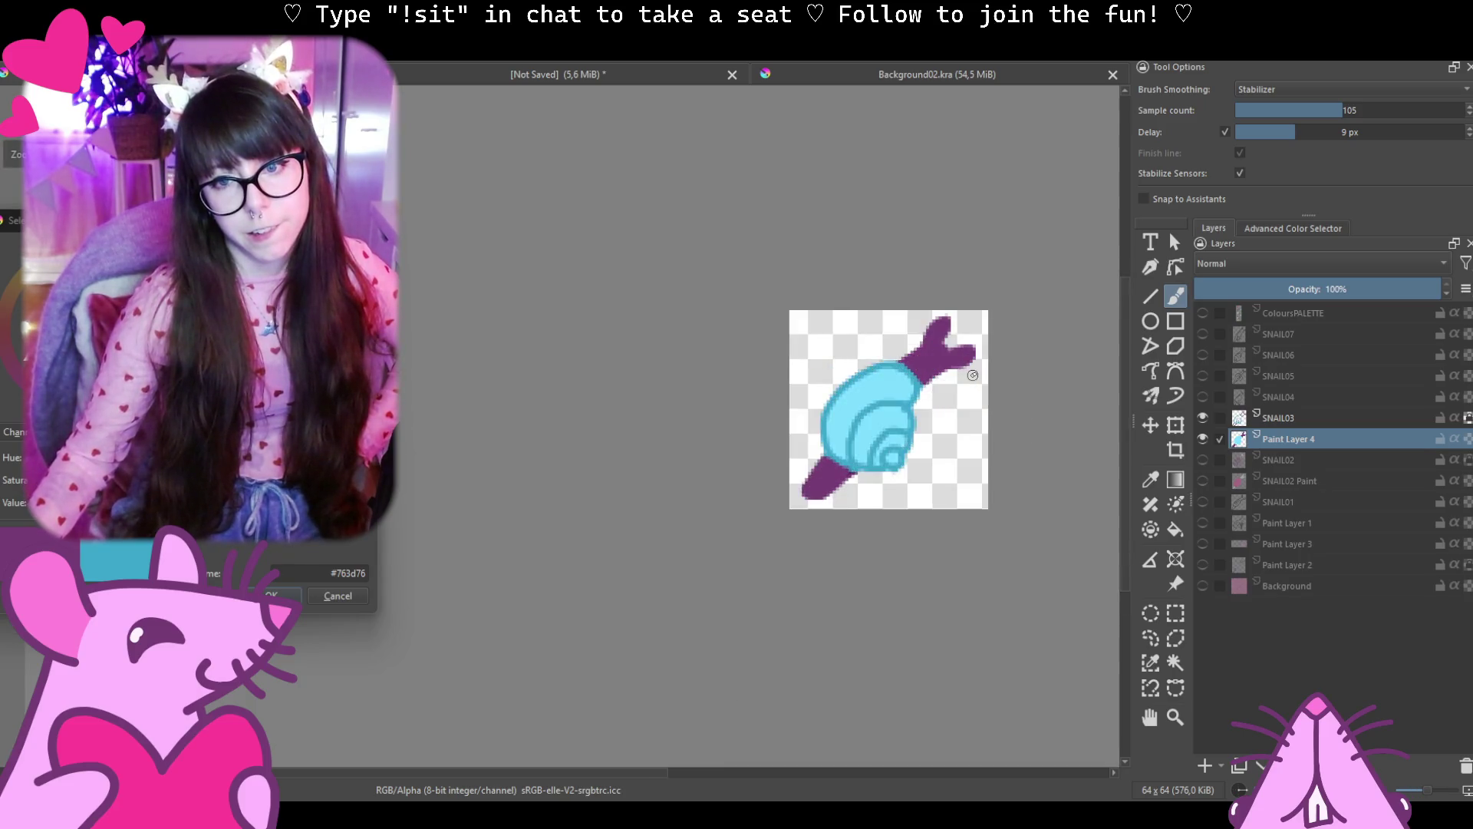
pyautogui.scroll(2, 921, 322)
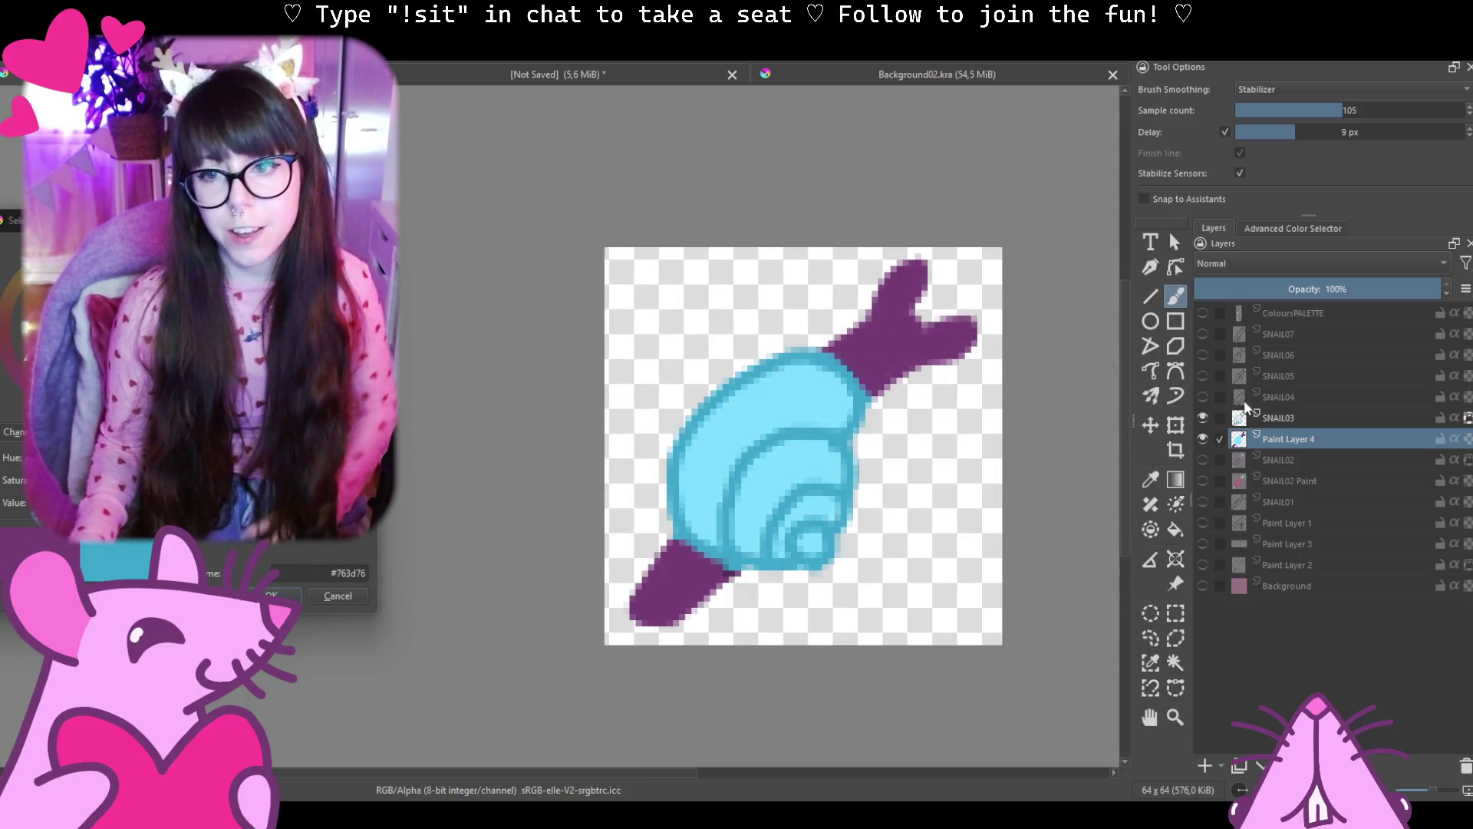
pyautogui.click(1278, 418)
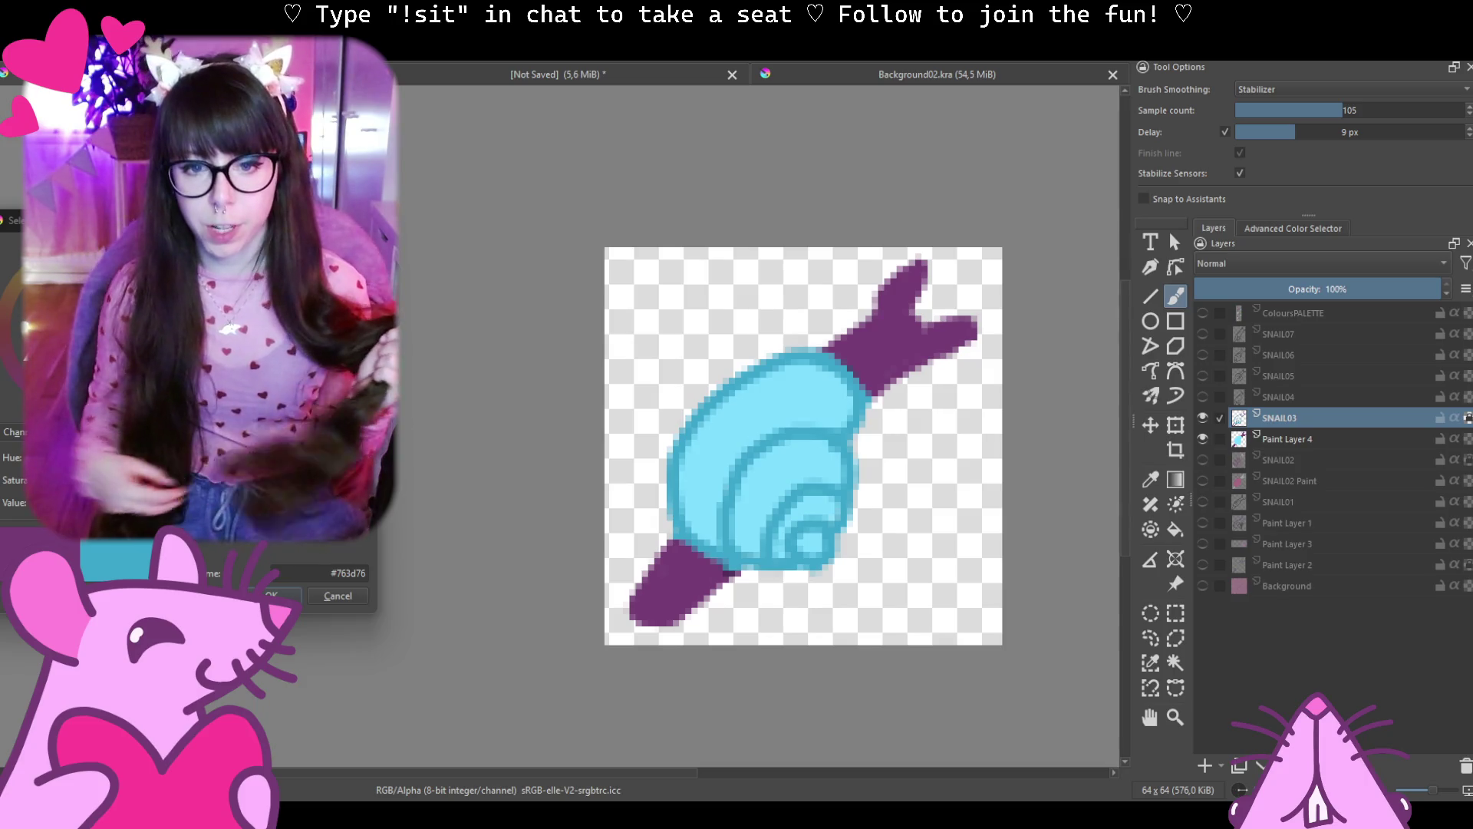
pyautogui.scroll(-6, 816, 434)
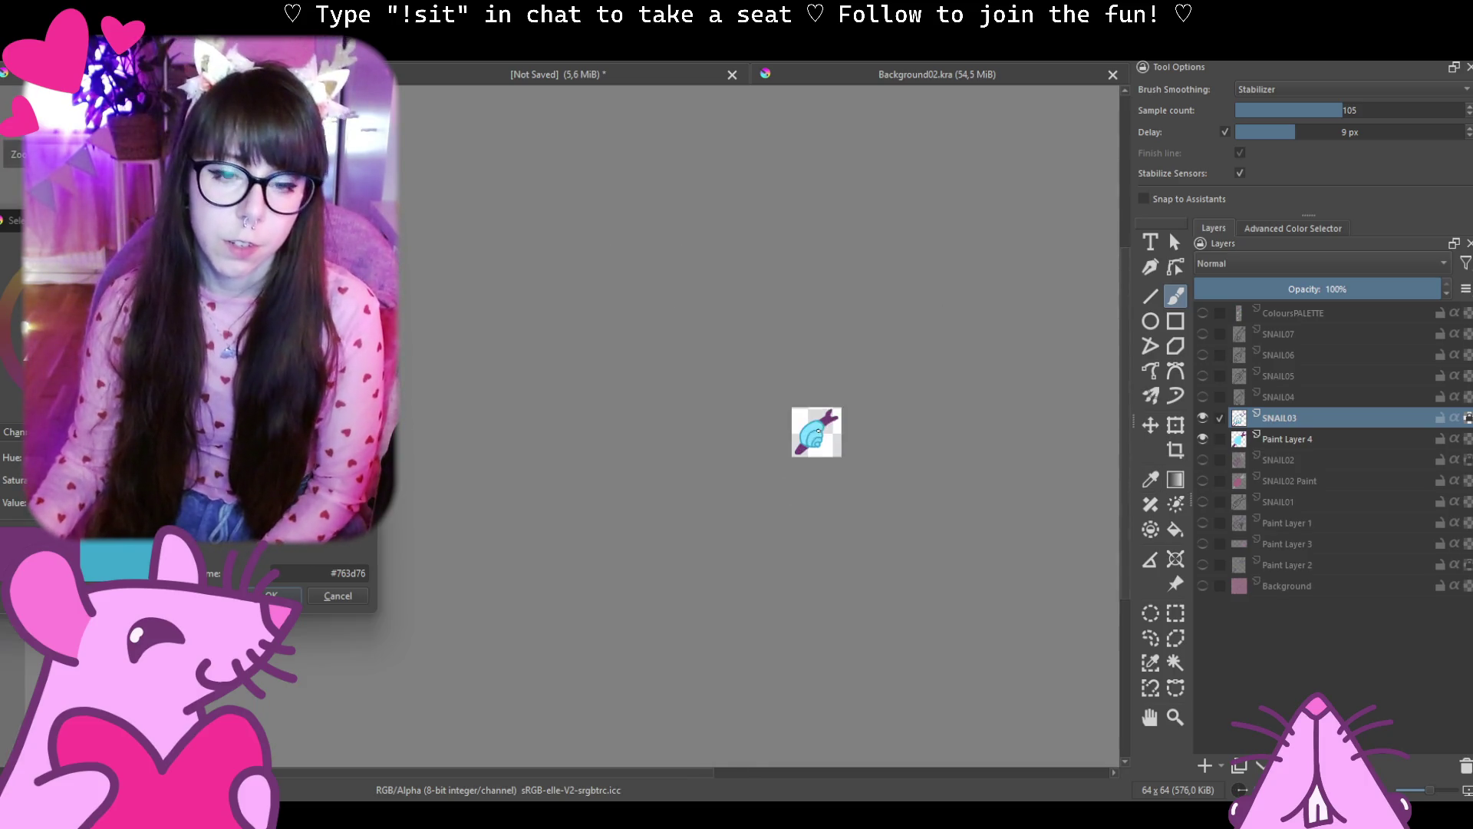
pyautogui.scroll(6, 804, 421)
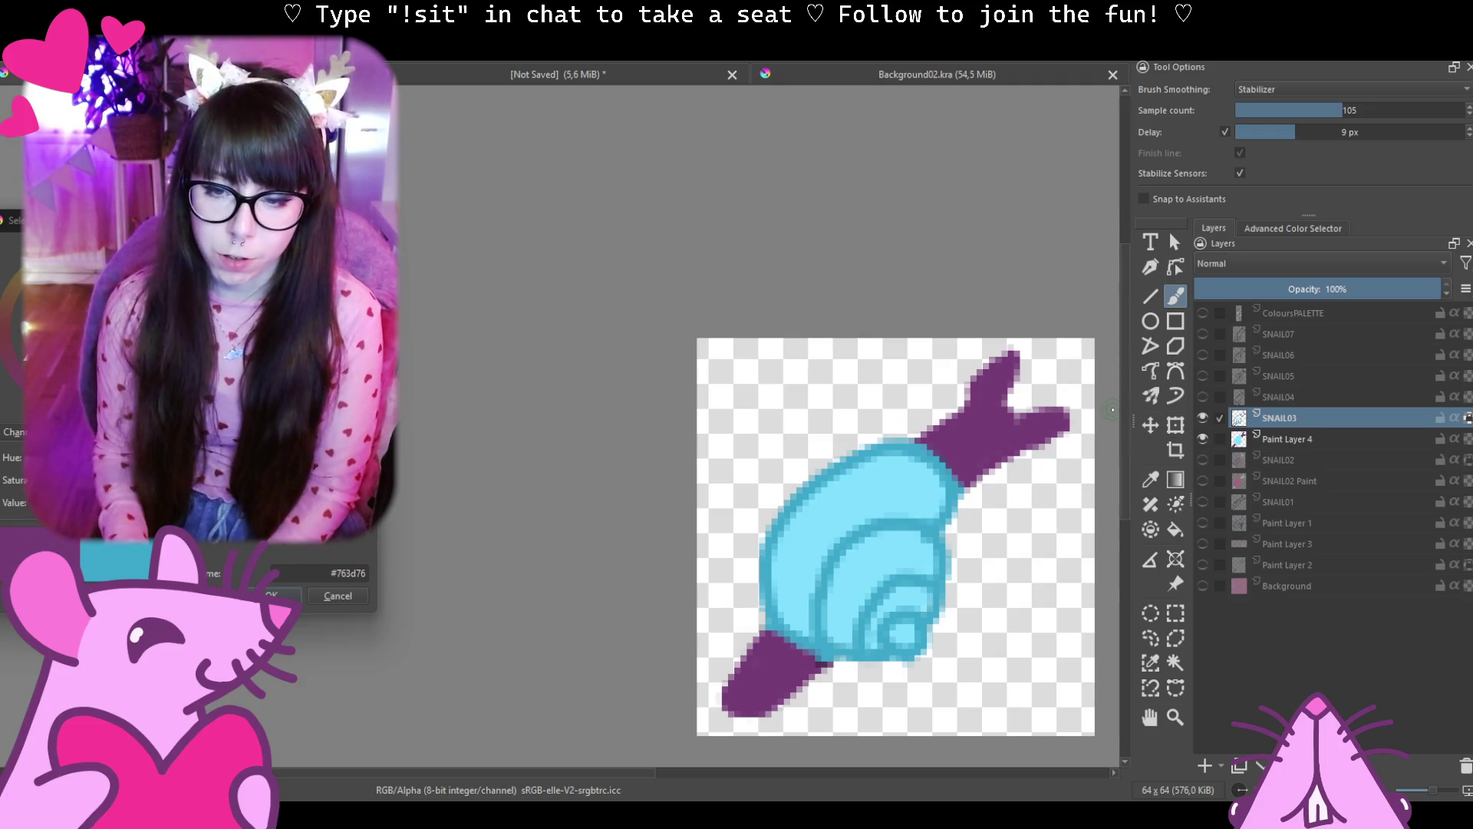
pyautogui.click(1315, 437)
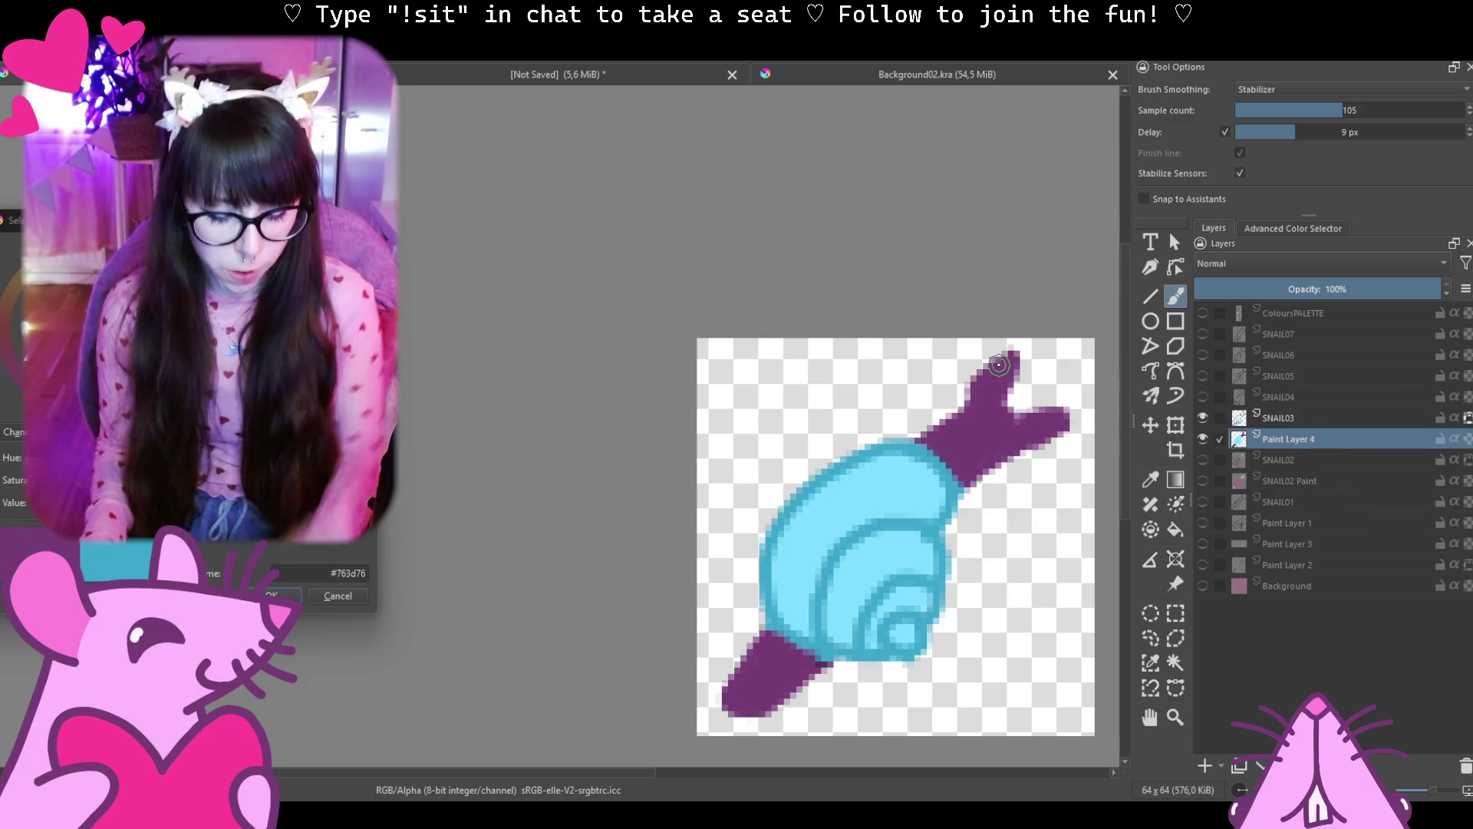
# - Sample the body purple, undo the lower tail fill and refill it purple
pyautogui.keyDown('ctrl'); pyautogui.click(1084, 380); pyautogui.keyUp('ctrl')
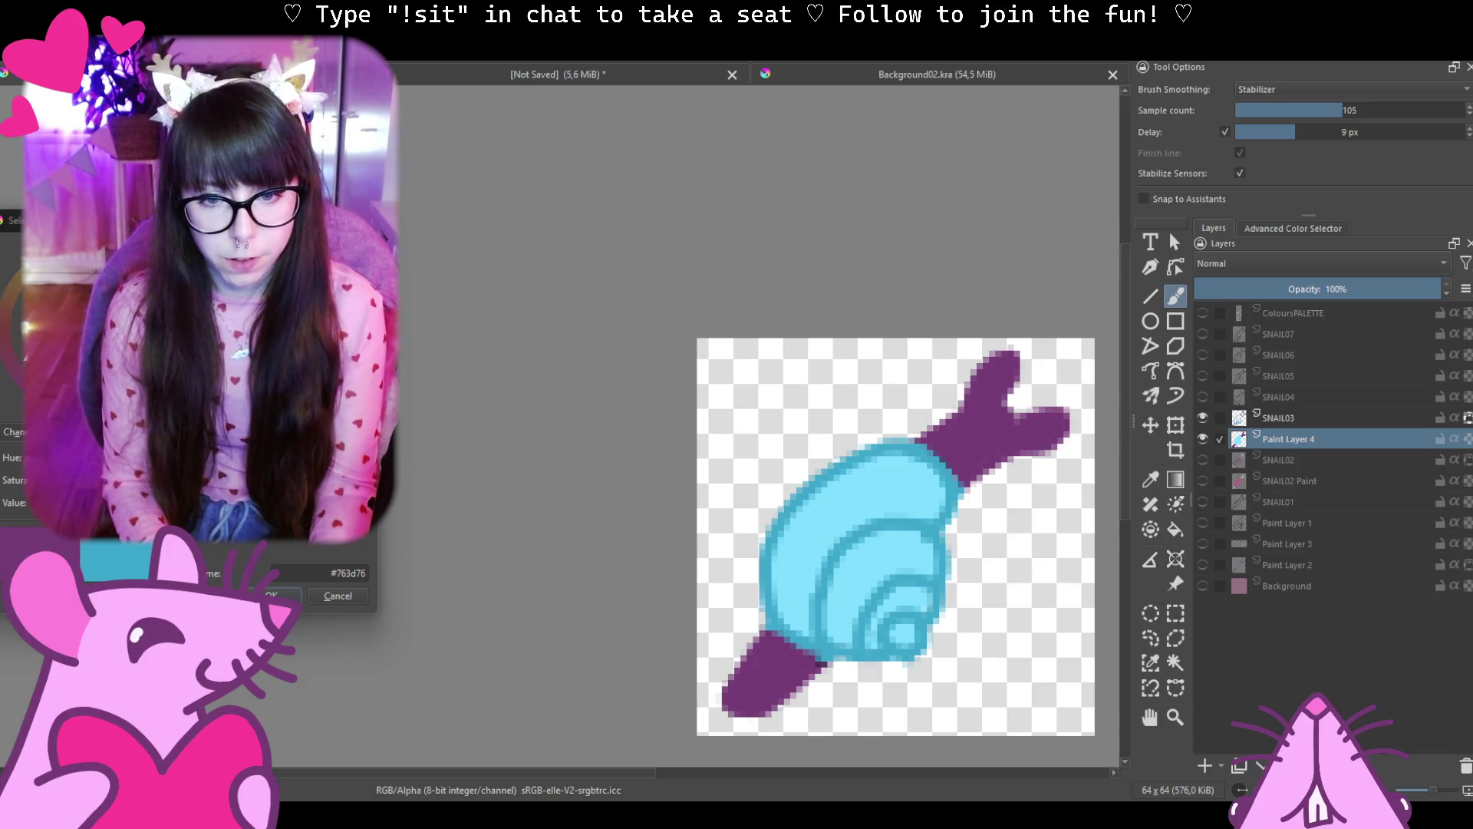
pyautogui.hotkey('ctrl', 'z')
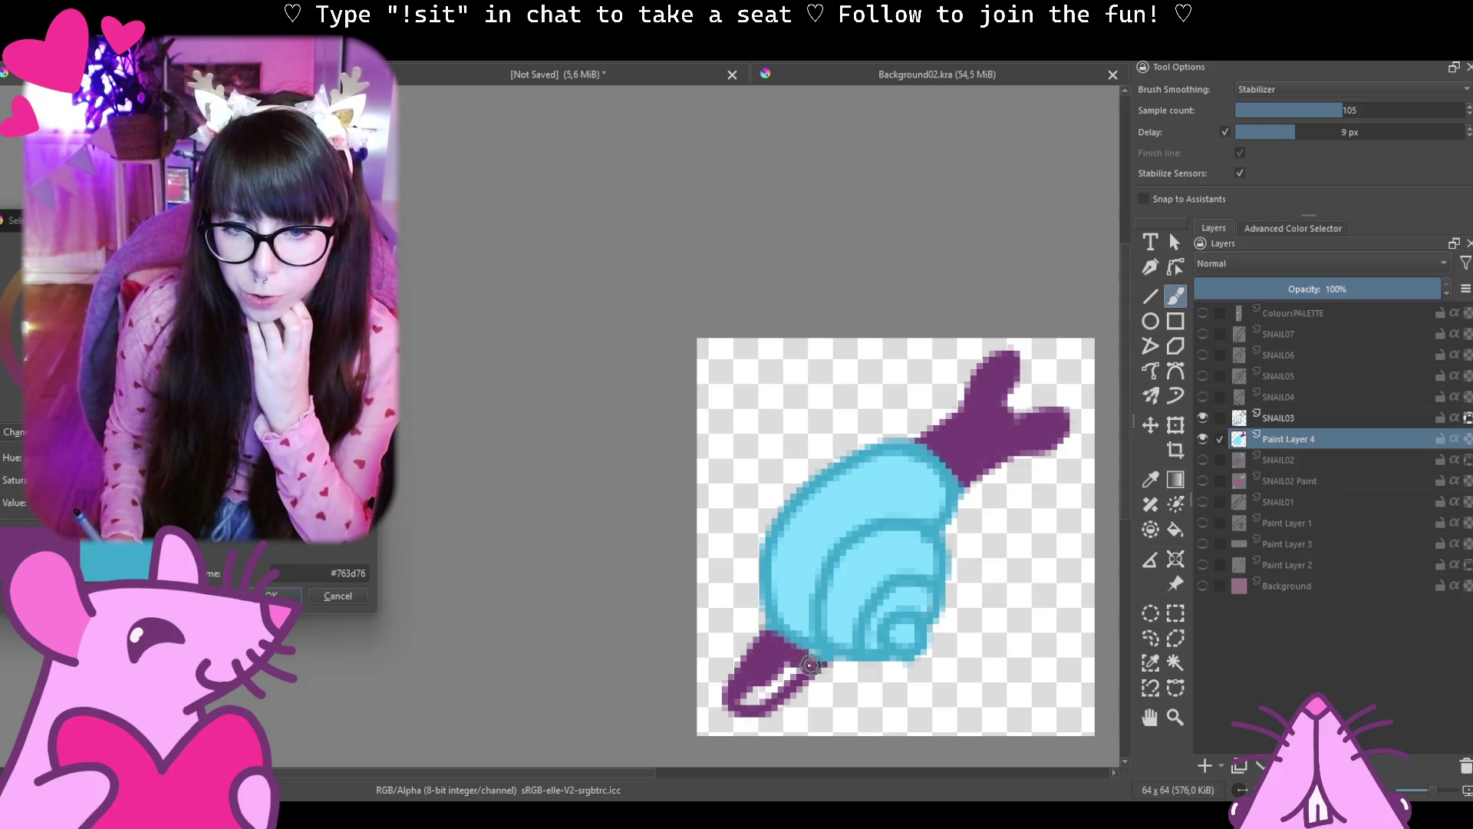
pyautogui.moveTo(812, 660); pyautogui.dragTo(794, 662)
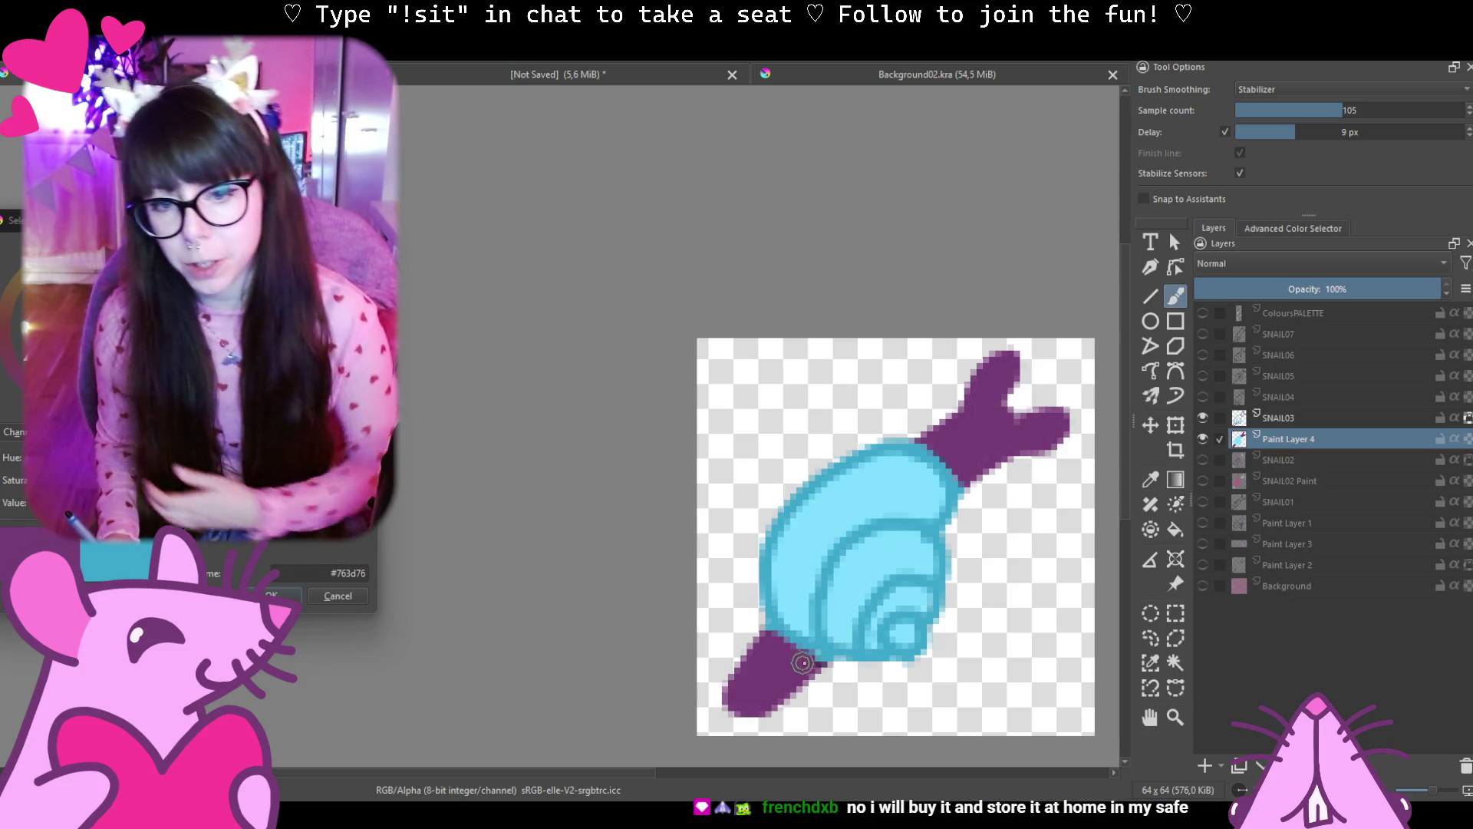
pyautogui.click(1263, 418)
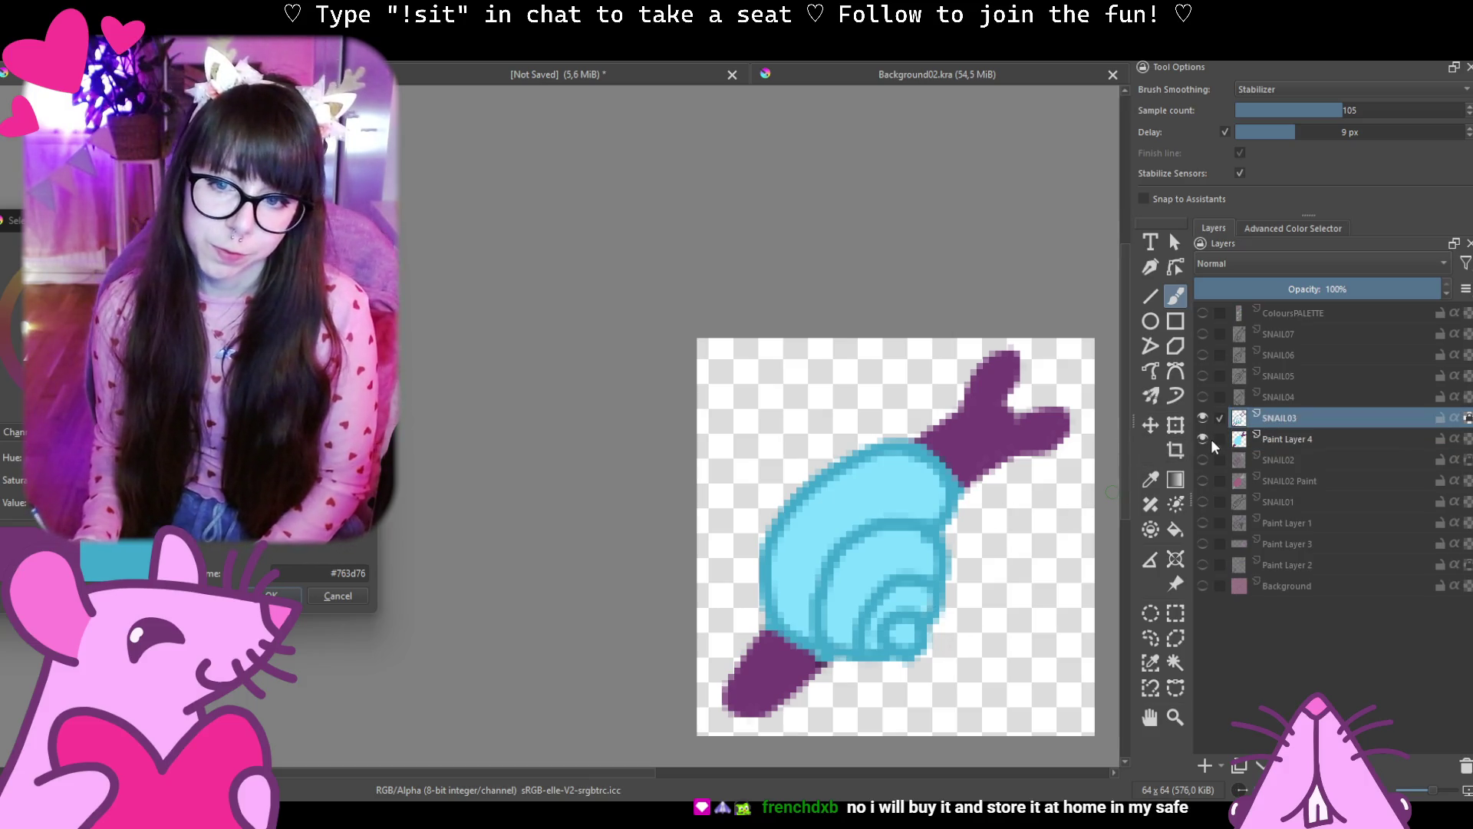
pyautogui.click(1295, 441)
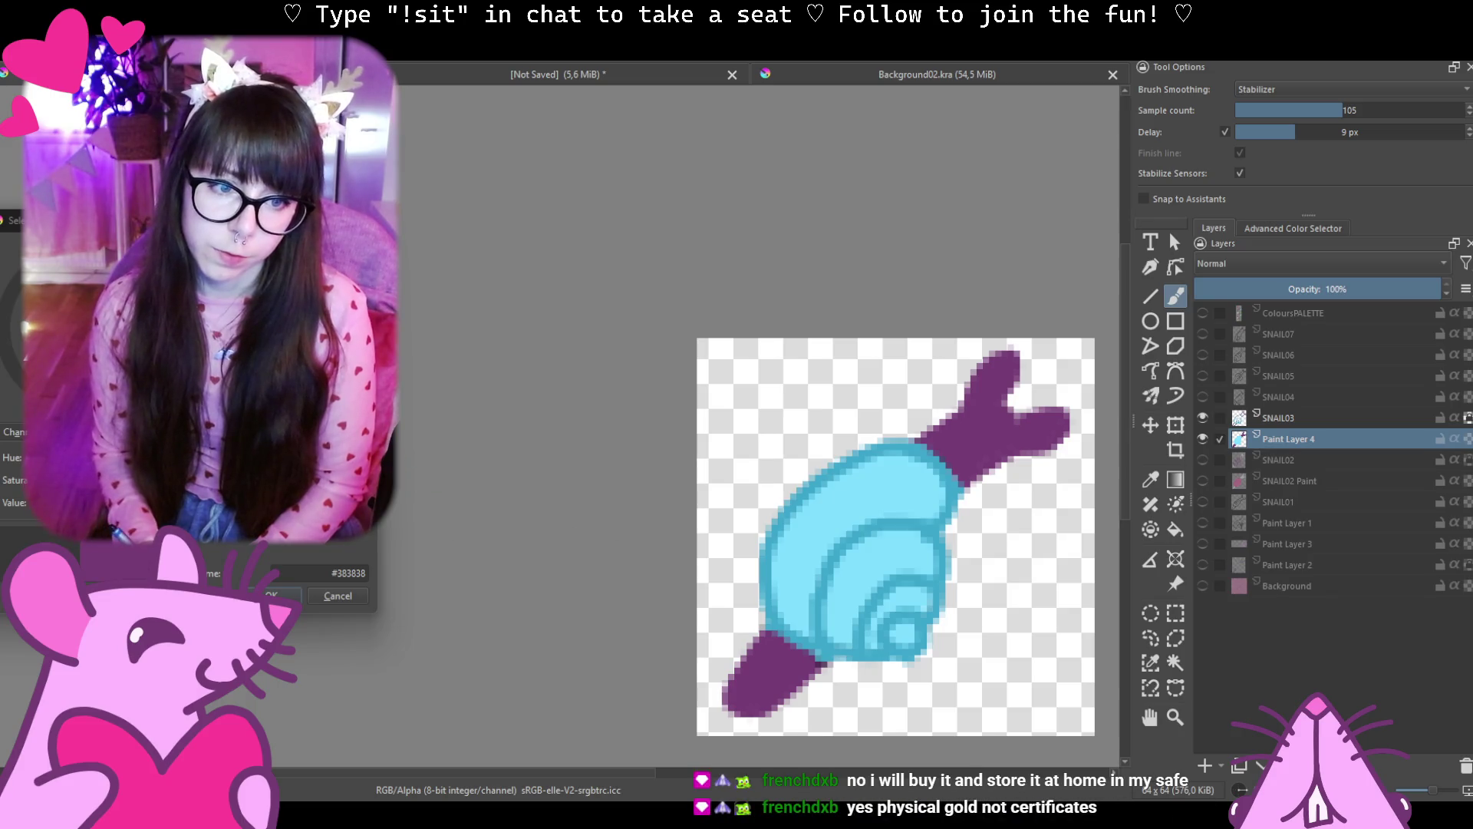
# - Sample the outline blue and shade the shell's left and middle darker
pyautogui.keyDown('ctrl'); pyautogui.click(864, 454); pyautogui.keyUp('ctrl')
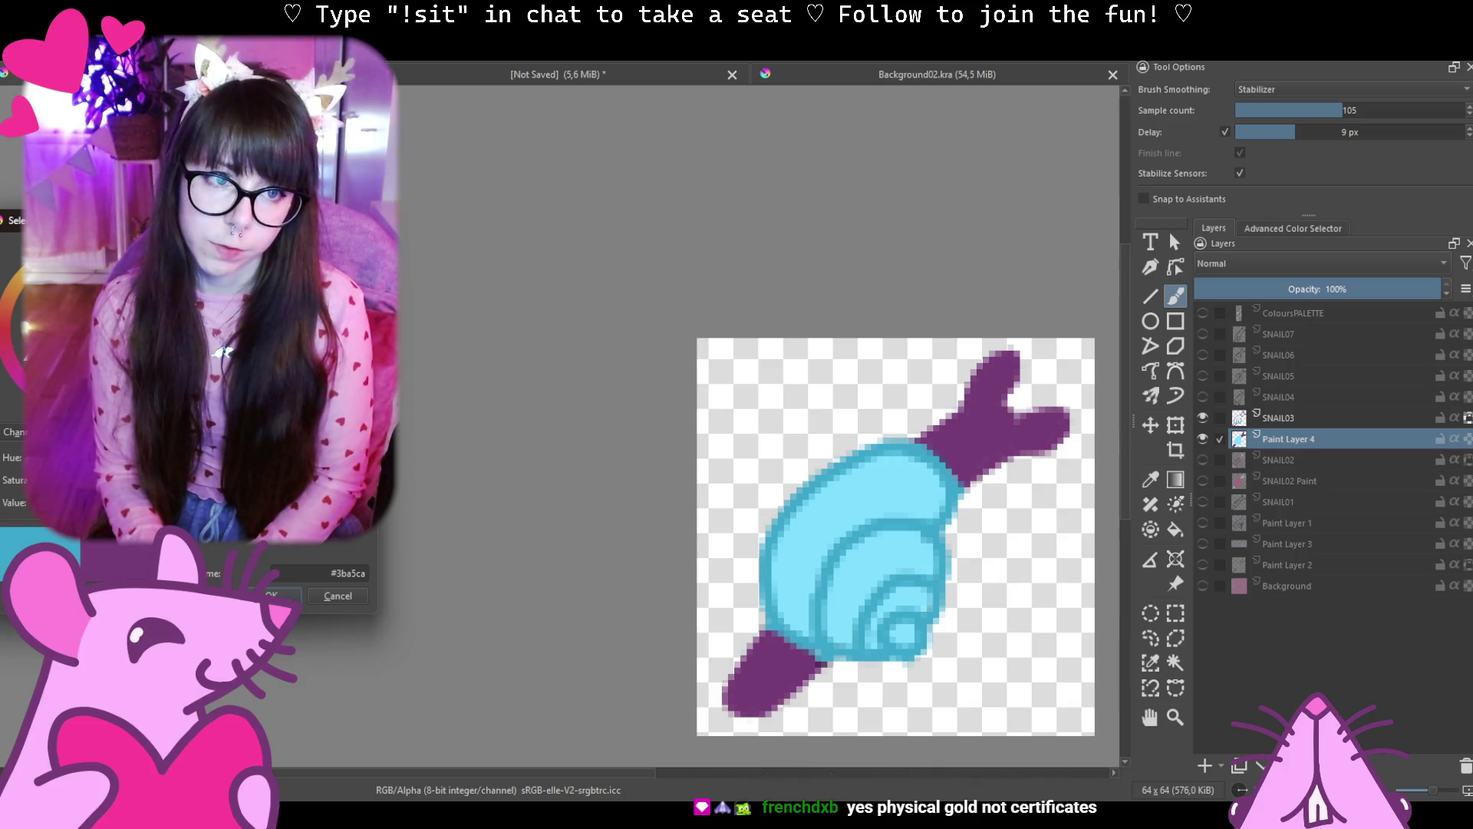
pyautogui.press('F6')
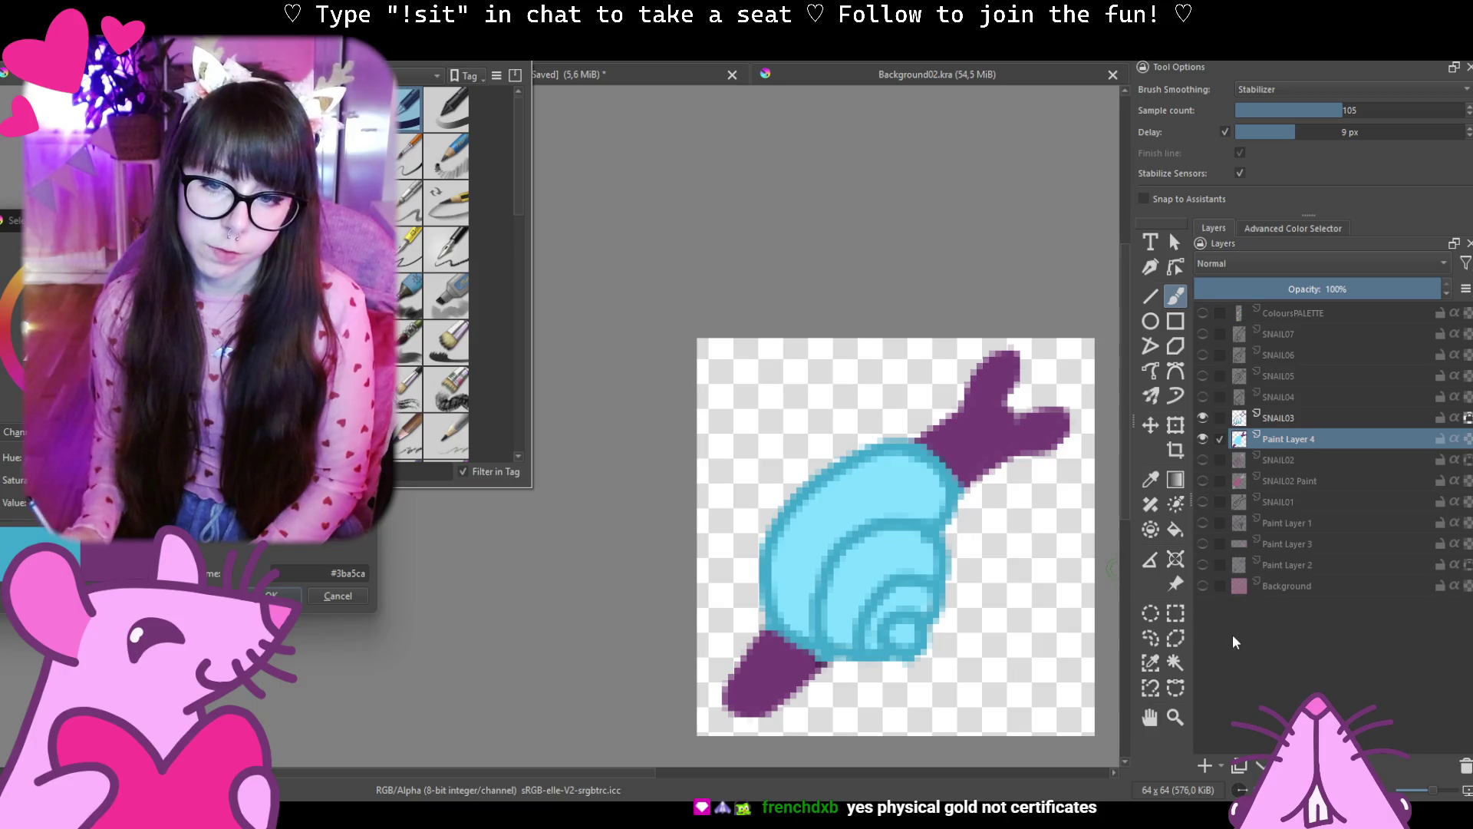
pyautogui.press('F6')
pyautogui.moveTo(803, 628)
pyautogui.mouseDown()
pyautogui.moveTo(824, 550)
pyautogui.moveTo(933, 494)
pyautogui.moveTo(817, 540)
pyautogui.moveTo(869, 520)
pyautogui.mouseUp()
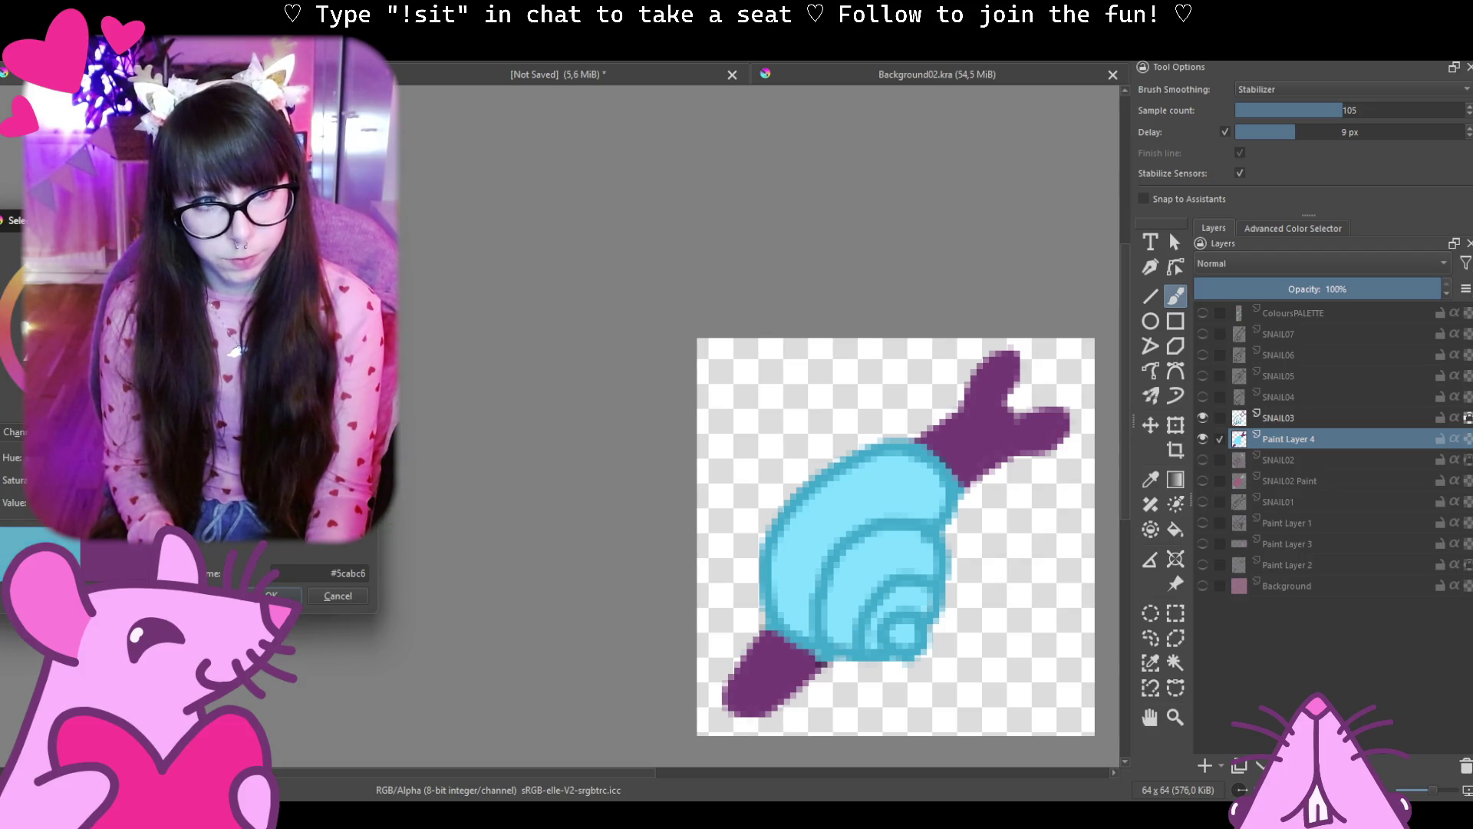
# - Try lighter and darker blue shading on the shell's left, undoing the darker strokes
pyautogui.moveTo(768, 626); pyautogui.dragTo(789, 547)
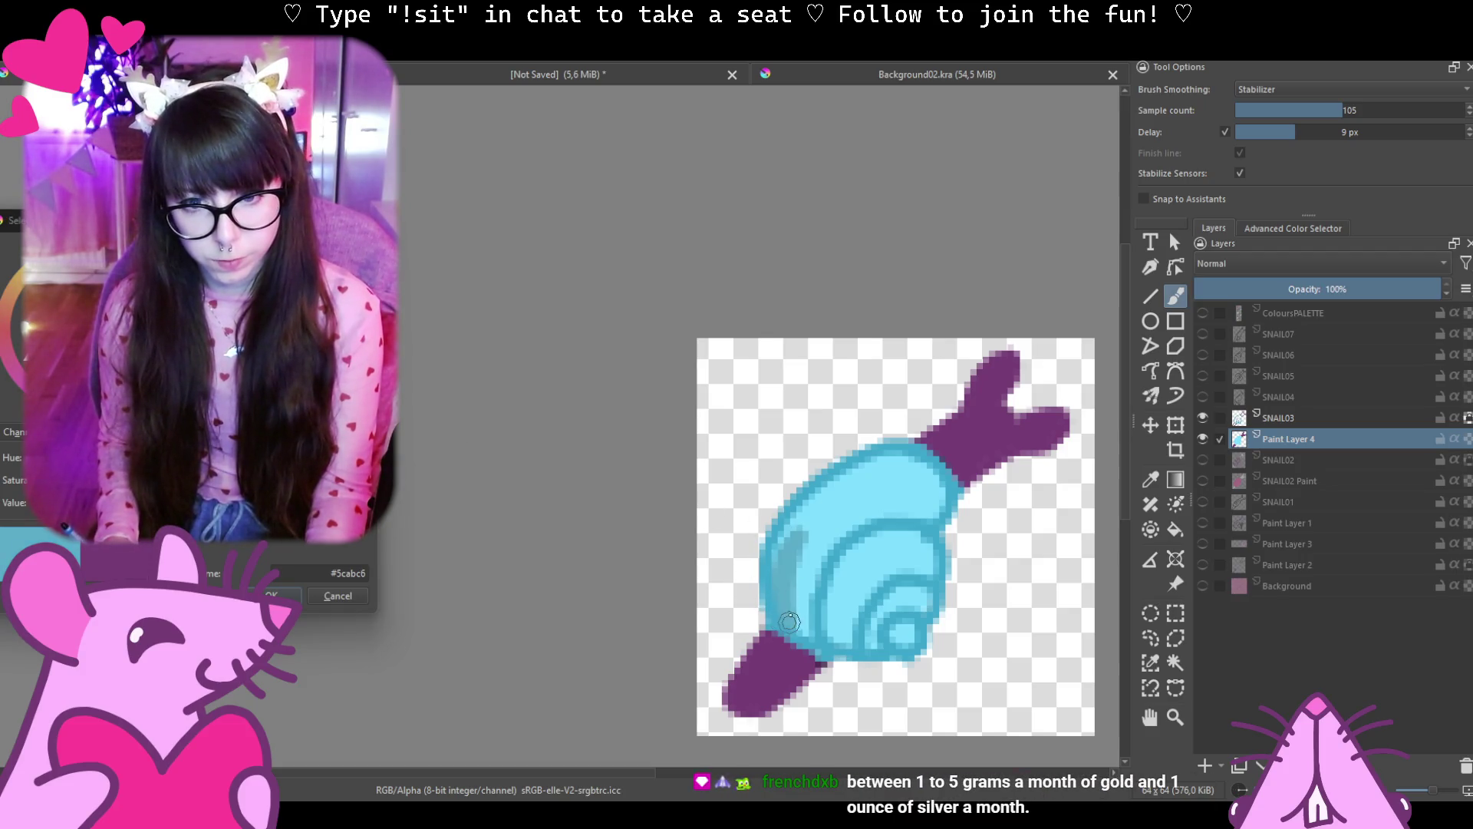
pyautogui.keyDown('ctrl'); pyautogui.click(892, 518); pyautogui.keyUp('ctrl')
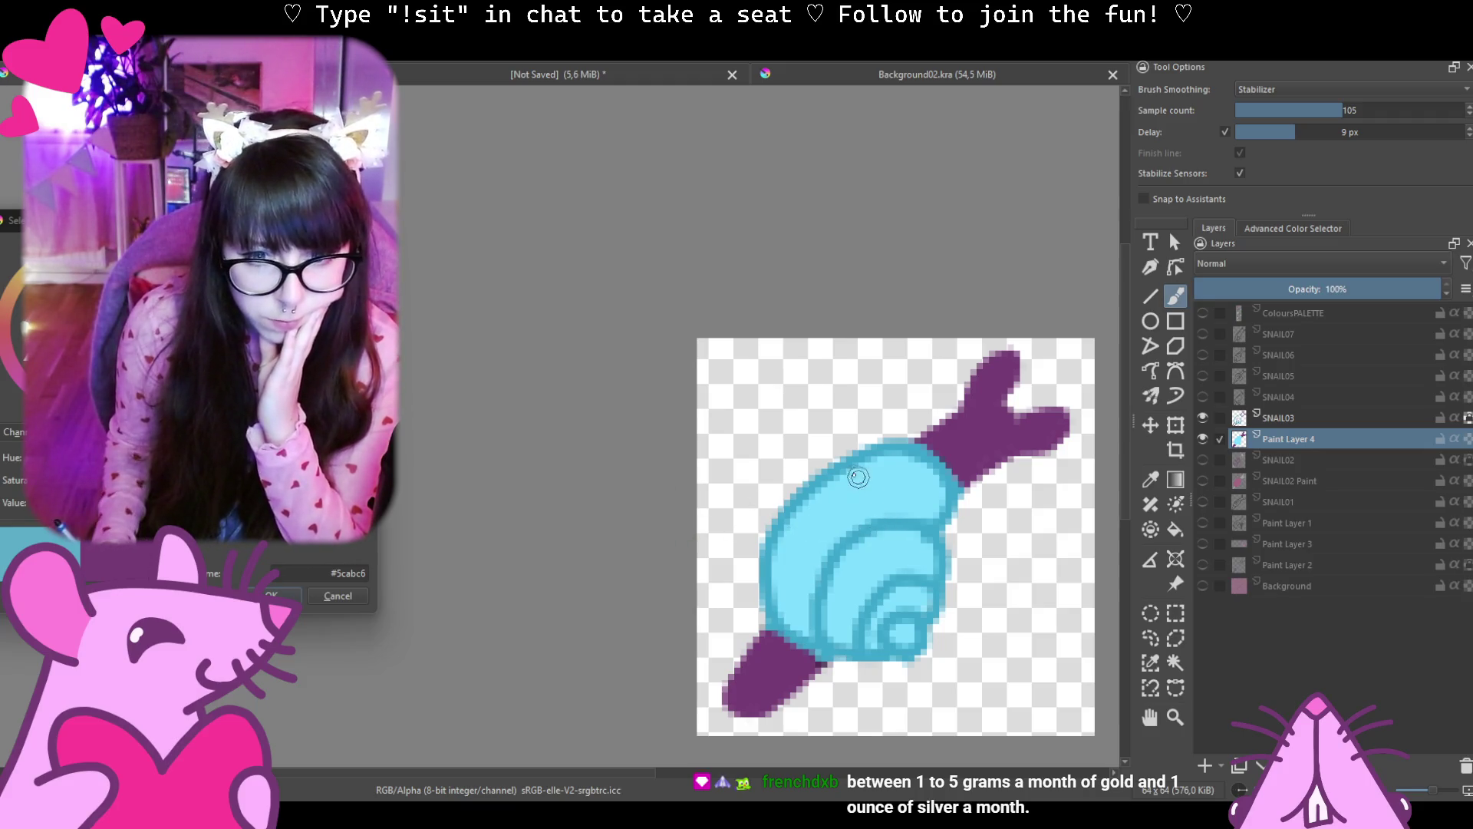
pyautogui.moveTo(841, 469)
pyautogui.mouseDown()
pyautogui.moveTo(785, 574)
pyautogui.moveTo(774, 562)
pyautogui.mouseUp()
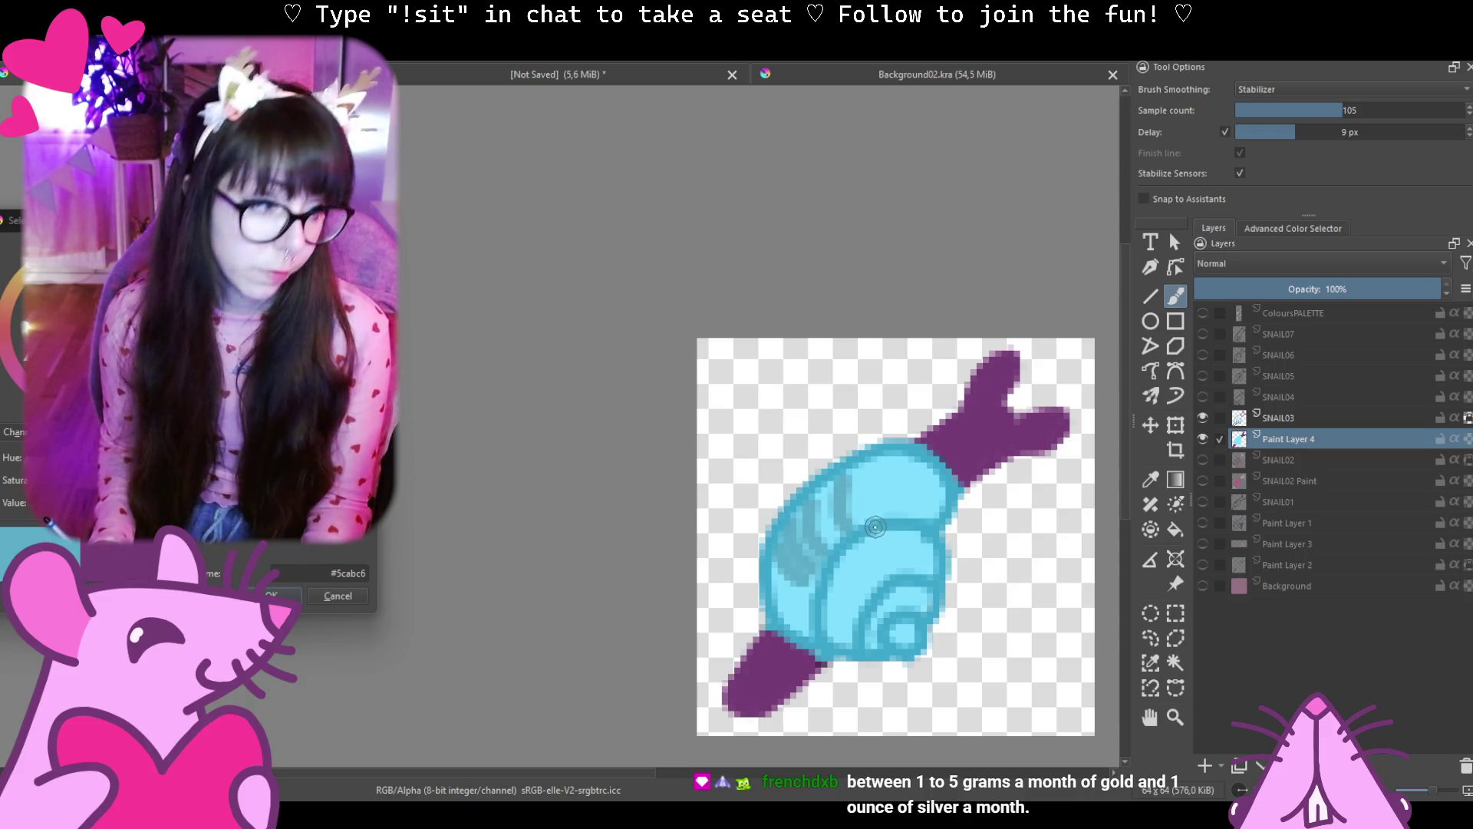
pyautogui.hotkey('ctrl', 'z')
pyautogui.hotkey('ctrl', 'z')
pyautogui.hotkey('ctrl', 'z')
pyautogui.hotkey('ctrl', 'z')
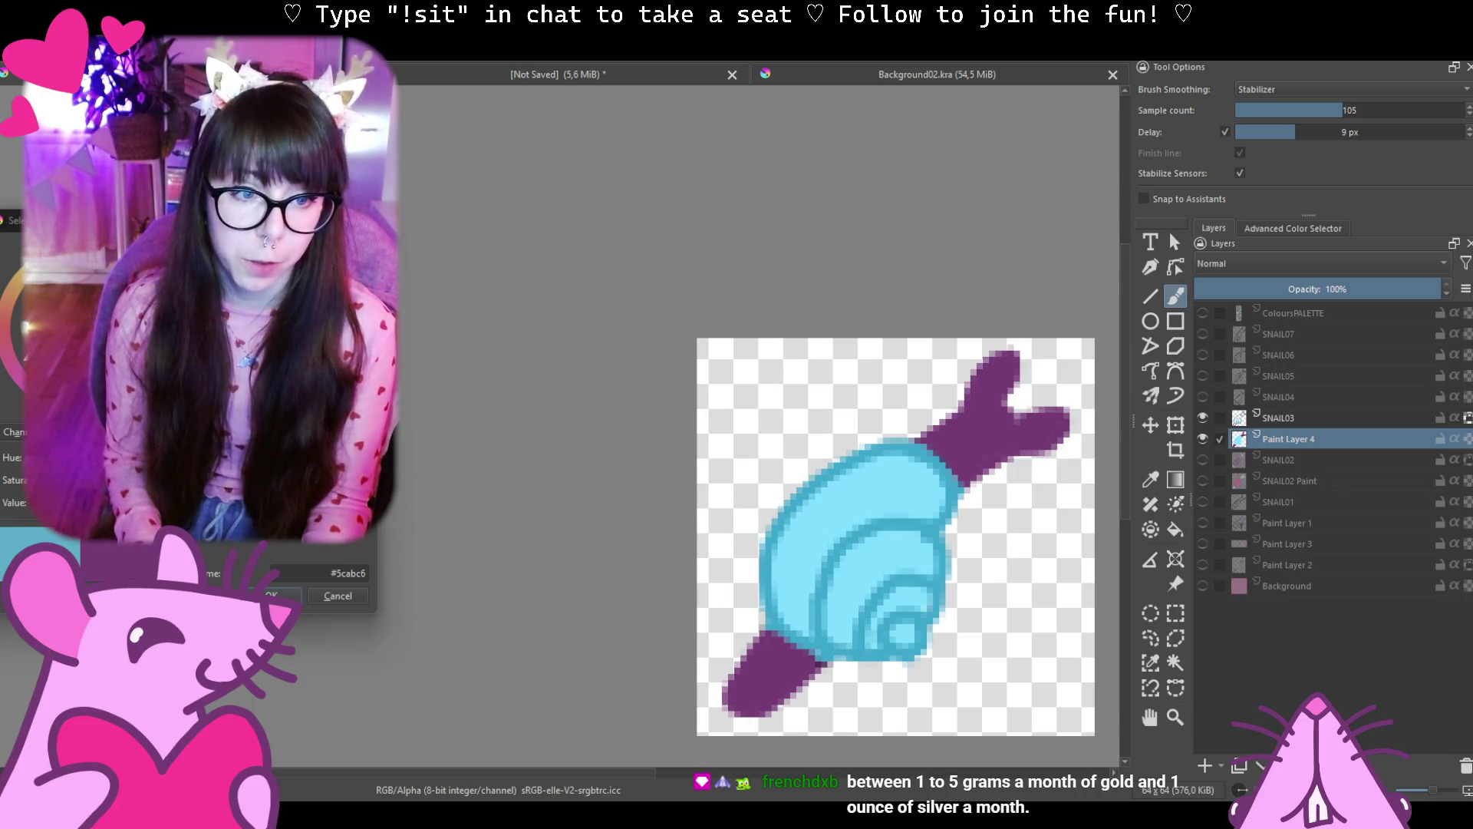
# - Choose a slightly darker cyan and highlight the shell's left inner edge with it
pyautogui.keyDown('ctrl'); pyautogui.click(877, 558); pyautogui.keyUp('ctrl')
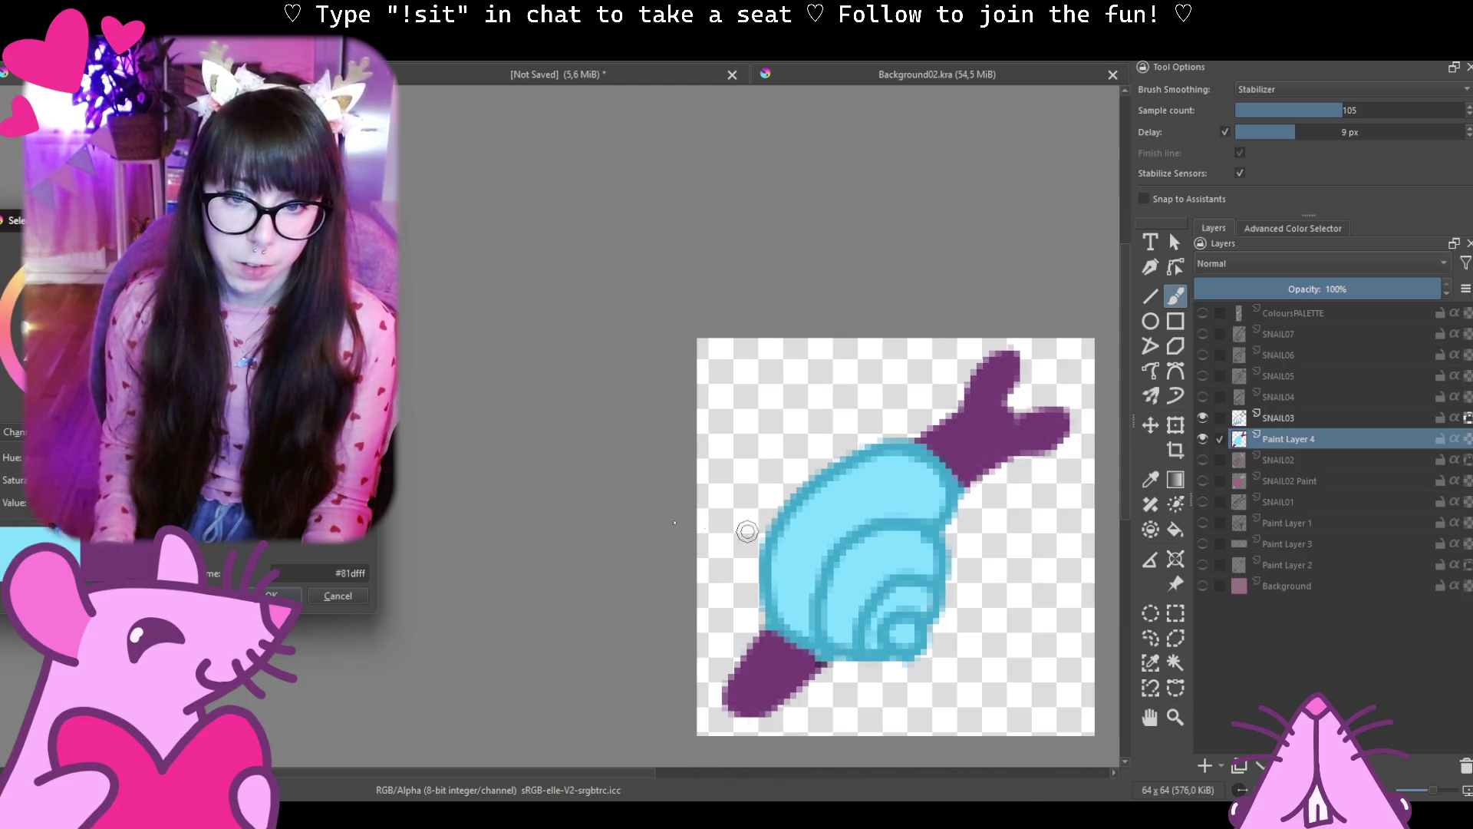
pyautogui.click(106, 357)
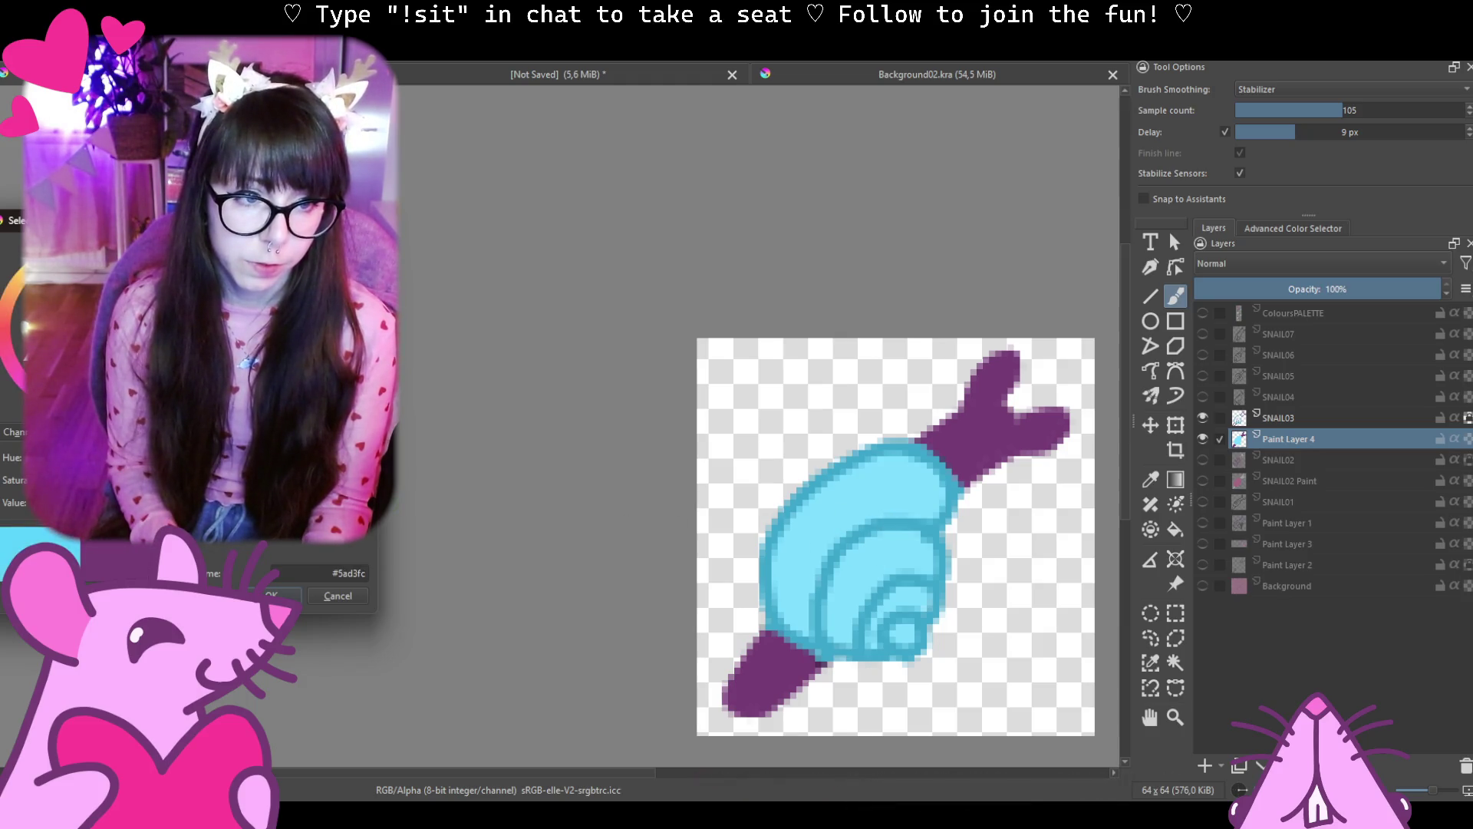
pyautogui.click(272, 596)
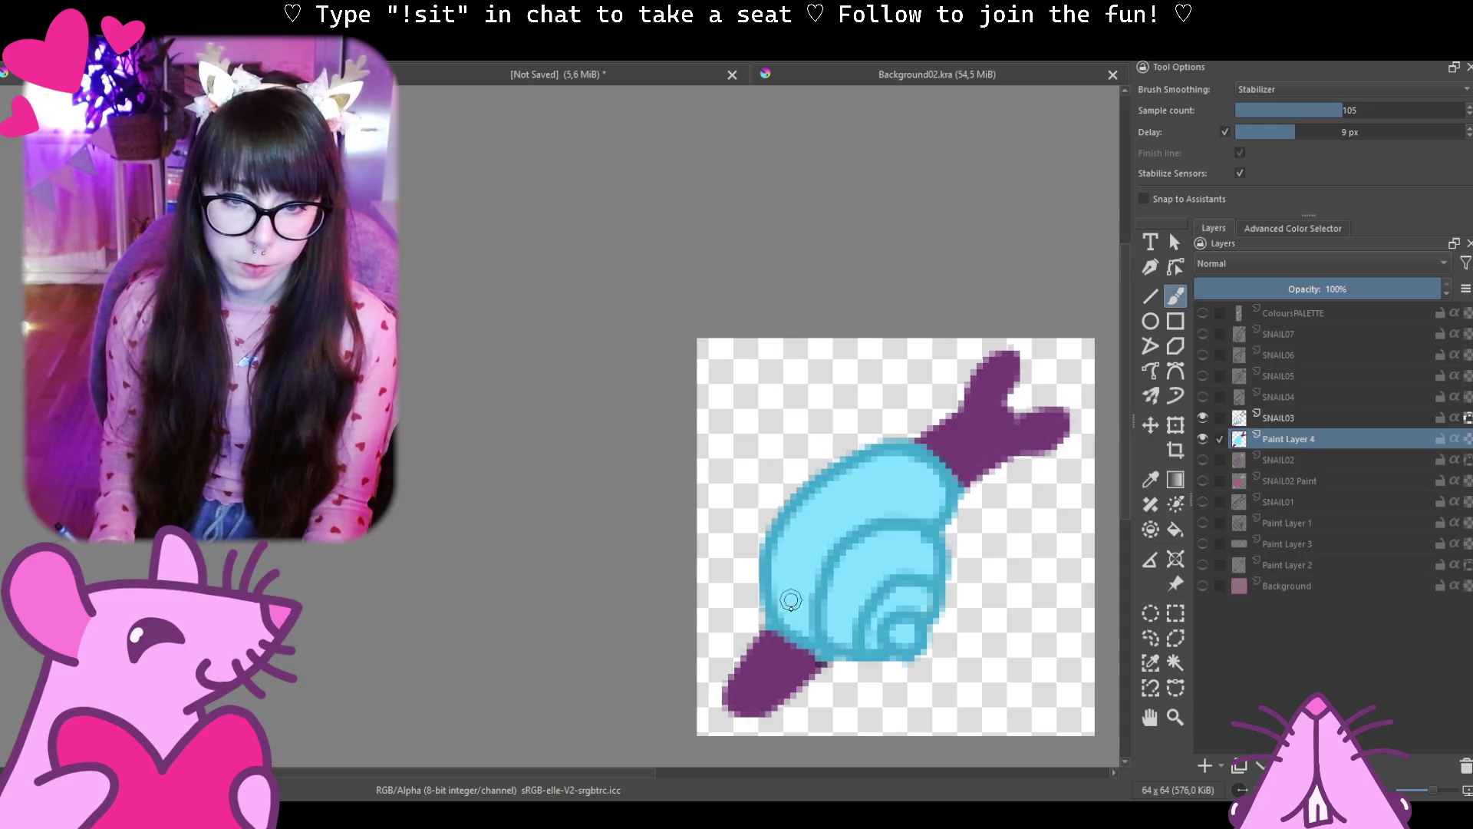
pyautogui.moveTo(803, 559)
pyautogui.mouseDown()
pyautogui.moveTo(806, 629)
pyautogui.moveTo(826, 561)
pyautogui.moveTo(898, 509)
pyautogui.moveTo(875, 531)
pyautogui.moveTo(851, 642)
pyautogui.moveTo(865, 596)
pyautogui.moveTo(929, 578)
pyautogui.mouseUp()
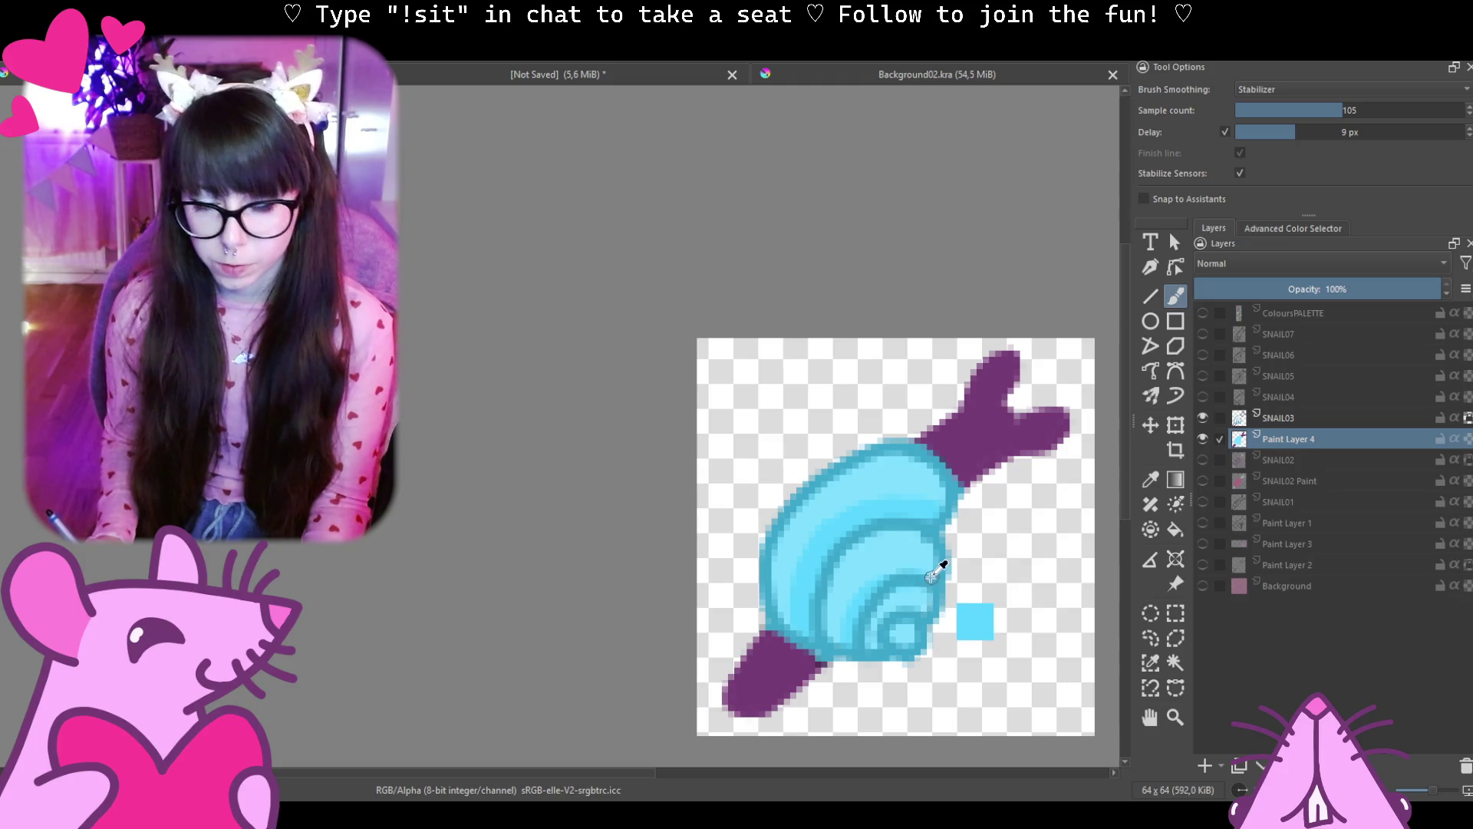
# - Sample the shell's light cyan and lighten the outer spiral line
pyautogui.keyDown('ctrl'); pyautogui.click(928, 536); pyautogui.keyUp('ctrl')
pyautogui.keyDown('ctrl'); pyautogui.click(917, 527); pyautogui.keyUp('ctrl')
pyautogui.moveTo(887, 537)
pyautogui.mouseDown()
pyautogui.moveTo(807, 622)
pyautogui.moveTo(837, 495)
pyautogui.moveTo(876, 478)
pyautogui.mouseUp()
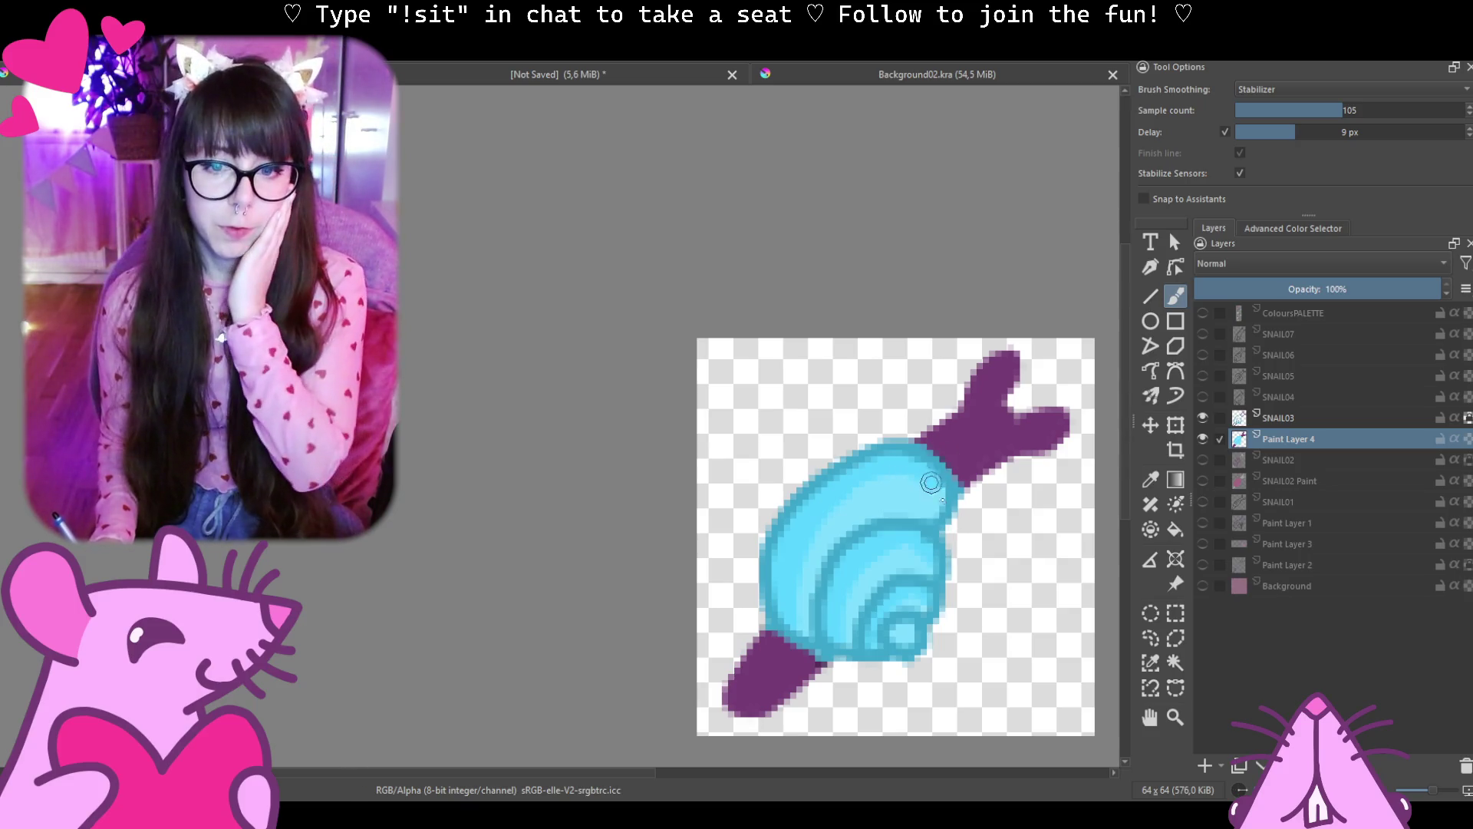
pyautogui.scroll(-8, 938, 524)
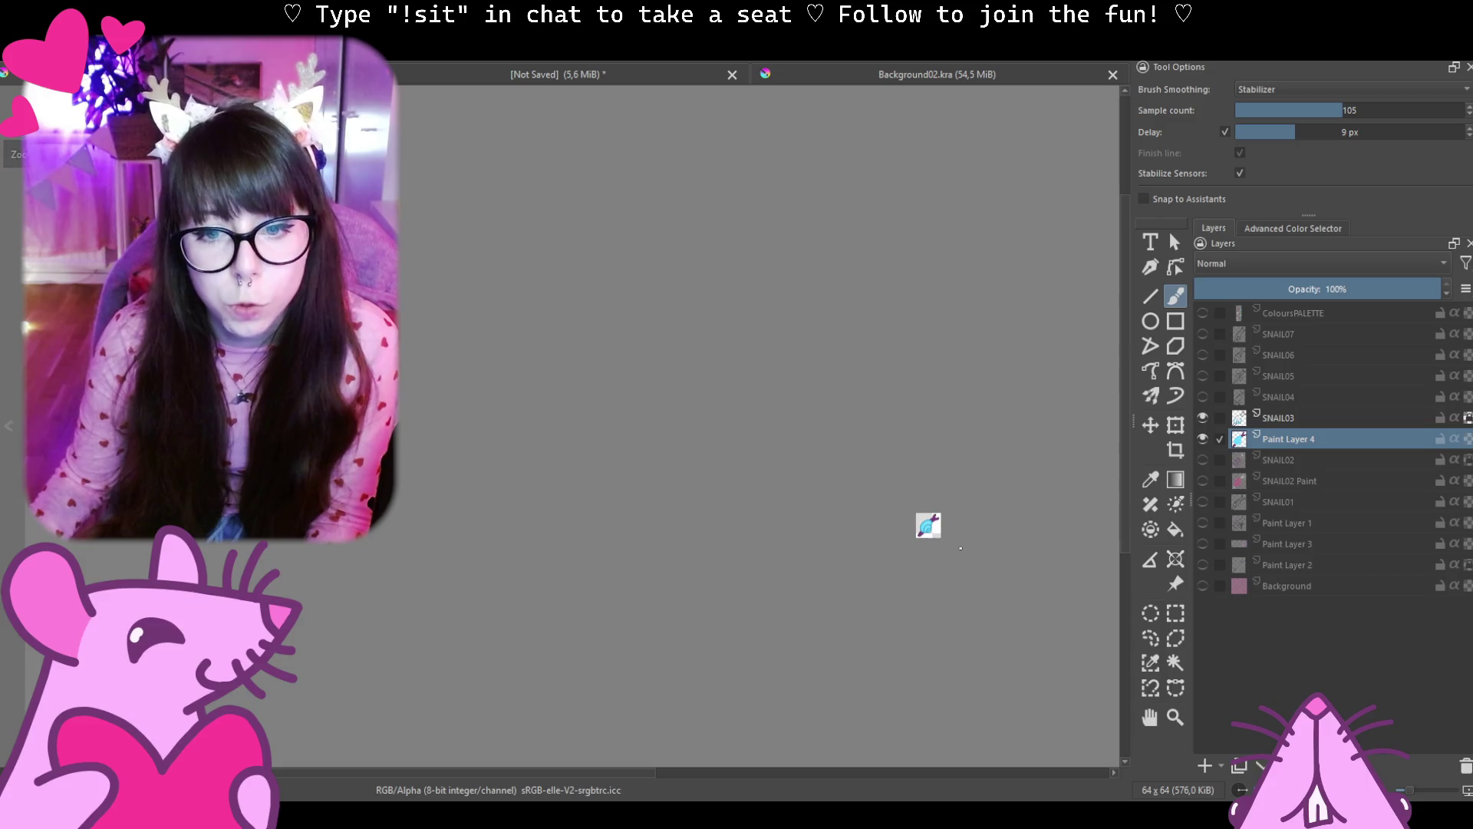
pyautogui.scroll(3, 950, 537)
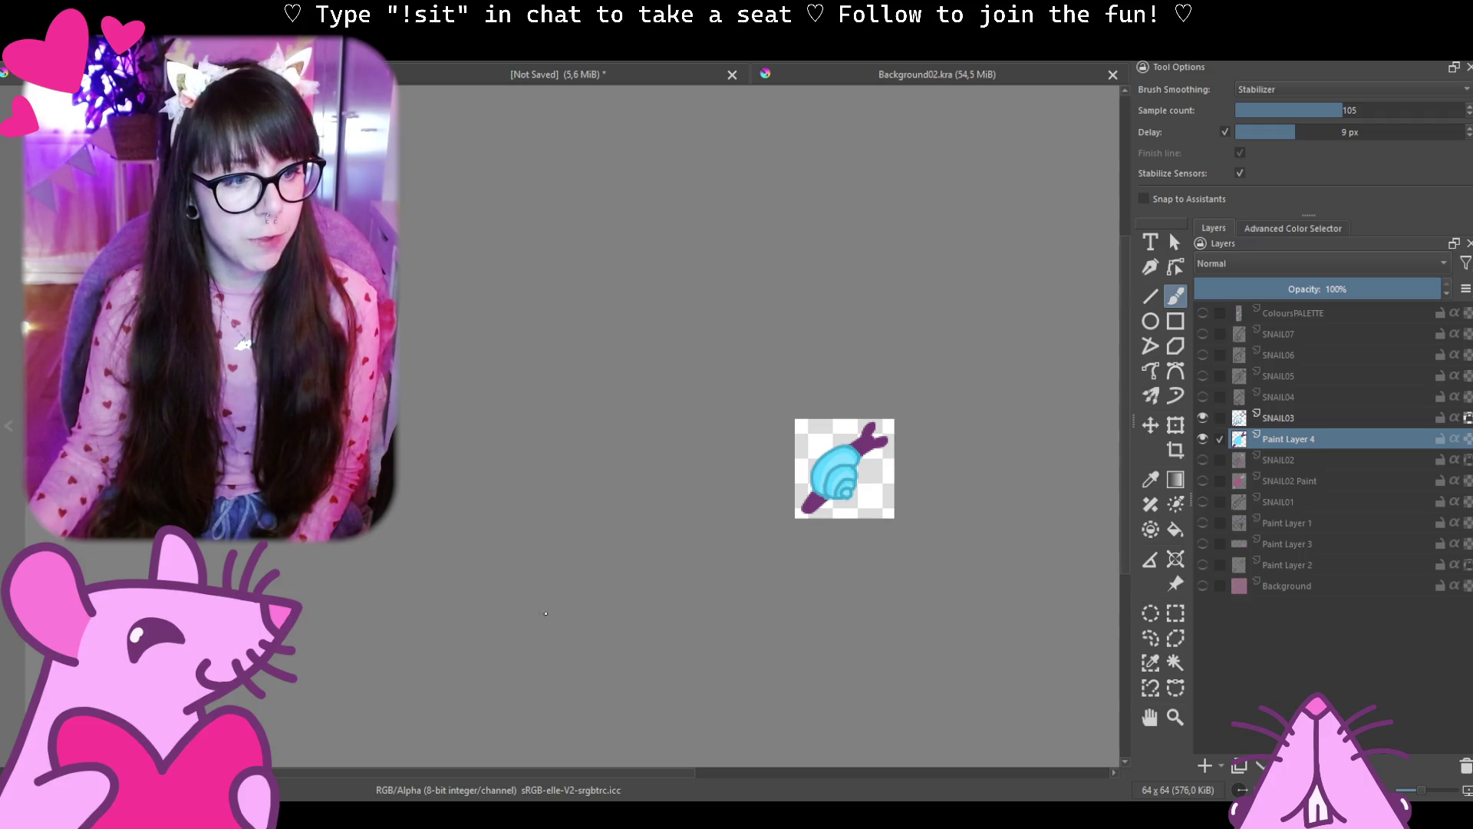
pyautogui.scroll(-1, 829, 483)
pyautogui.scroll(1, 857, 488)
pyautogui.scroll(2, 858, 488)
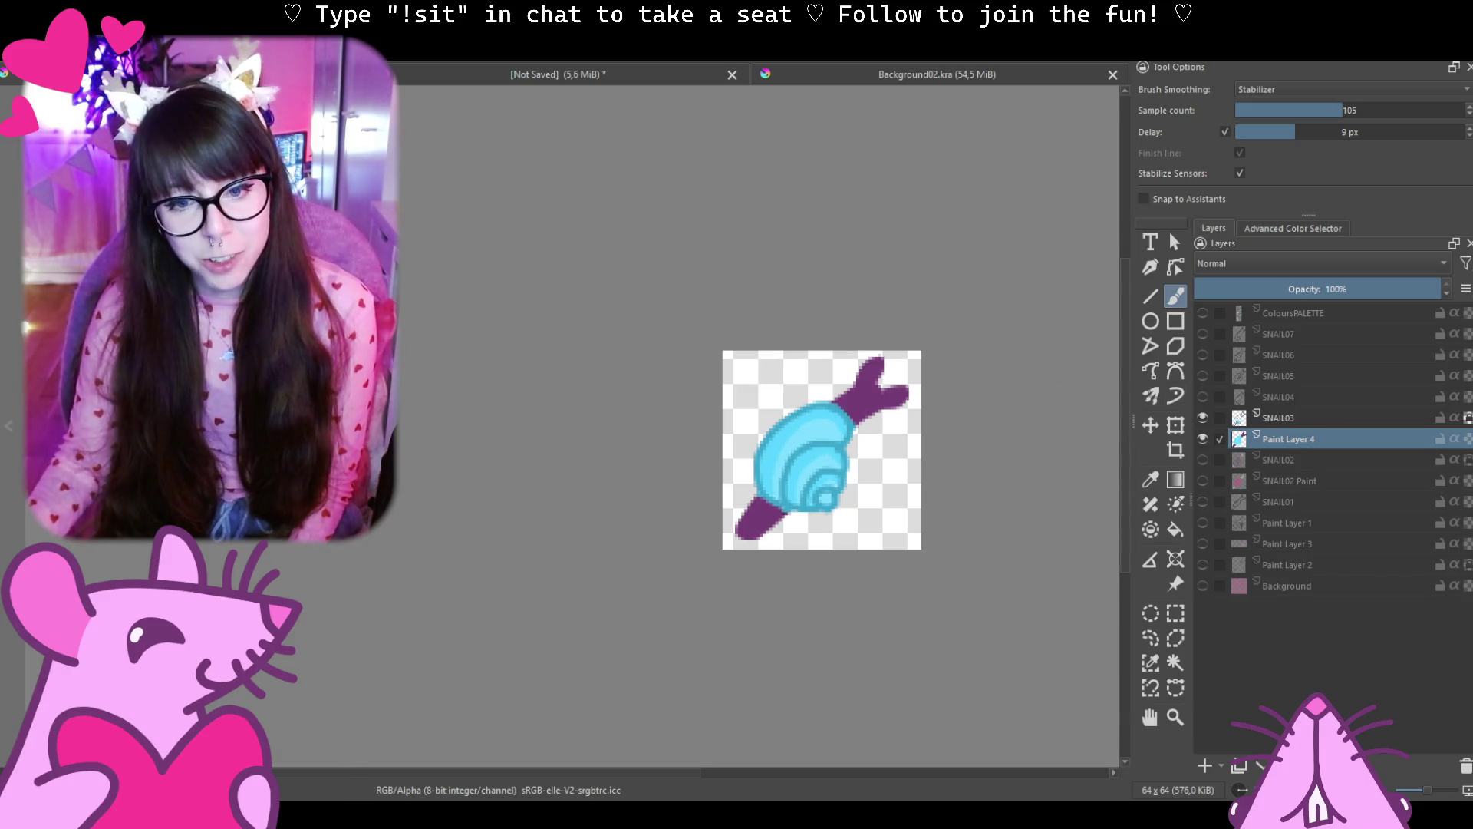
pyautogui.scroll(4, 768, 485)
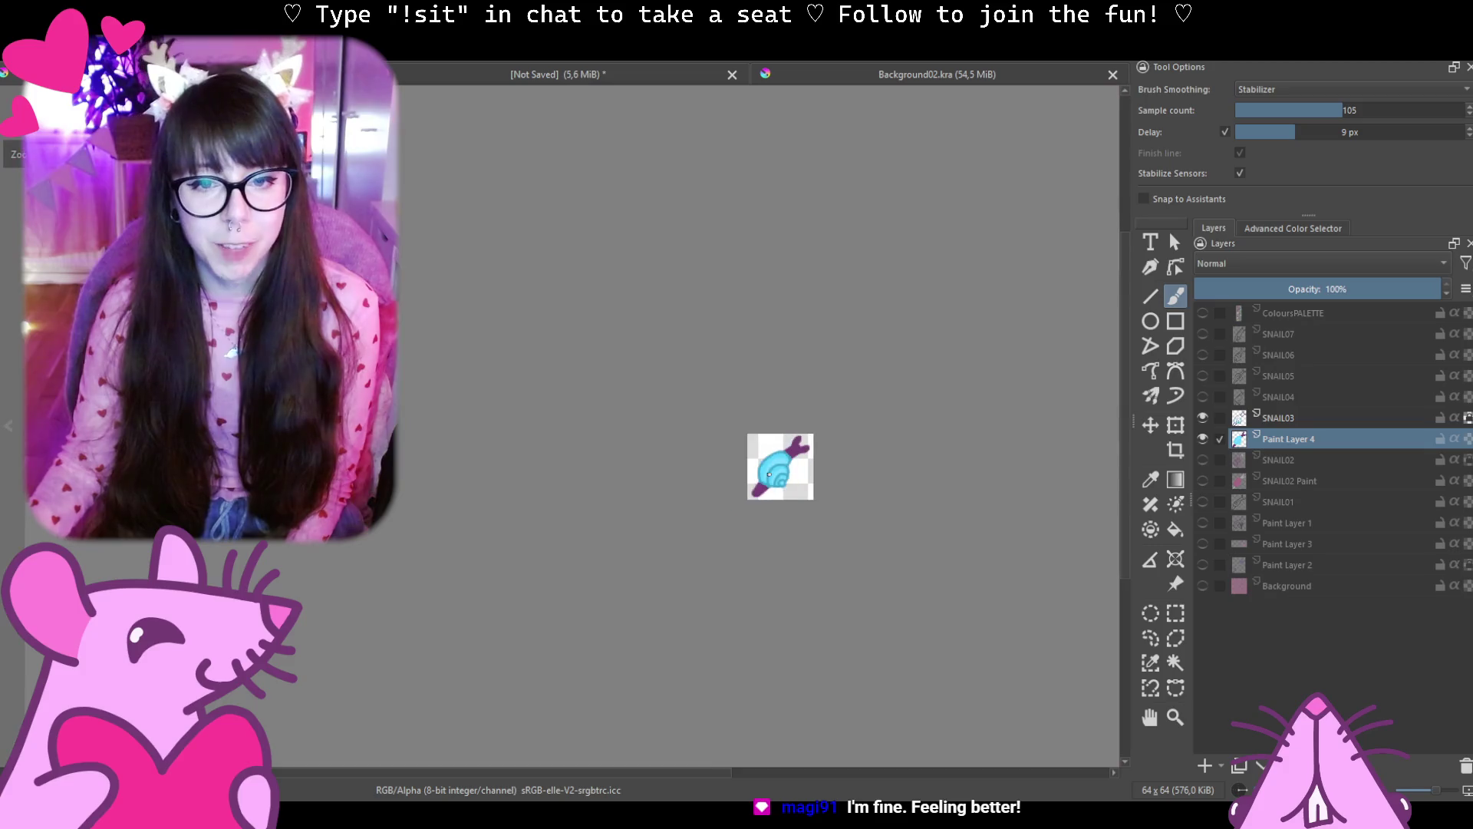
pyautogui.scroll(-8, 778, 477)
pyautogui.scroll(8, 778, 472)
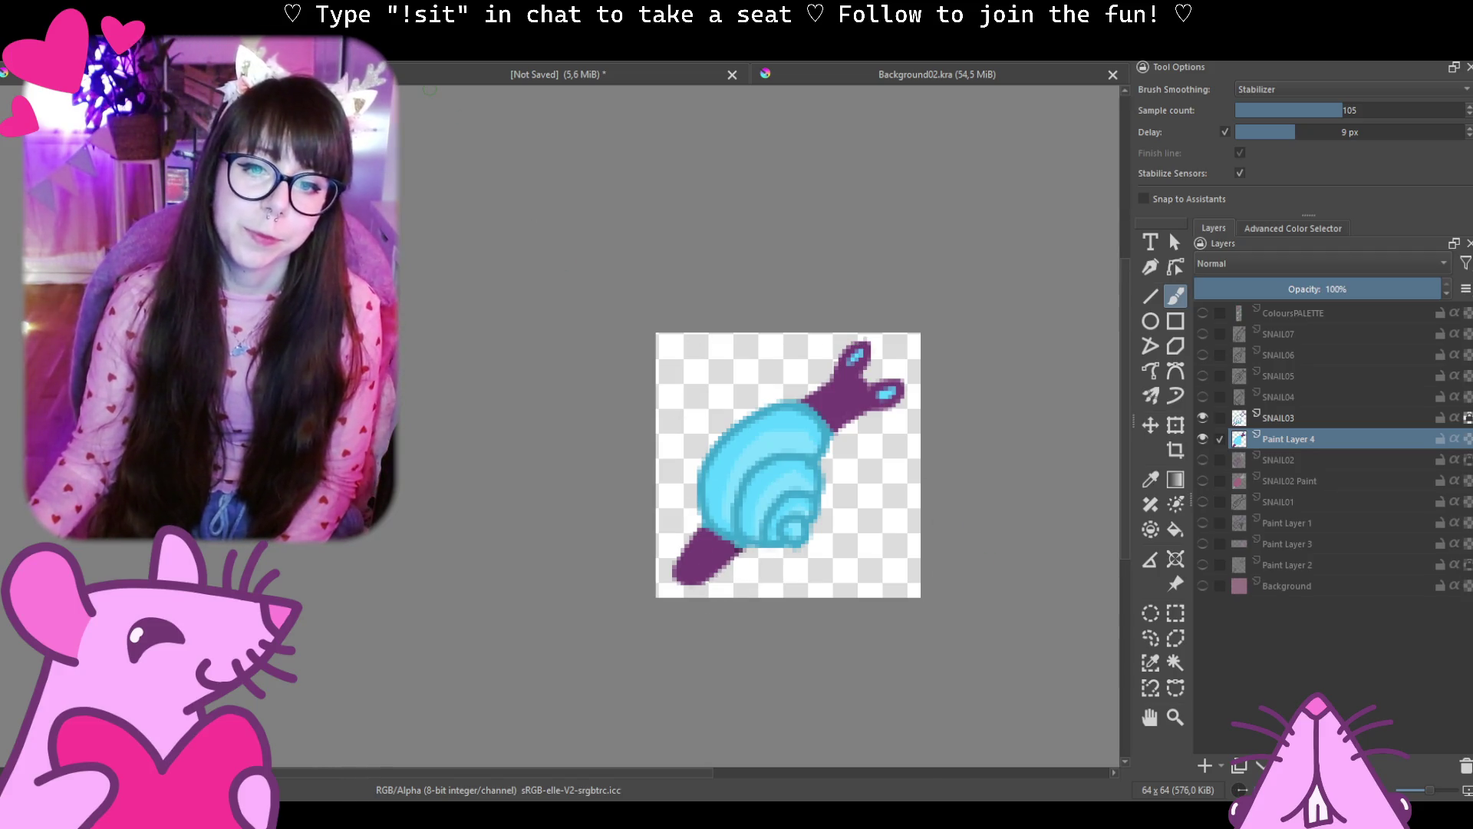
pyautogui.scroll(-10, 662, 362)
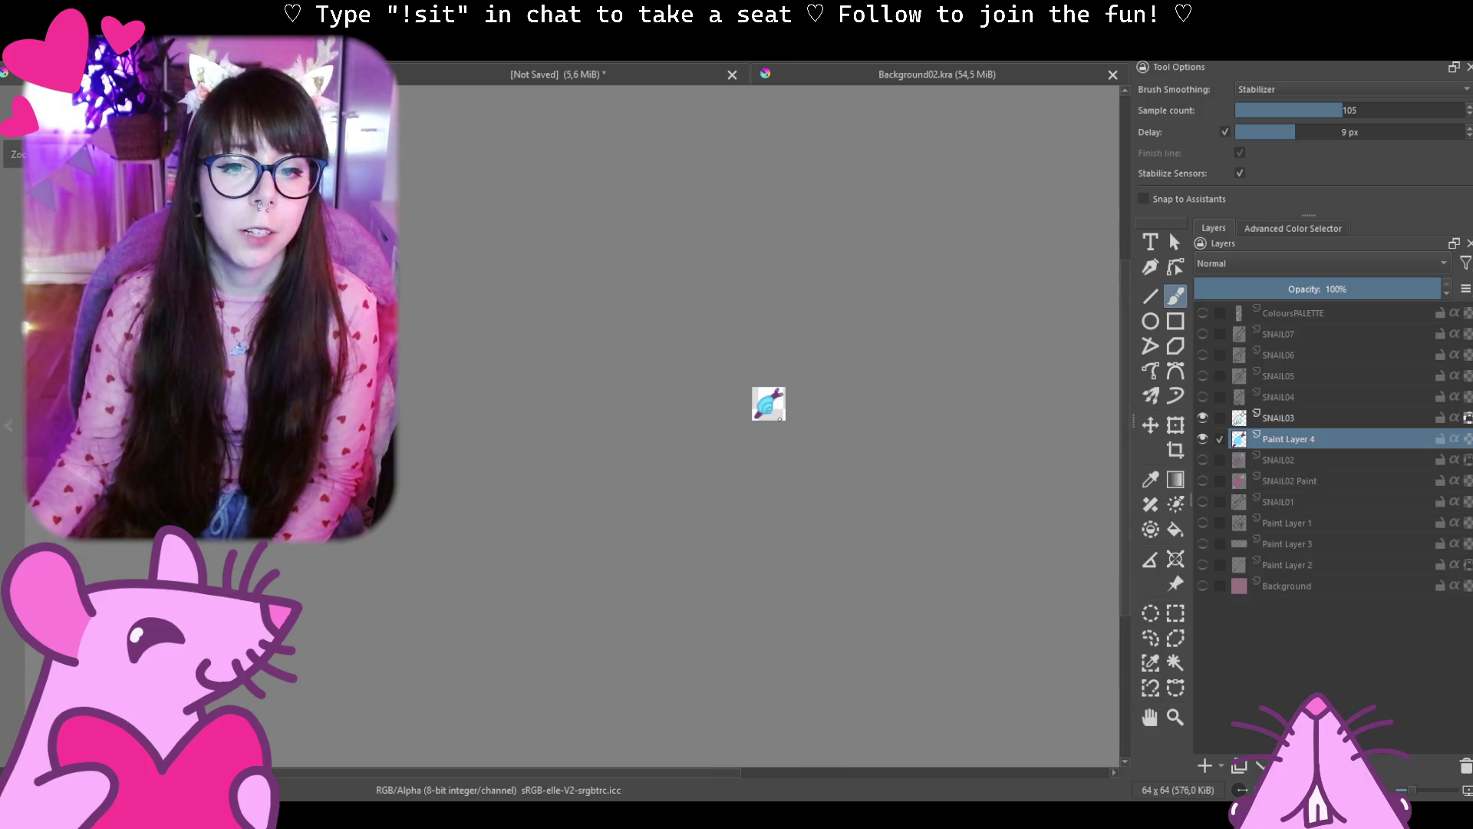
pyautogui.scroll(5, 805, 345)
pyautogui.scroll(6, 860, 264)
# - Highlight the upper eye stalk light blue, undo the stray stroke, and start a PNG export
pyautogui.moveTo(880, 189); pyautogui.dragTo(845, 247)
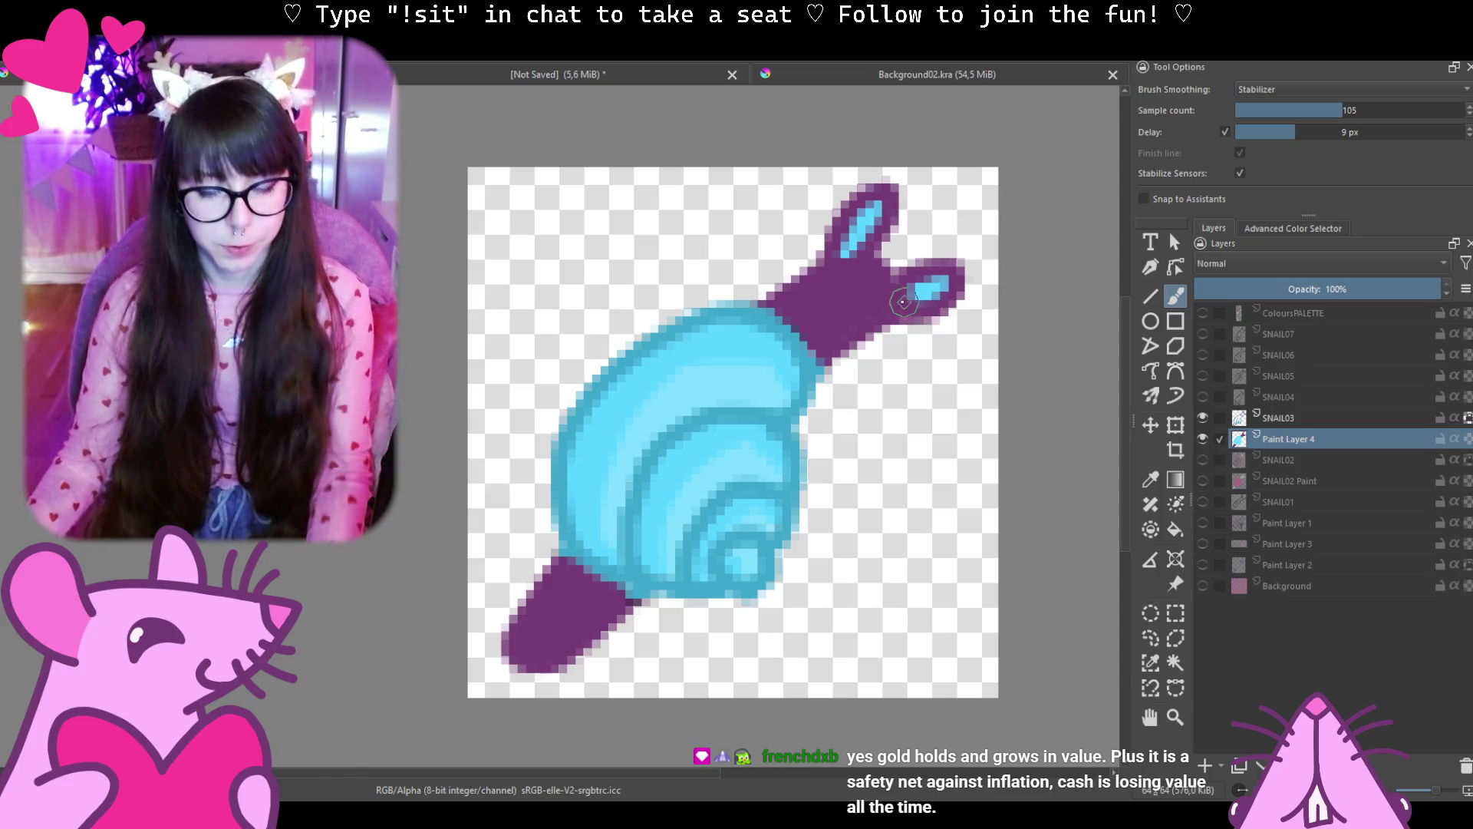
pyautogui.hotkey('ctrl', 'z')
pyautogui.keyDown('ctrl'); pyautogui.click(889, 196); pyautogui.keyUp('ctrl')
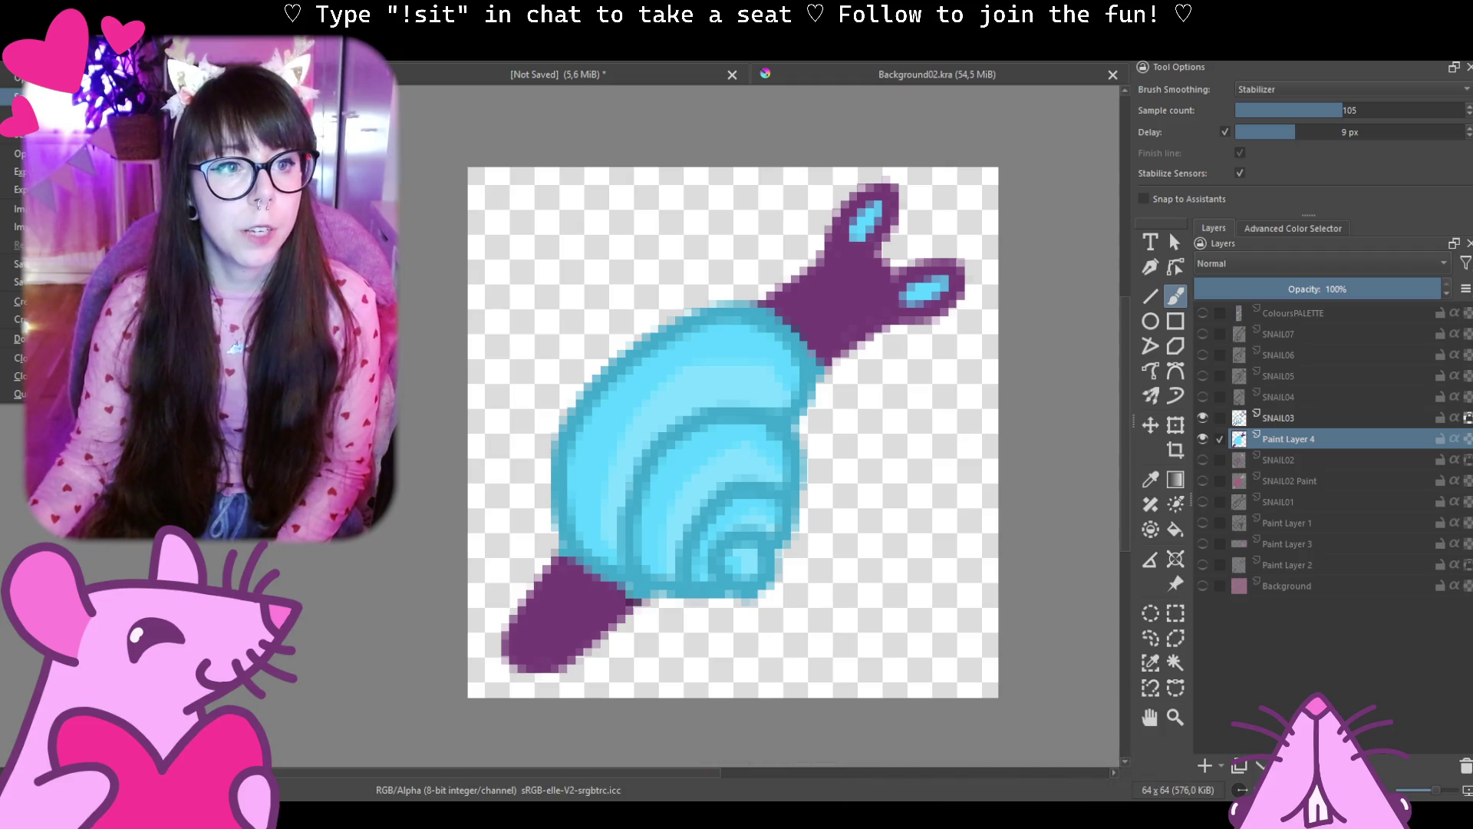
pyautogui.hotkey('ctrl', 'shift', 'e')
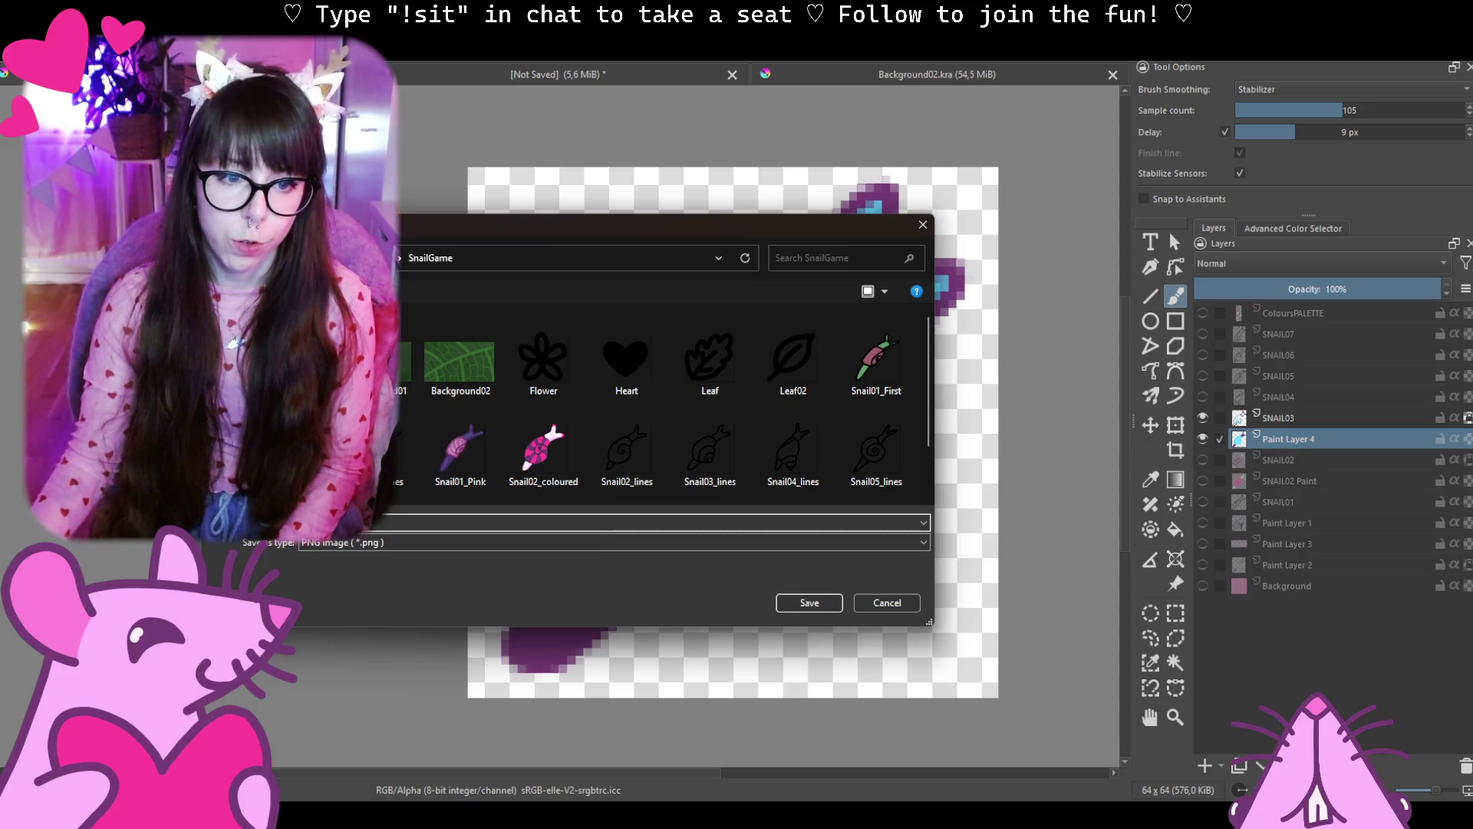
# - Save the PNG into SnailGame with default options, then hide the blue snail layers
pyautogui.click(829, 600)
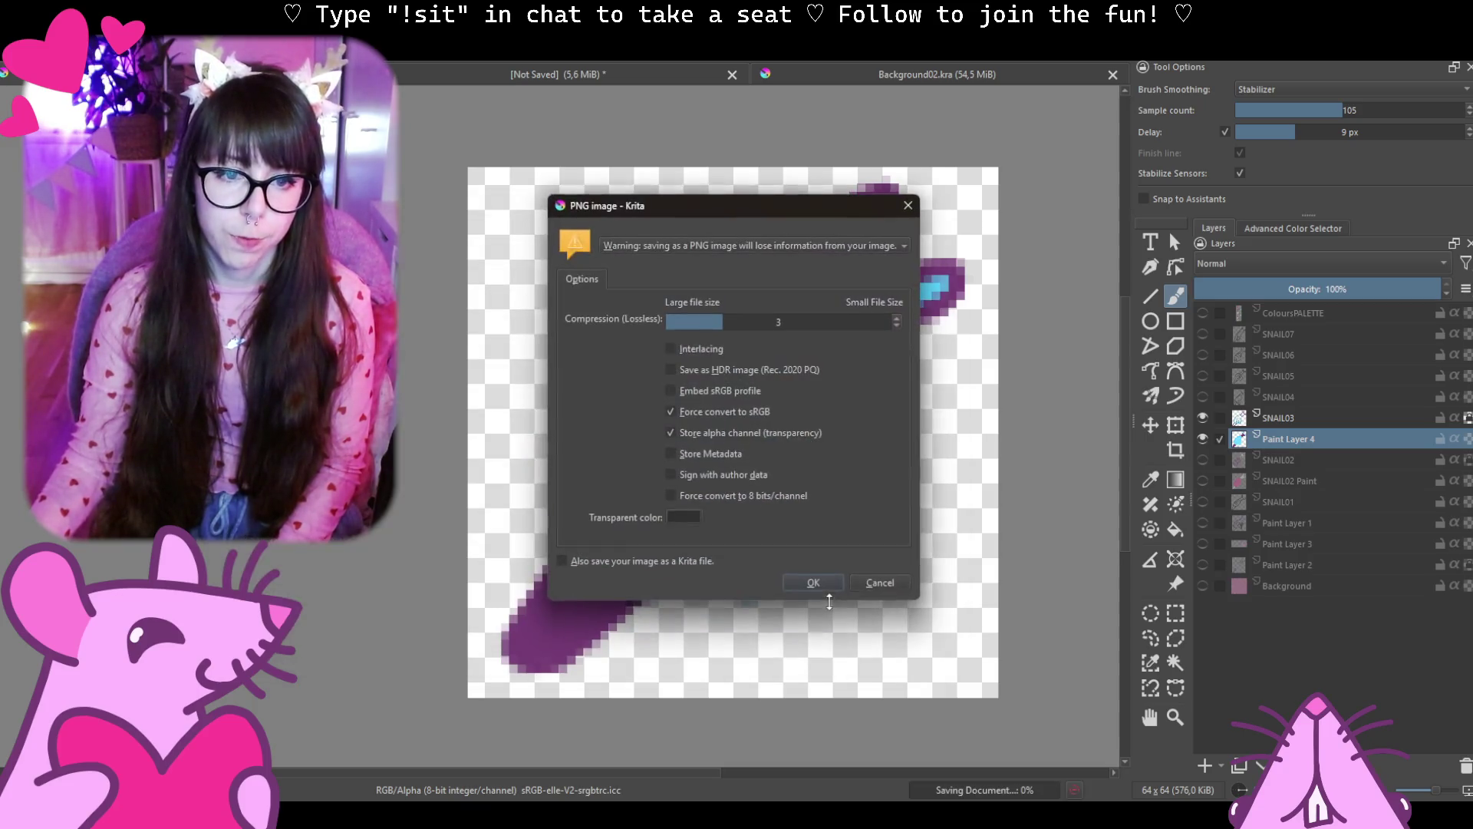
pyautogui.click(832, 587)
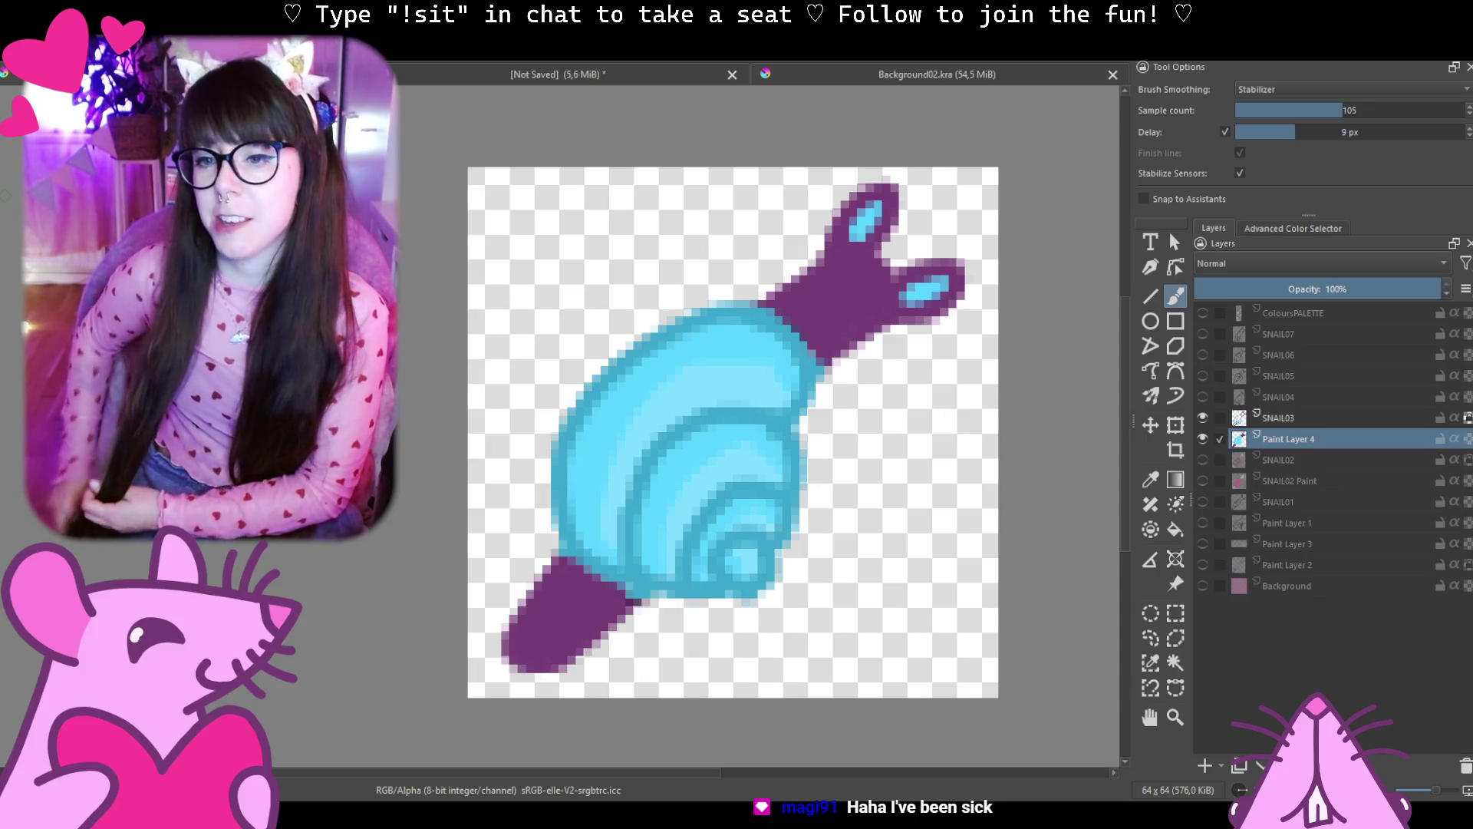
pyautogui.click(1201, 437)
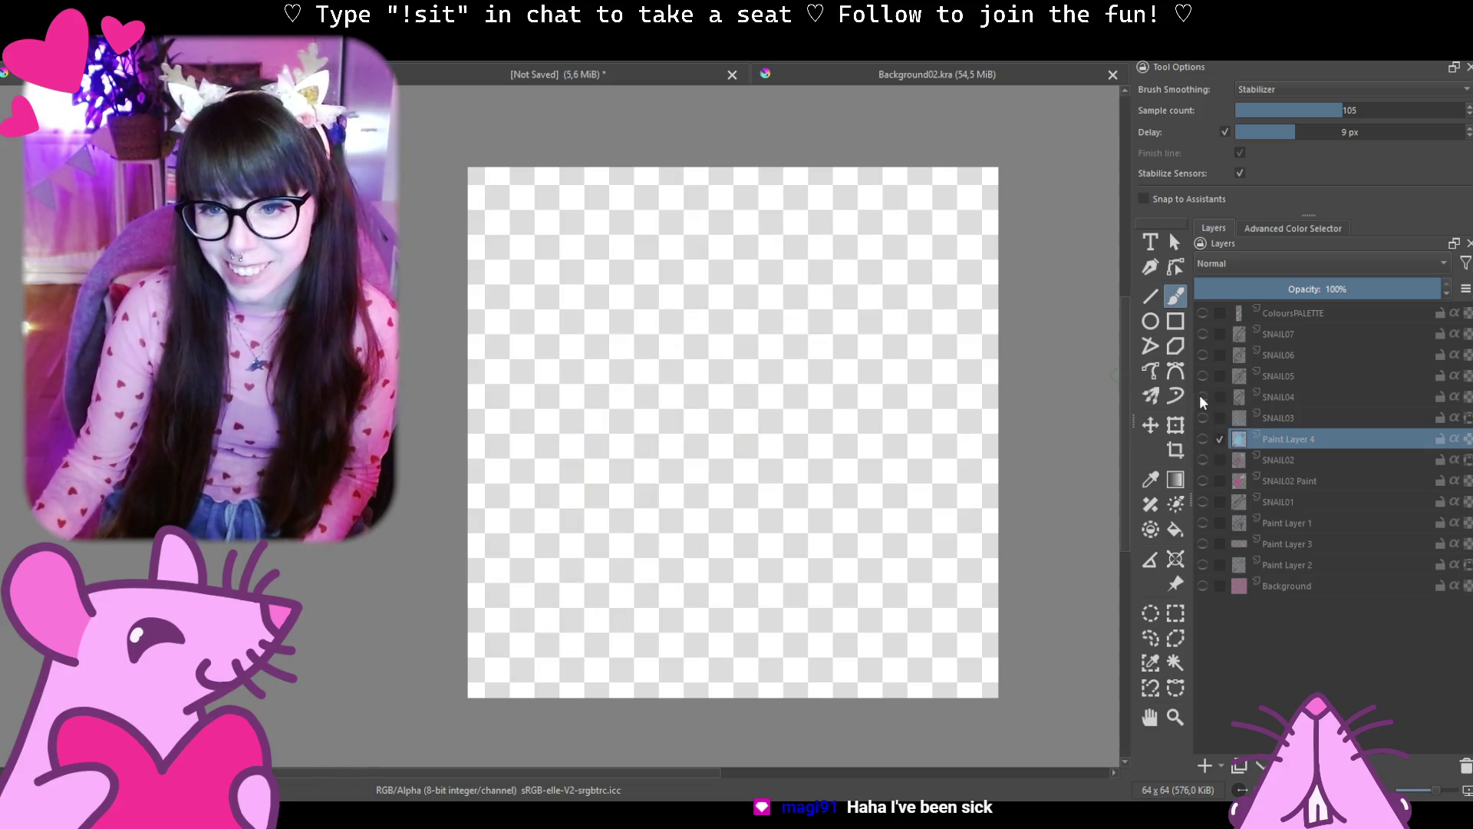
# - Show and select SNAIL04, then add Paint Layer 5 above it
pyautogui.click(1202, 396)
pyautogui.click(1281, 396)
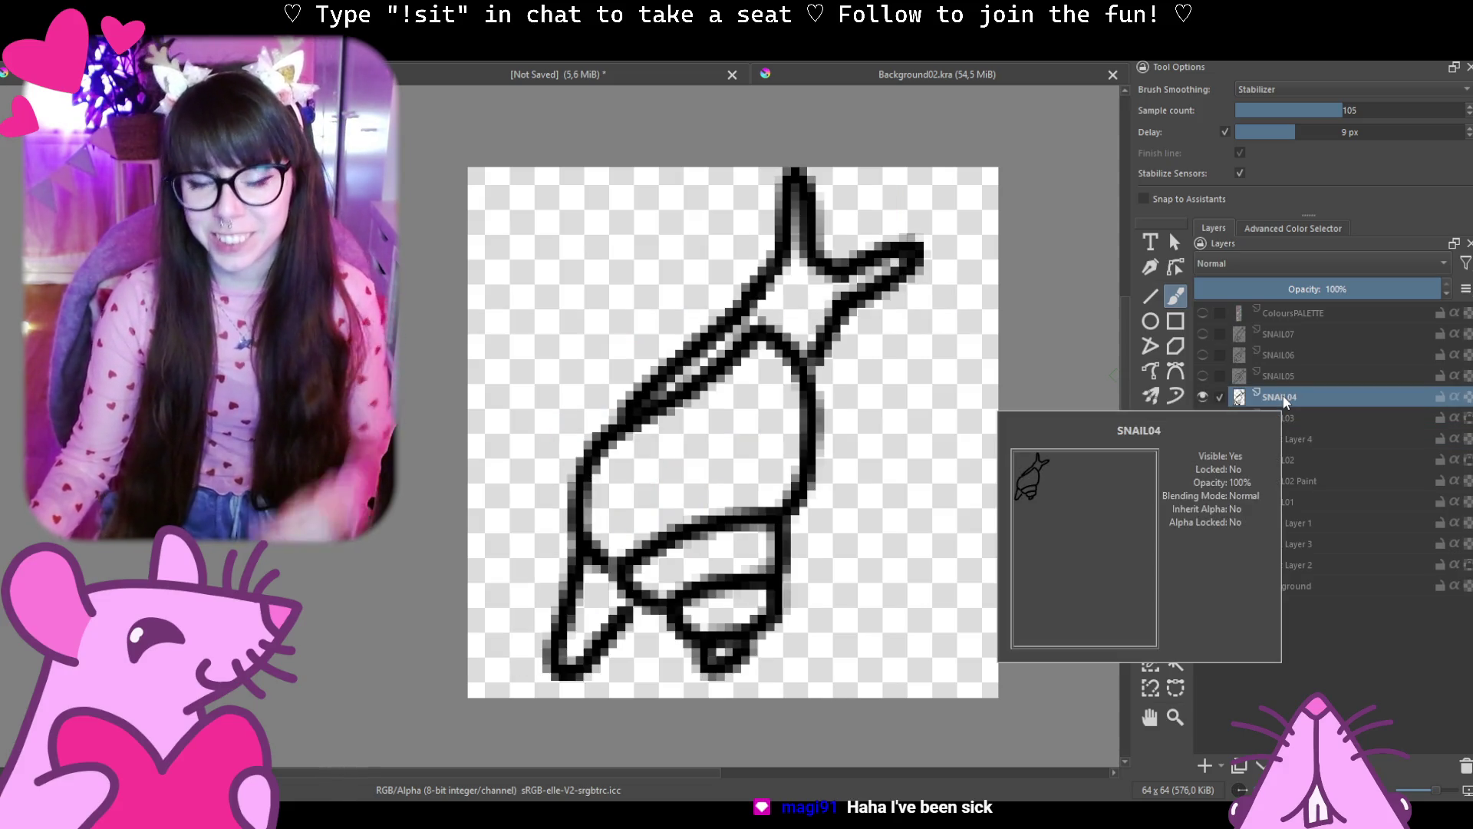
pyautogui.rightClick(1286, 403)
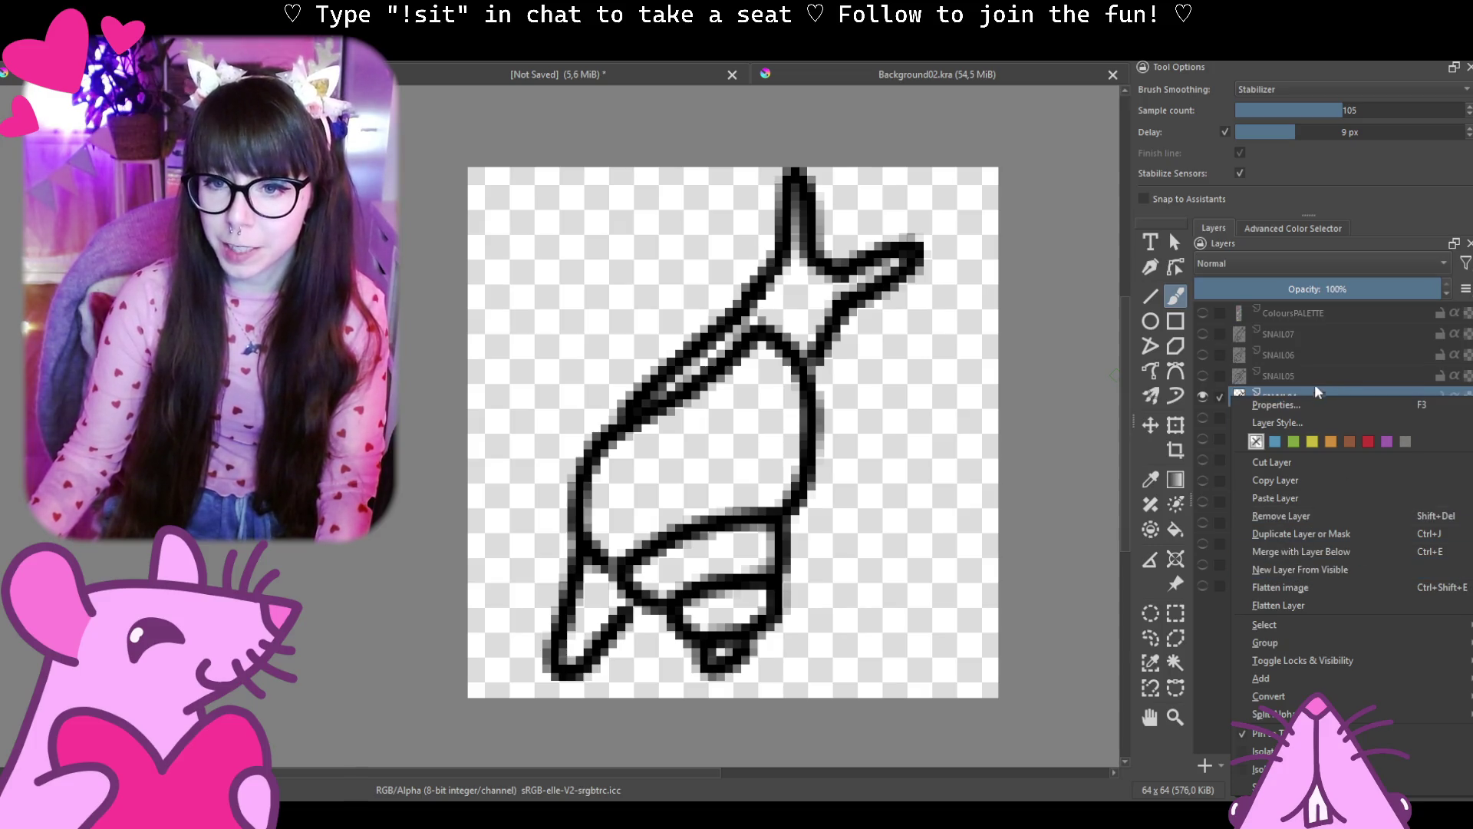
pyautogui.click(1314, 382)
pyautogui.click(1210, 767)
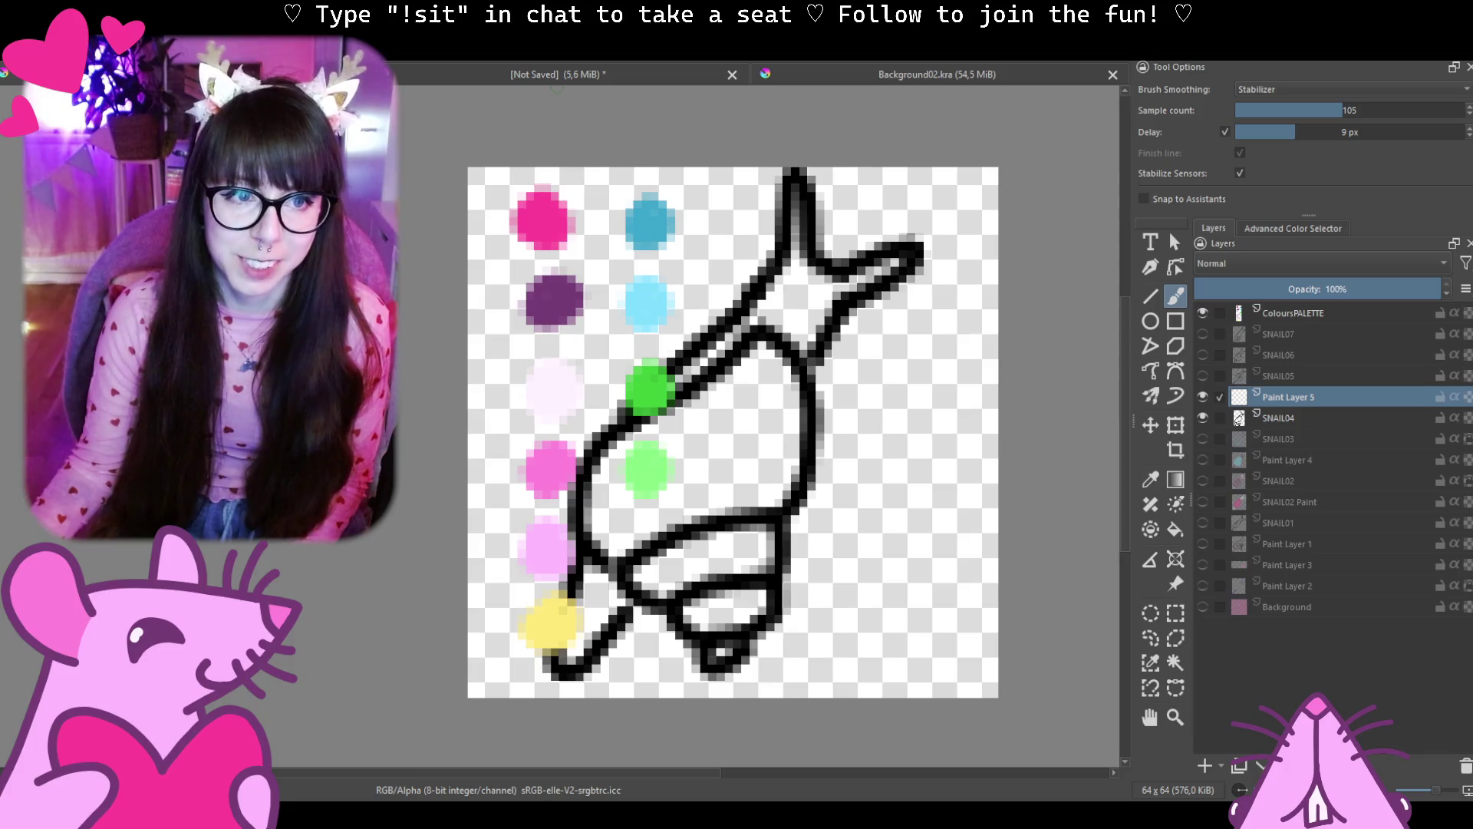
# - Sample the palette's yellow dot with the colour dialog's picker and make it the painting colour
pyautogui.moveTo(763, 211)
pyautogui.mouseDown()
pyautogui.moveTo(1243, 272)
pyautogui.moveTo(1227, 292)
pyautogui.mouseUp()
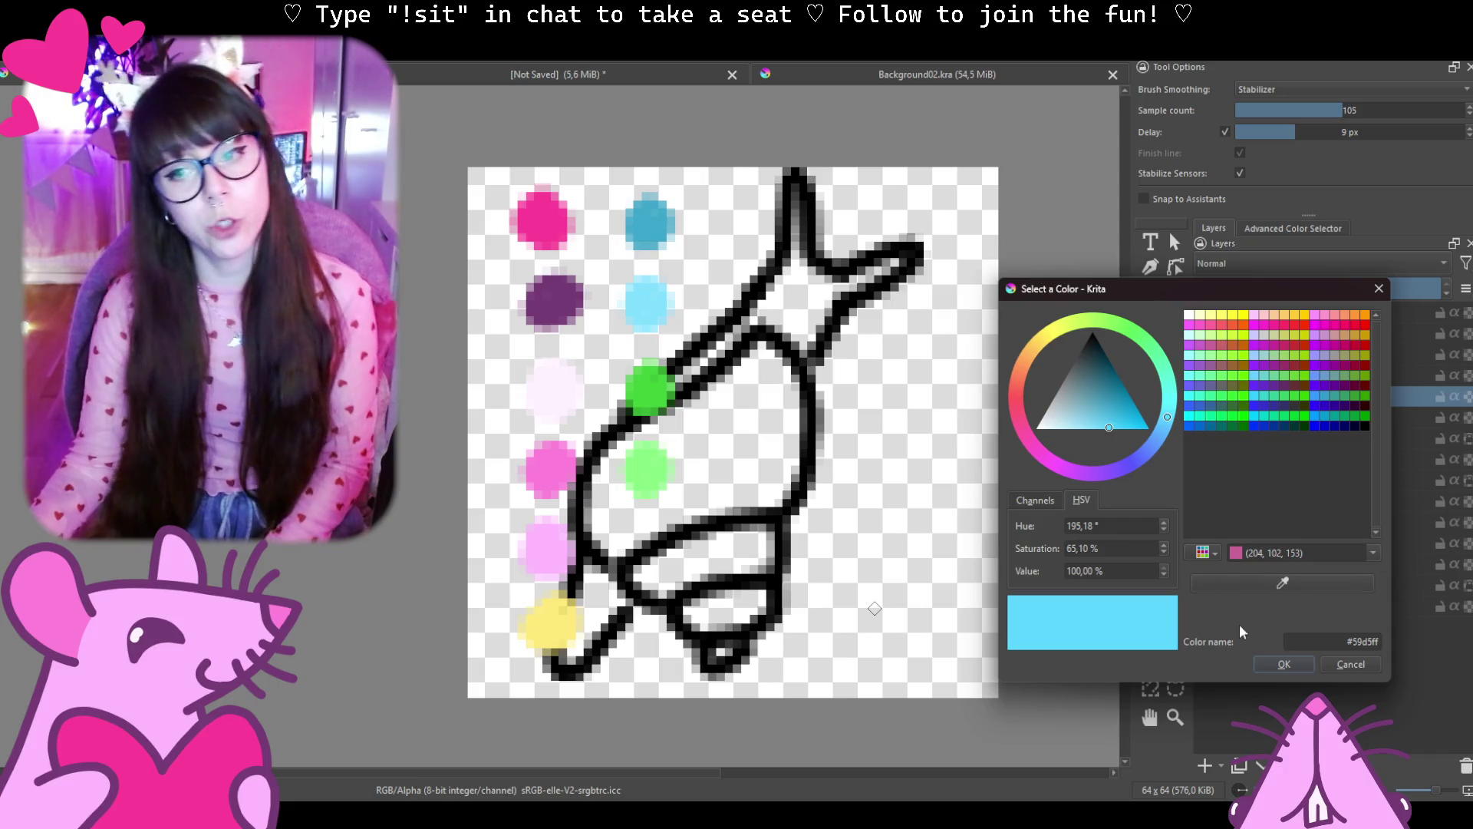
pyautogui.click(1282, 583)
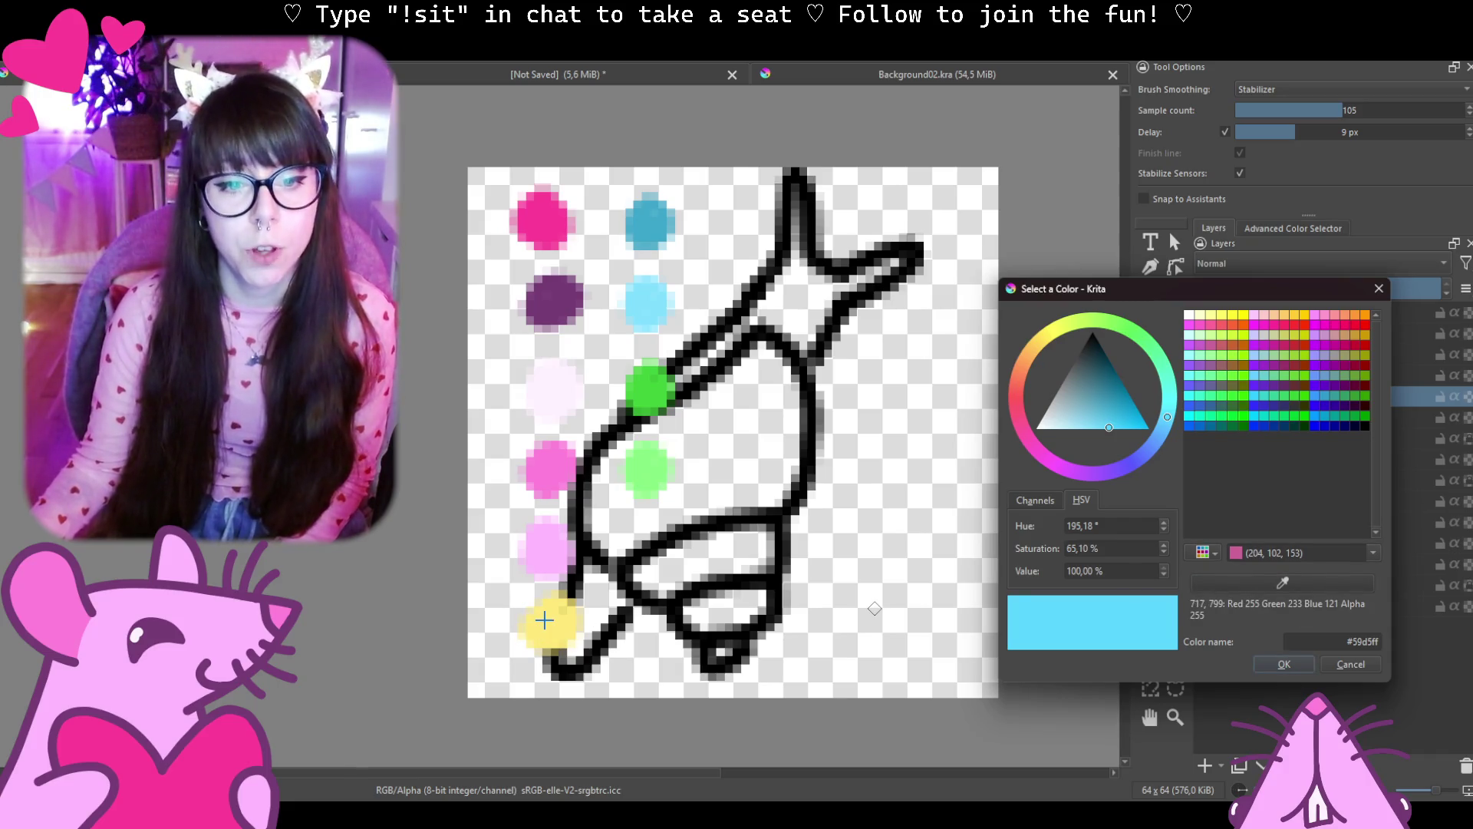
pyautogui.click(551, 625)
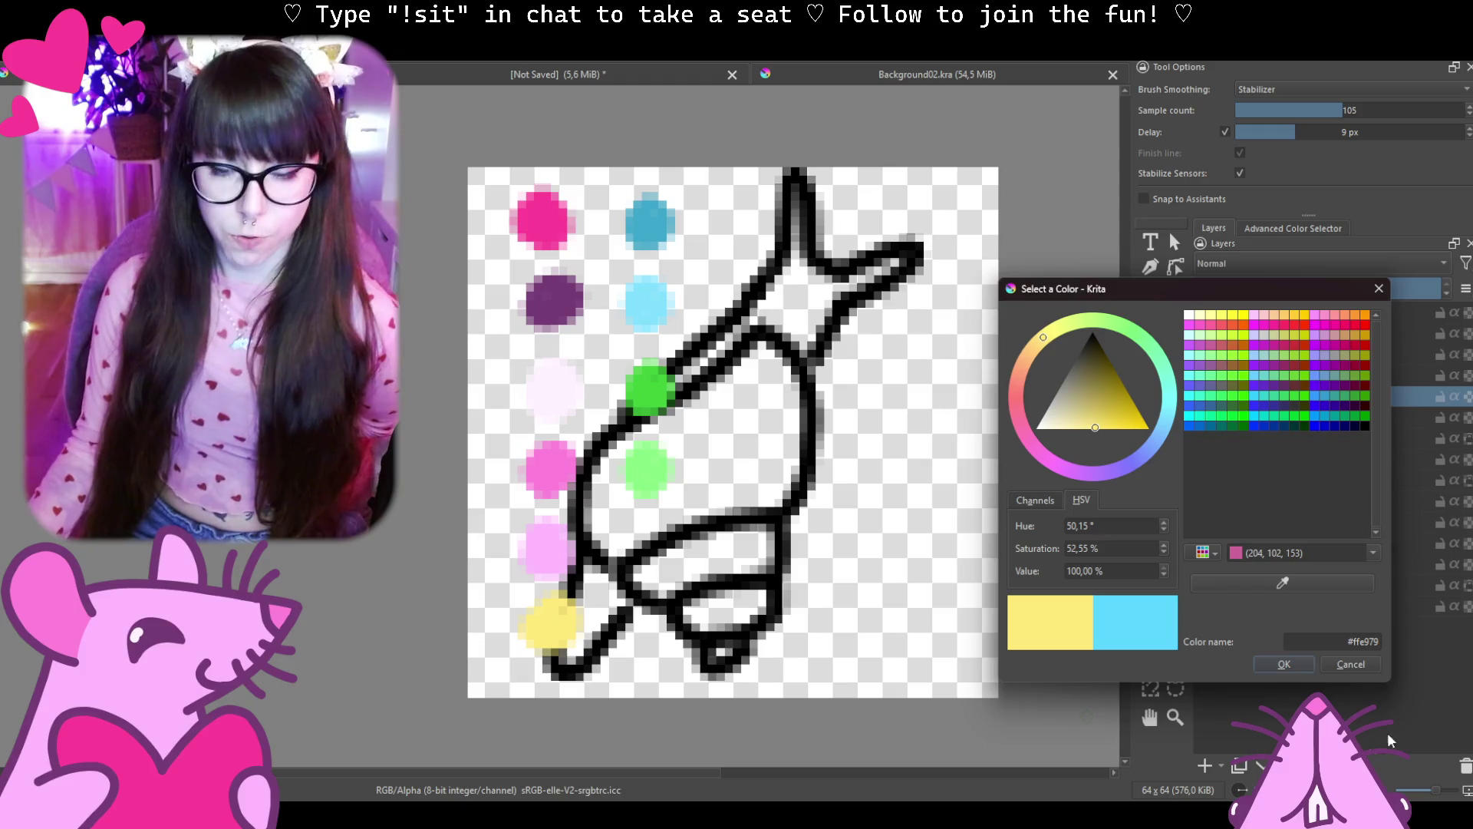
pyautogui.click(1279, 665)
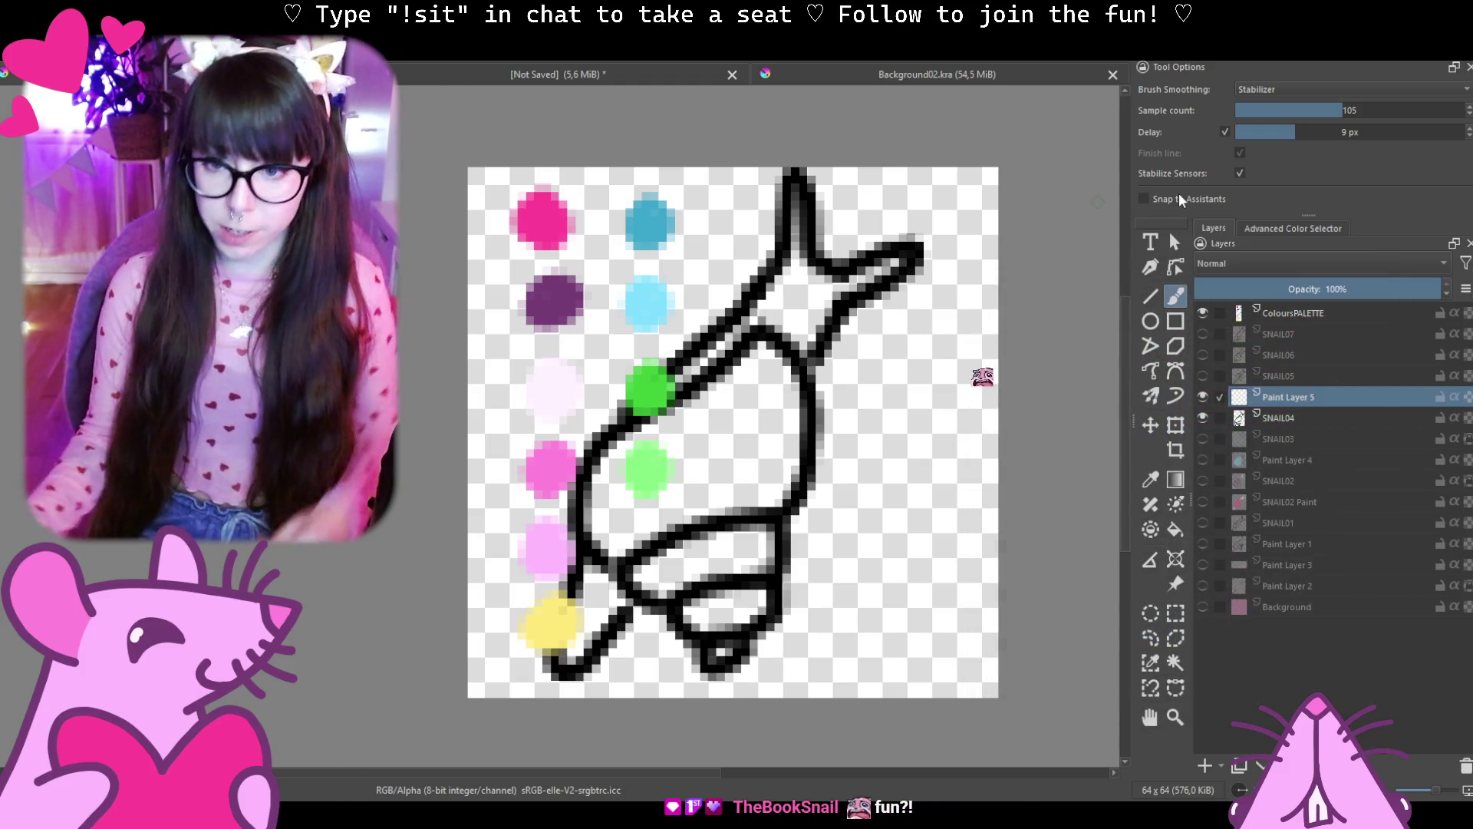
# - Move Paint Layer 5 beneath SNAIL04 and brush solid yellow throughout the shell
pyautogui.moveTo(1289, 396); pyautogui.dragTo(1291, 424)
pyautogui.moveTo(746, 484)
pyautogui.mouseDown()
pyautogui.moveTo(724, 442)
pyautogui.moveTo(685, 429)
pyautogui.mouseUp()
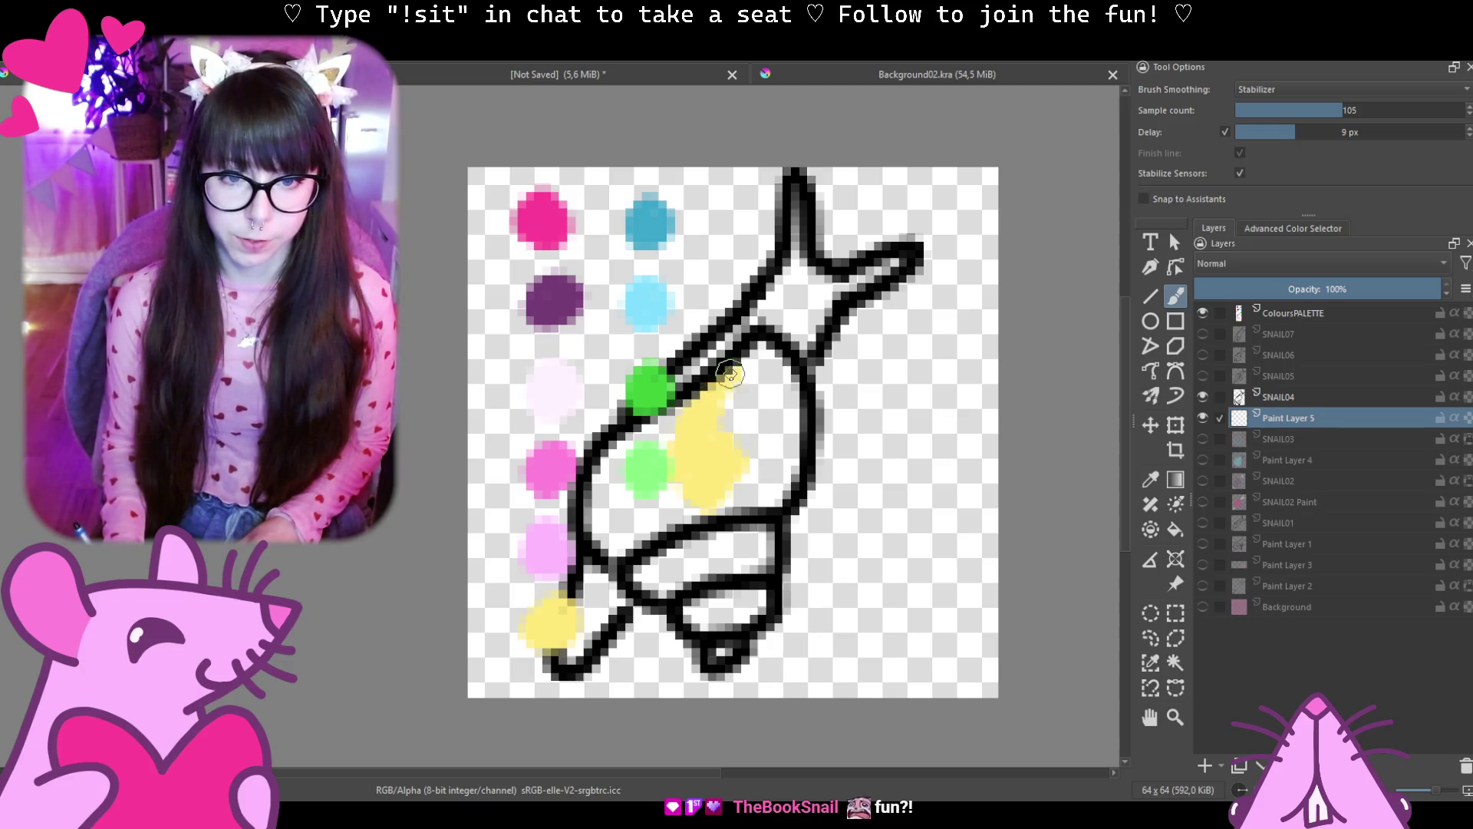
pyautogui.moveTo(756, 353)
pyautogui.mouseDown()
pyautogui.moveTo(782, 386)
pyautogui.moveTo(733, 437)
pyautogui.moveTo(777, 434)
pyautogui.moveTo(776, 486)
pyautogui.mouseUp()
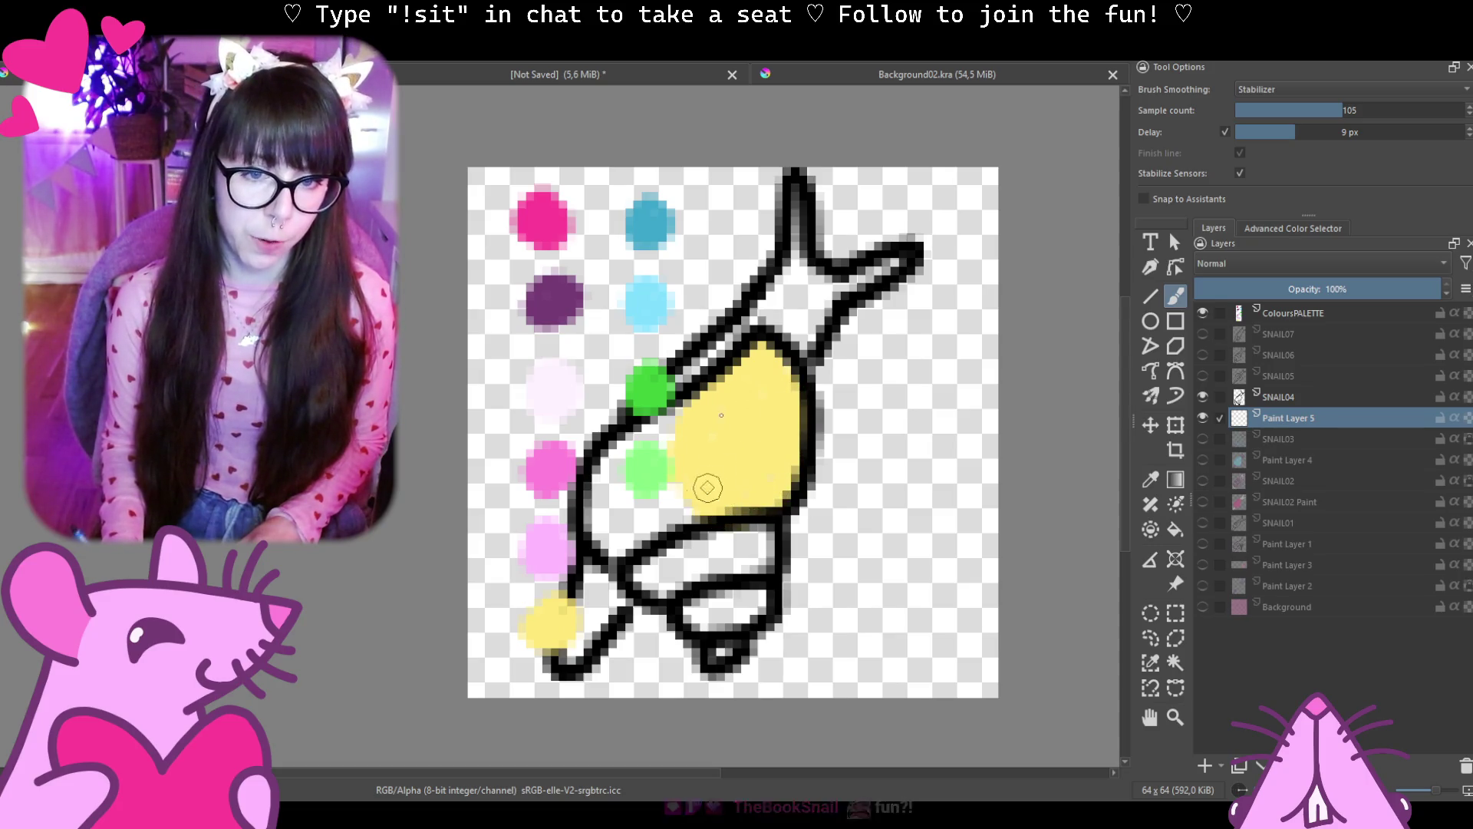
pyautogui.moveTo(684, 411)
pyautogui.mouseDown()
pyautogui.moveTo(607, 469)
pyautogui.moveTo(602, 530)
pyautogui.moveTo(621, 542)
pyautogui.moveTo(635, 485)
pyautogui.moveTo(661, 565)
pyautogui.mouseUp()
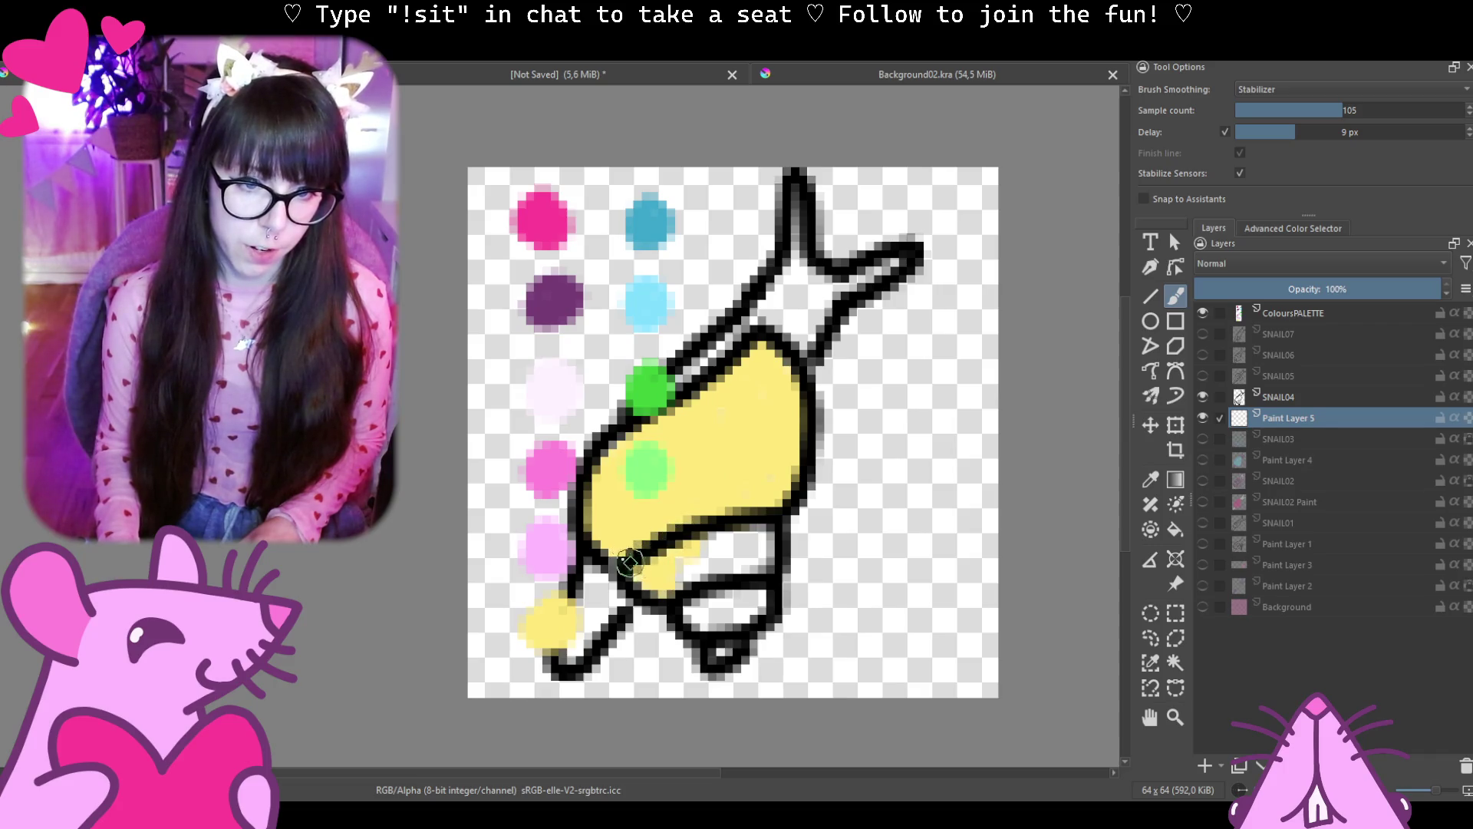
pyautogui.moveTo(692, 543); pyautogui.dragTo(725, 549)
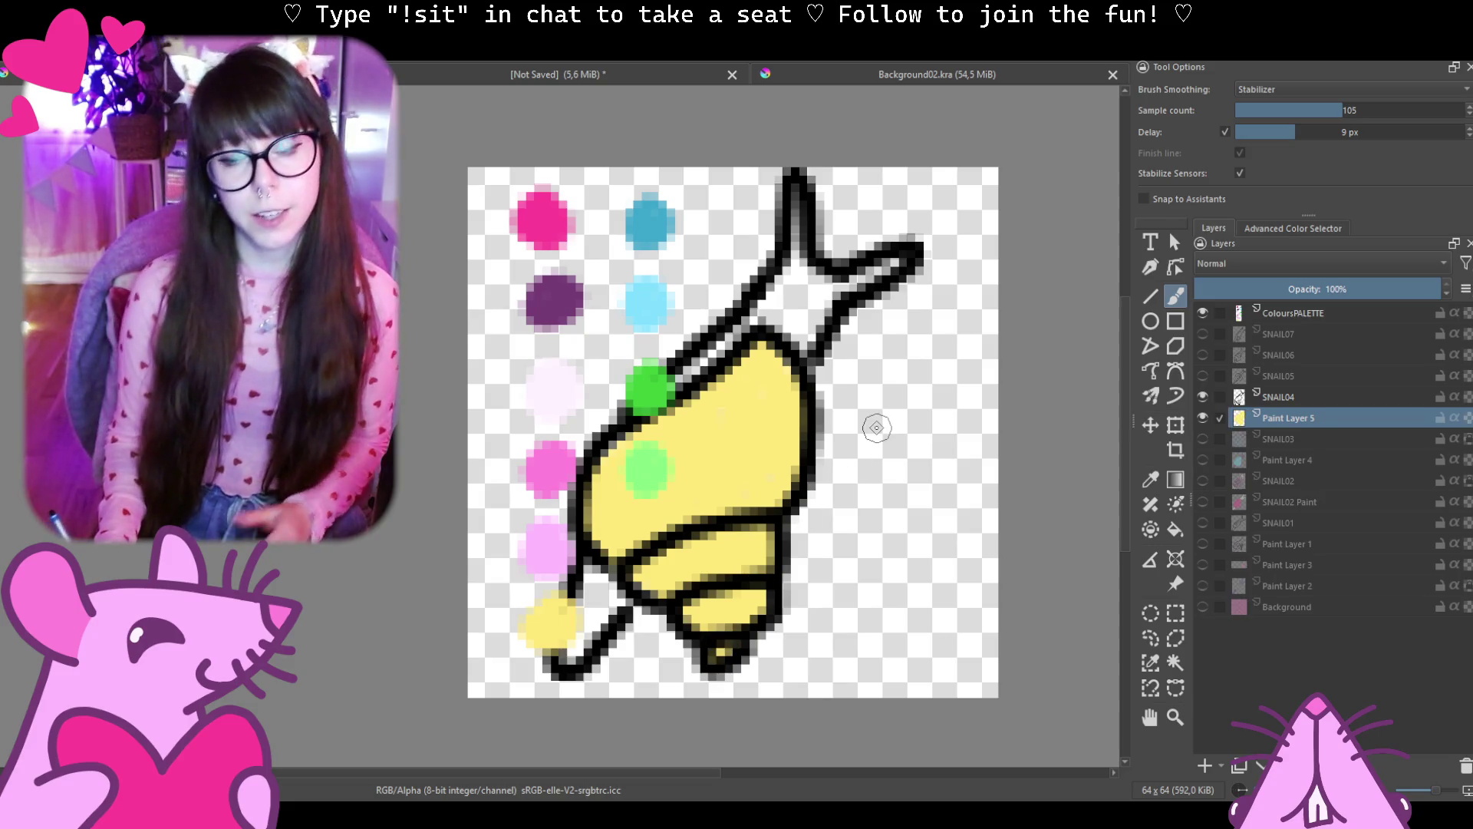
pyautogui.scroll(-5, 876, 427)
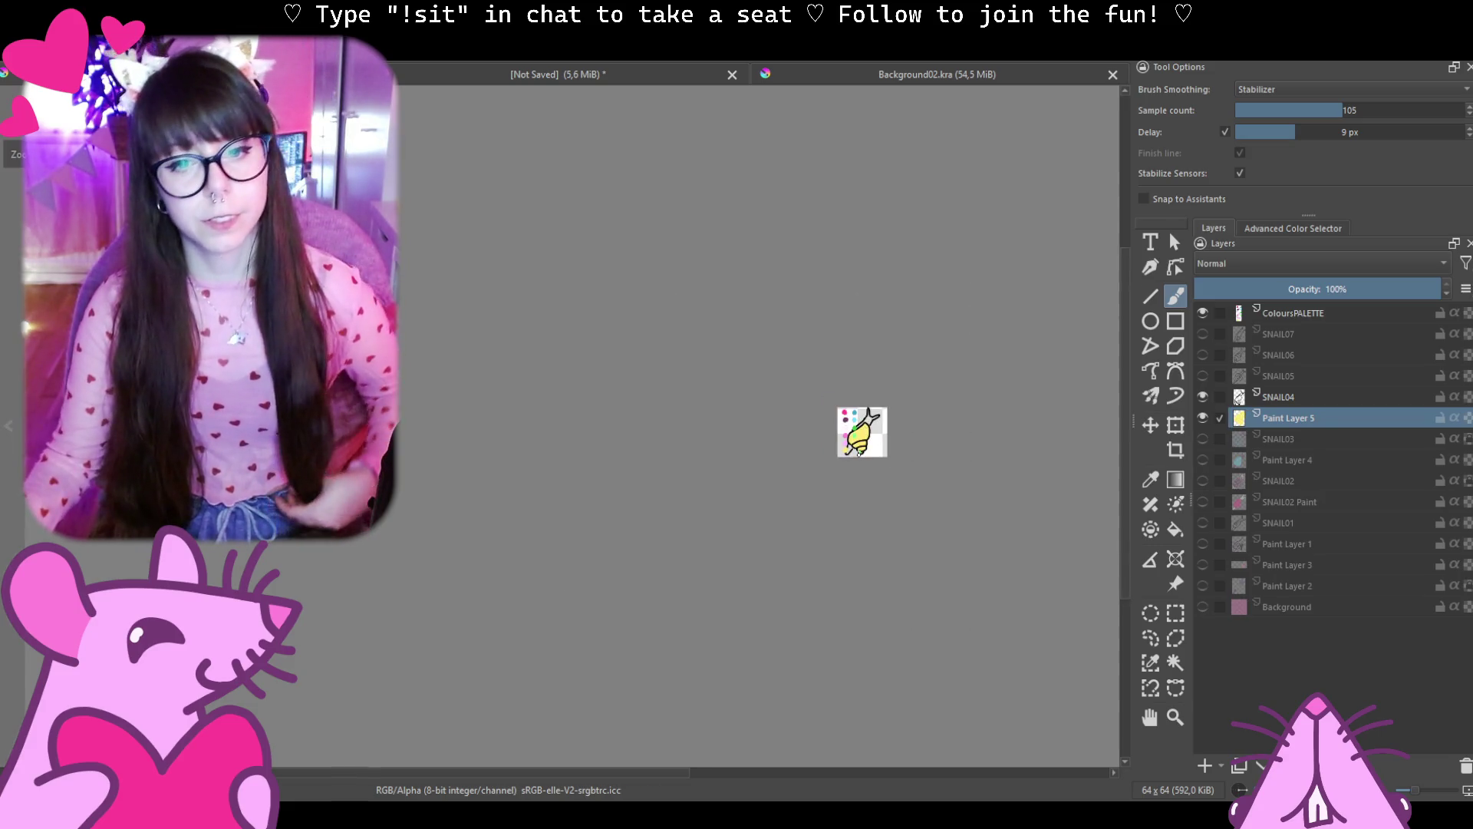
pyautogui.scroll(-2, 875, 432)
pyautogui.scroll(3, 872, 440)
pyautogui.scroll(3, 872, 441)
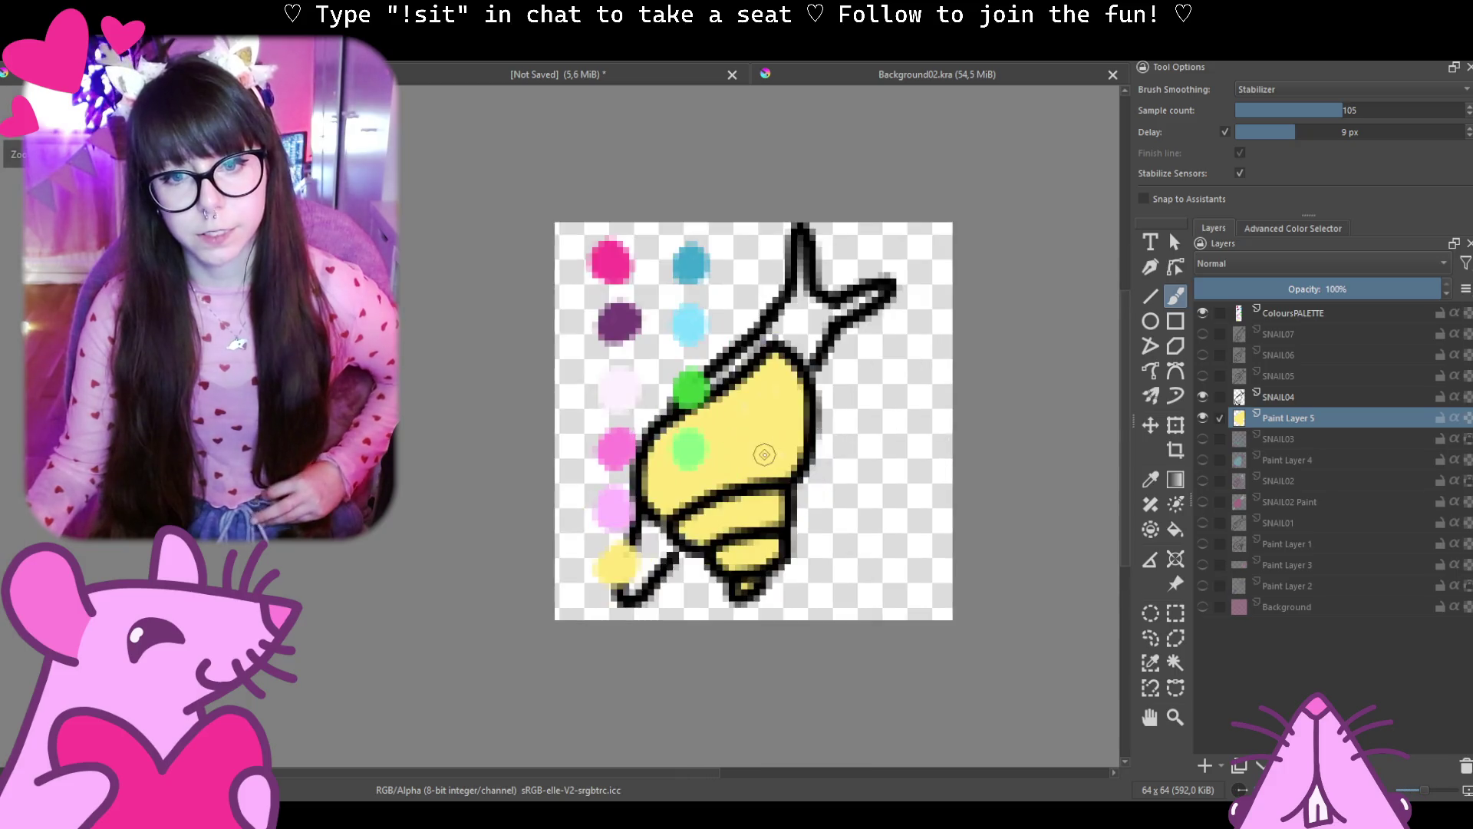
pyautogui.scroll(1, 840, 455)
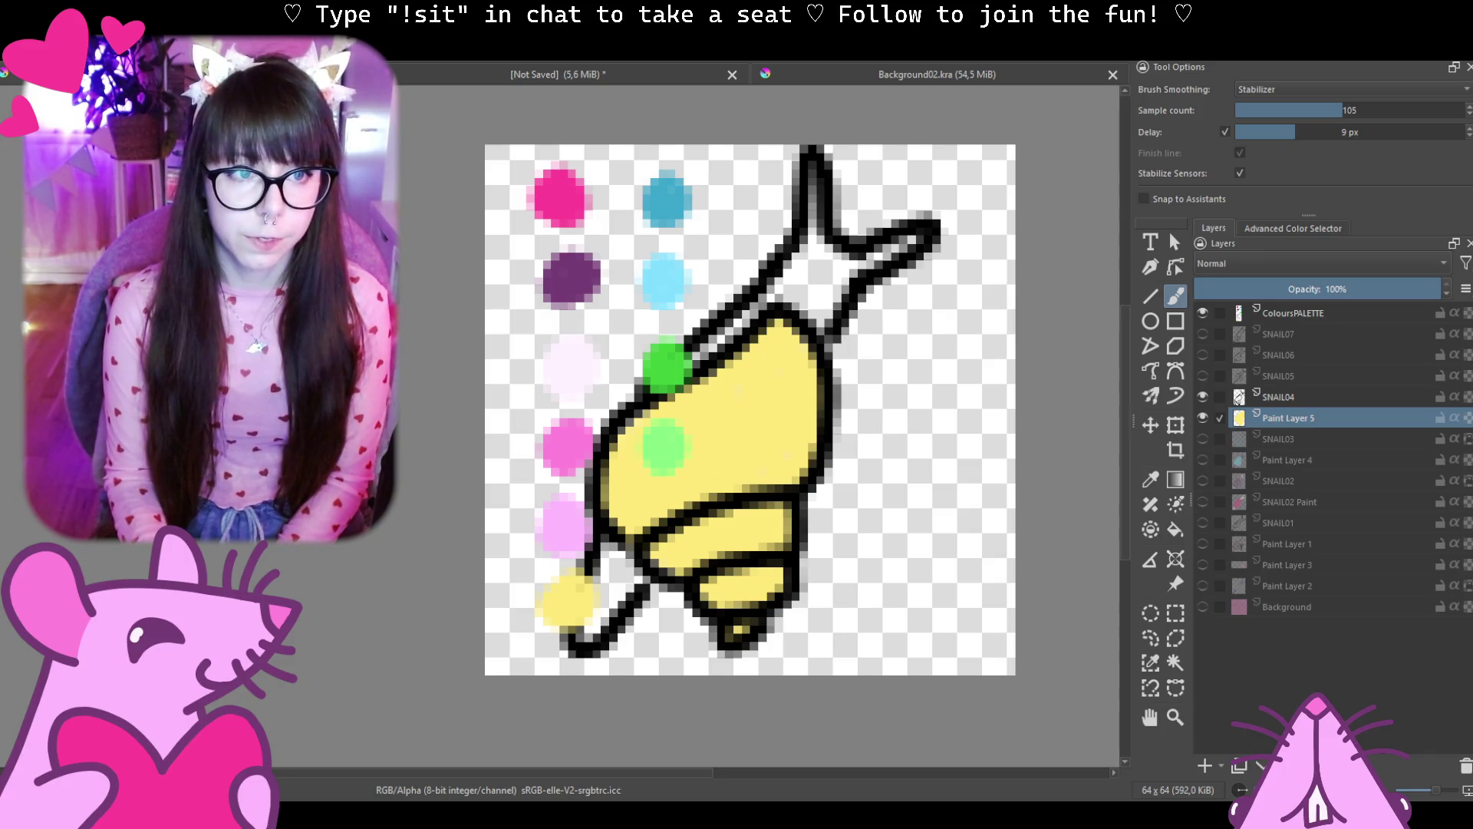
# - Pick the light pink palette dot as painting colour and make SNAIL04 the active layer
pyautogui.hotkey('shift', 'c')
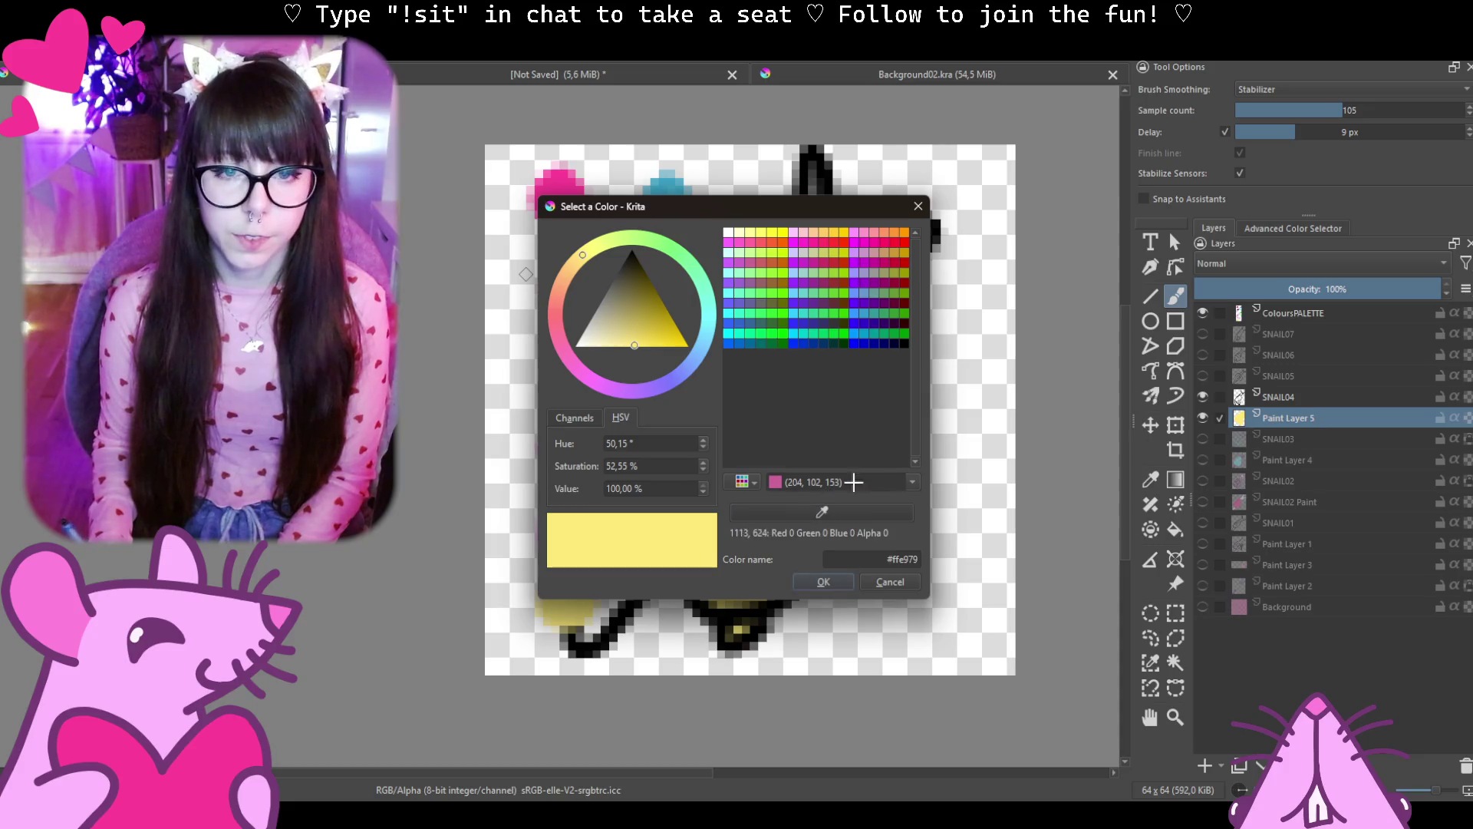
pyautogui.click(858, 567)
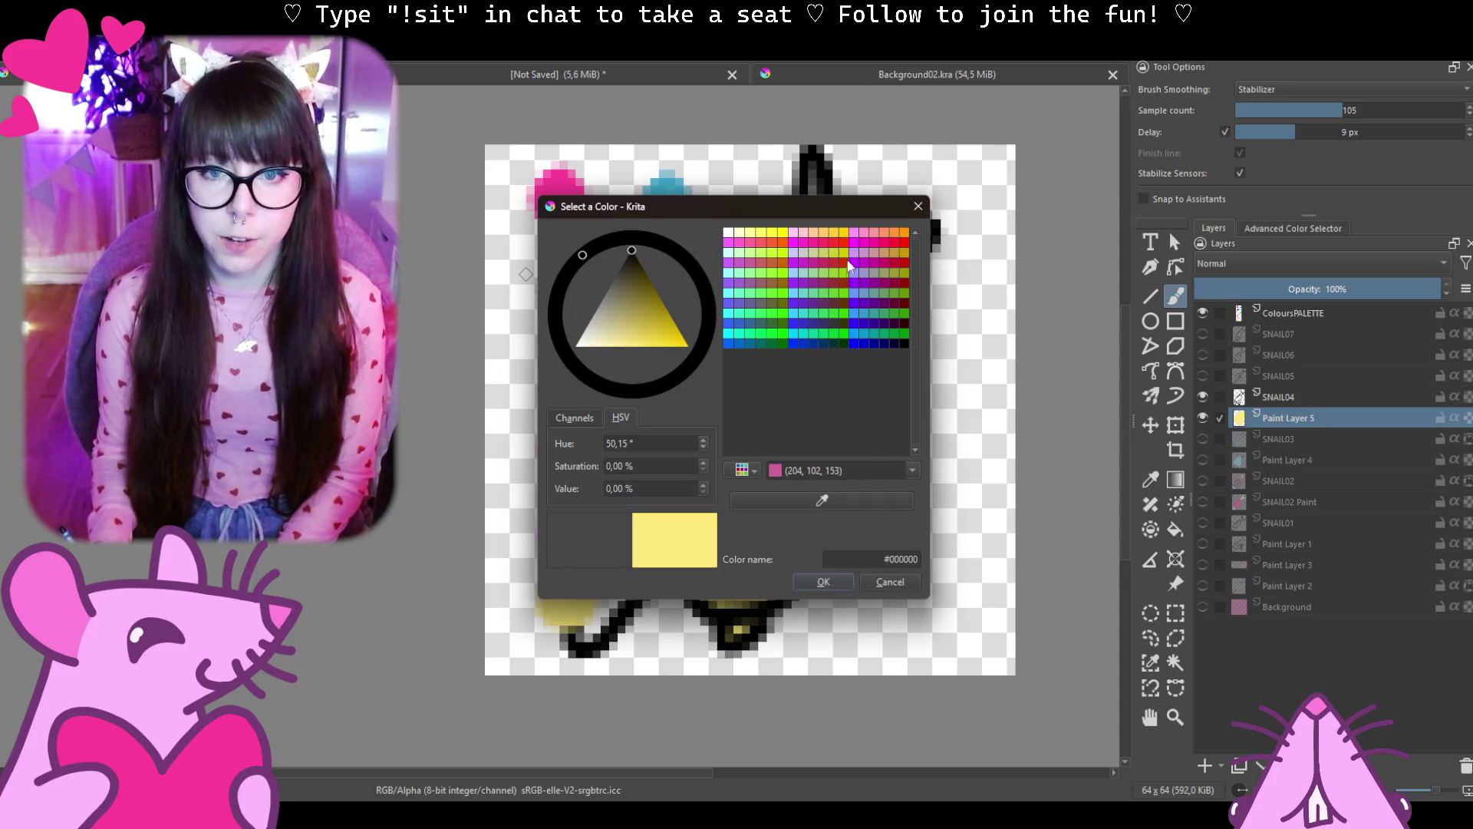
pyautogui.moveTo(848, 206); pyautogui.dragTo(304, 178)
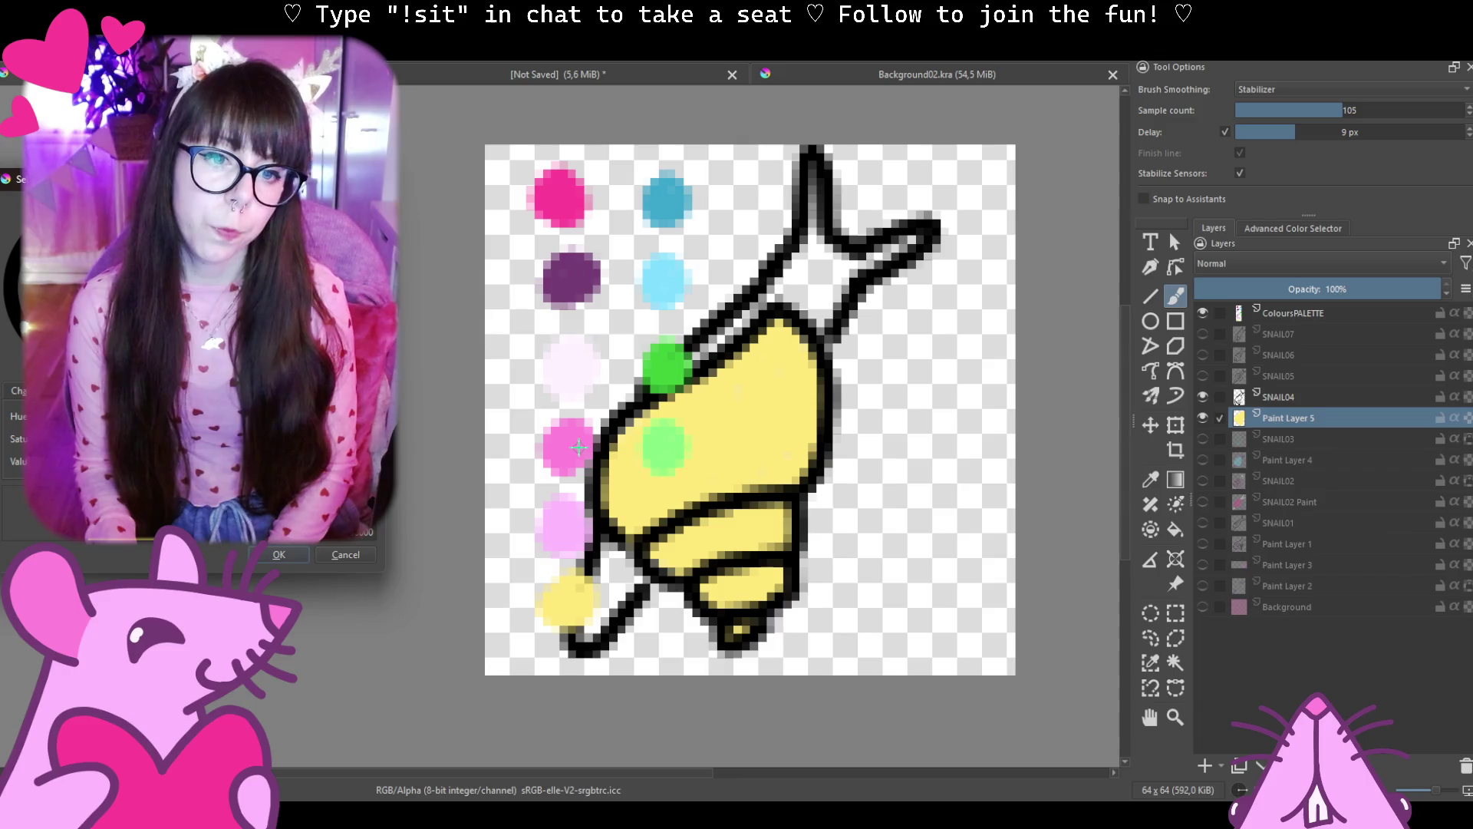
pyautogui.click(568, 530)
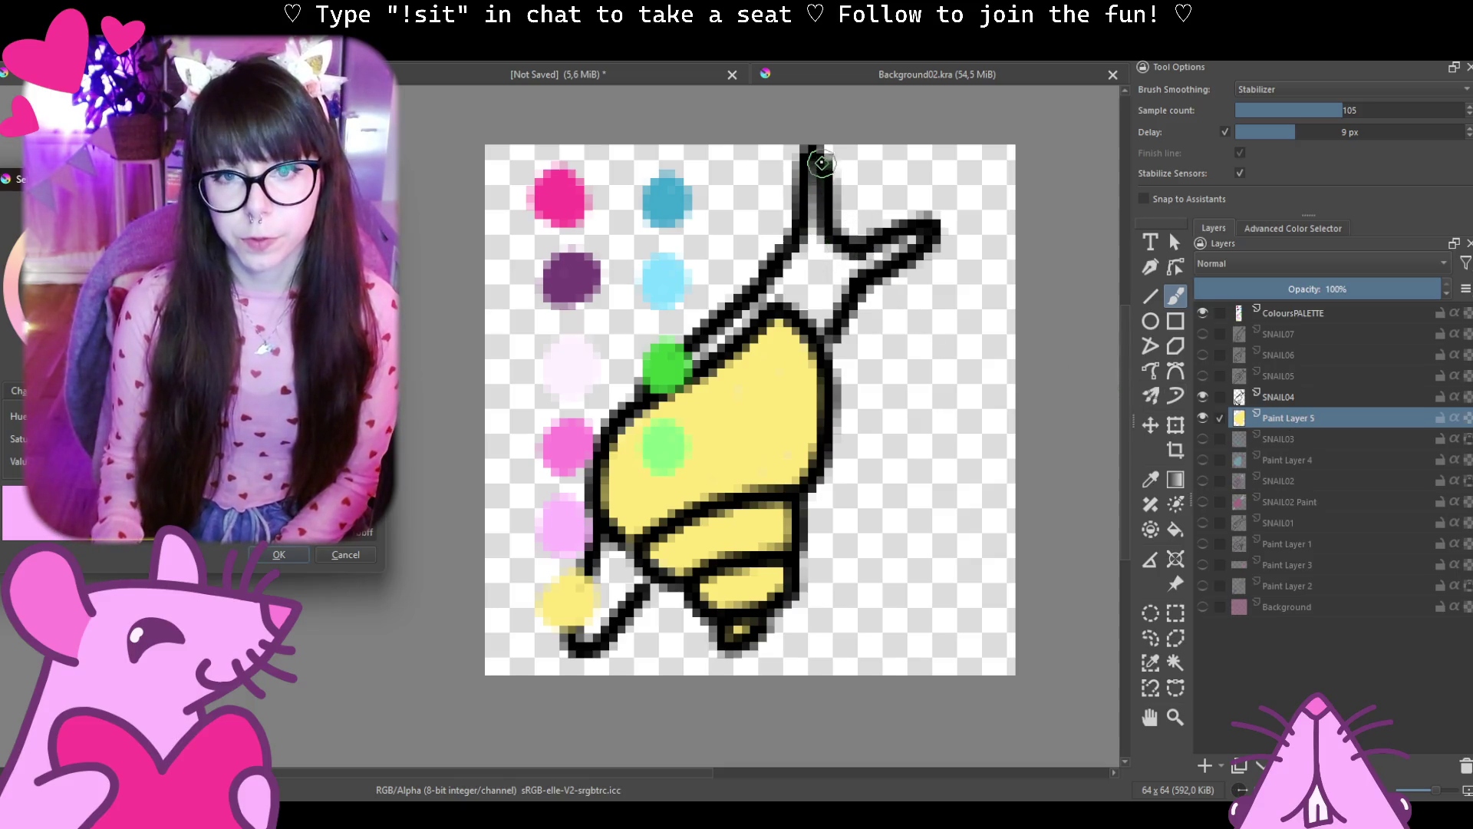
pyautogui.click(1320, 399)
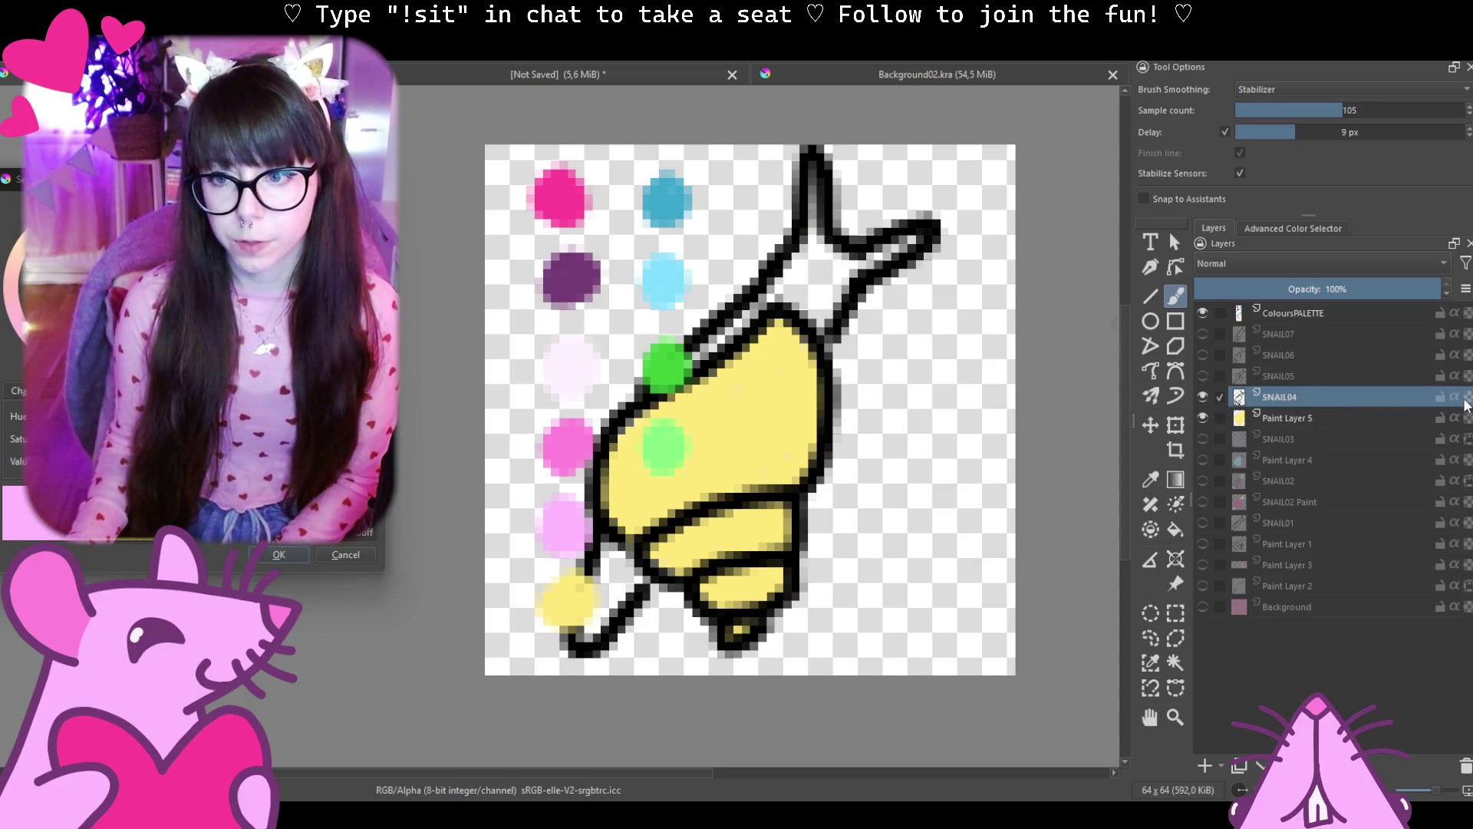
# - Sketch the pink tail shape at the top and hide the ColoursPALETTE dots layer
pyautogui.moveTo(807, 162)
pyautogui.mouseDown()
pyautogui.moveTo(875, 268)
pyautogui.moveTo(938, 233)
pyautogui.mouseUp()
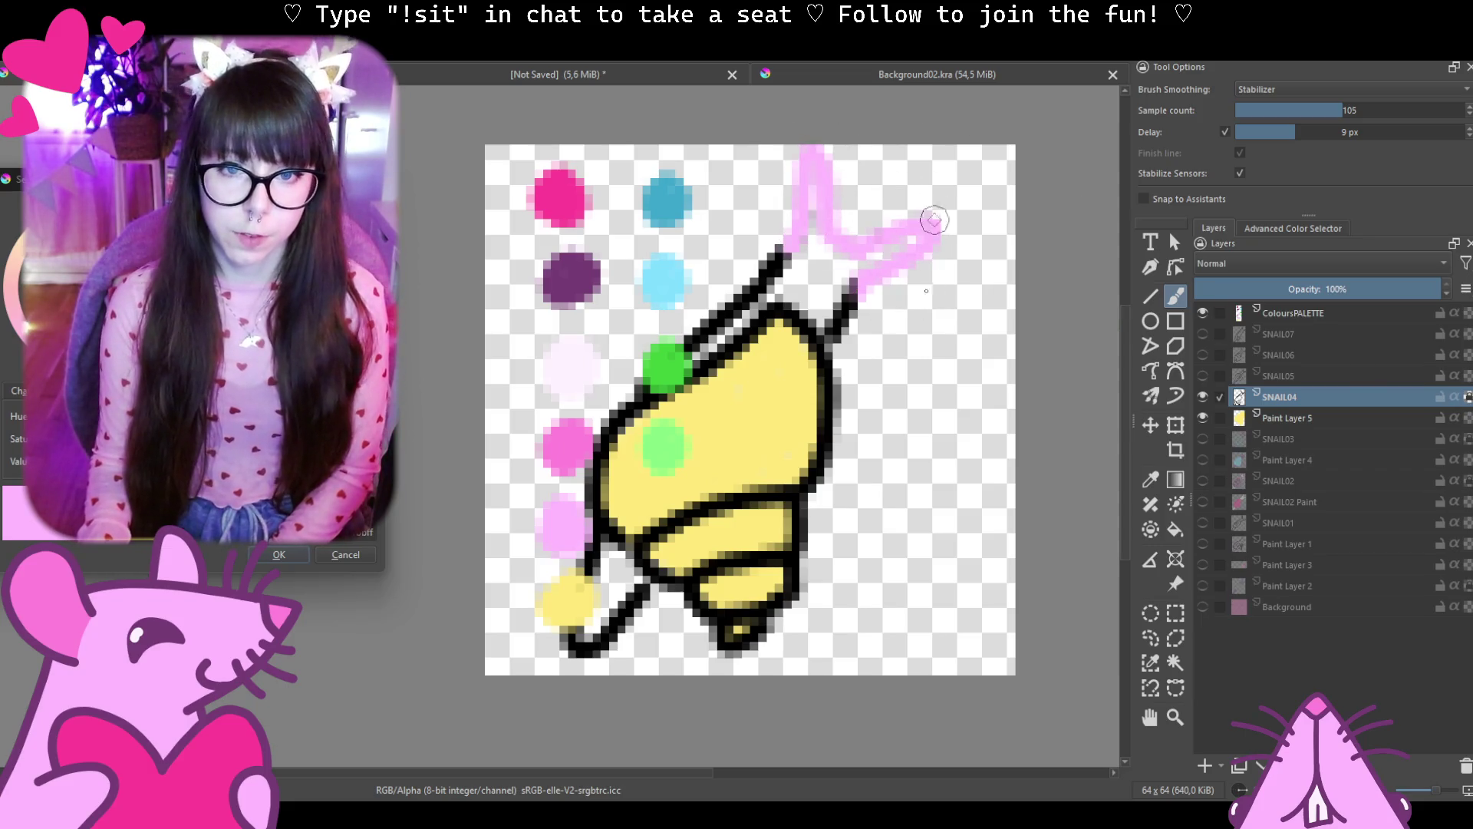
pyautogui.moveTo(872, 272)
pyautogui.mouseDown()
pyautogui.moveTo(846, 306)
pyautogui.moveTo(743, 301)
pyautogui.mouseUp()
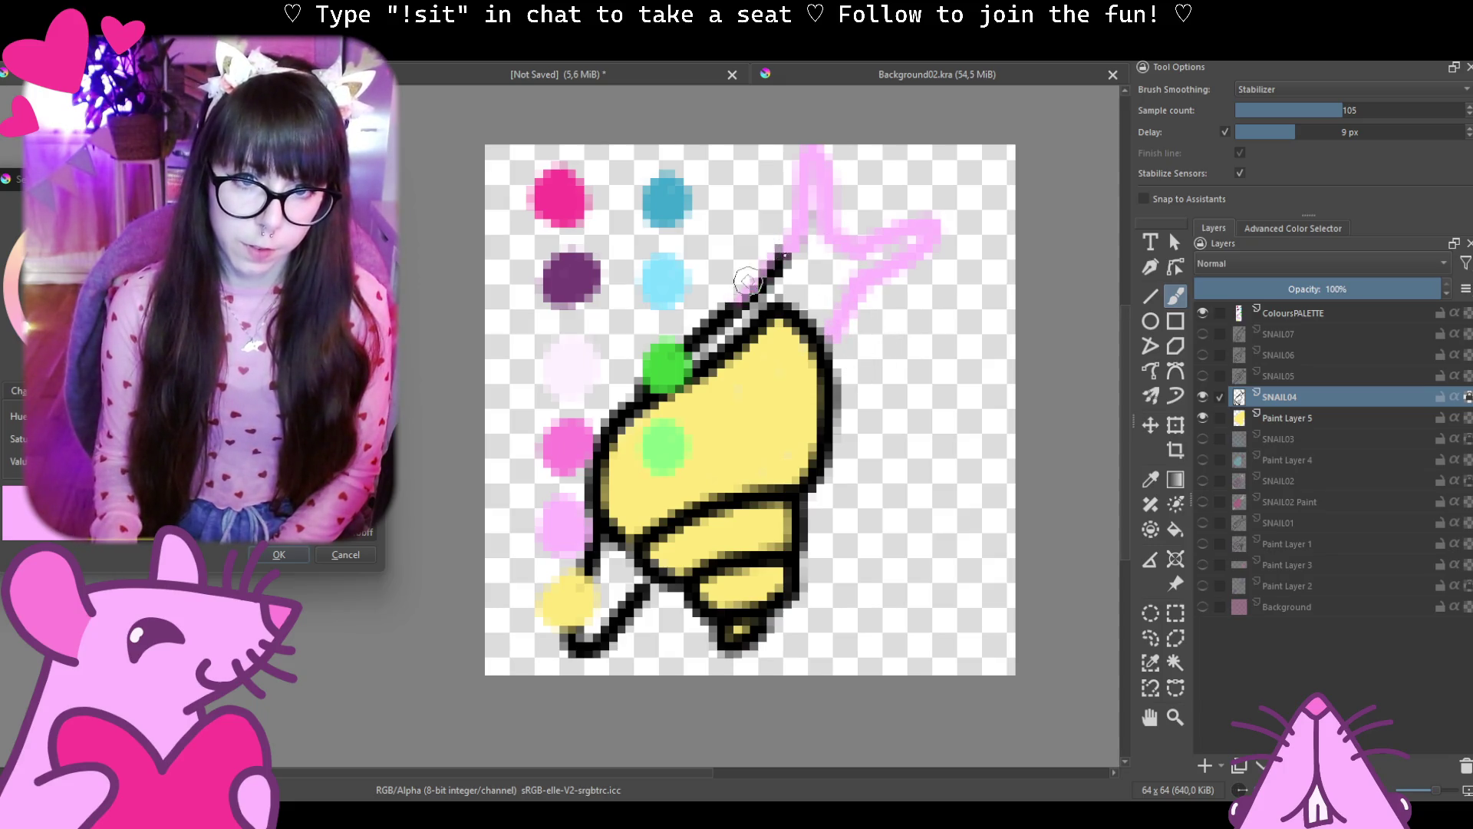
pyautogui.click(1203, 313)
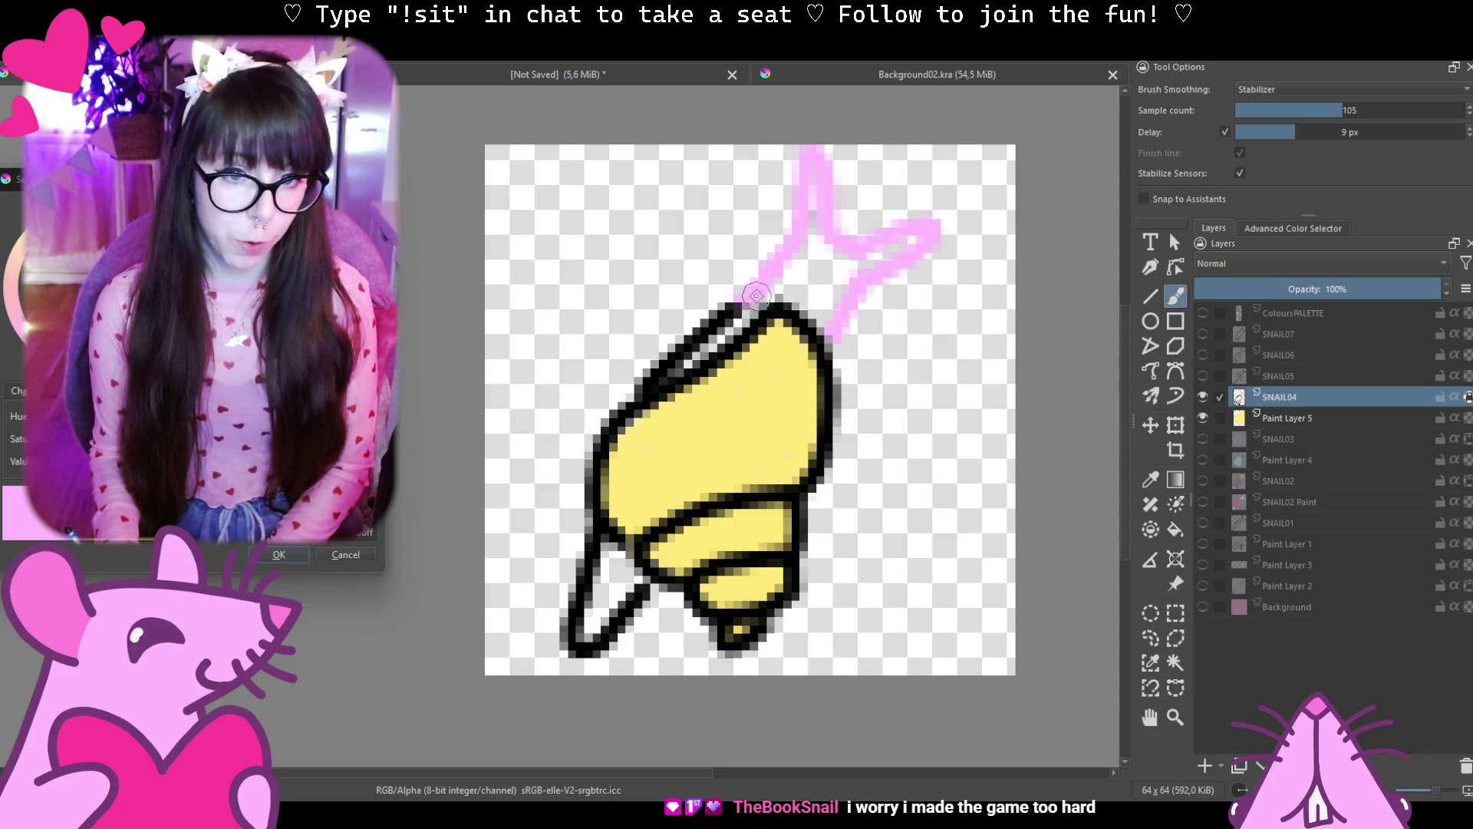
# - Trace pink along the shell's upper edge and down the body's lower-left side
pyautogui.moveTo(769, 285); pyautogui.dragTo(661, 366)
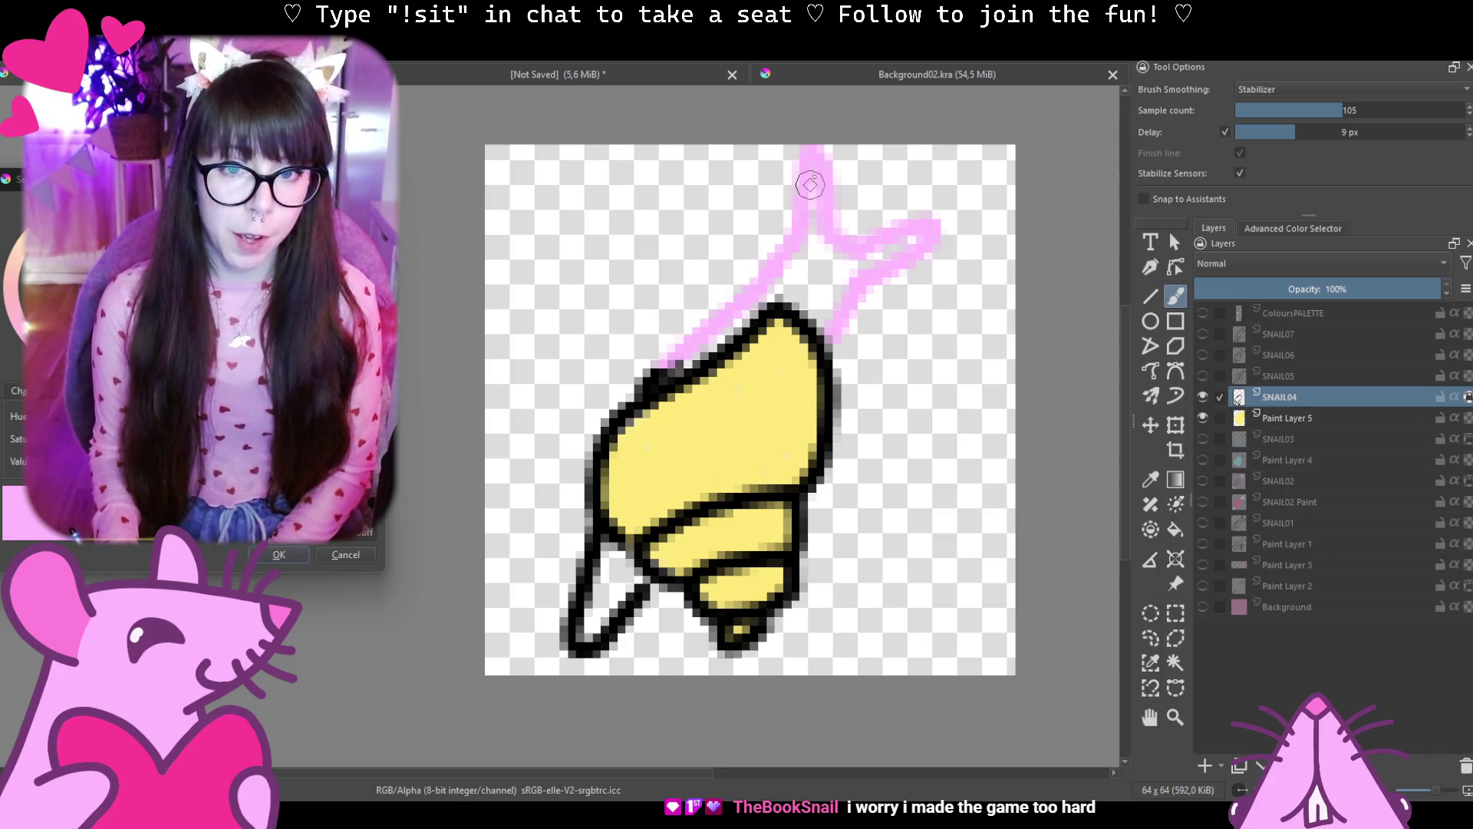
pyautogui.moveTo(630, 382); pyautogui.dragTo(635, 380)
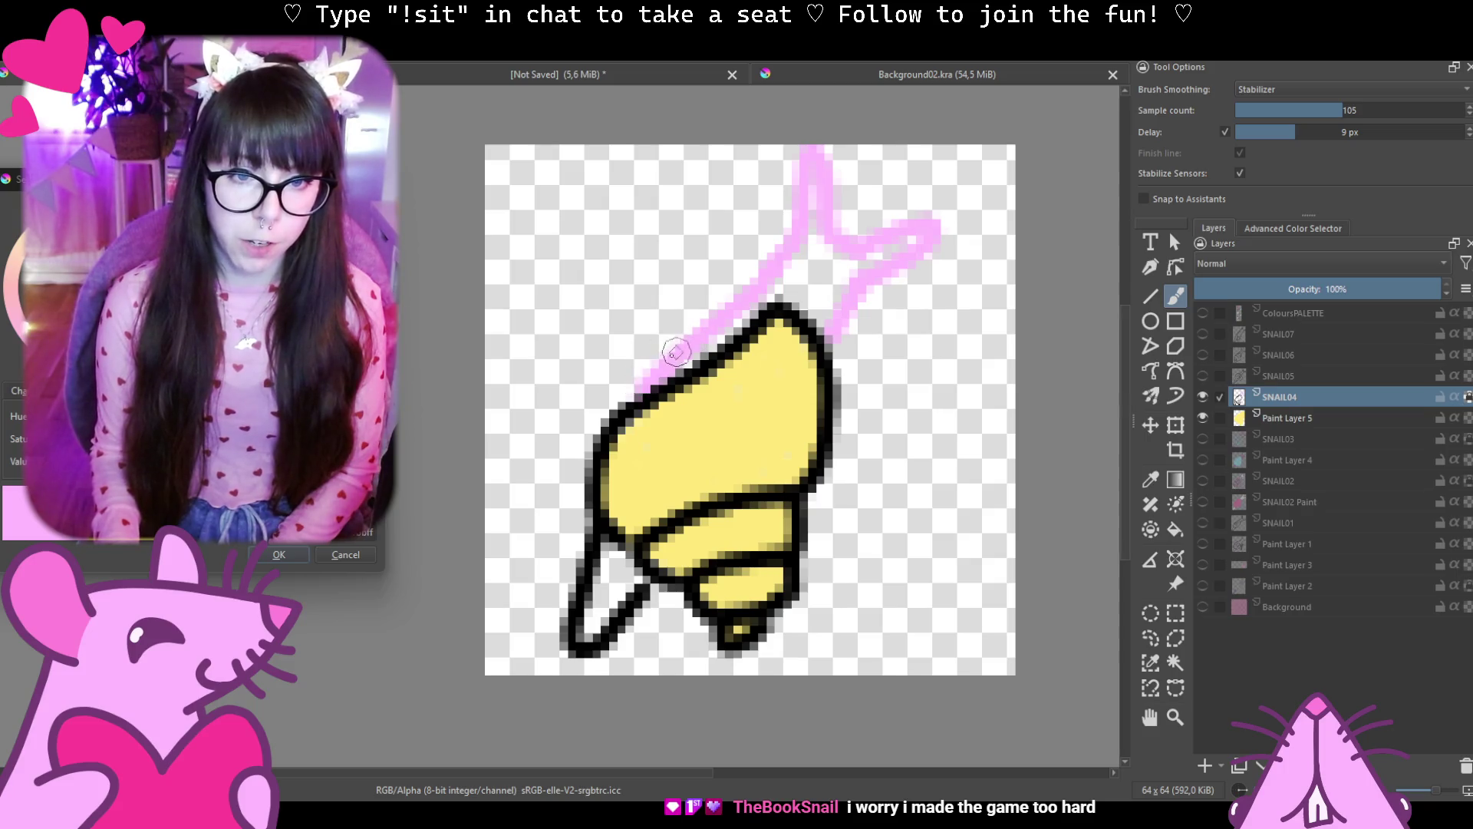
pyautogui.moveTo(583, 622)
pyautogui.mouseDown()
pyautogui.moveTo(633, 636)
pyautogui.moveTo(652, 600)
pyautogui.mouseUp()
pyautogui.moveTo(596, 544); pyautogui.dragTo(568, 509)
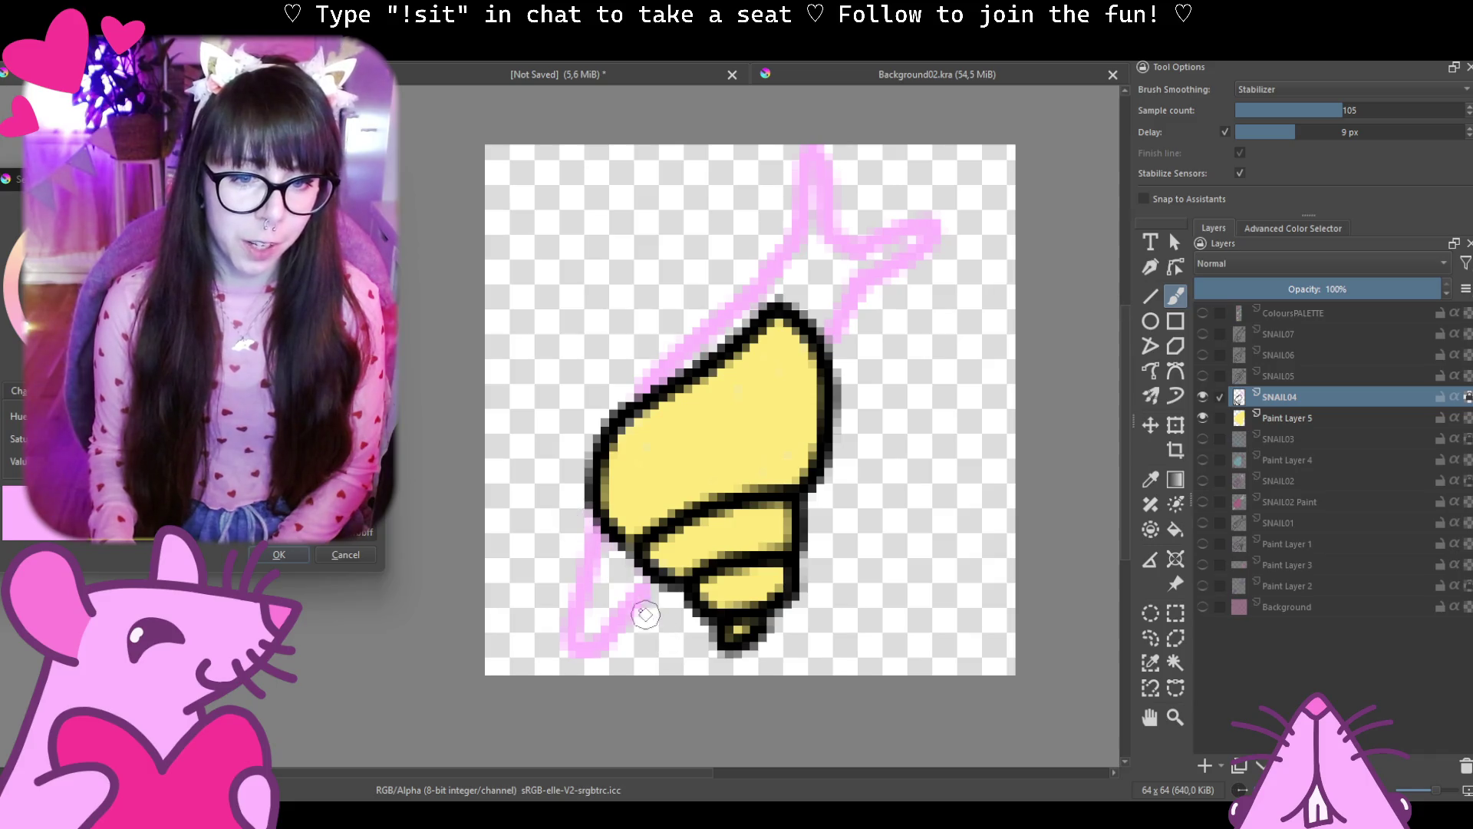
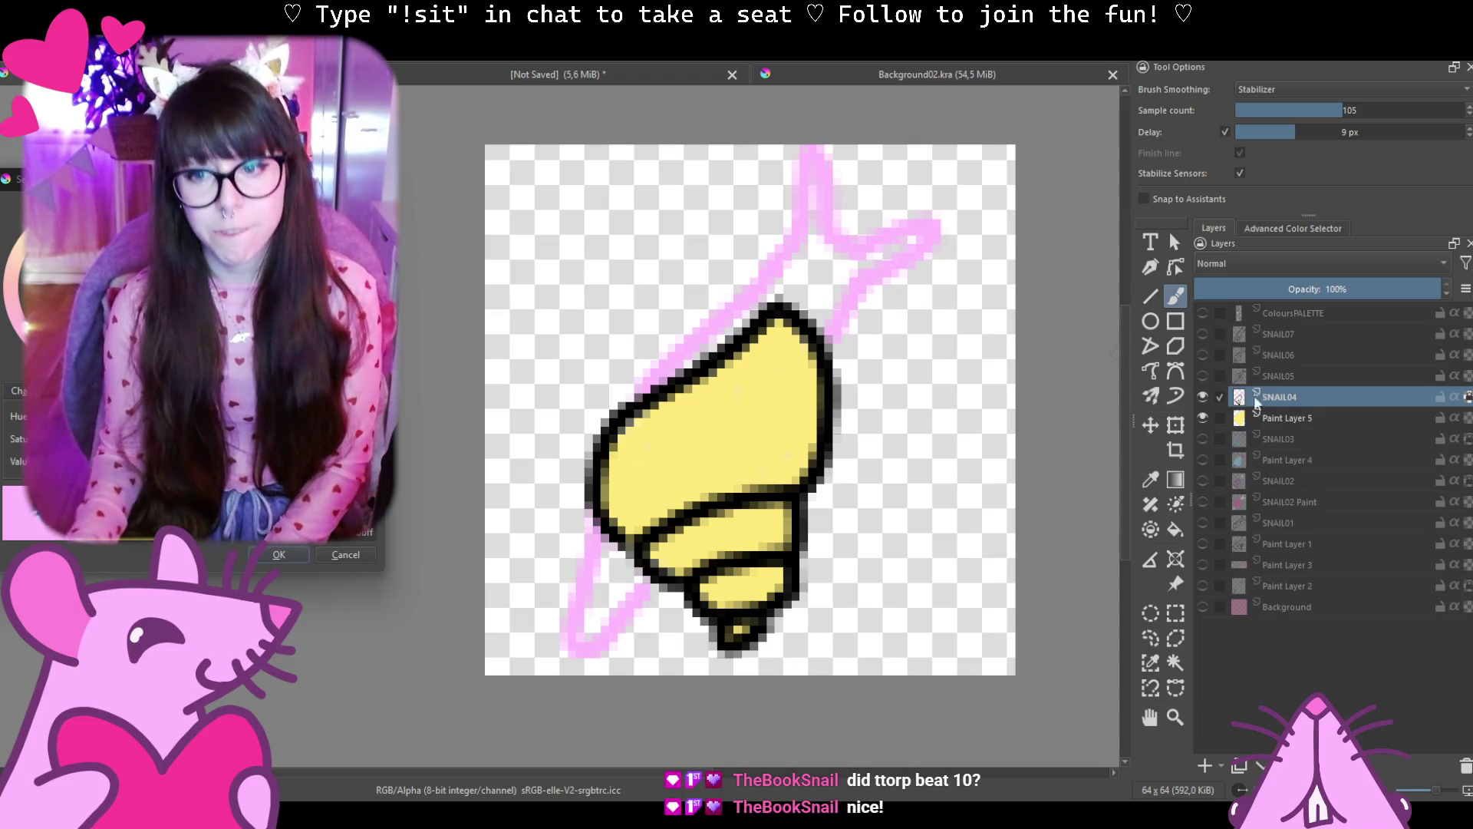
# - Sample the shell's yellow as the painting colour and switch to the SNAIL04 layer
pyautogui.click(1305, 420)
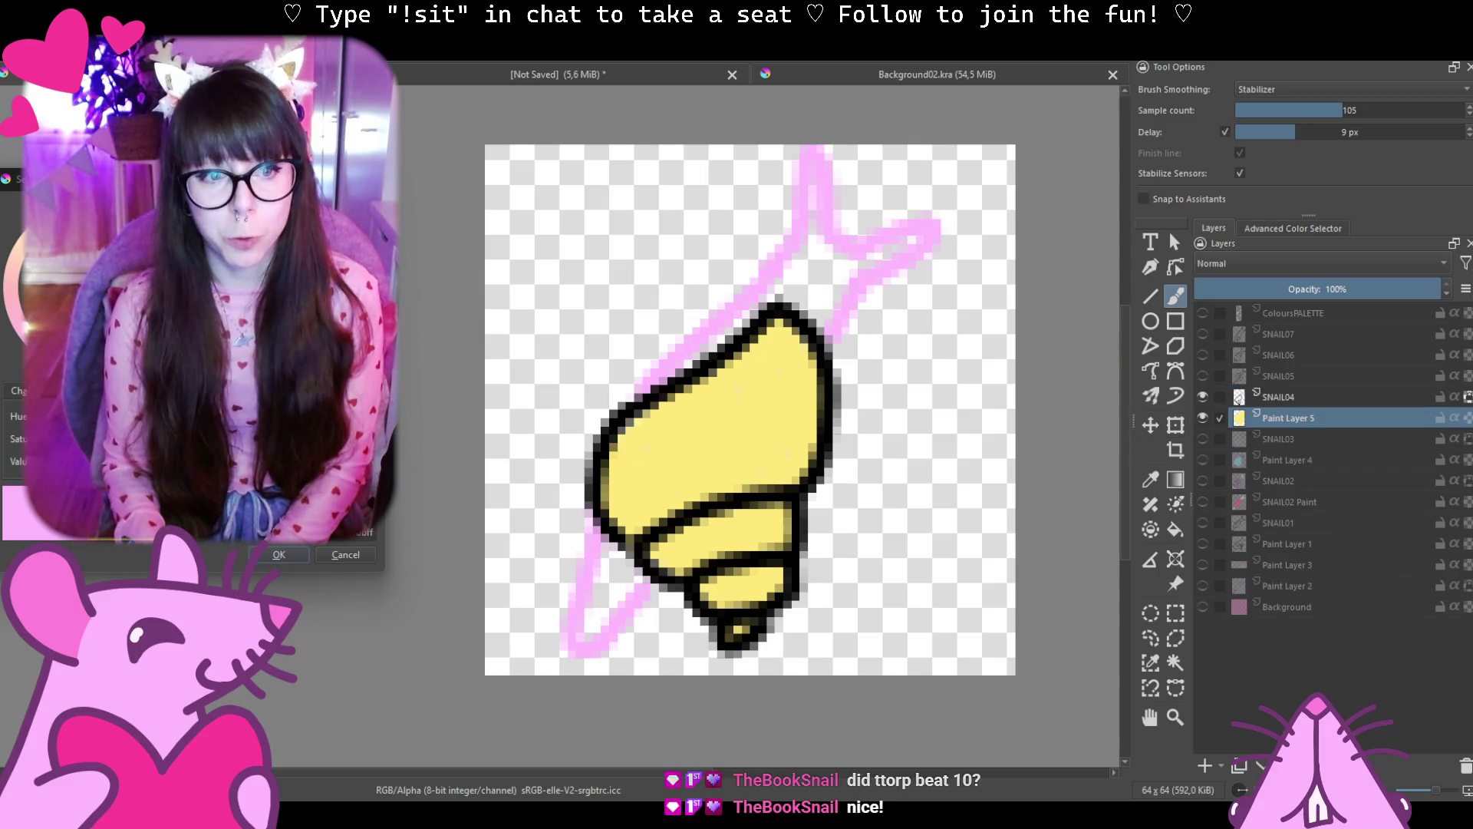
pyautogui.keyDown('ctrl'); pyautogui.click(672, 421); pyautogui.keyUp('ctrl')
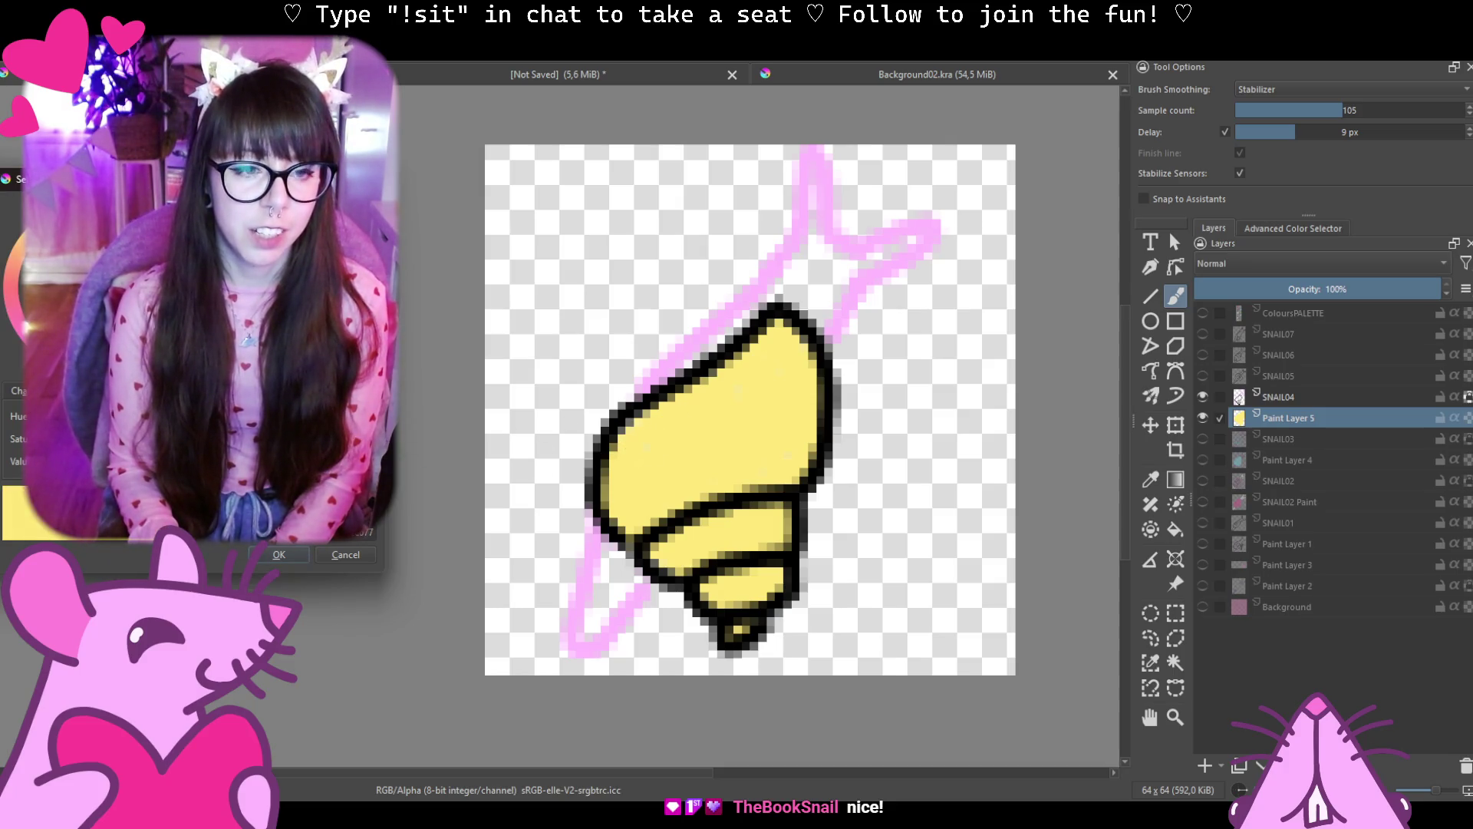
pyautogui.click(284, 554)
pyautogui.click(1284, 395)
# - Brush yellow over the shell's black outline and stripes, leaving a flat yellow spiral shell
pyautogui.moveTo(668, 392)
pyautogui.mouseDown()
pyautogui.moveTo(759, 328)
pyautogui.moveTo(749, 347)
pyautogui.moveTo(810, 340)
pyautogui.moveTo(823, 471)
pyautogui.moveTo(824, 374)
pyautogui.mouseUp()
pyautogui.moveTo(687, 392)
pyautogui.mouseDown()
pyautogui.moveTo(642, 397)
pyautogui.moveTo(678, 377)
pyautogui.mouseUp()
pyautogui.moveTo(612, 432)
pyautogui.mouseDown()
pyautogui.moveTo(615, 501)
pyautogui.moveTo(642, 549)
pyautogui.moveTo(850, 490)
pyautogui.mouseUp()
pyautogui.moveTo(719, 525)
pyautogui.mouseDown()
pyautogui.moveTo(794, 575)
pyautogui.moveTo(812, 506)
pyautogui.moveTo(769, 486)
pyautogui.mouseUp()
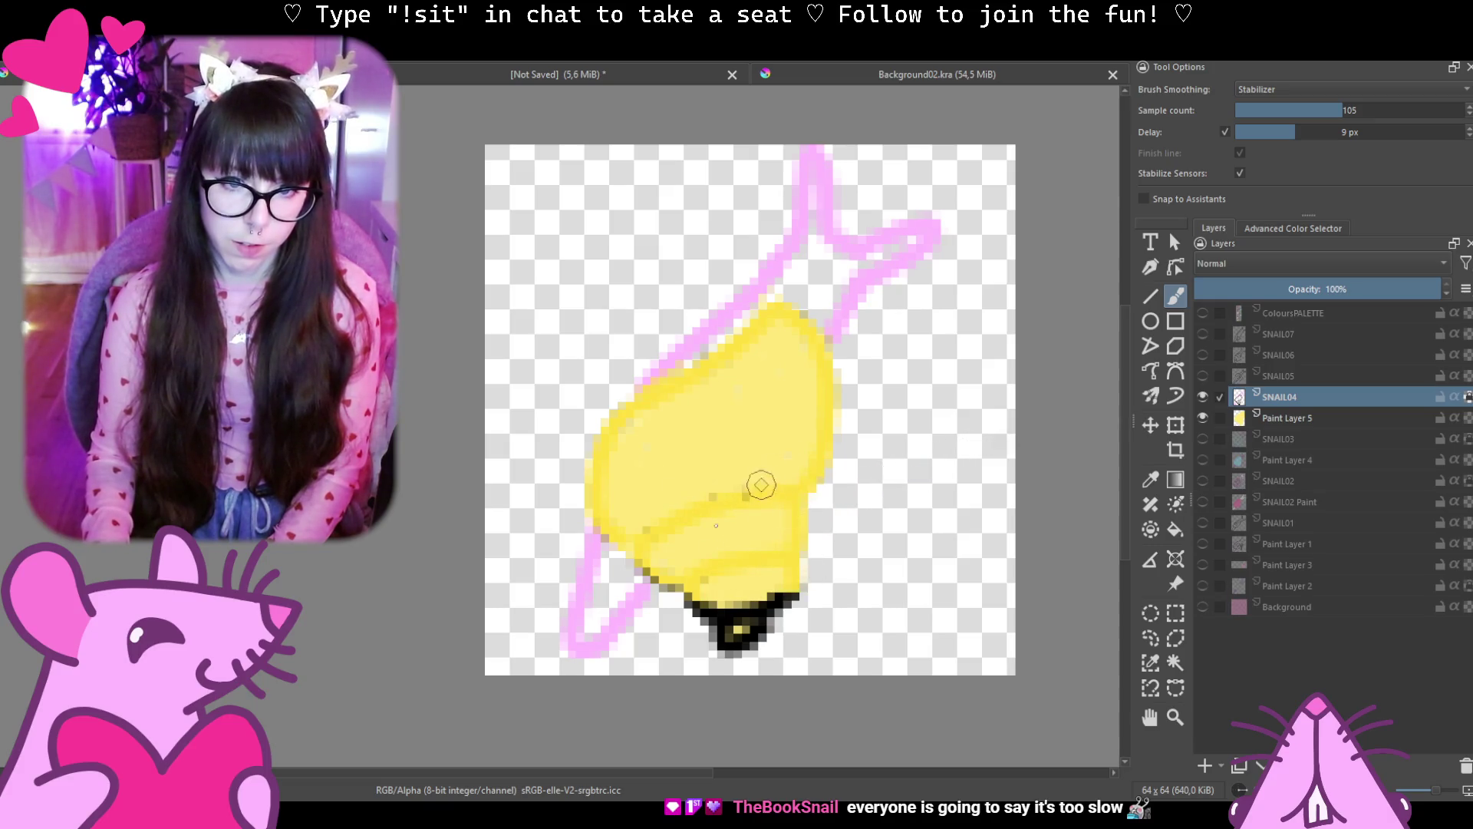
pyautogui.moveTo(633, 537)
pyautogui.mouseDown()
pyautogui.moveTo(725, 656)
pyautogui.moveTo(718, 584)
pyautogui.moveTo(753, 594)
pyautogui.mouseUp()
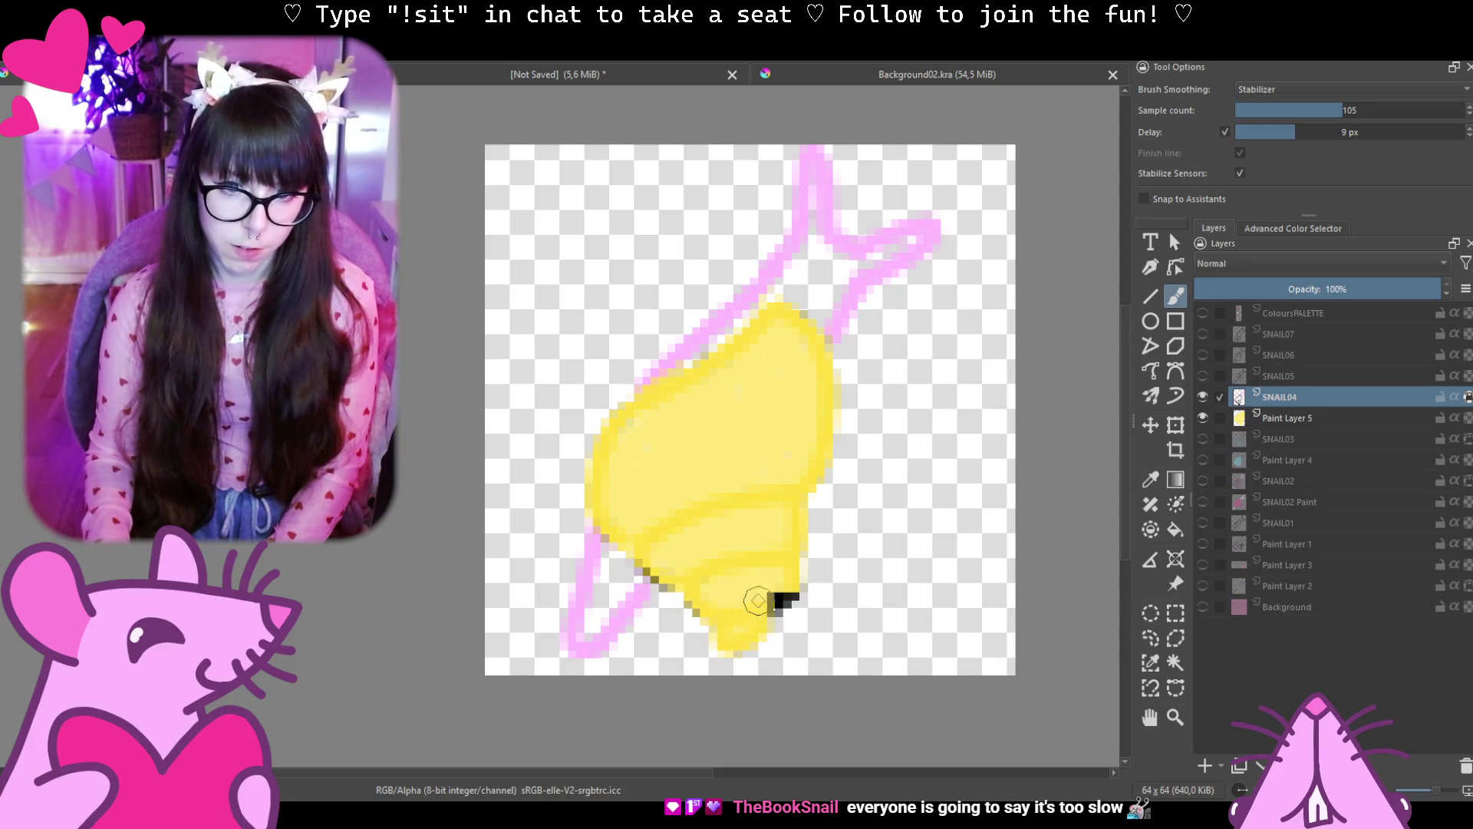
pyautogui.moveTo(602, 520); pyautogui.dragTo(669, 581)
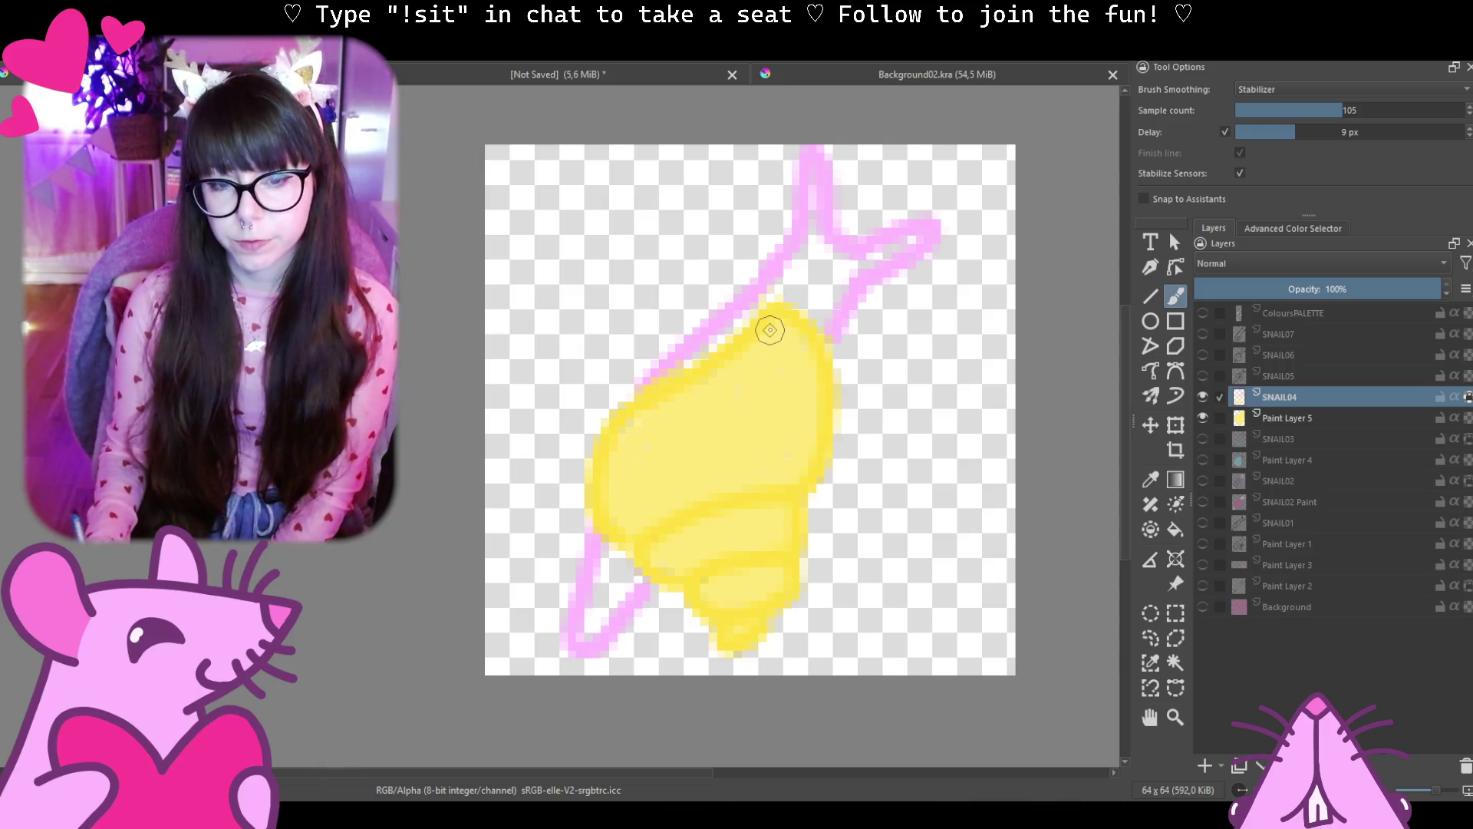
# - Show the ColoursPALETTE dots and pick a light pink from the canvas
pyautogui.click(1289, 417)
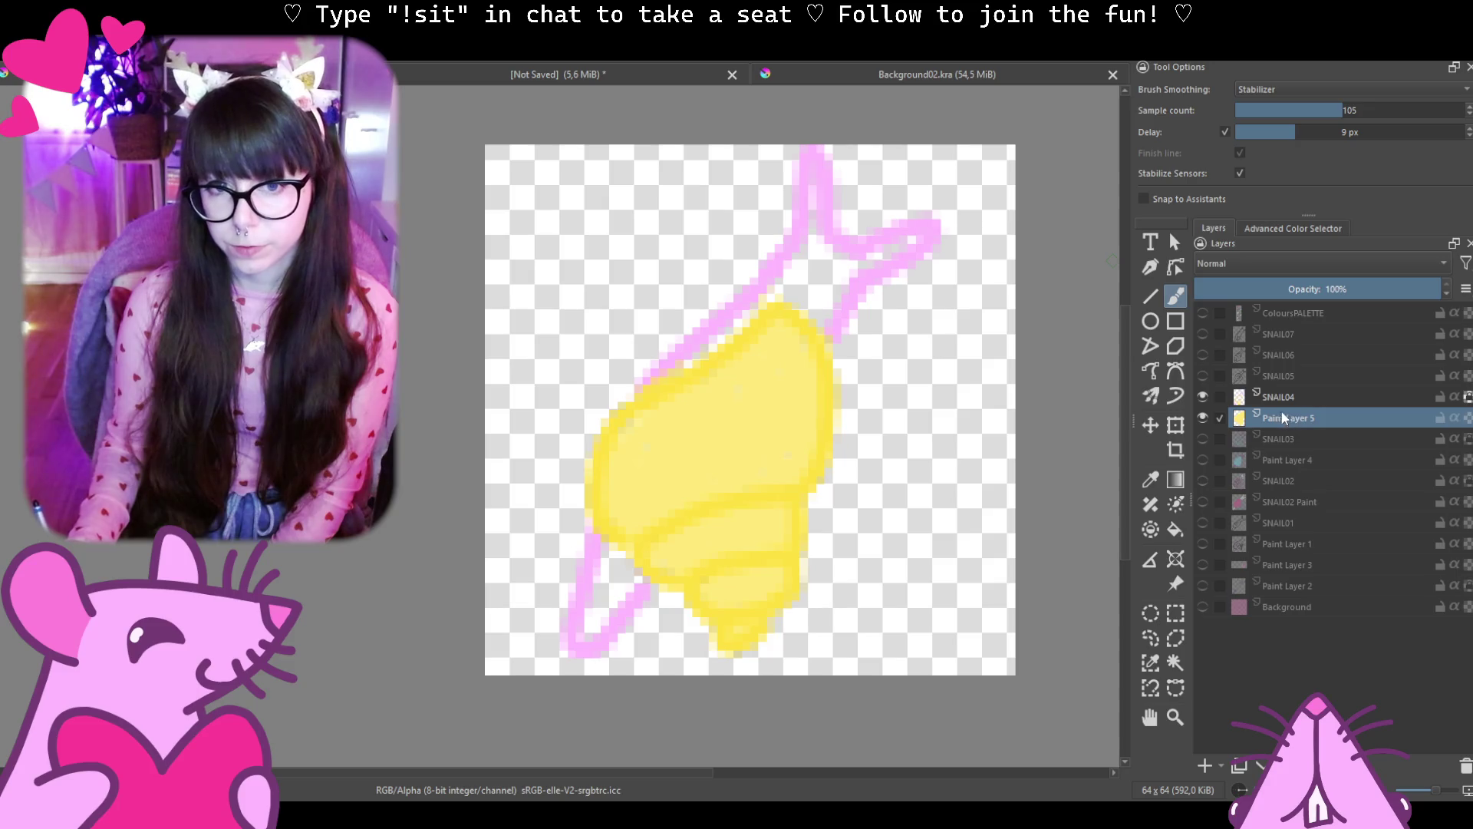
pyautogui.click(1274, 315)
pyautogui.click(1203, 313)
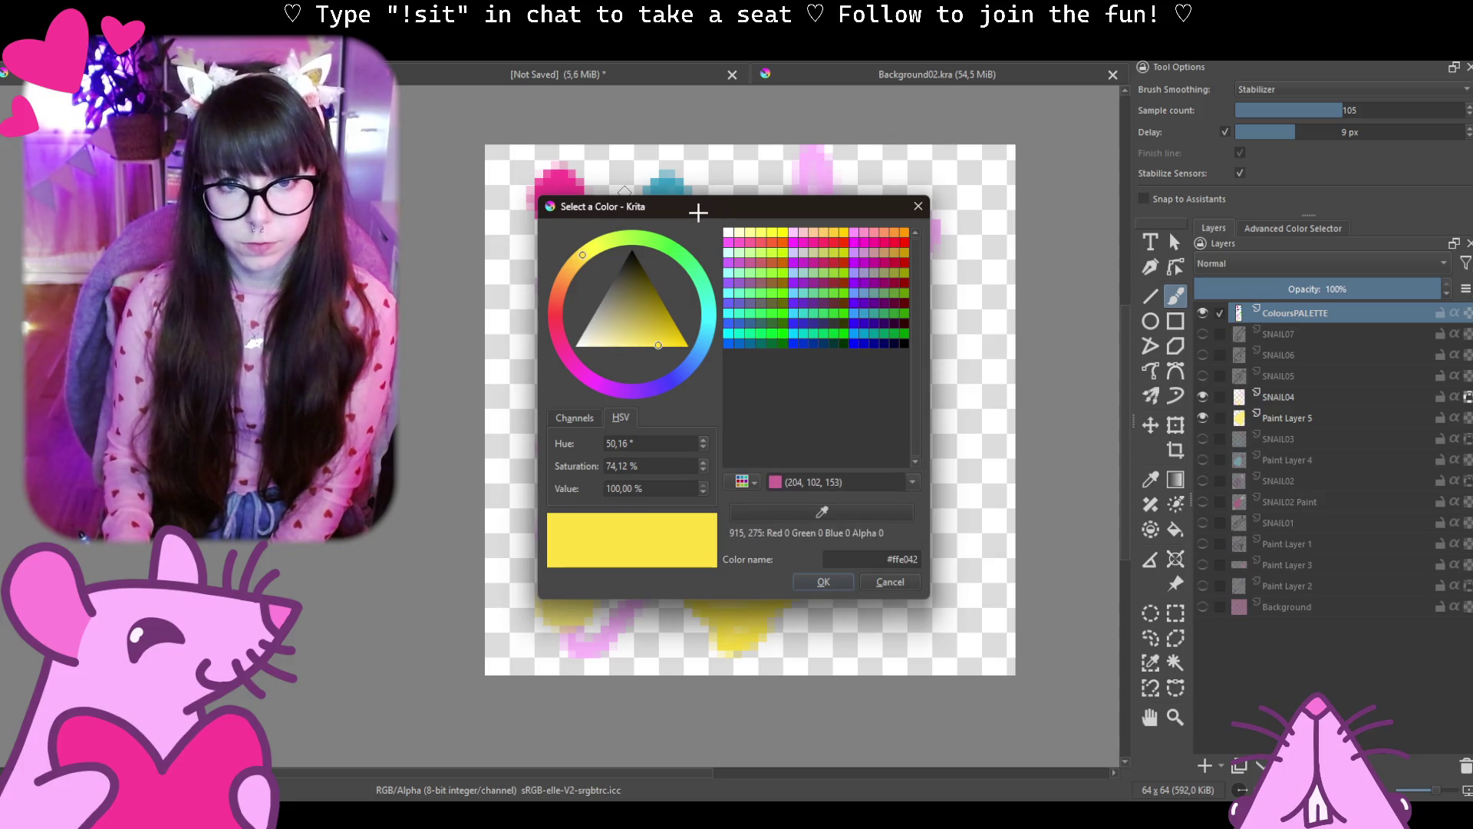
pyautogui.click(806, 173)
pyautogui.moveTo(784, 203); pyautogui.dragTo(1094, 285)
# - Sample the stronger pink palette dot, return to Paint Layer 5 and hide ColoursPALETTE again
pyautogui.click(1130, 575)
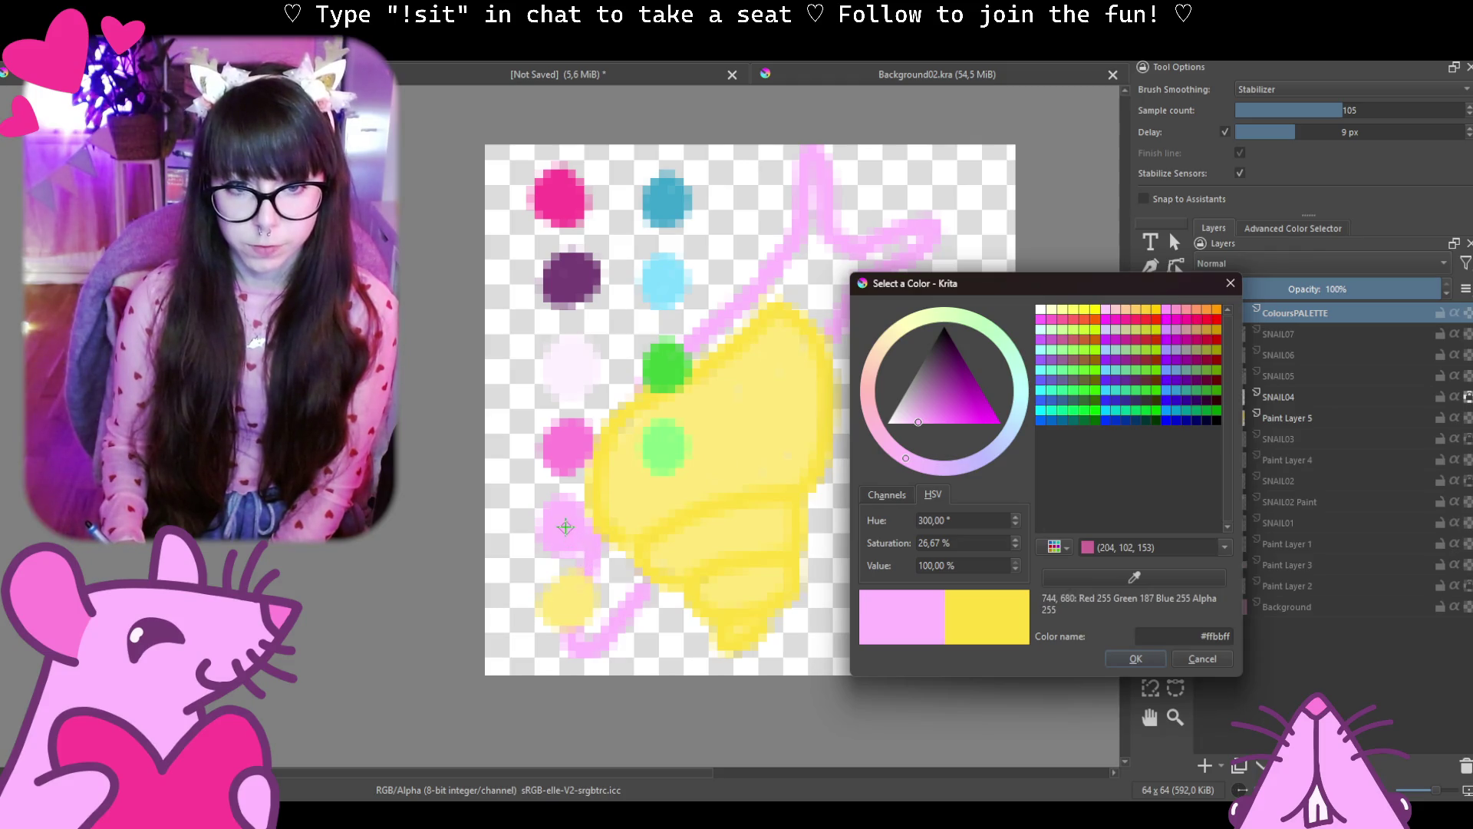
pyautogui.click(569, 444)
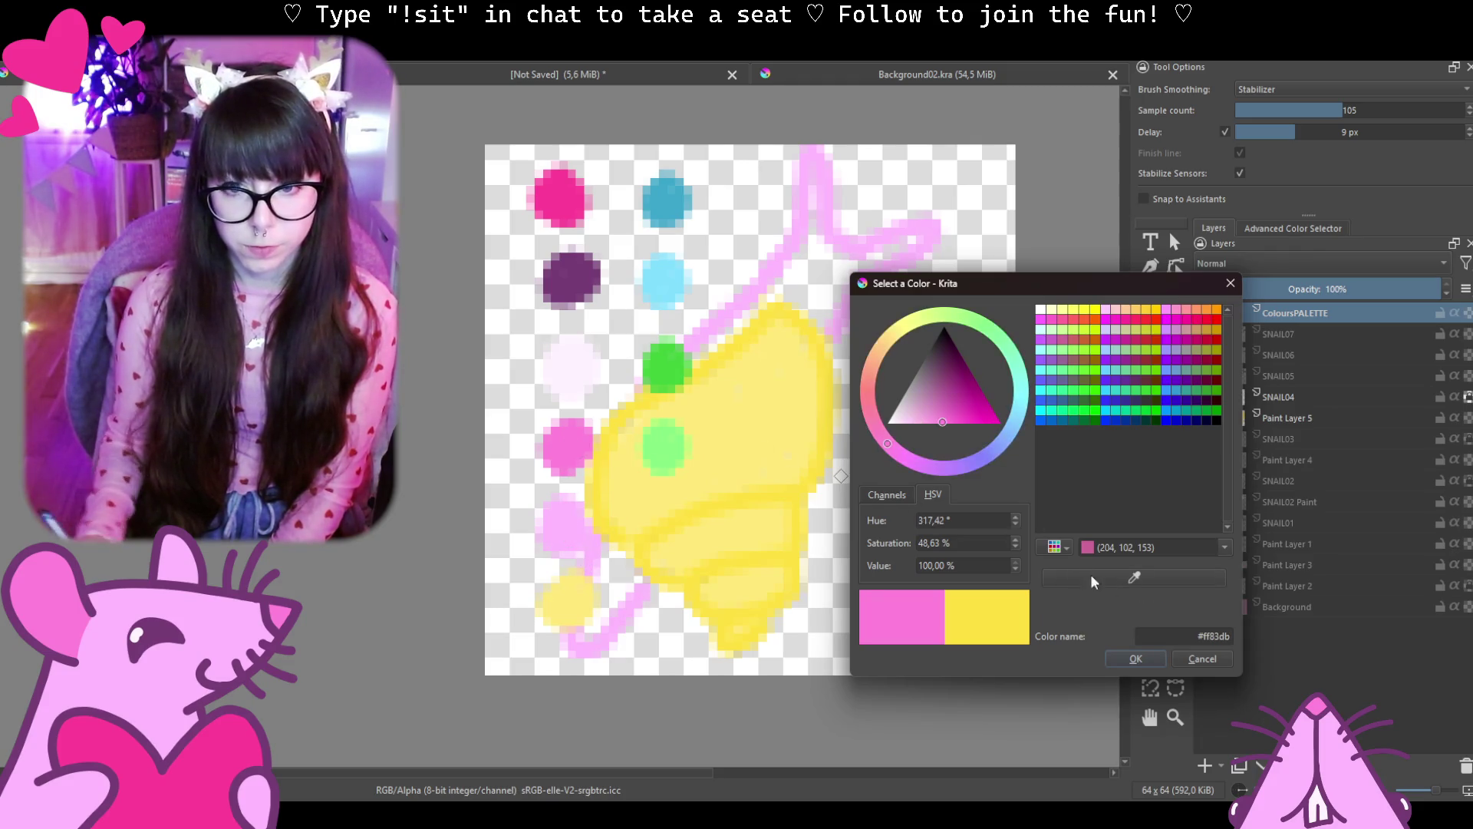
pyautogui.click(1128, 658)
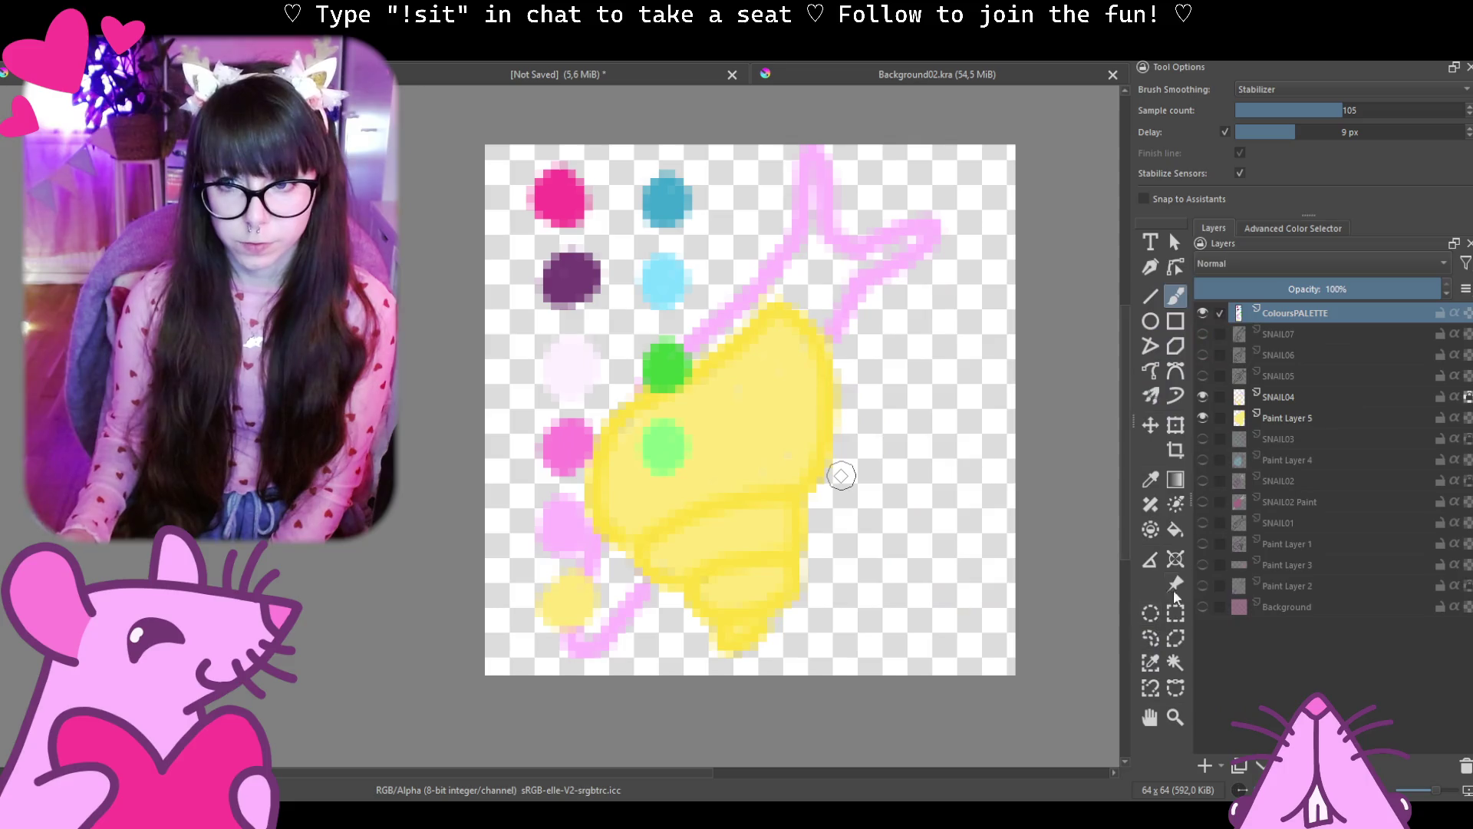
pyautogui.click(1309, 419)
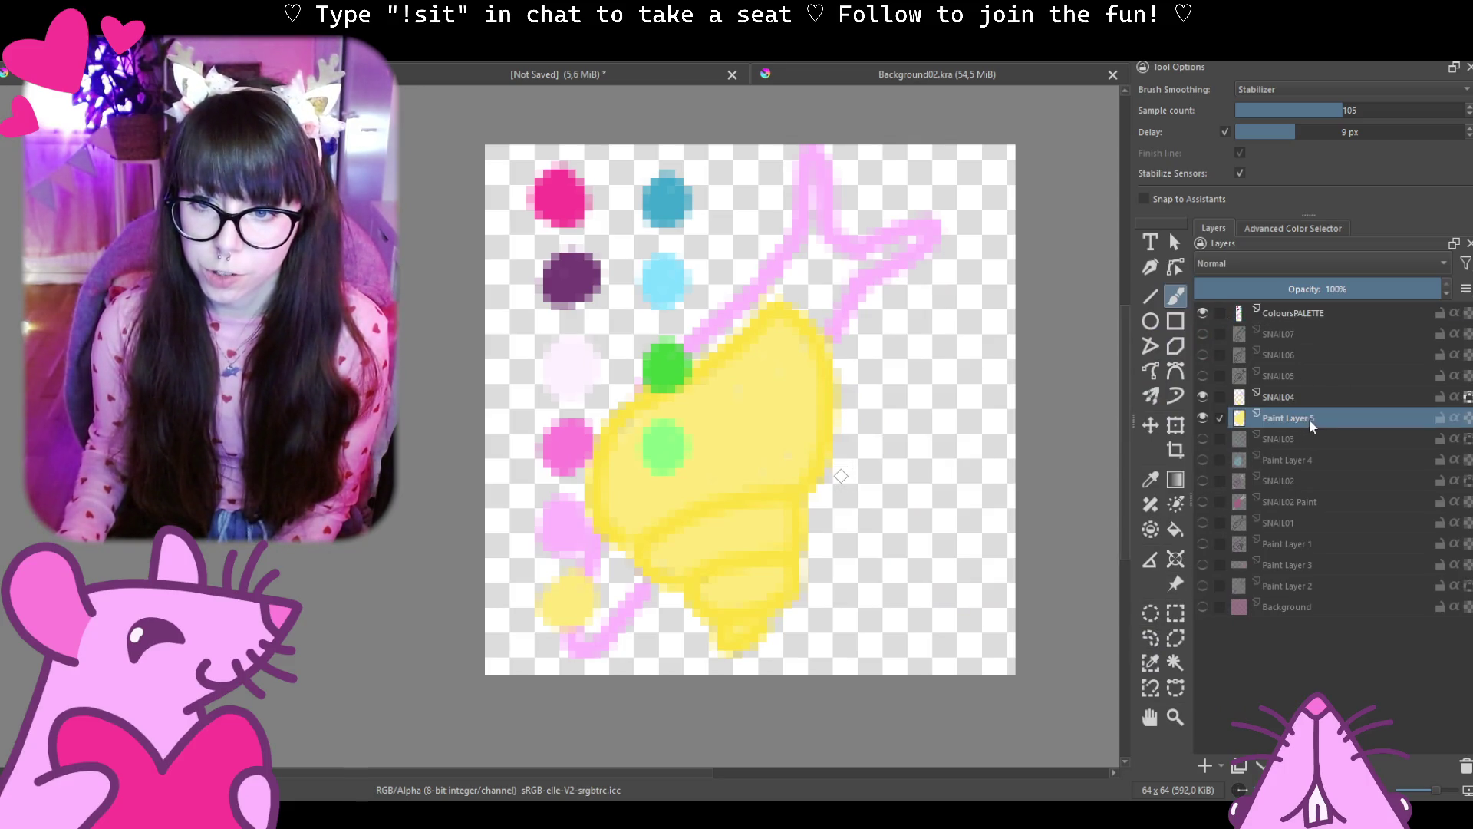
pyautogui.click(1202, 313)
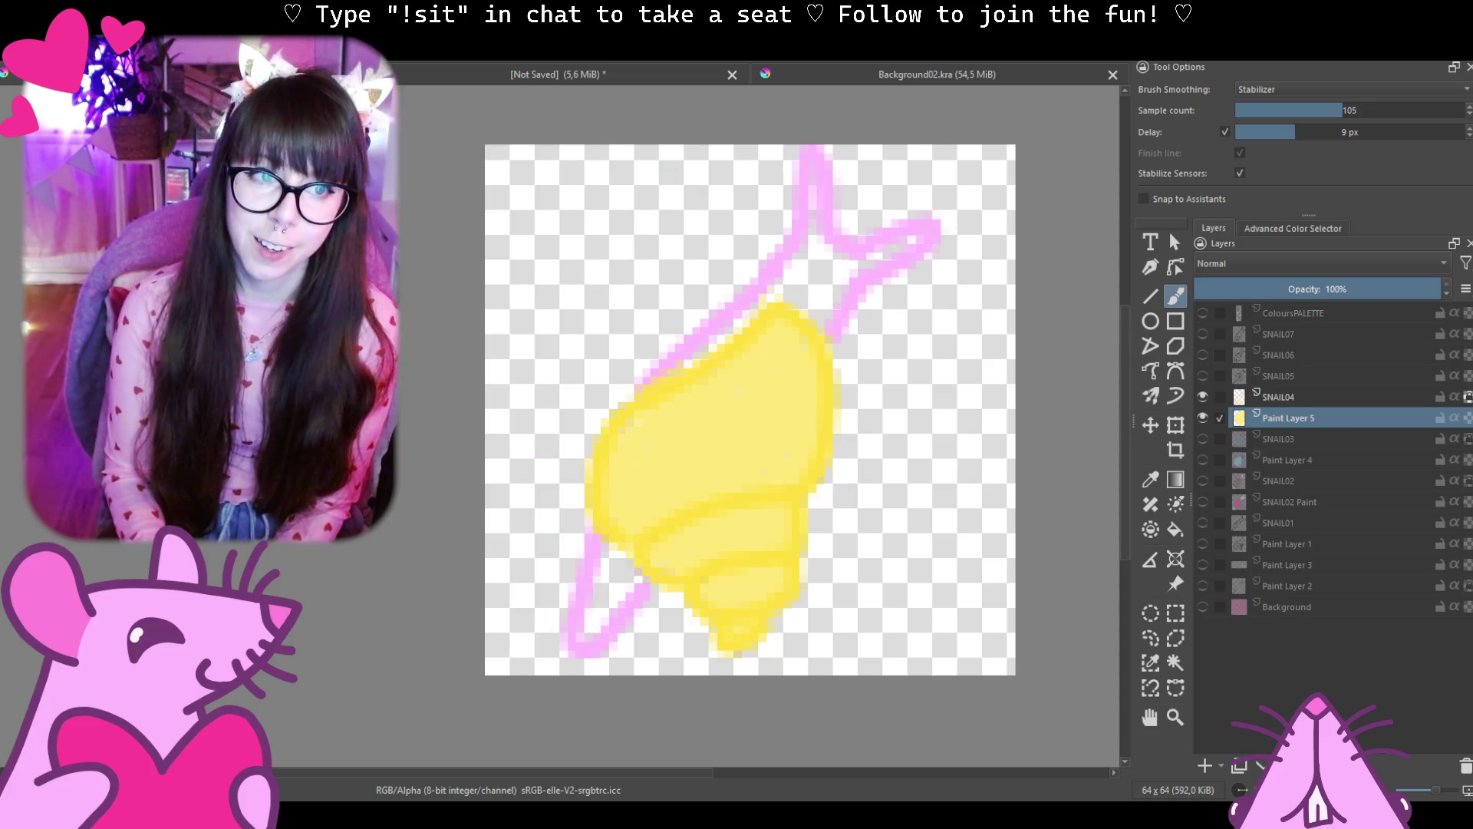
# - Brush stronger pink over the head tip, upper body edges, shell base and right horn
pyautogui.moveTo(800, 256)
pyautogui.mouseDown()
pyautogui.moveTo(791, 277)
pyautogui.moveTo(813, 254)
pyautogui.mouseUp()
pyautogui.moveTo(817, 192)
pyautogui.mouseDown()
pyautogui.moveTo(811, 265)
pyautogui.moveTo(864, 264)
pyautogui.moveTo(900, 243)
pyautogui.mouseUp()
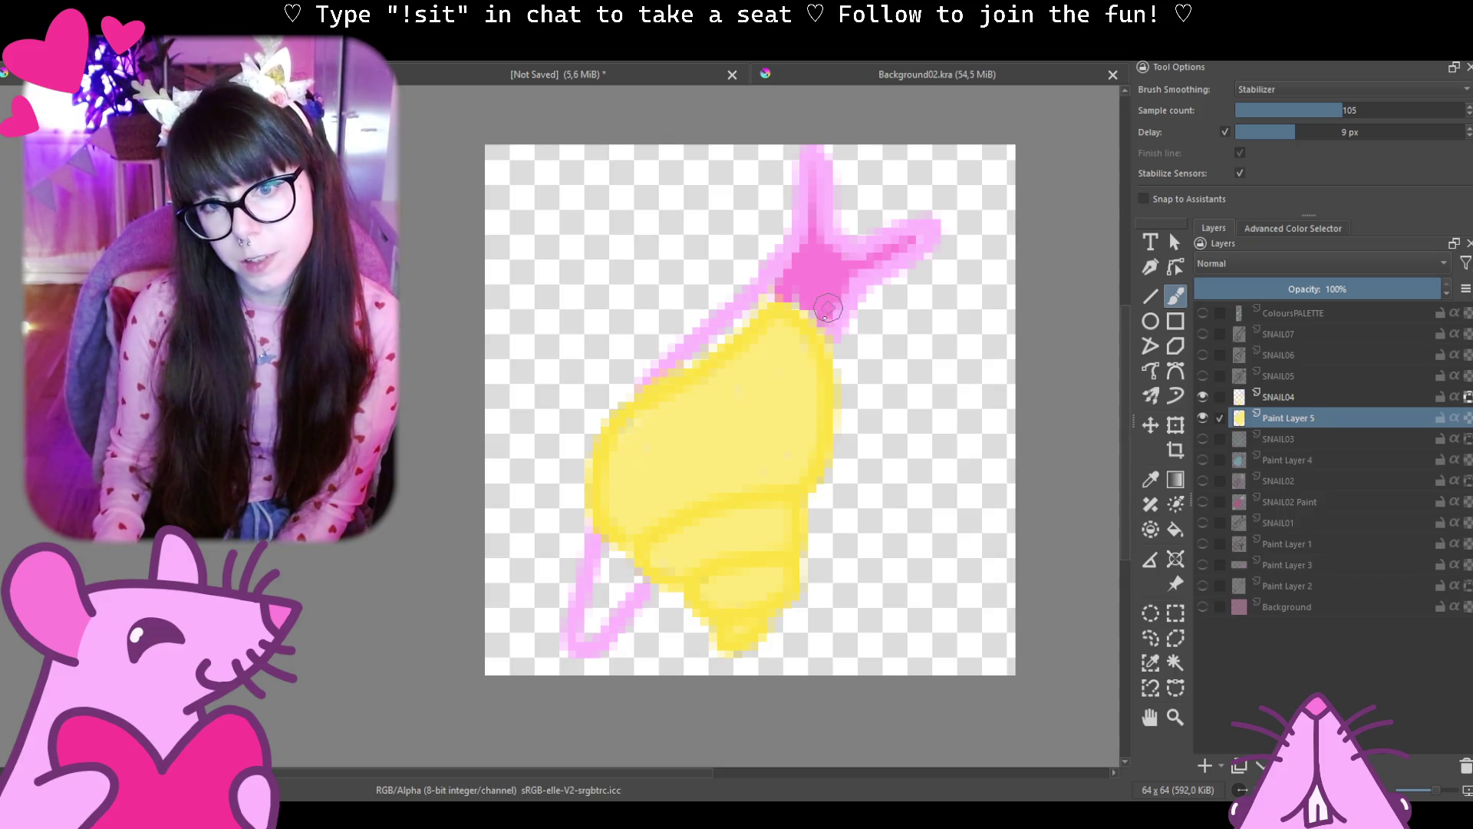
pyautogui.moveTo(765, 298); pyautogui.dragTo(652, 385)
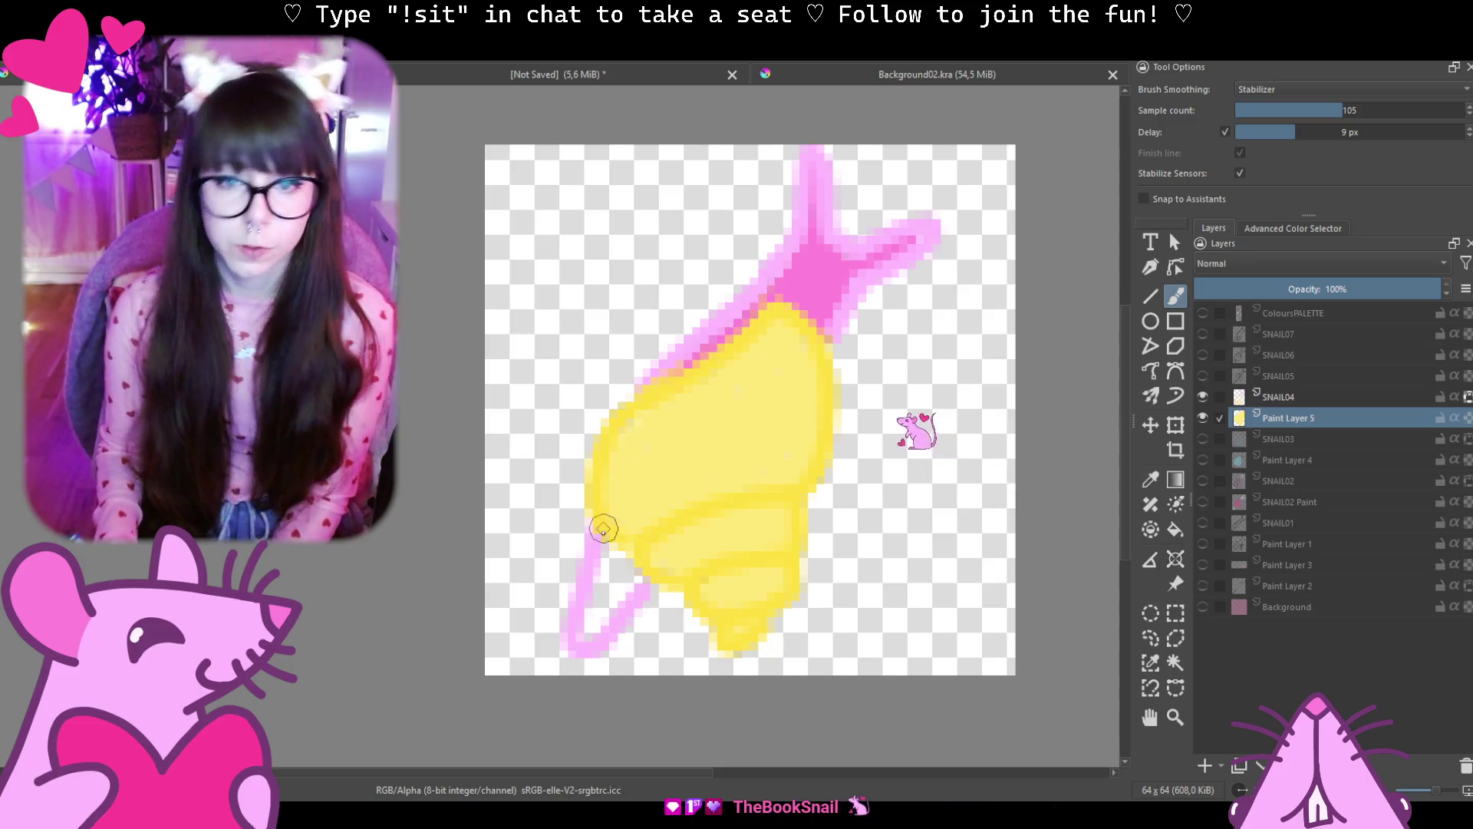
pyautogui.moveTo(594, 555)
pyautogui.mouseDown()
pyautogui.moveTo(637, 579)
pyautogui.moveTo(603, 615)
pyautogui.mouseUp()
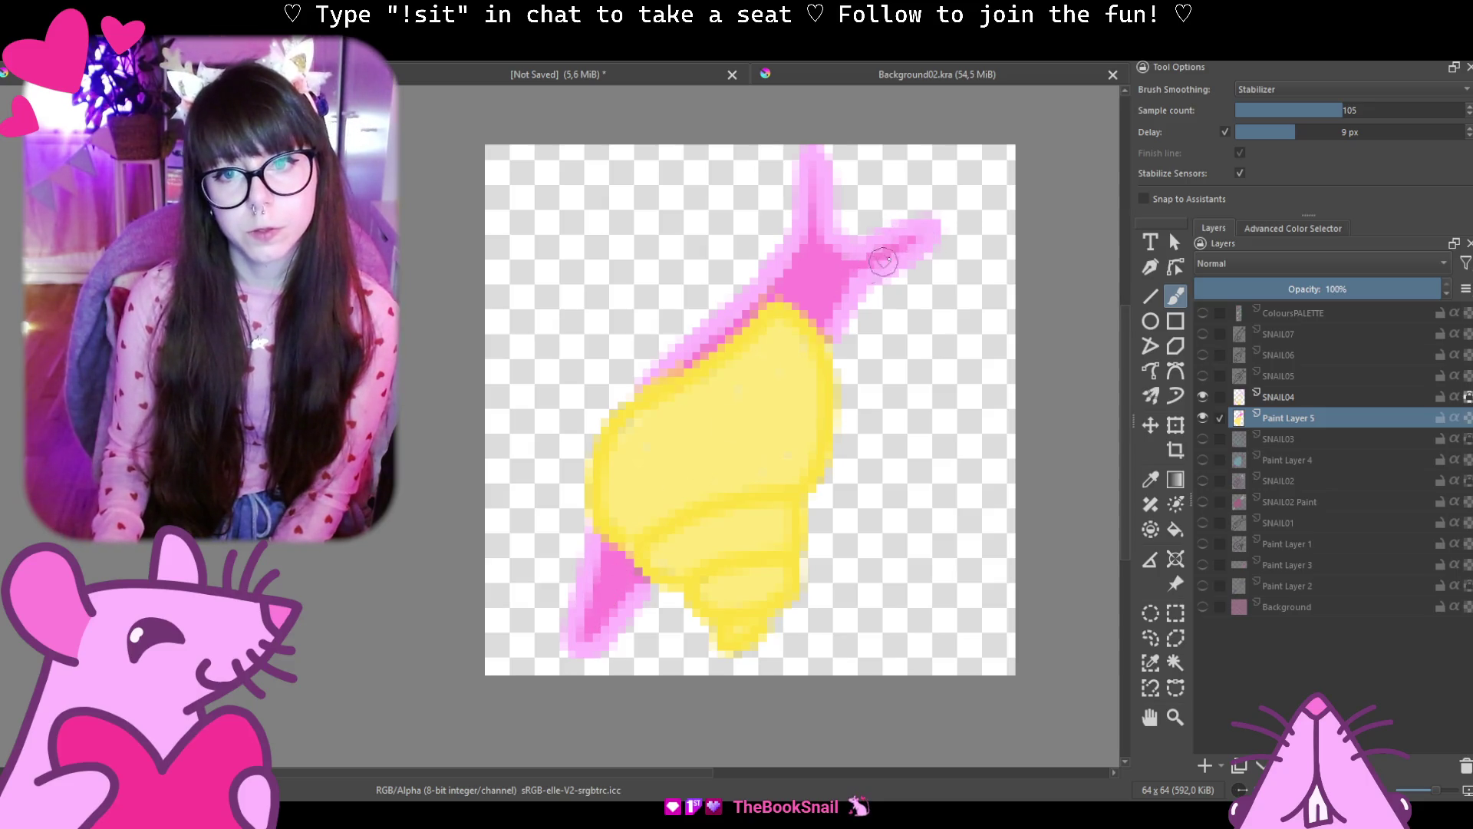
pyautogui.moveTo(912, 241); pyautogui.dragTo(806, 265)
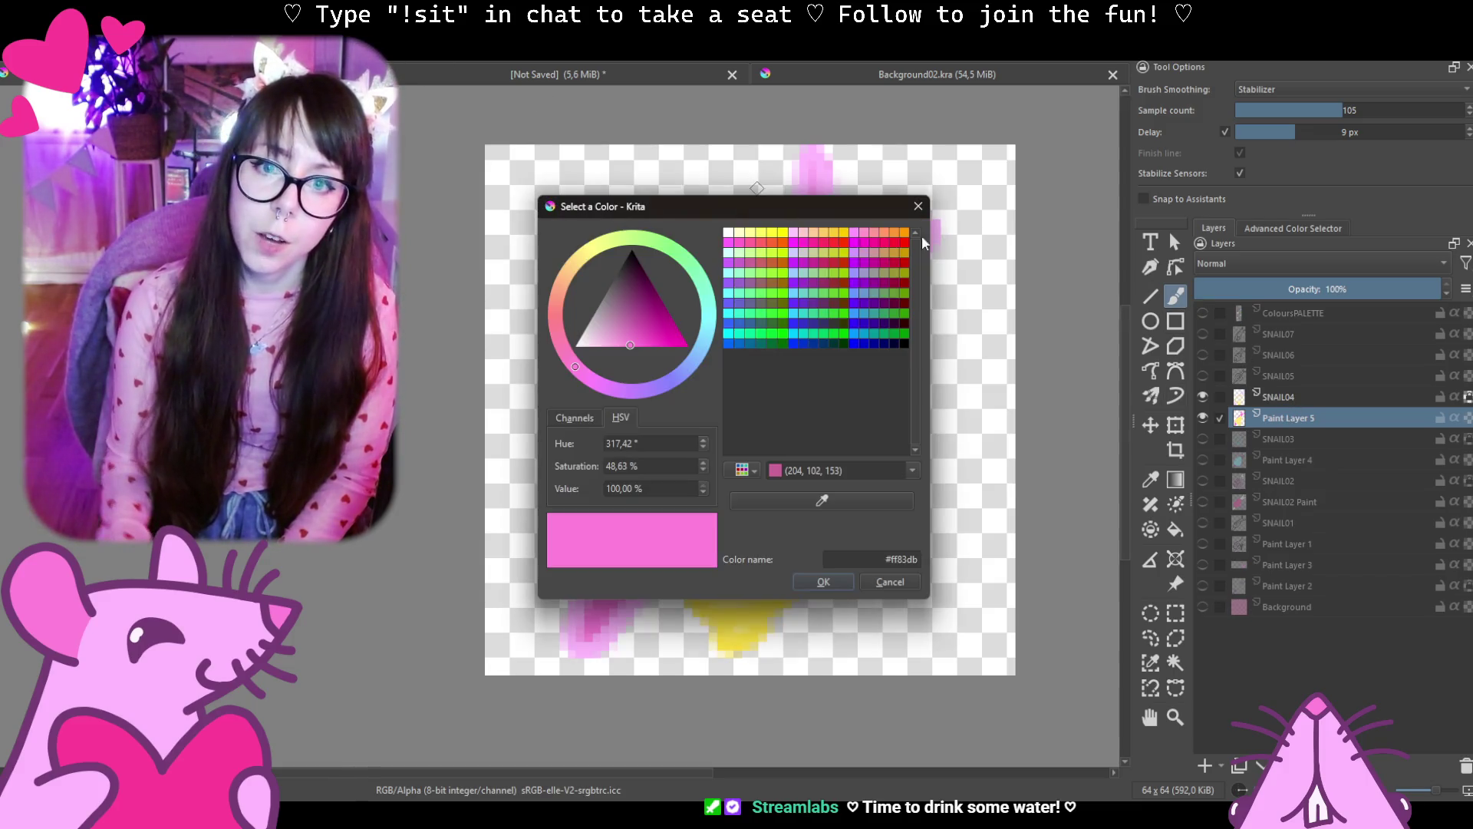
# - Pick light pink #ffbbff, compare with SNAIL04 hidden, and keep only Paint Layer 5 selected
pyautogui.click(602, 641)
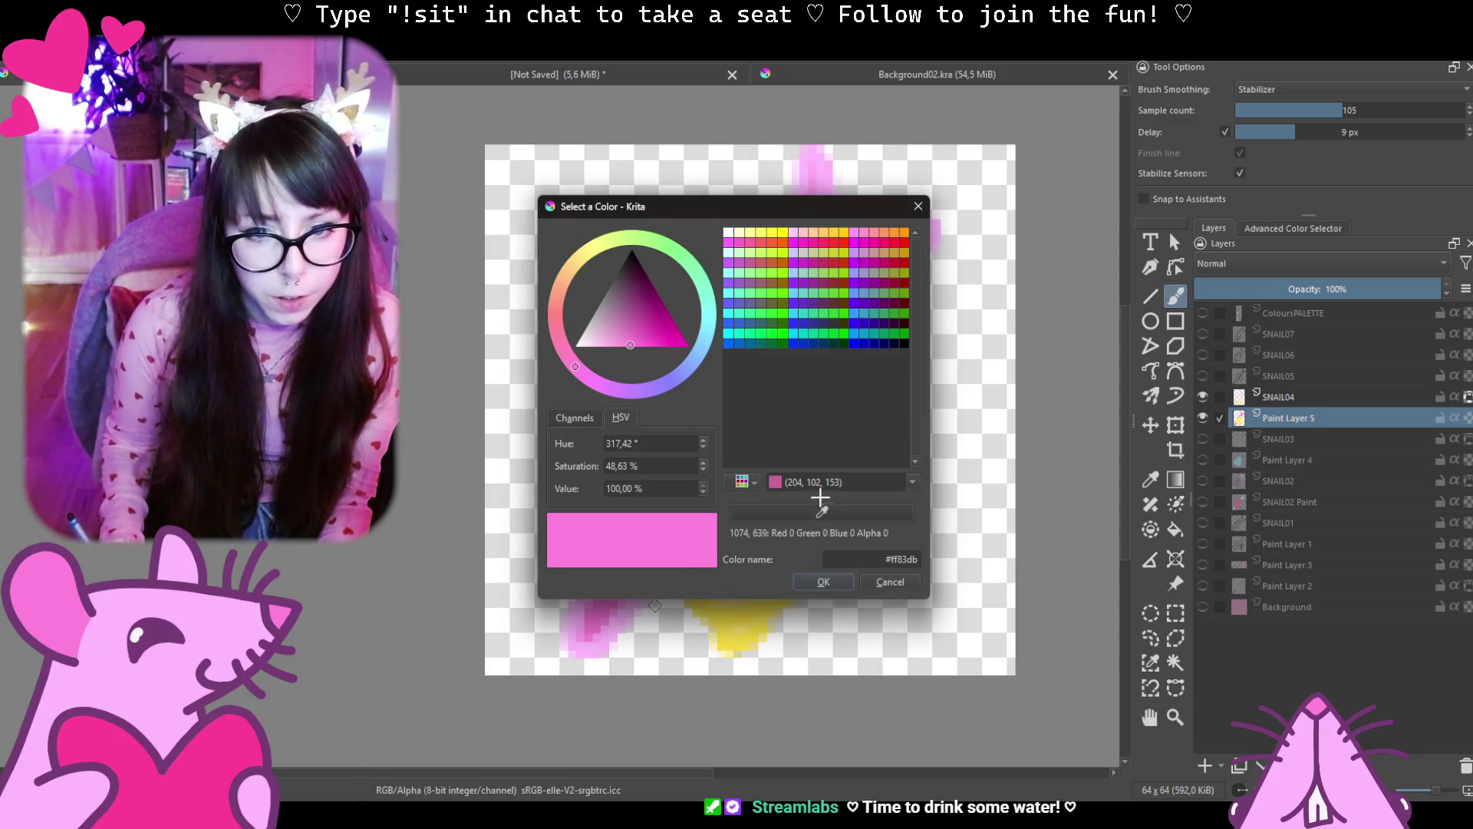
pyautogui.click(591, 648)
pyautogui.click(845, 580)
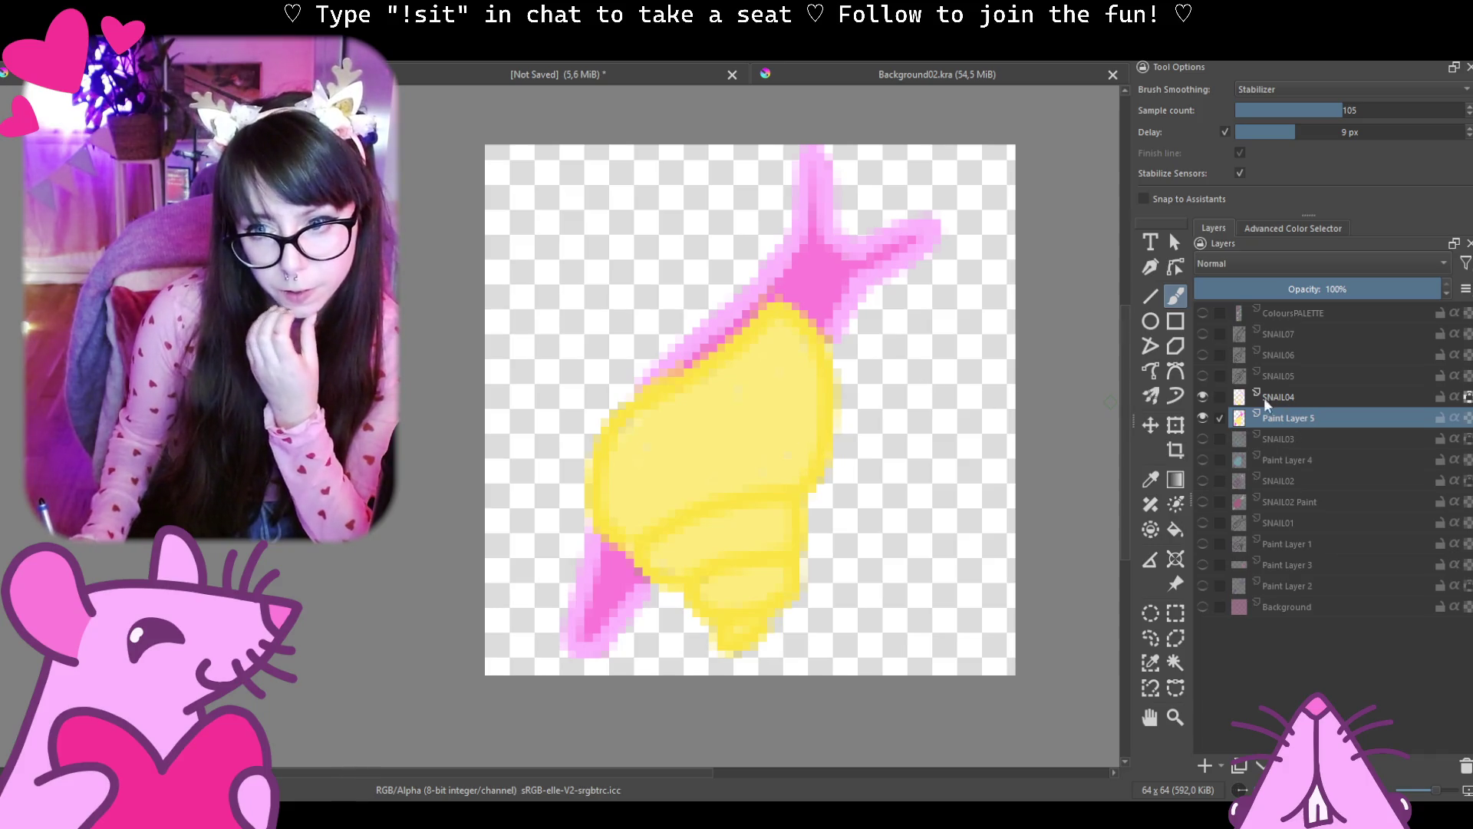
pyautogui.click(1218, 397)
pyautogui.click(1205, 398)
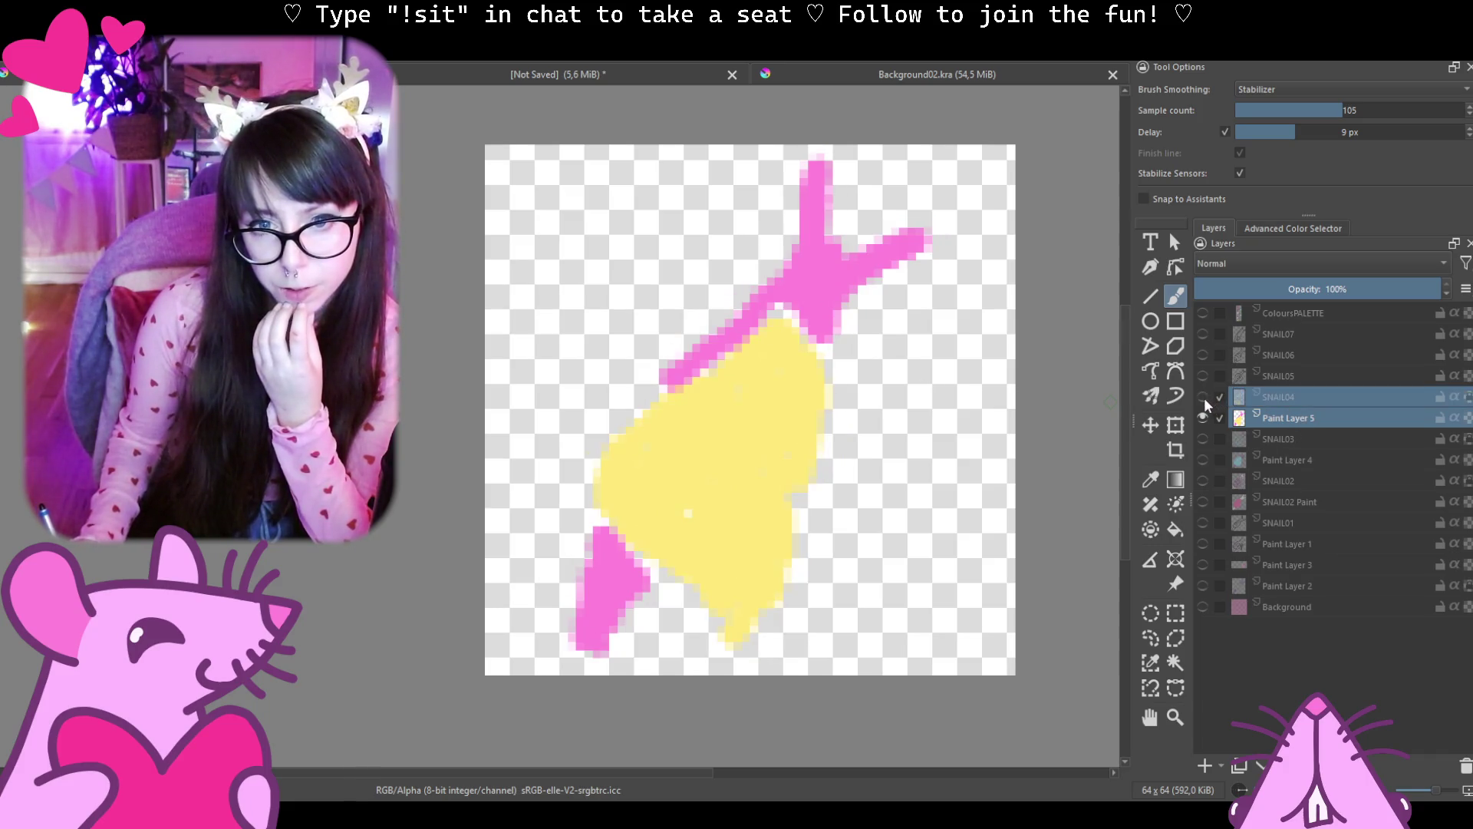
pyautogui.click(1255, 418)
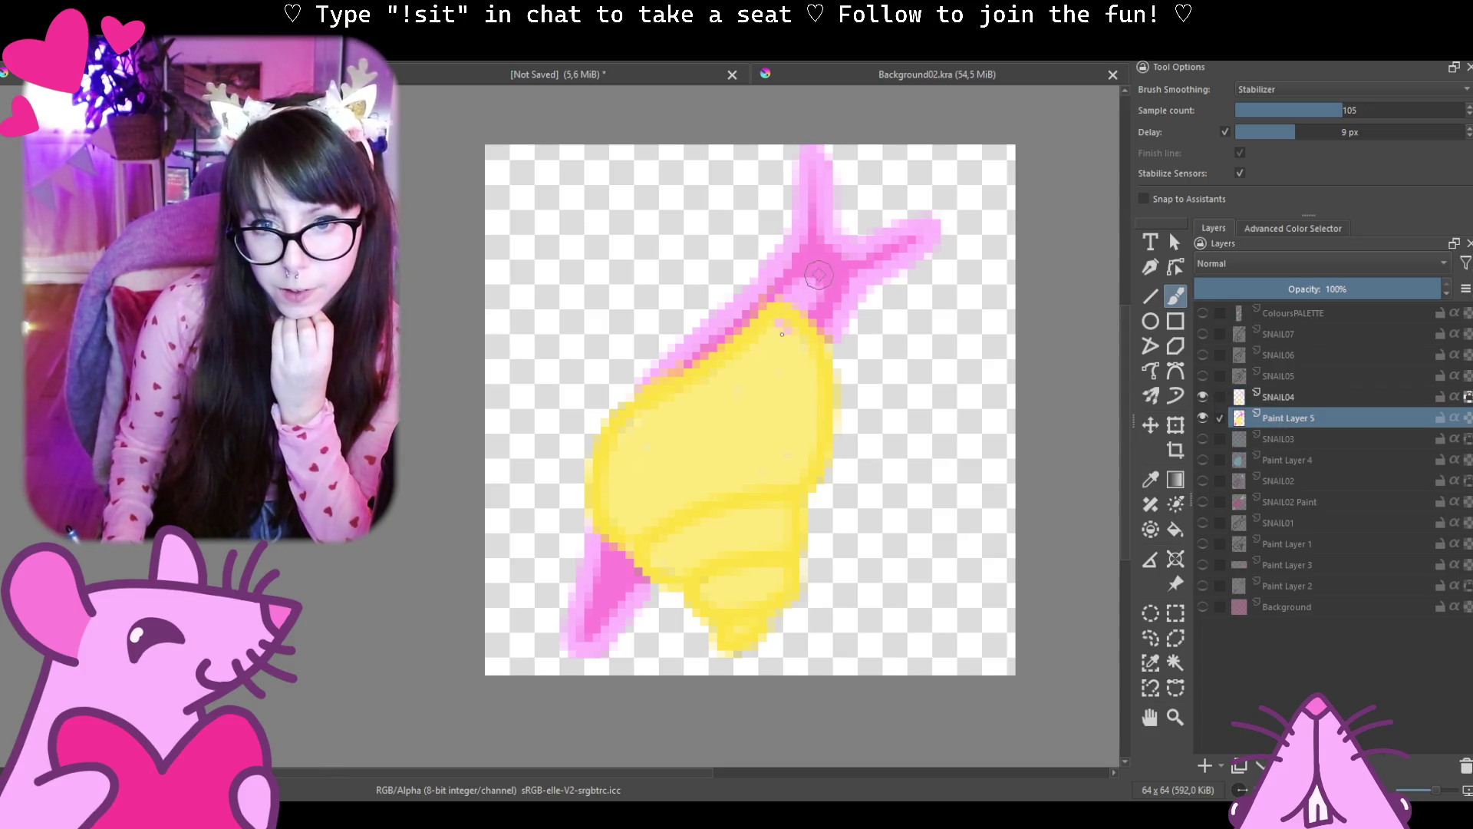
# - Try pink strokes on the shell and neck edge, undo each, then view the sprite at actual size
pyautogui.moveTo(795, 331); pyautogui.dragTo(787, 348)
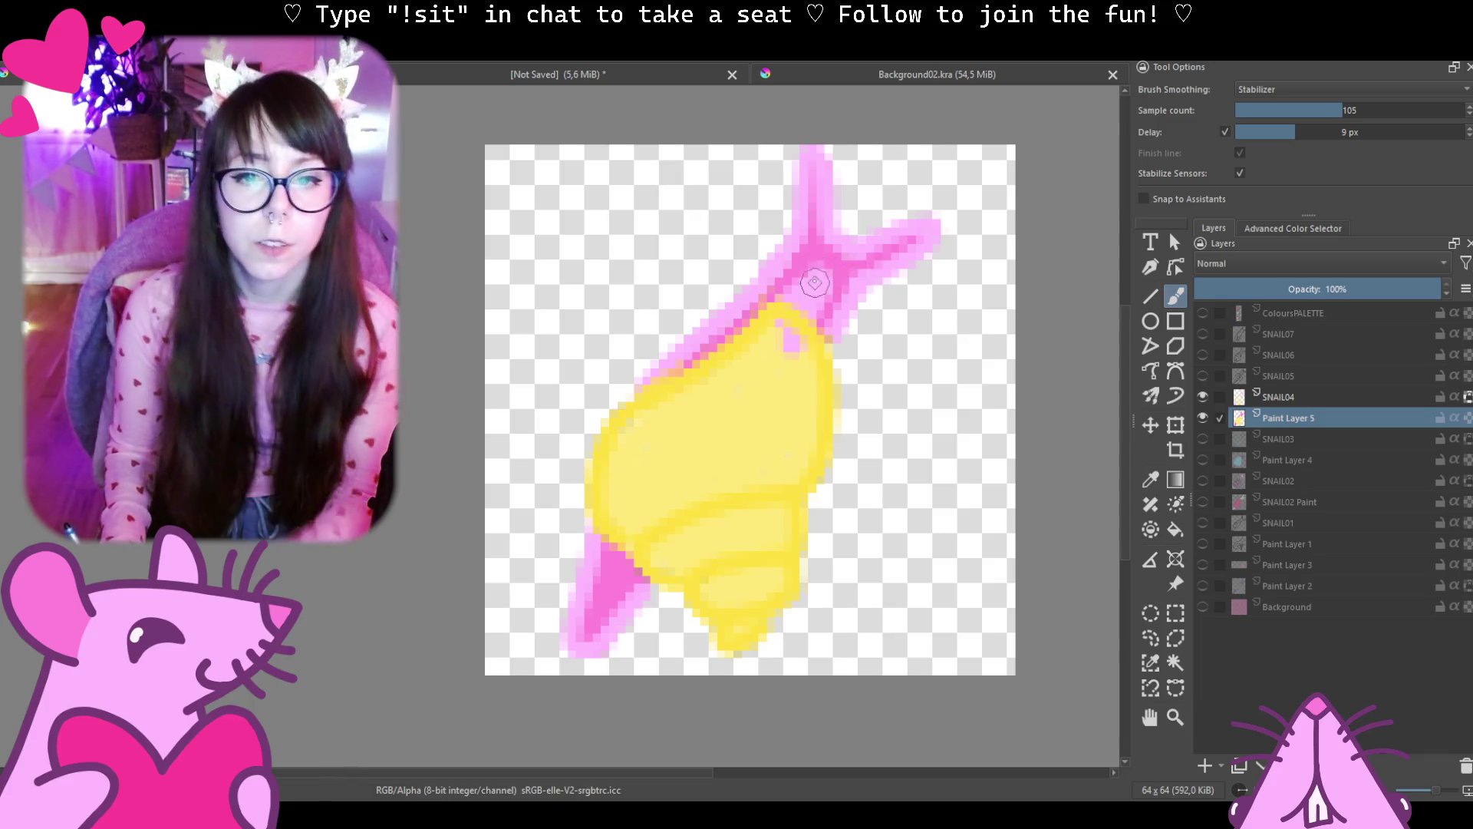
pyautogui.hotkey('ctrl', 'z')
pyautogui.click(726, 535)
pyautogui.hotkey('ctrl', 'z')
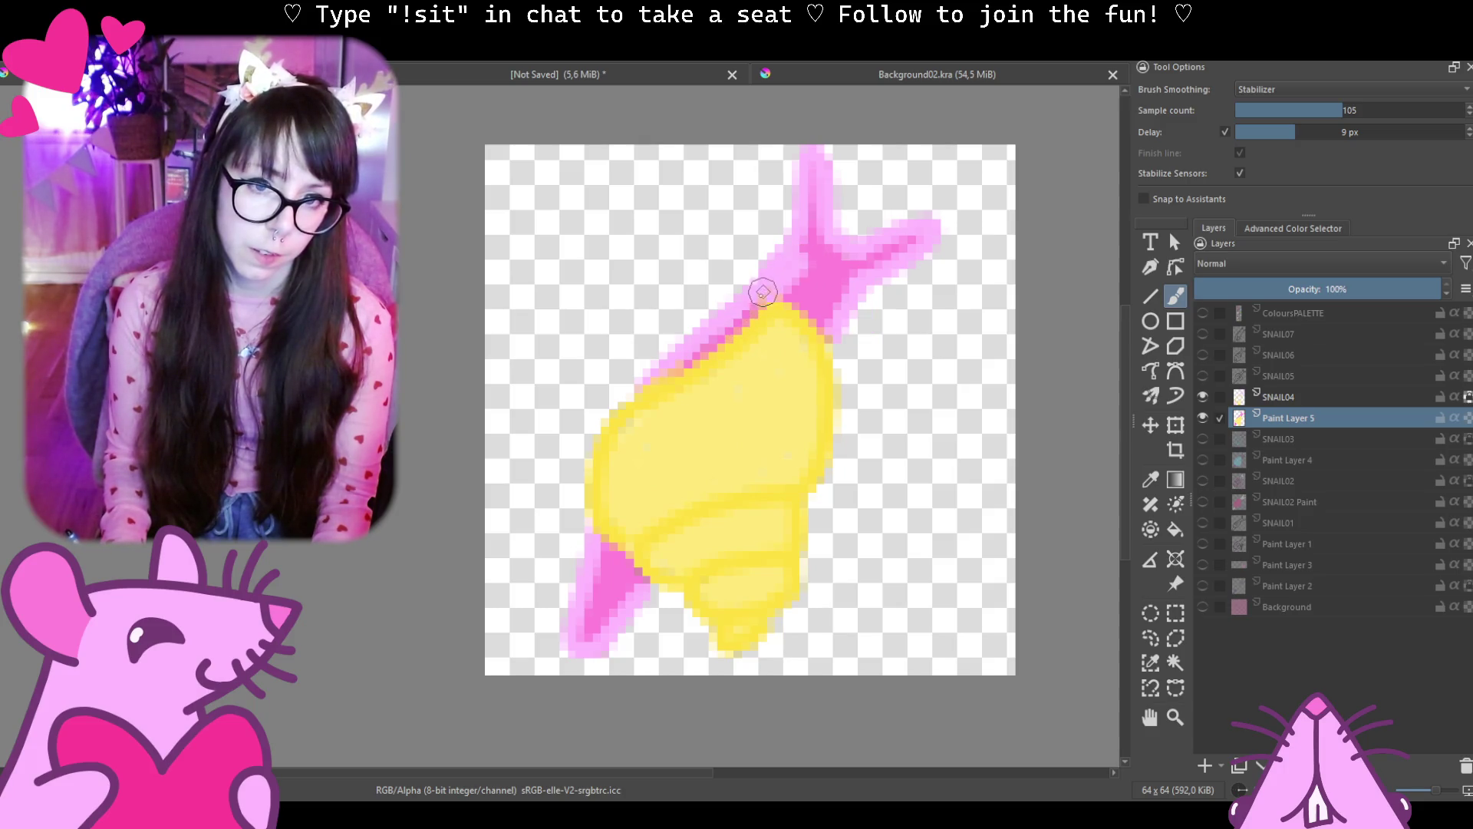
pyautogui.moveTo(763, 290); pyautogui.dragTo(682, 371)
pyautogui.hotkey('ctrl', 'z')
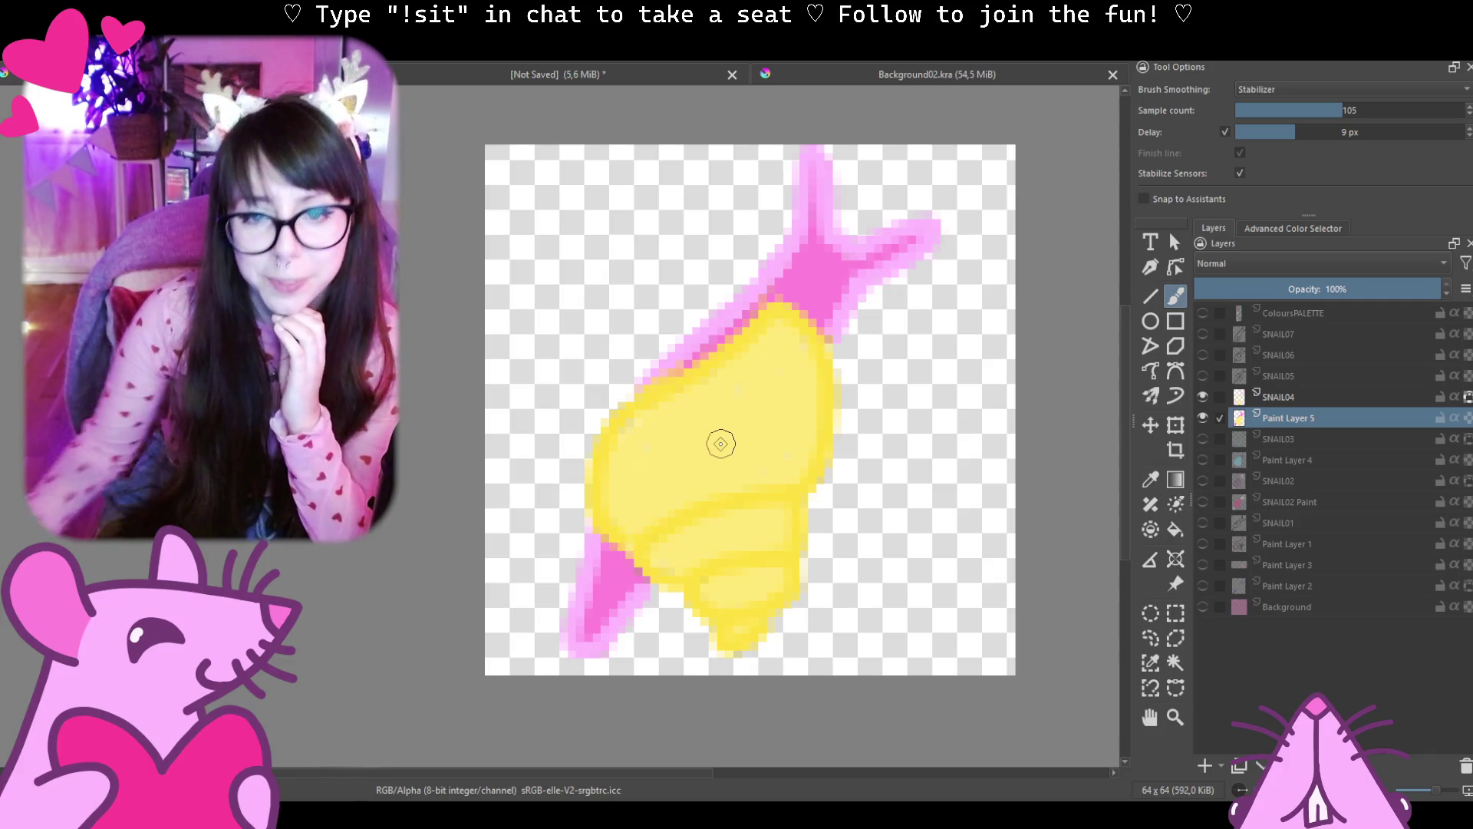
pyautogui.press('1')
pyautogui.scroll(1, 725, 445)
pyautogui.scroll(4, 728, 440)
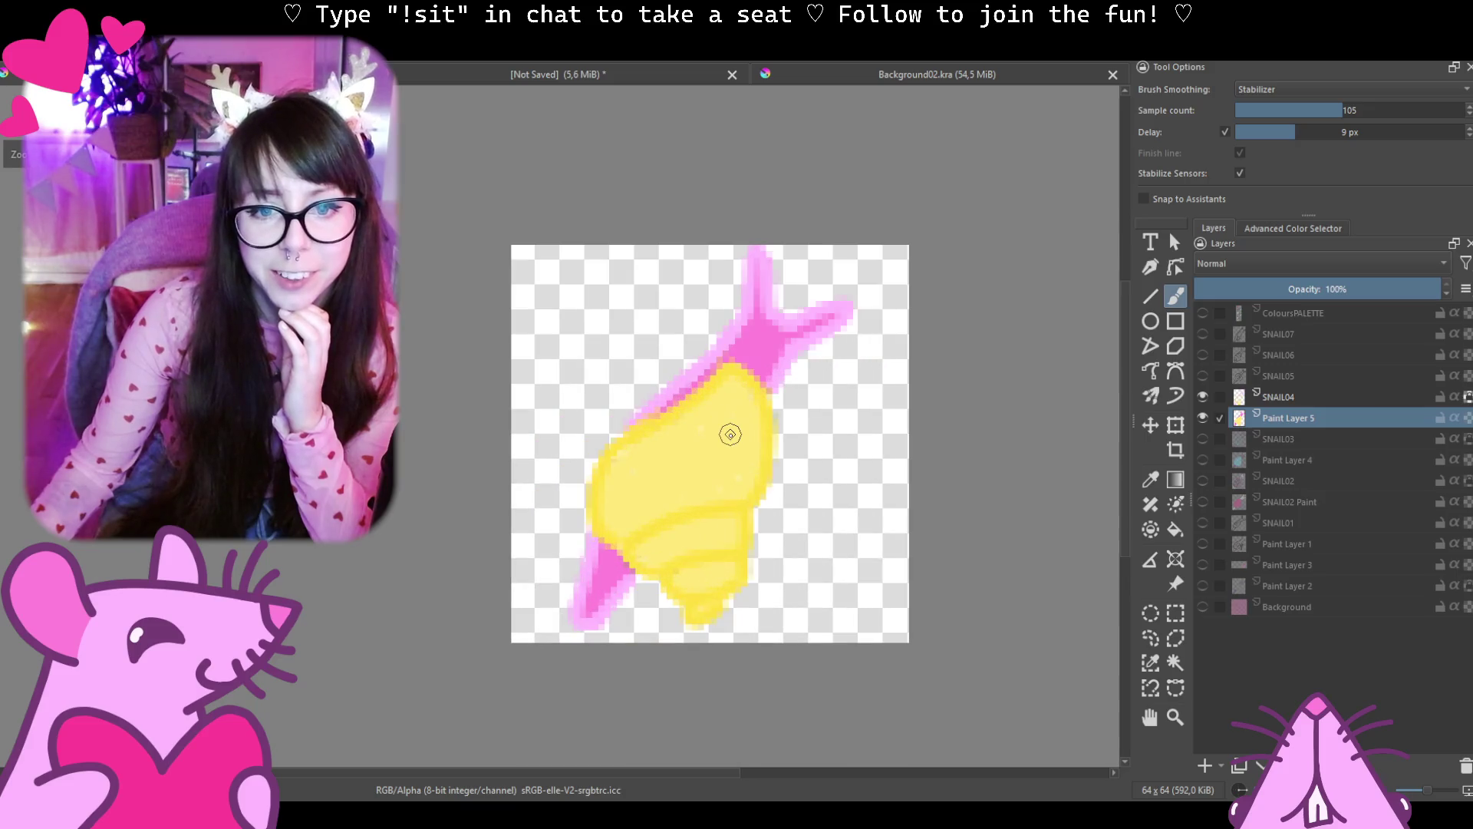
# - Sample the stronger pink, switch to SNAIL04, paint the shell's upper-left edge and undo it
pyautogui.press('1')
pyautogui.scroll(3, 727, 431)
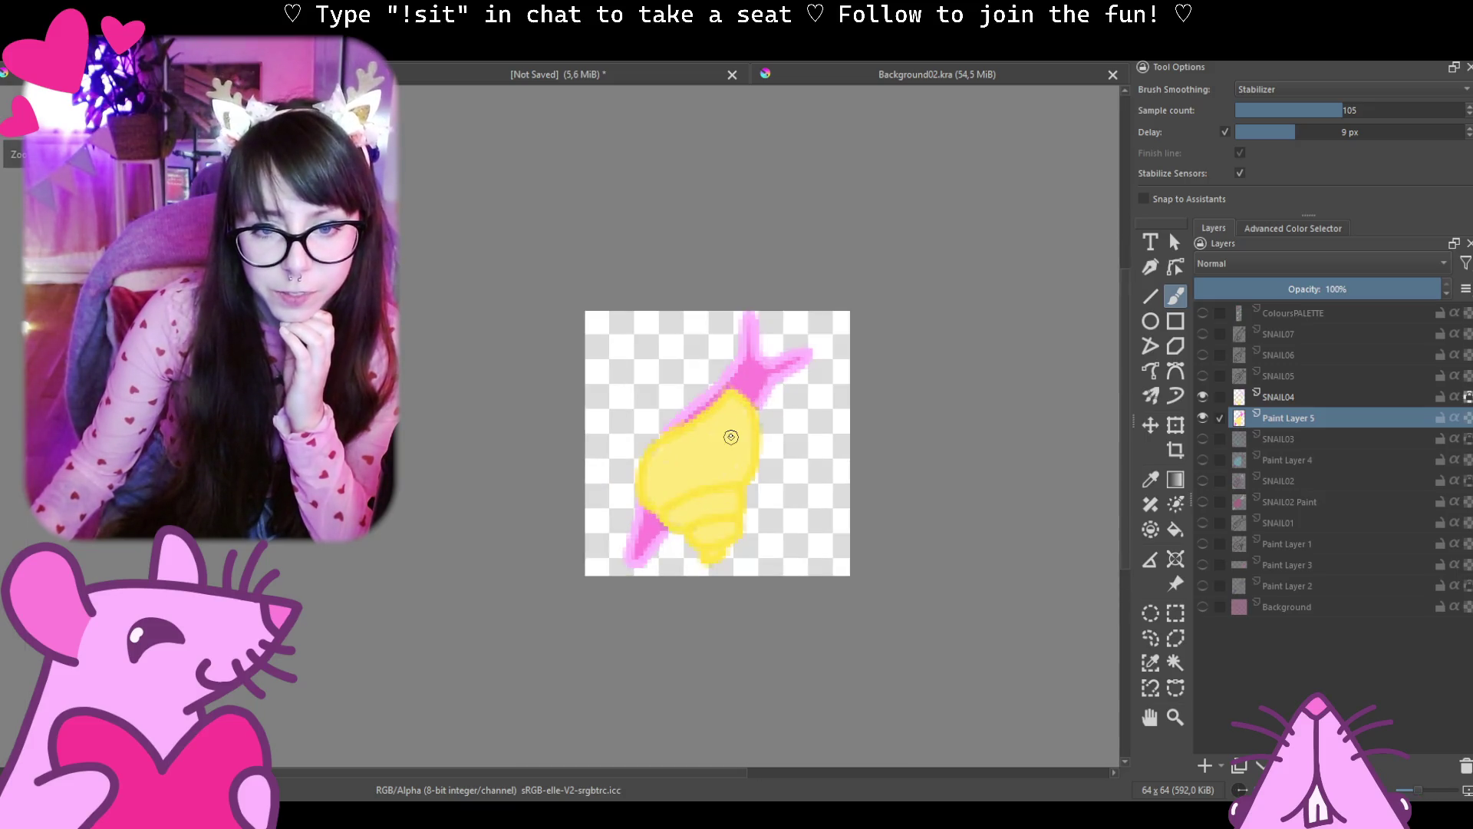
pyautogui.scroll(2, 708, 428)
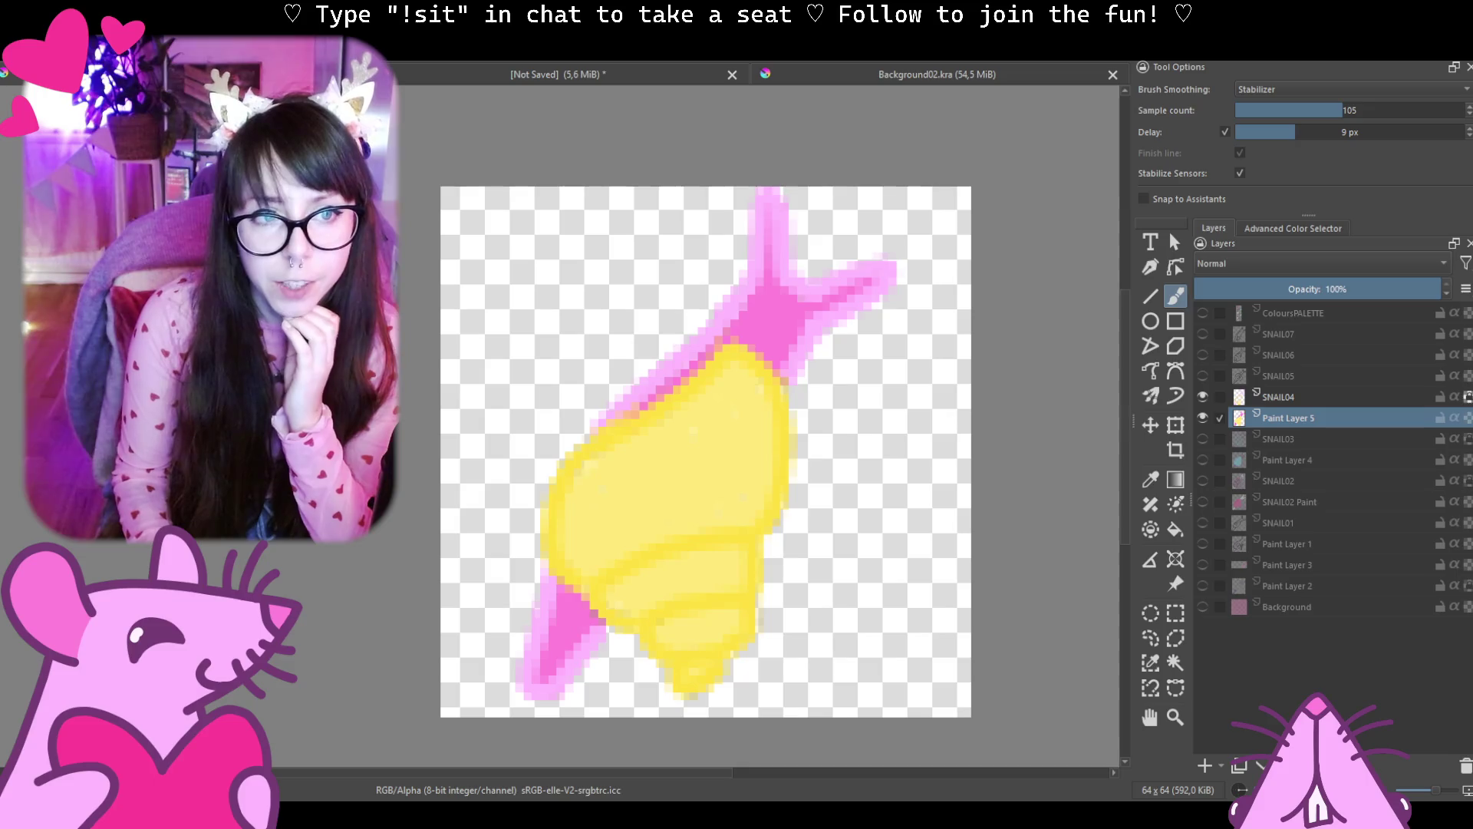
pyautogui.moveTo(685, 204); pyautogui.dragTo(241, 225)
pyautogui.click(376, 518)
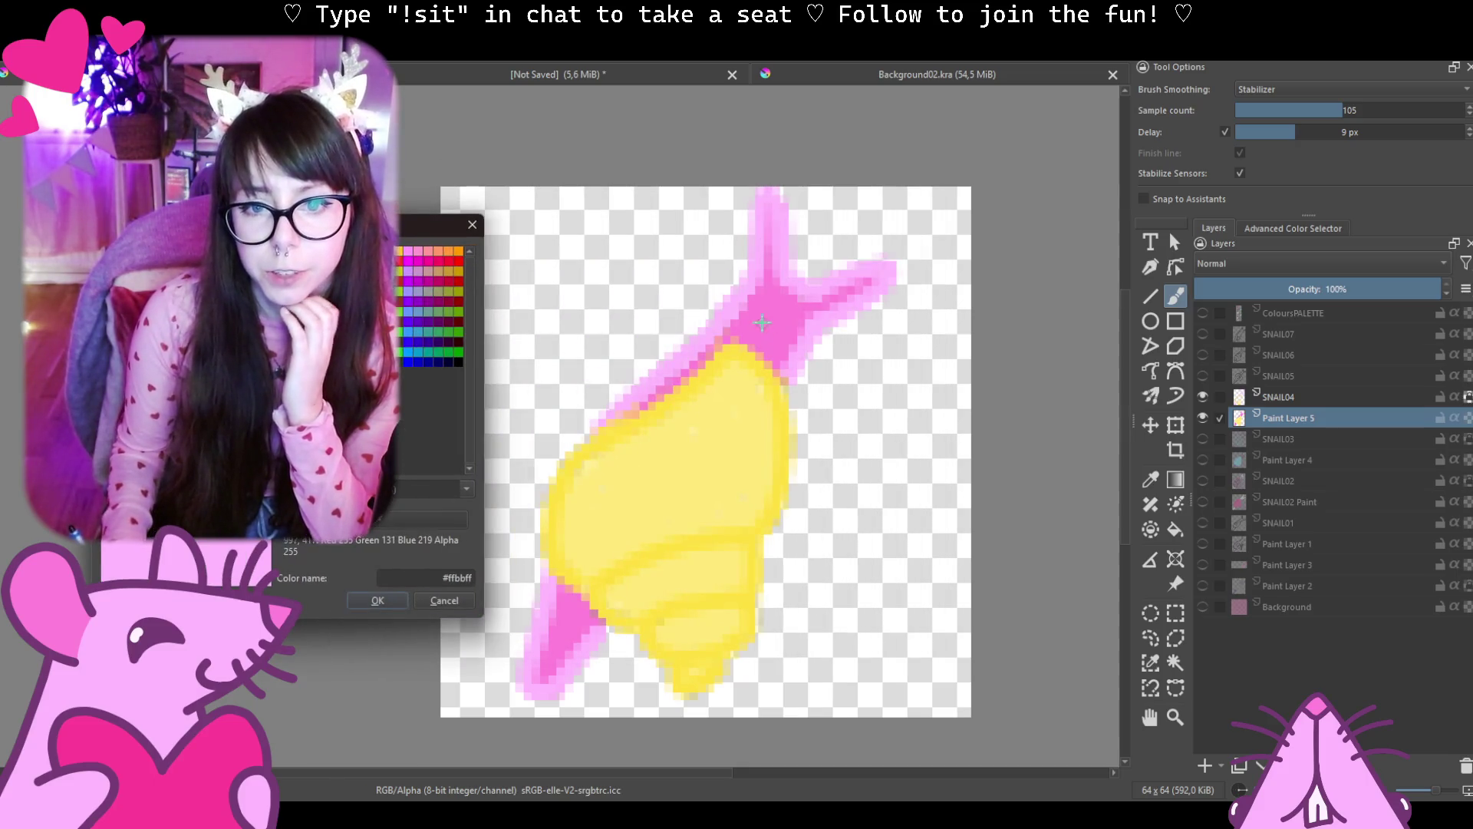
pyautogui.press('F6')
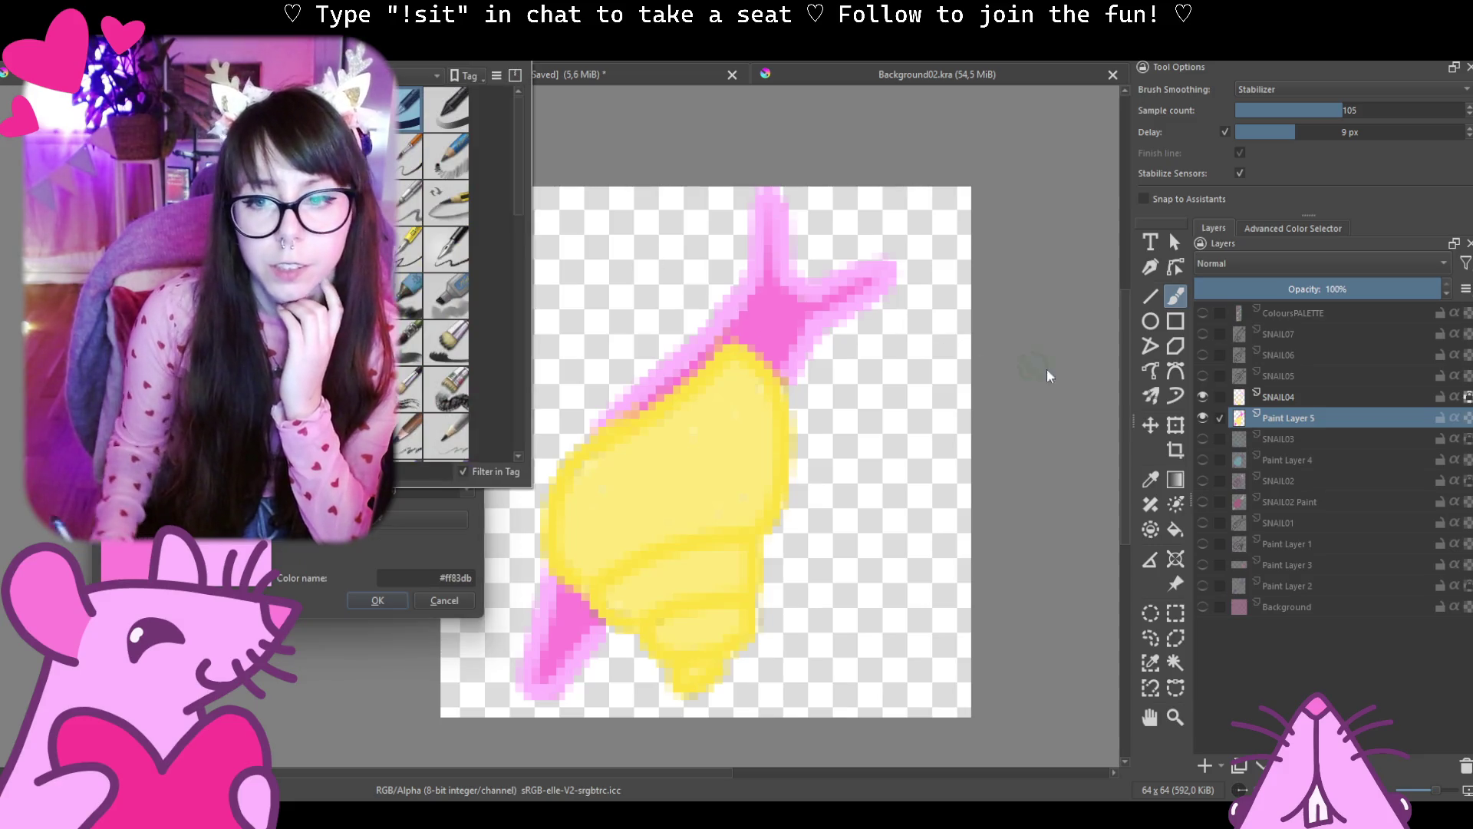
pyautogui.click(1318, 396)
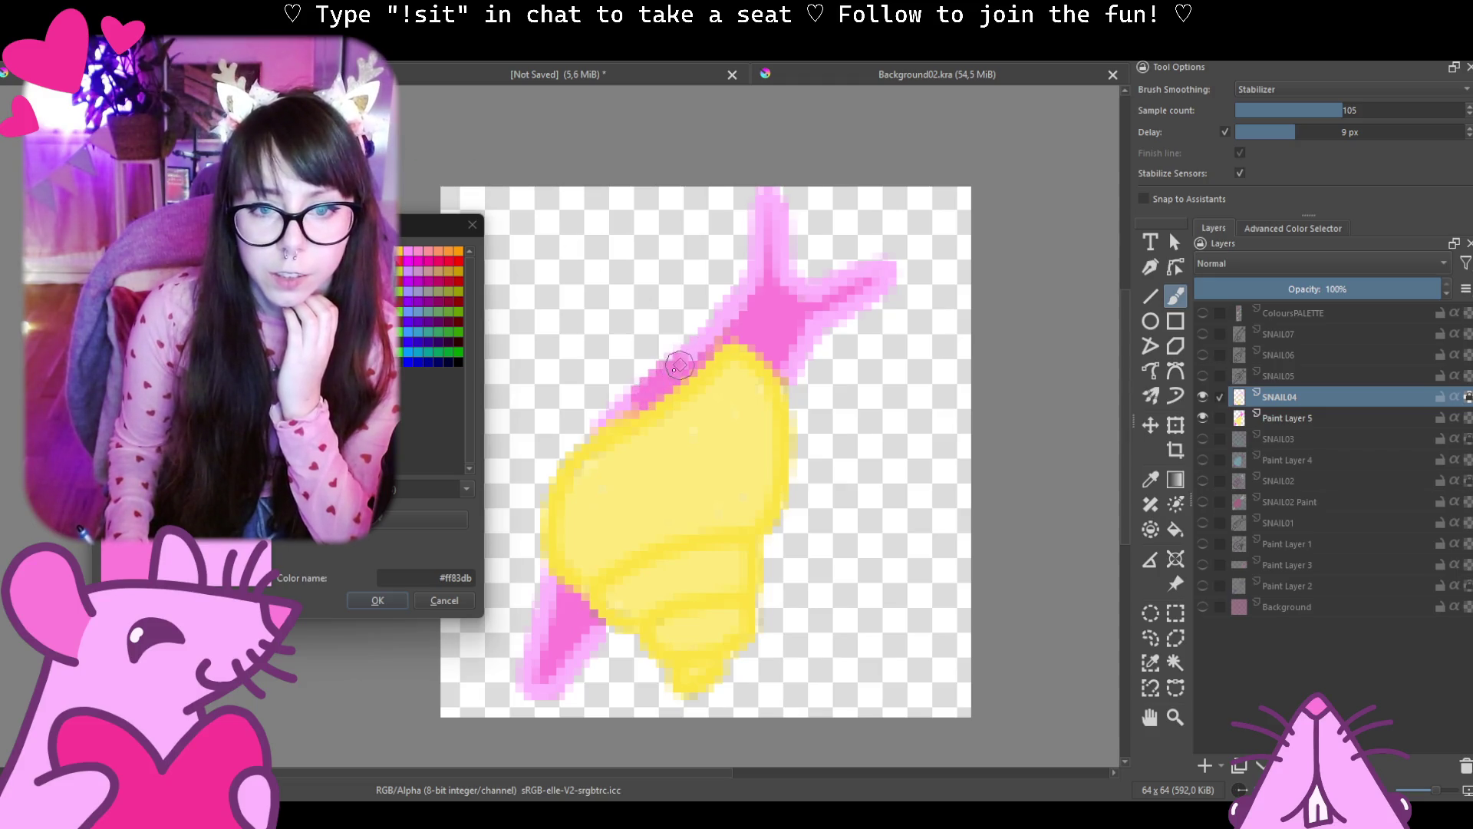
pyautogui.moveTo(643, 393); pyautogui.dragTo(539, 500)
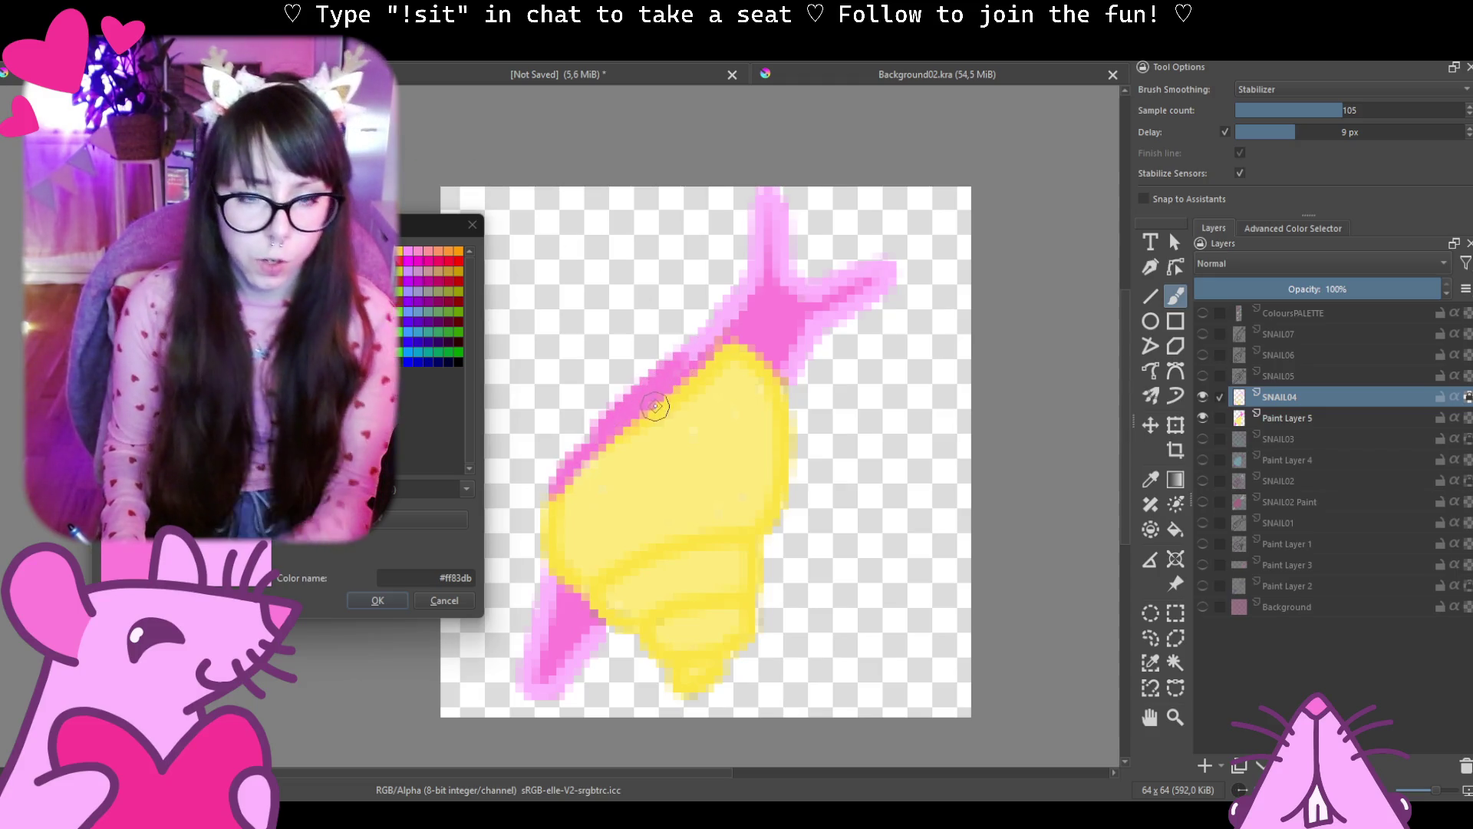
pyautogui.hotkey('ctrl', 'z')
pyautogui.hotkey('ctrl', 'z')
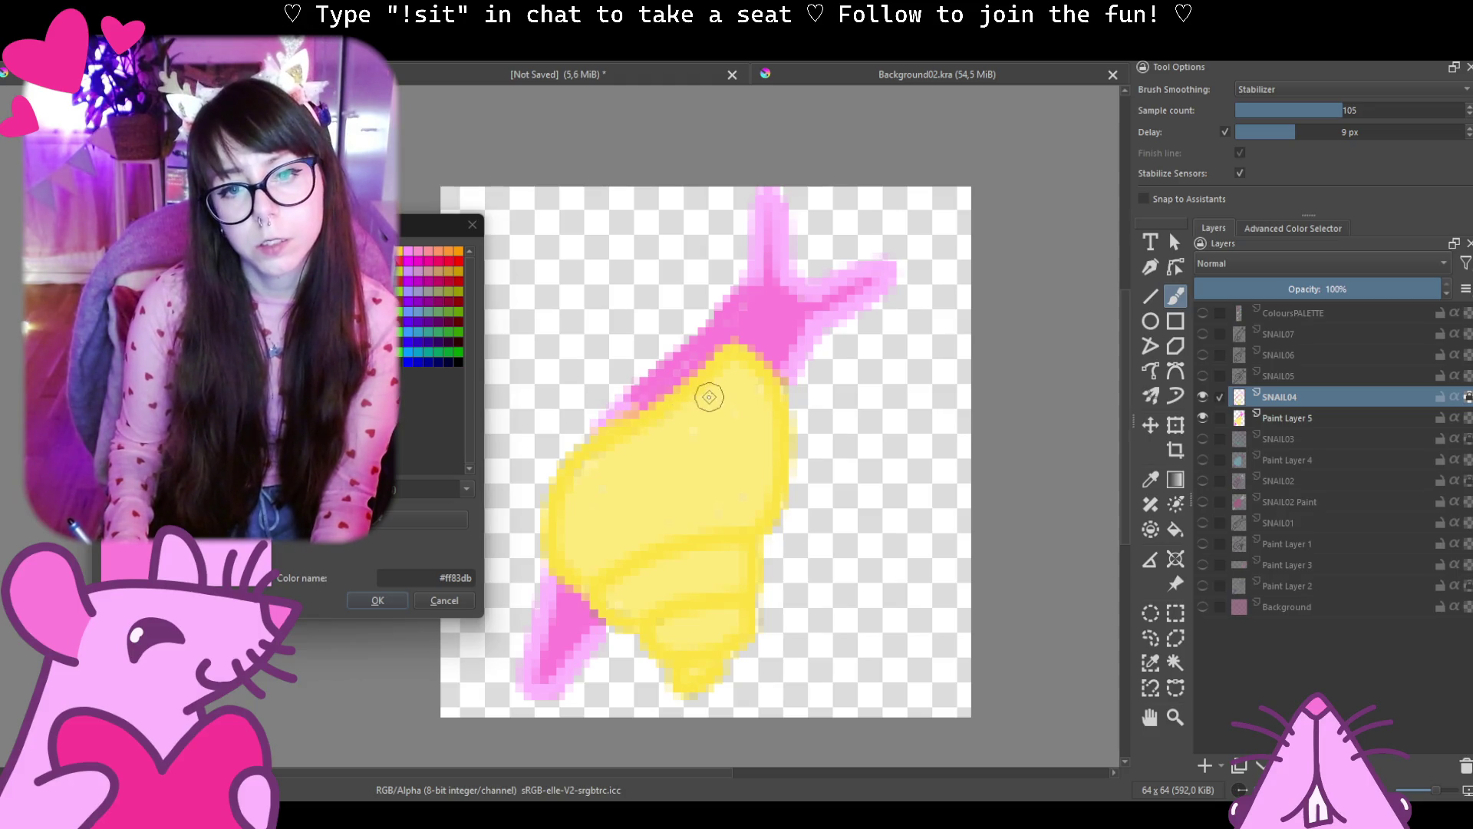
# - Repaint the lower-left tail, undo twice, then paint lighter pink down the tail
pyautogui.moveTo(533, 685); pyautogui.dragTo(547, 610)
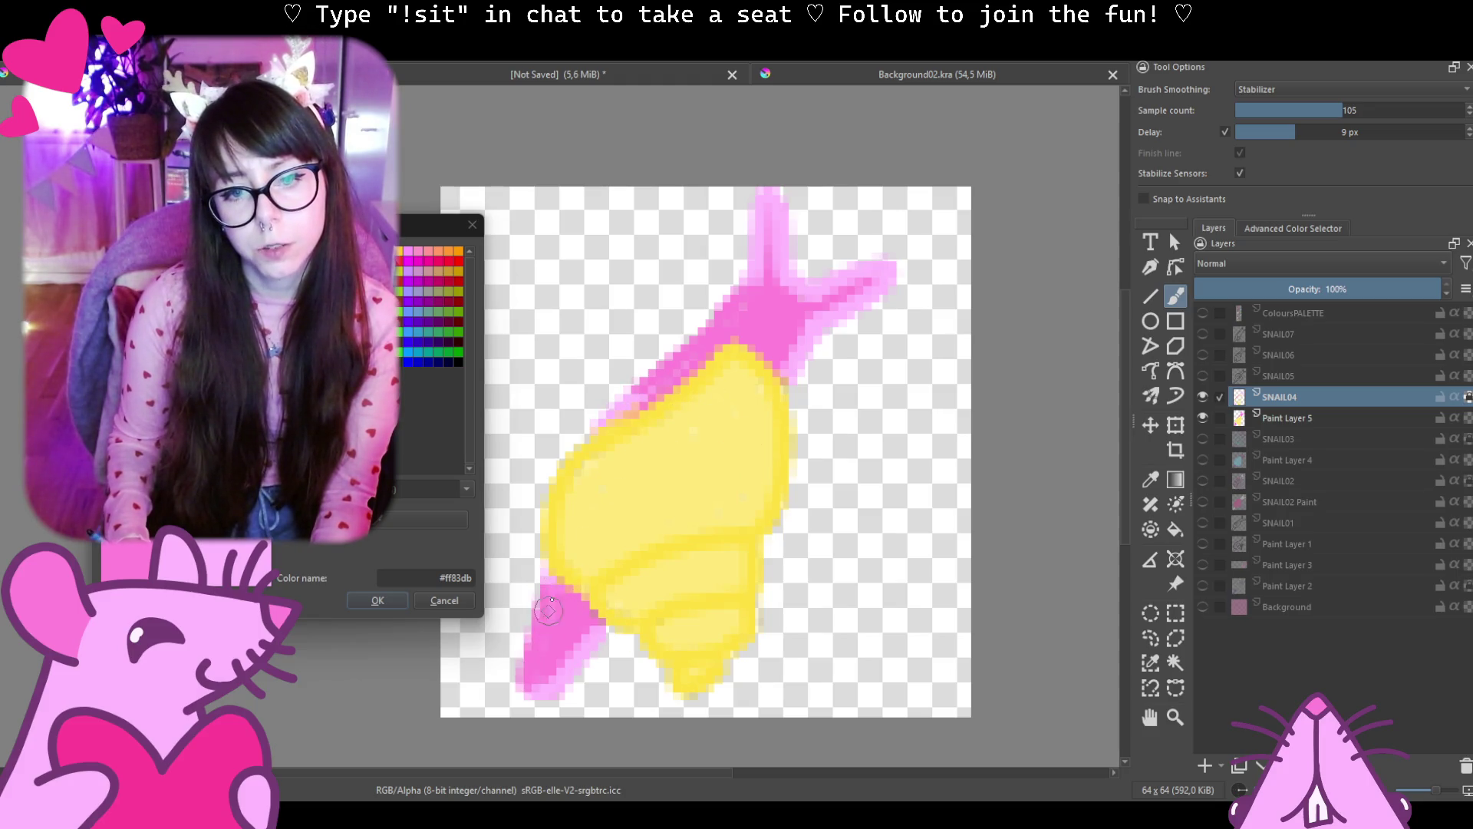
pyautogui.hotkey('ctrl', 'z')
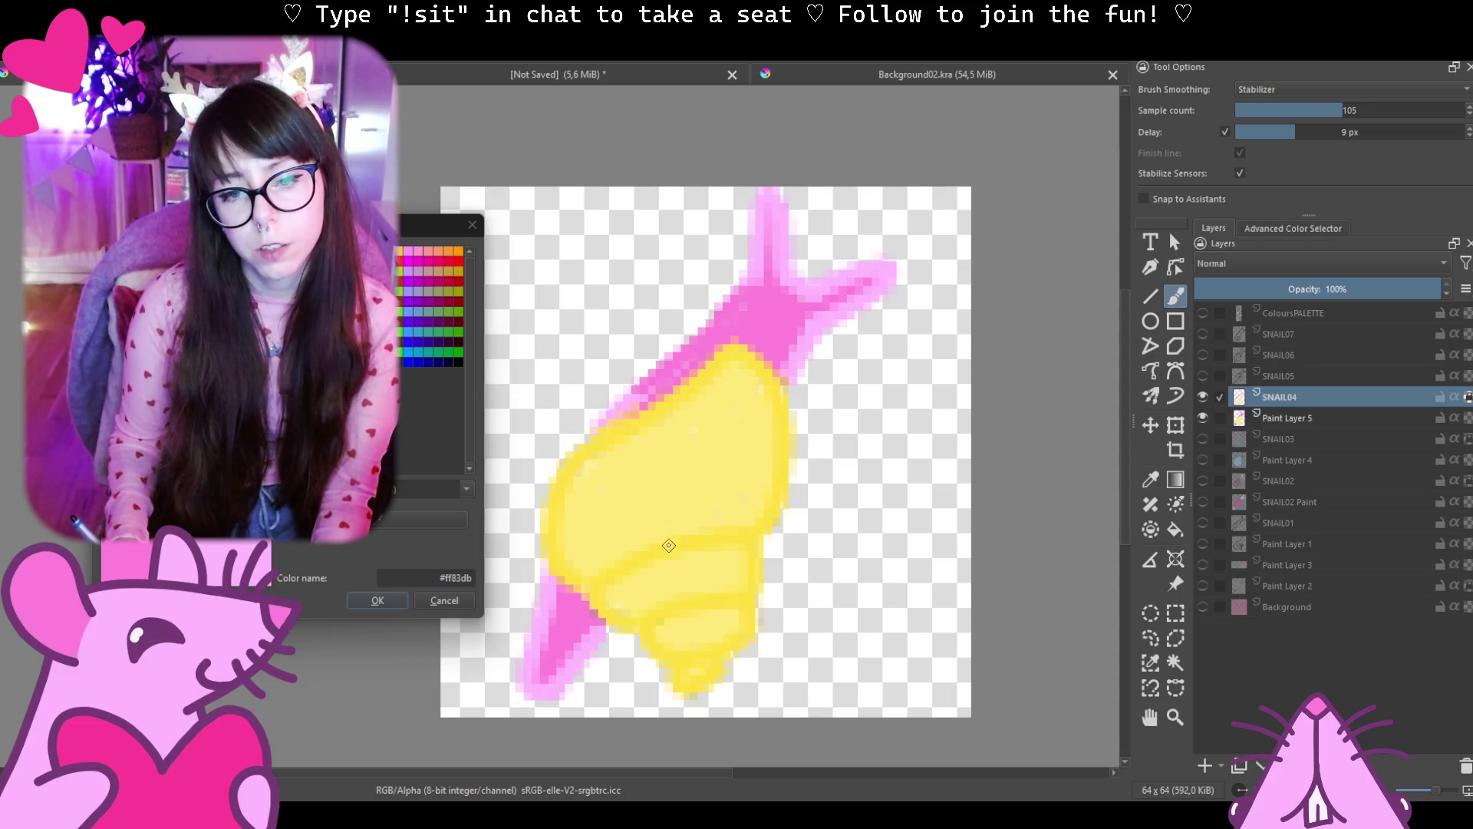
pyautogui.hotkey('ctrl', 'z')
pyautogui.hotkey('ctrl', 'z')
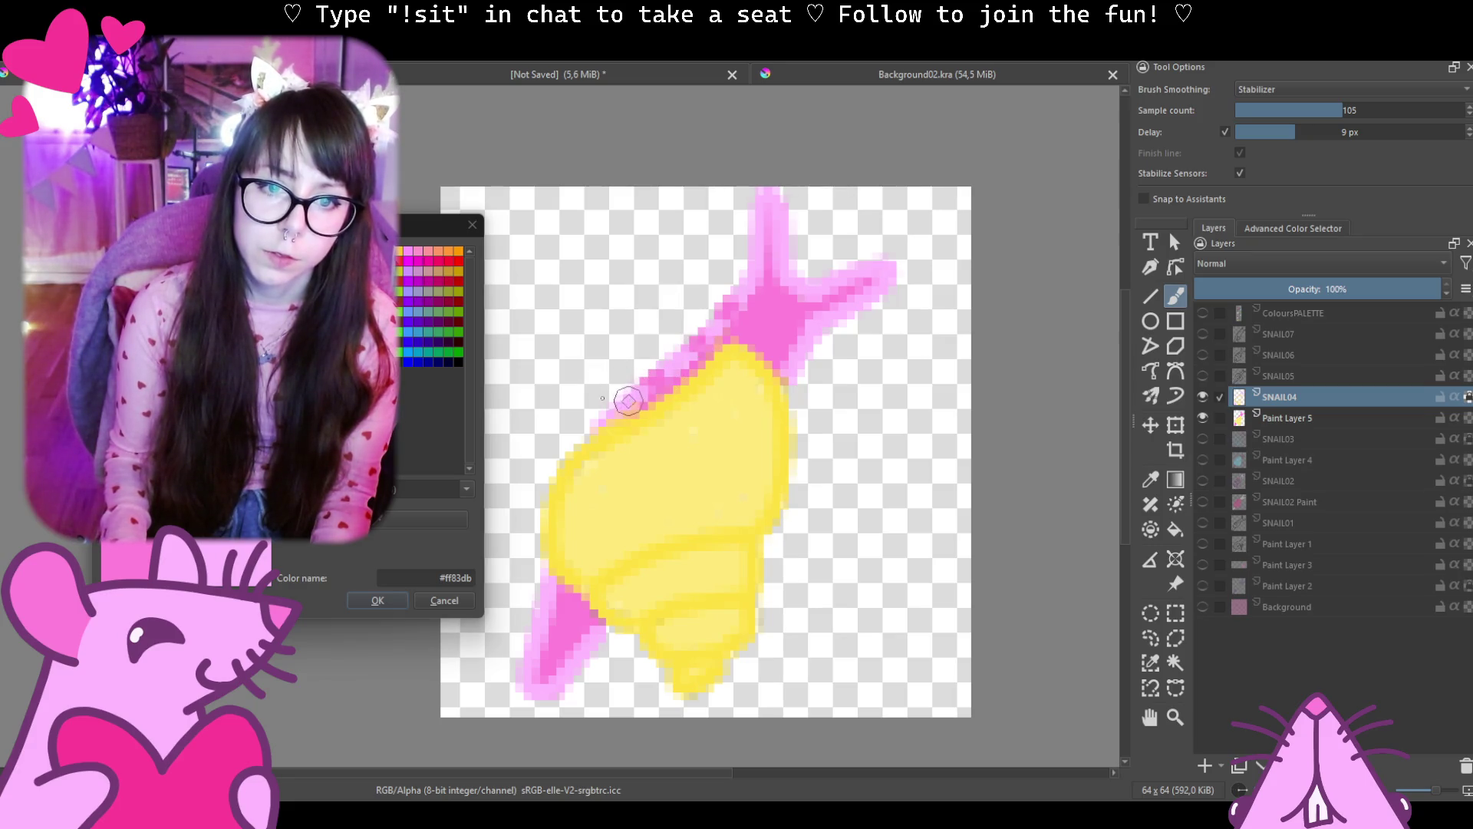
pyautogui.moveTo(540, 639)
pyautogui.mouseDown()
pyautogui.moveTo(537, 683)
pyautogui.moveTo(570, 665)
pyautogui.moveTo(600, 685)
pyautogui.mouseUp()
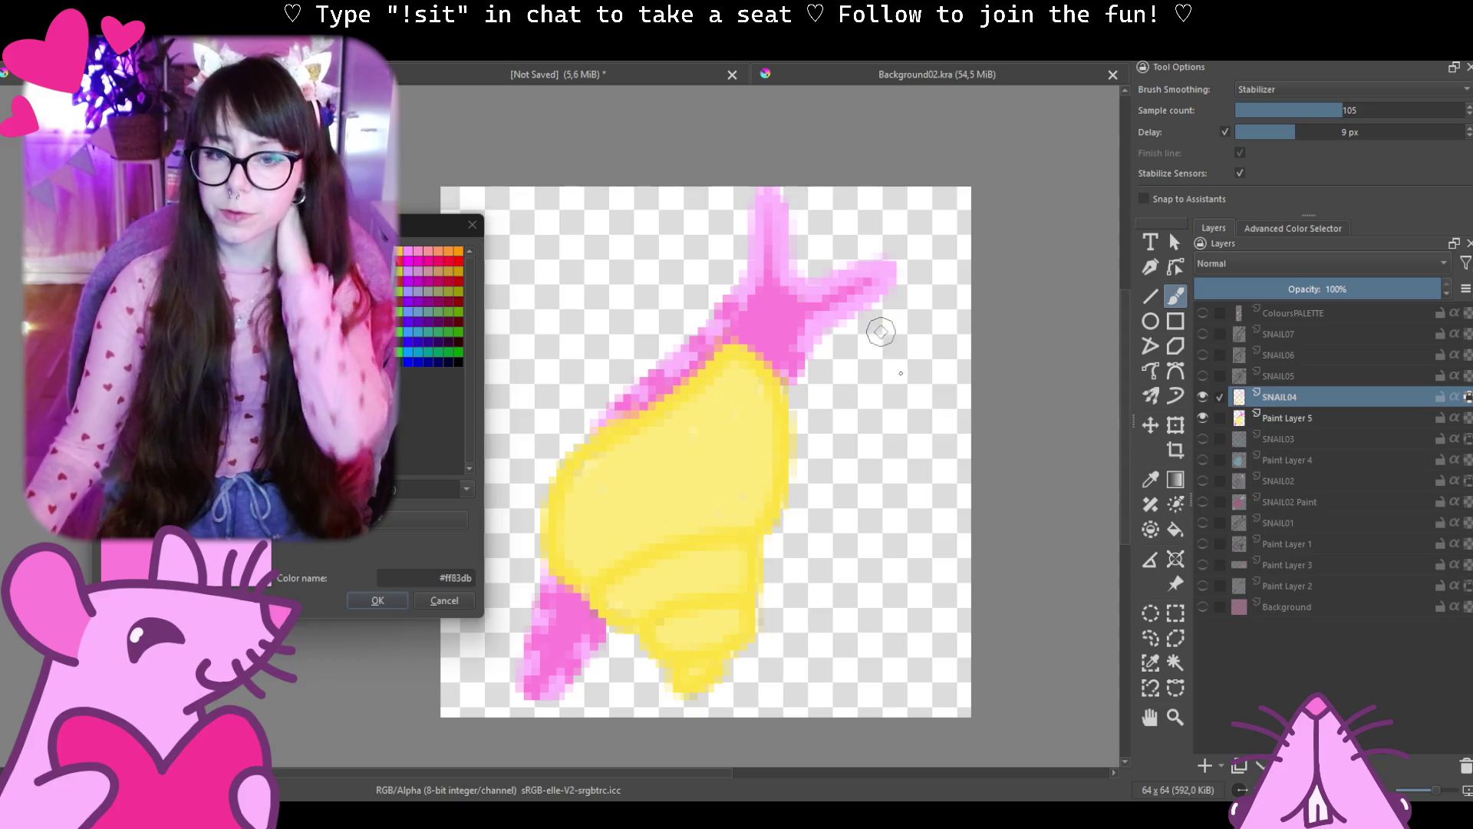
pyautogui.scroll(-4, 800, 462)
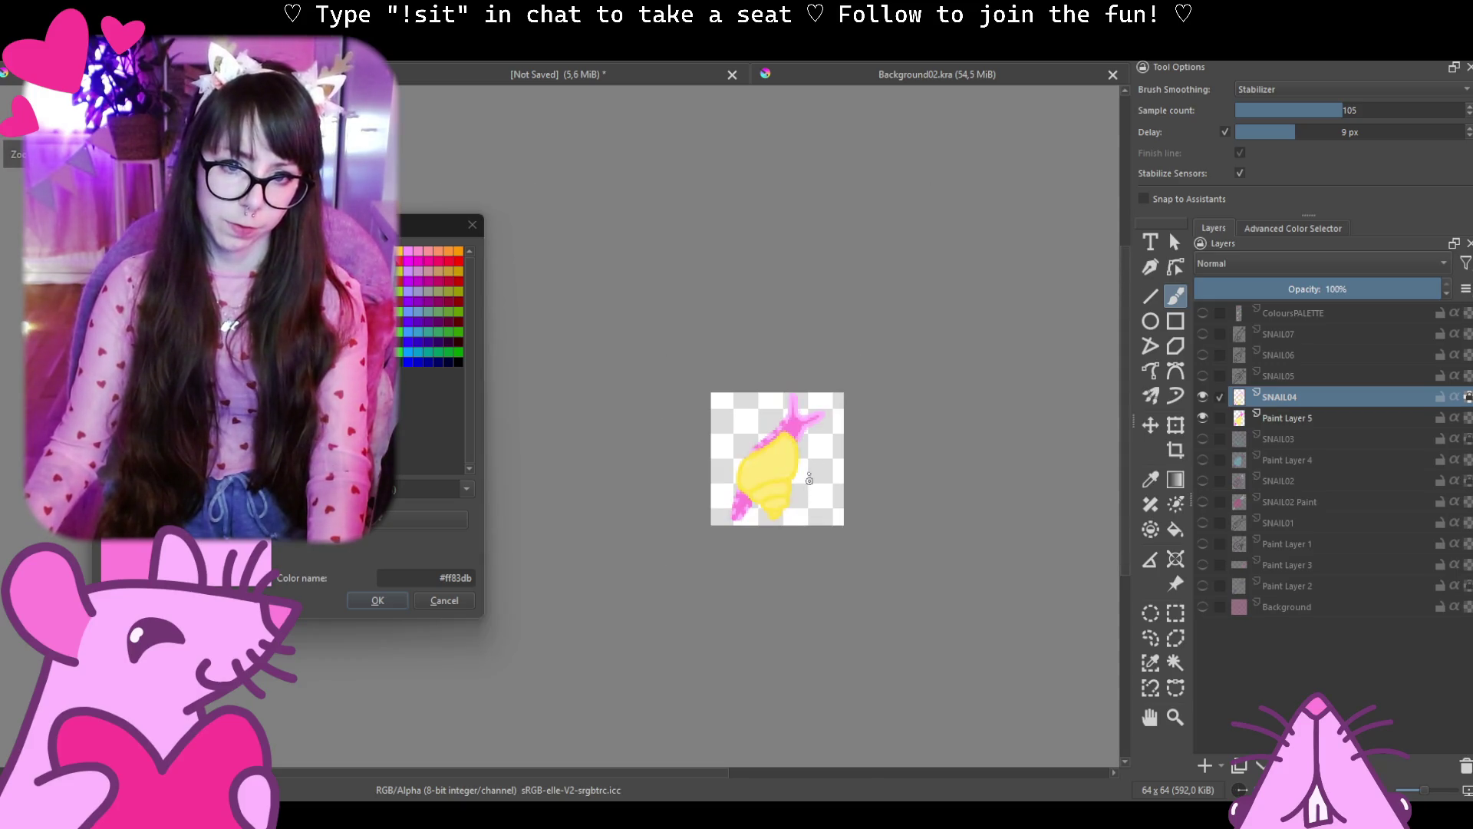
pyautogui.scroll(3, 799, 438)
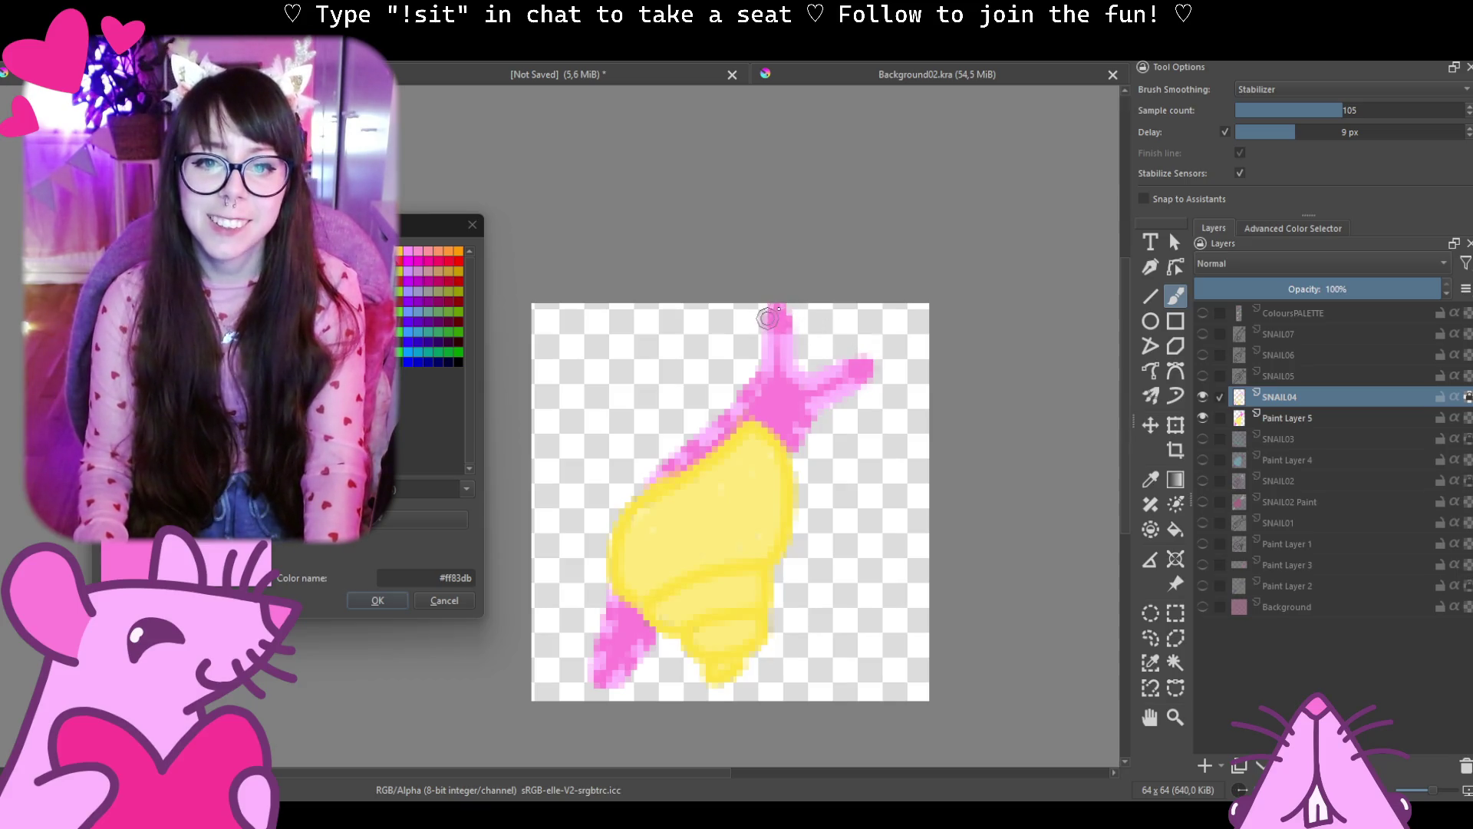
pyautogui.scroll(-2, 832, 522)
pyautogui.scroll(-2, 831, 522)
pyautogui.scroll(-1, 832, 521)
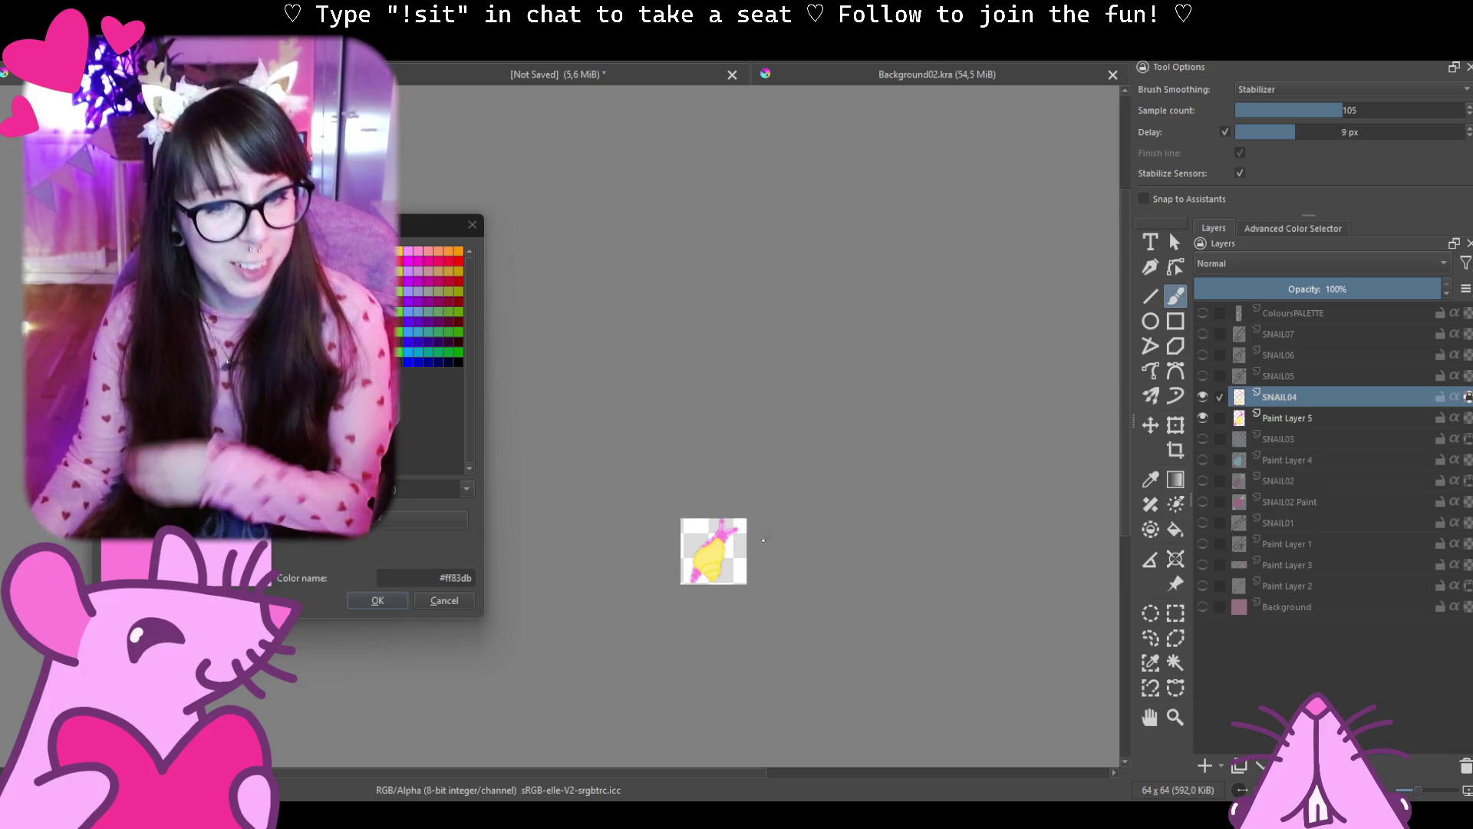
pyautogui.scroll(3, 769, 535)
pyautogui.scroll(2, 566, 559)
pyautogui.scroll(3, 674, 421)
pyautogui.scroll(-4, 879, 358)
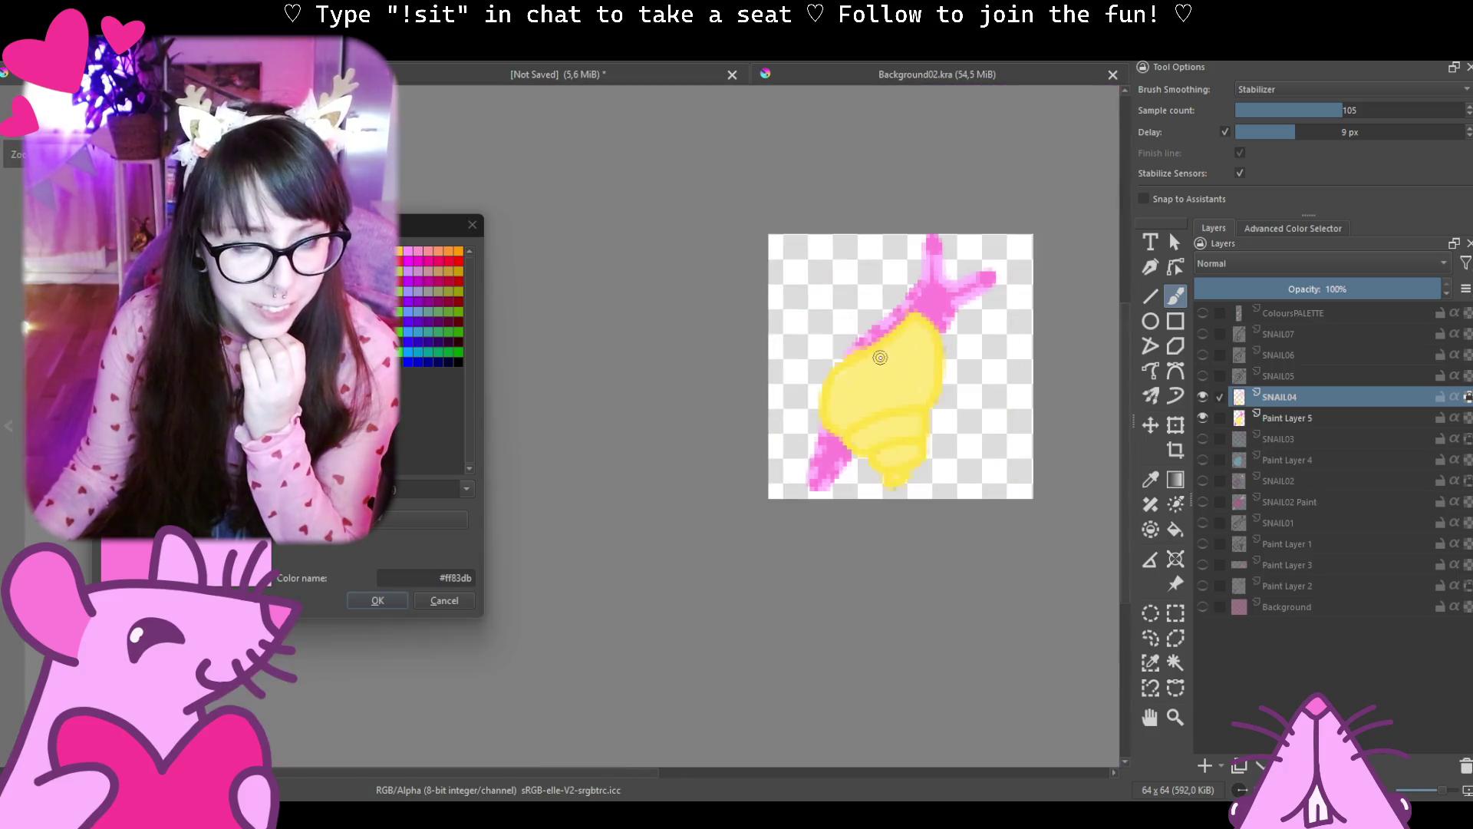
pyautogui.scroll(3, 881, 402)
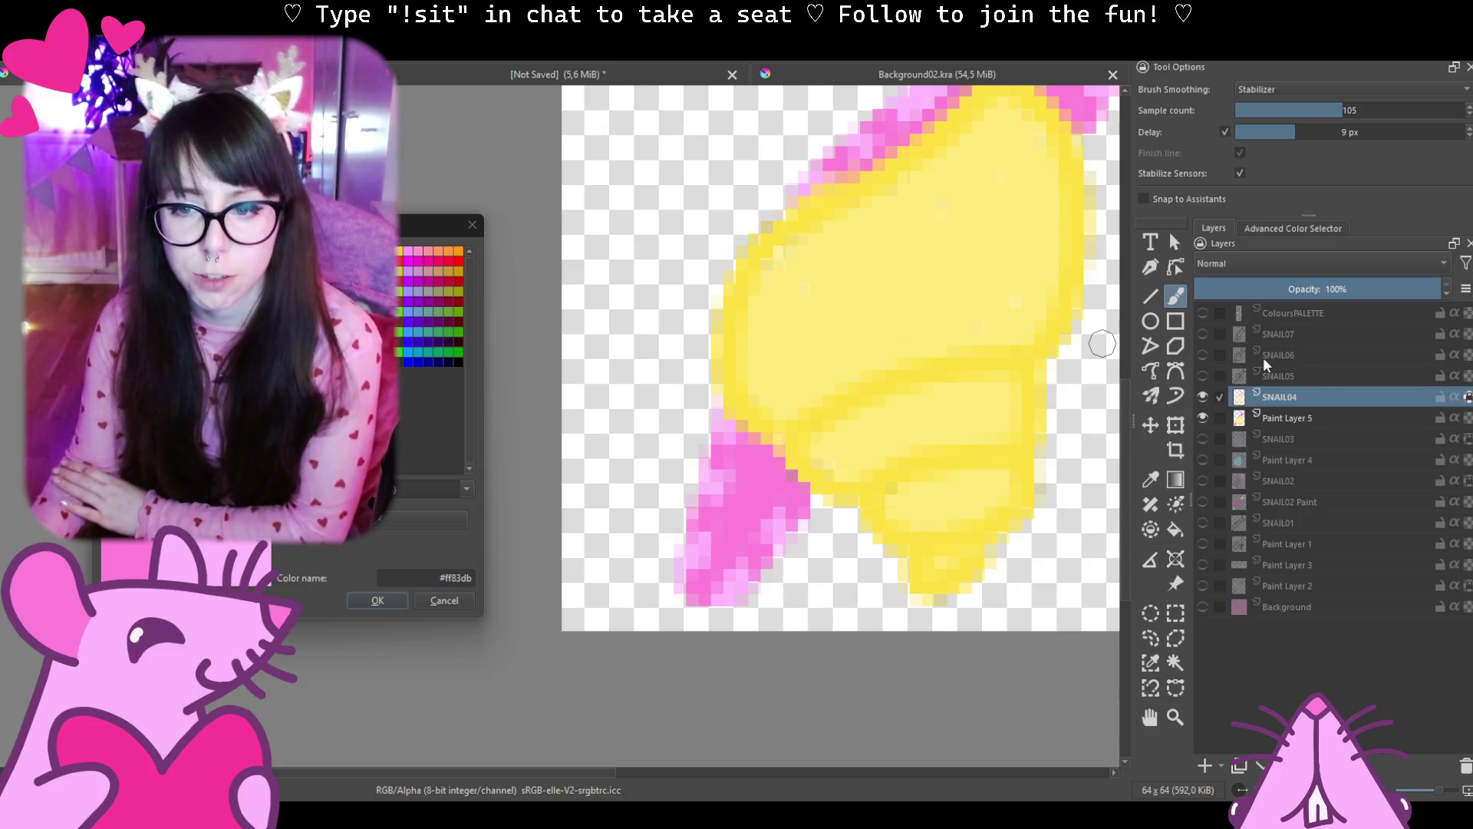
# - Pick deeper yellow #ffe042 on SNAIL04 and toggle SNAIL04 off and on to compare the shell
pyautogui.click(1302, 418)
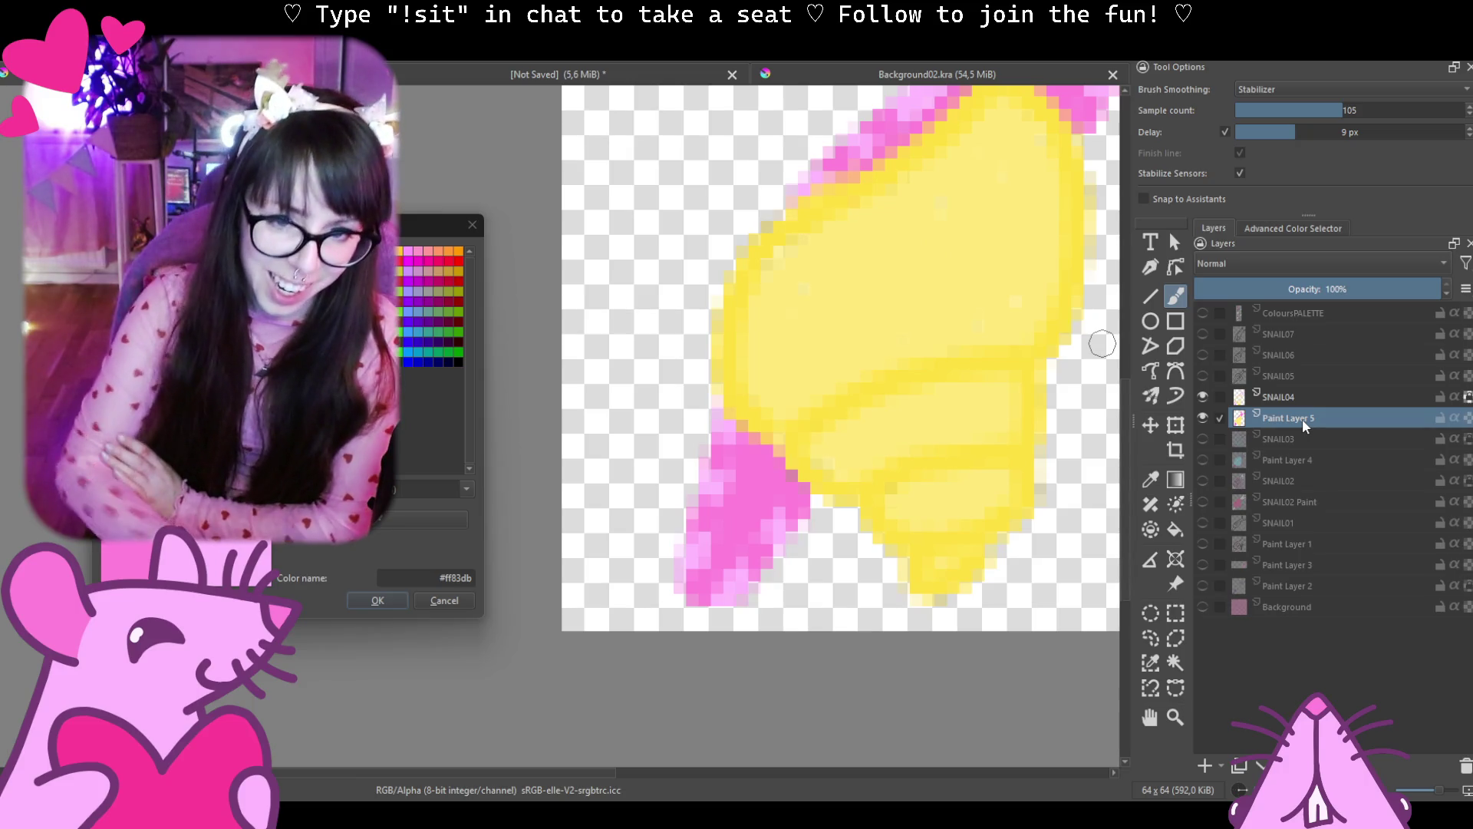
pyautogui.keyDown('ctrl'); pyautogui.click(859, 322); pyautogui.keyUp('ctrl')
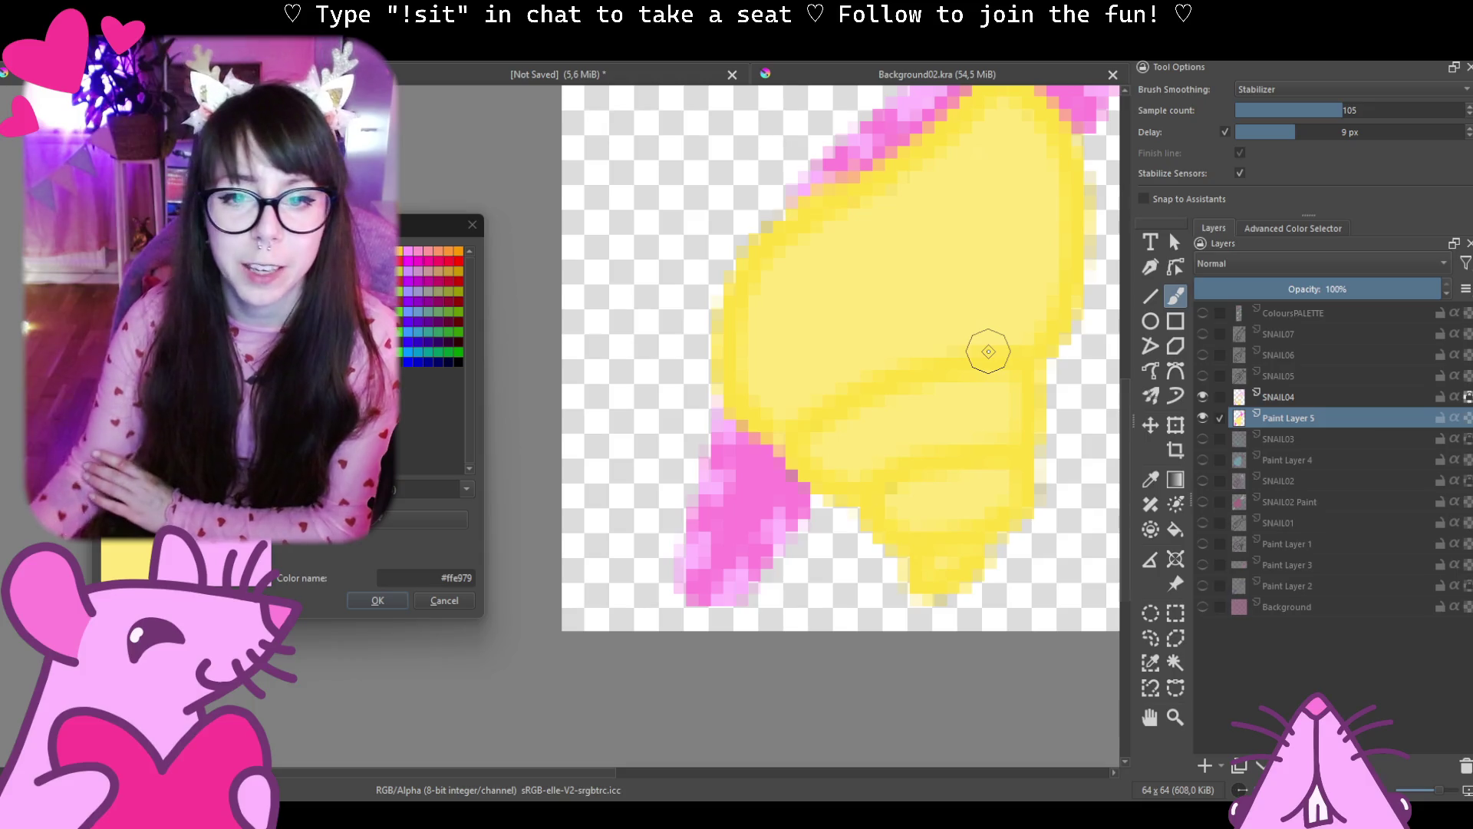
pyautogui.scroll(-3, 936, 290)
pyautogui.scroll(-2, 970, 271)
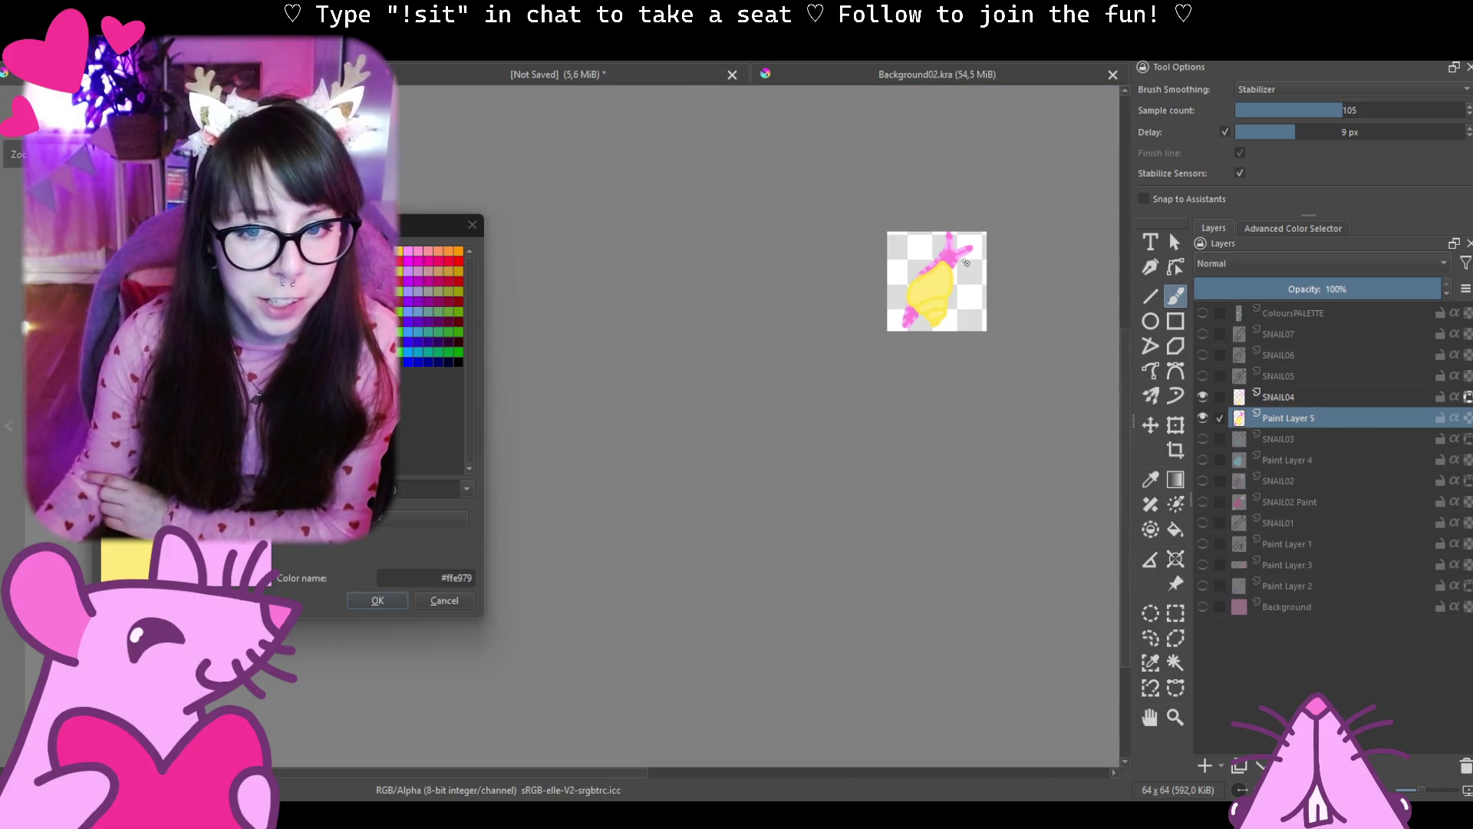
pyautogui.scroll(2, 934, 332)
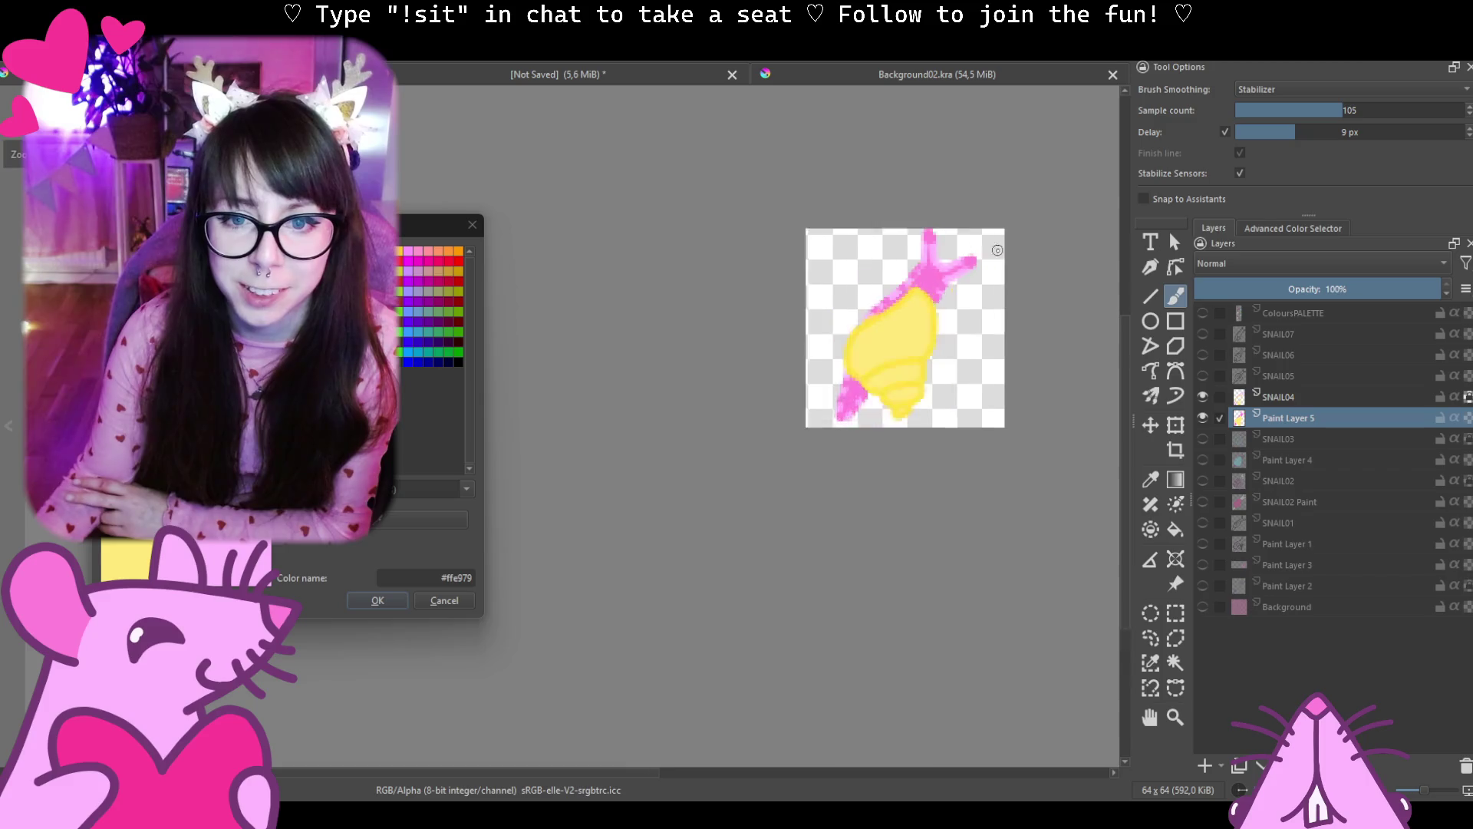
pyautogui.scroll(1, 934, 332)
pyautogui.scroll(2, 933, 333)
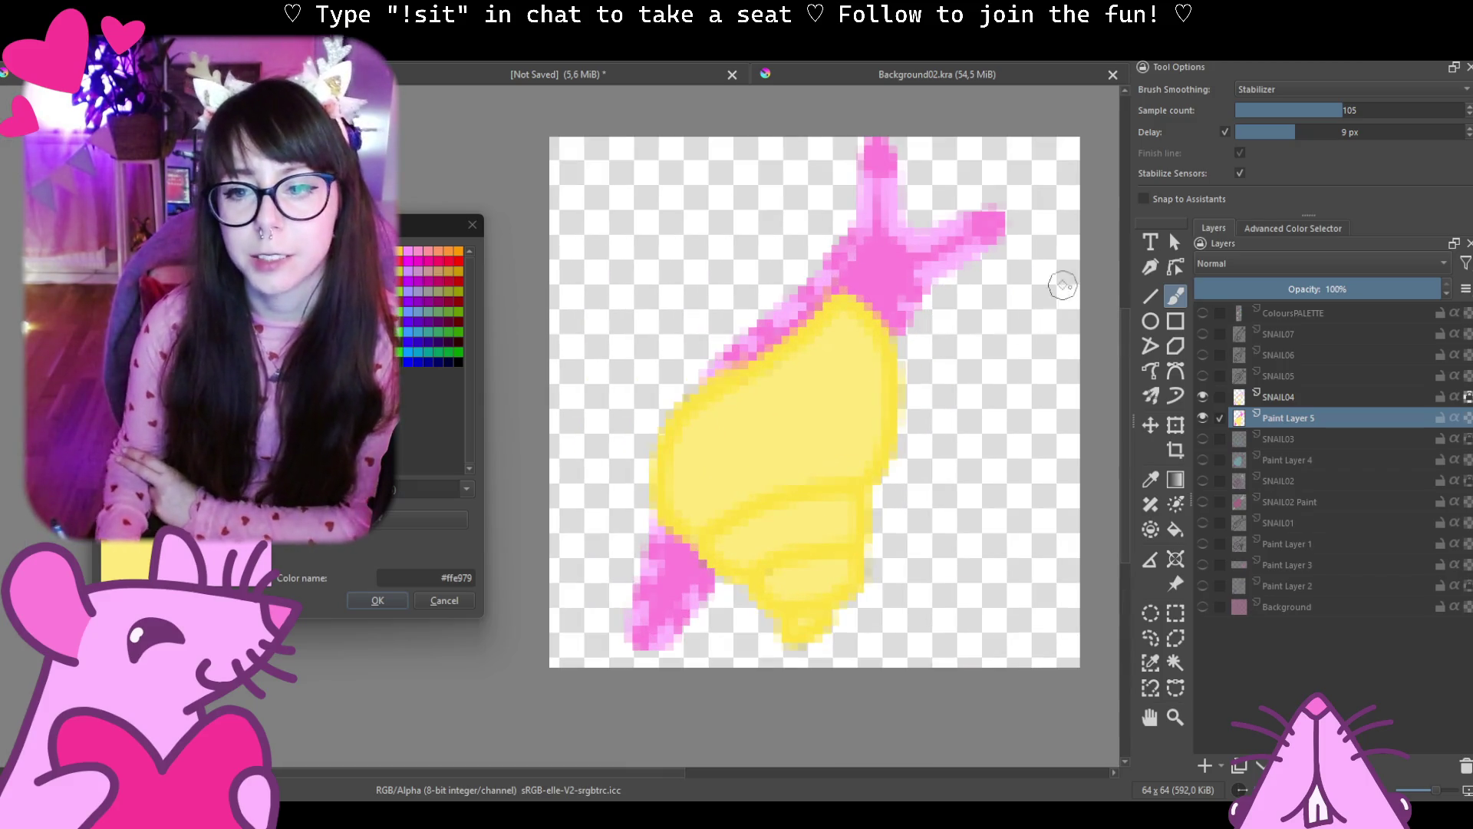
pyautogui.click(1287, 397)
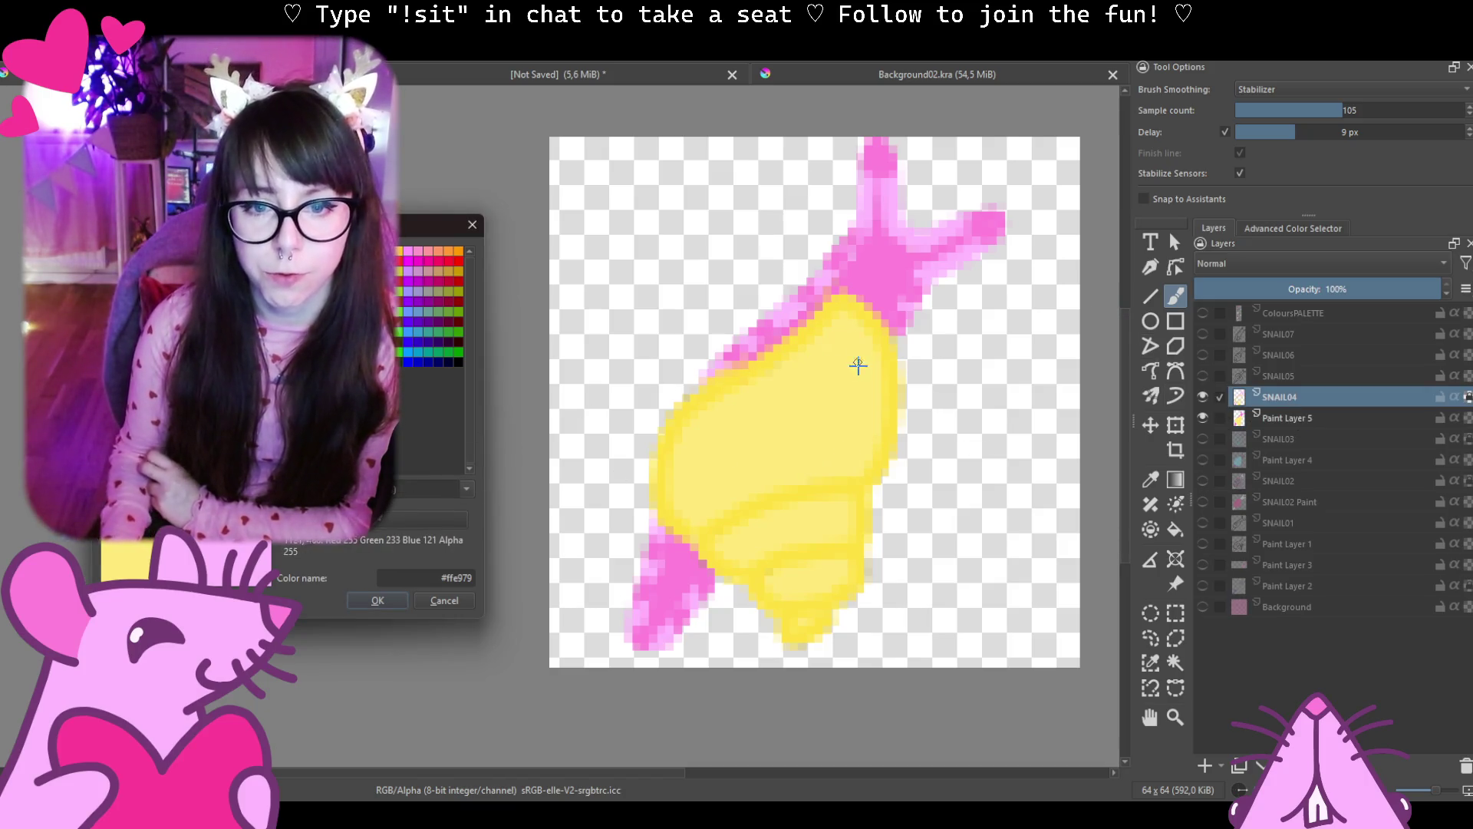
pyautogui.click(885, 438)
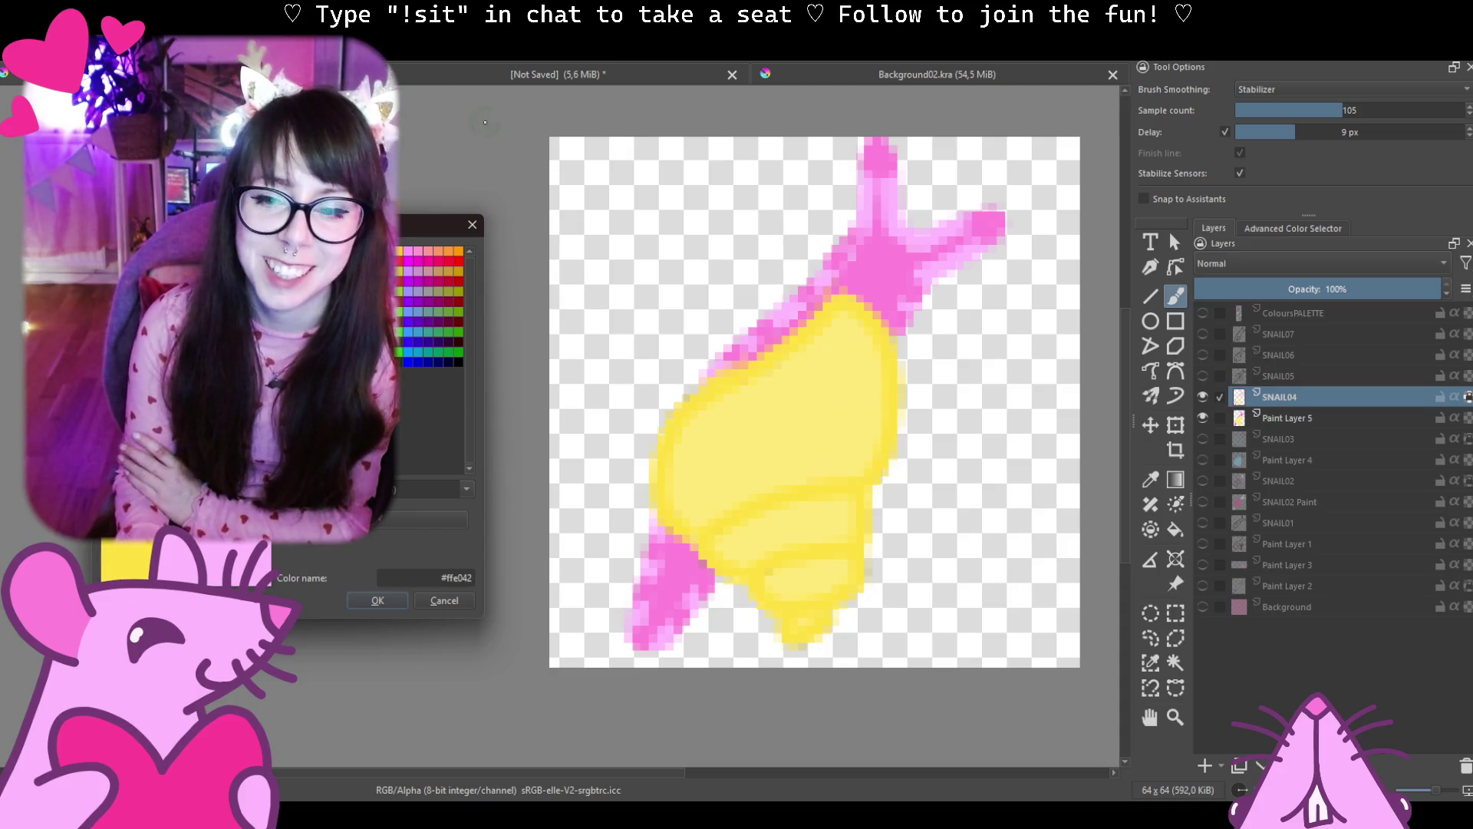
pyautogui.click(914, 397)
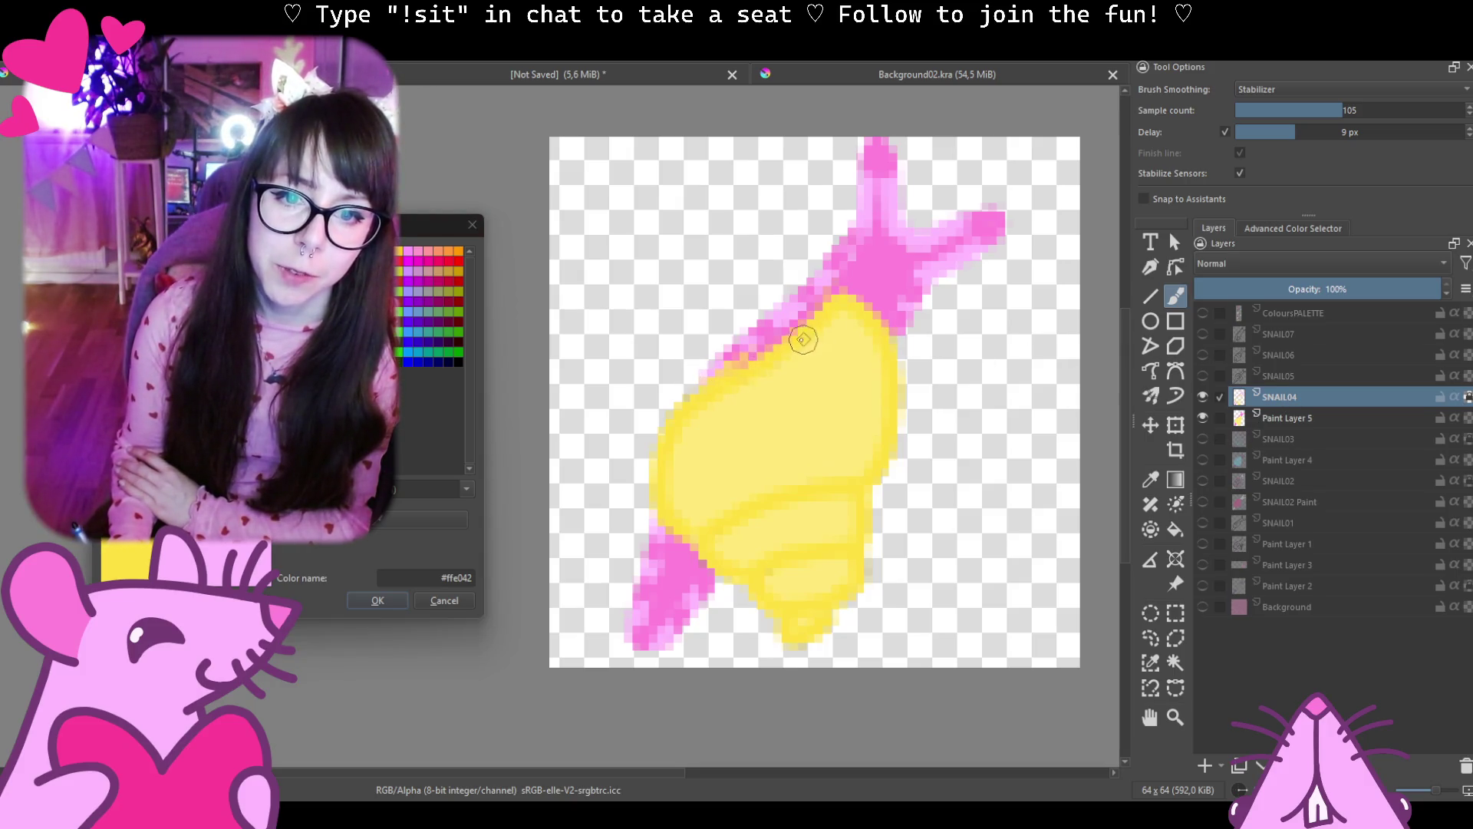
pyautogui.click(1207, 395)
pyautogui.click(1203, 397)
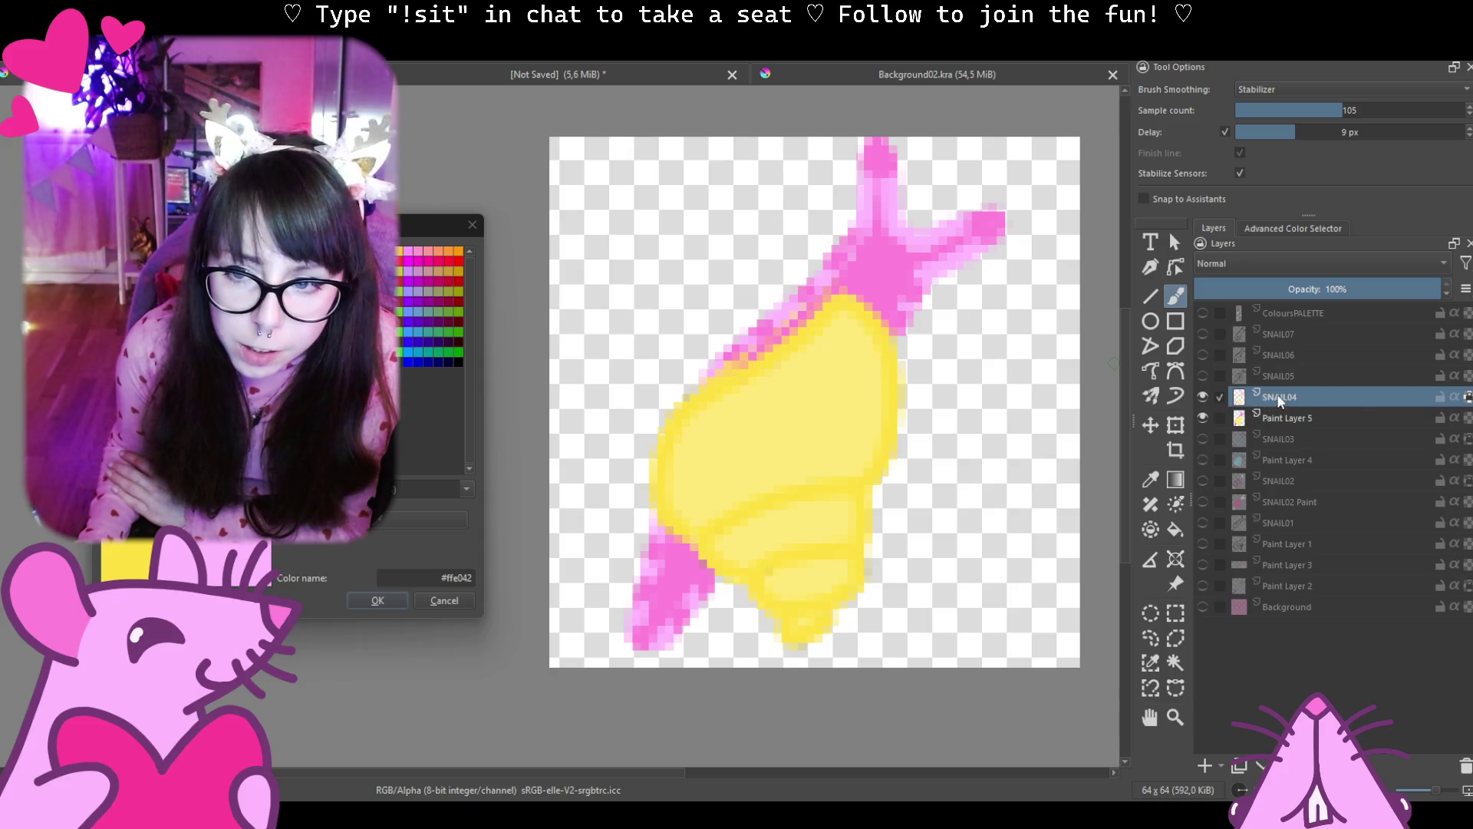
# - Paint yellow over the shell's pink upper edge, undo it, and recheck with SNAIL04 hidden
pyautogui.moveTo(755, 360); pyautogui.dragTo(933, 227)
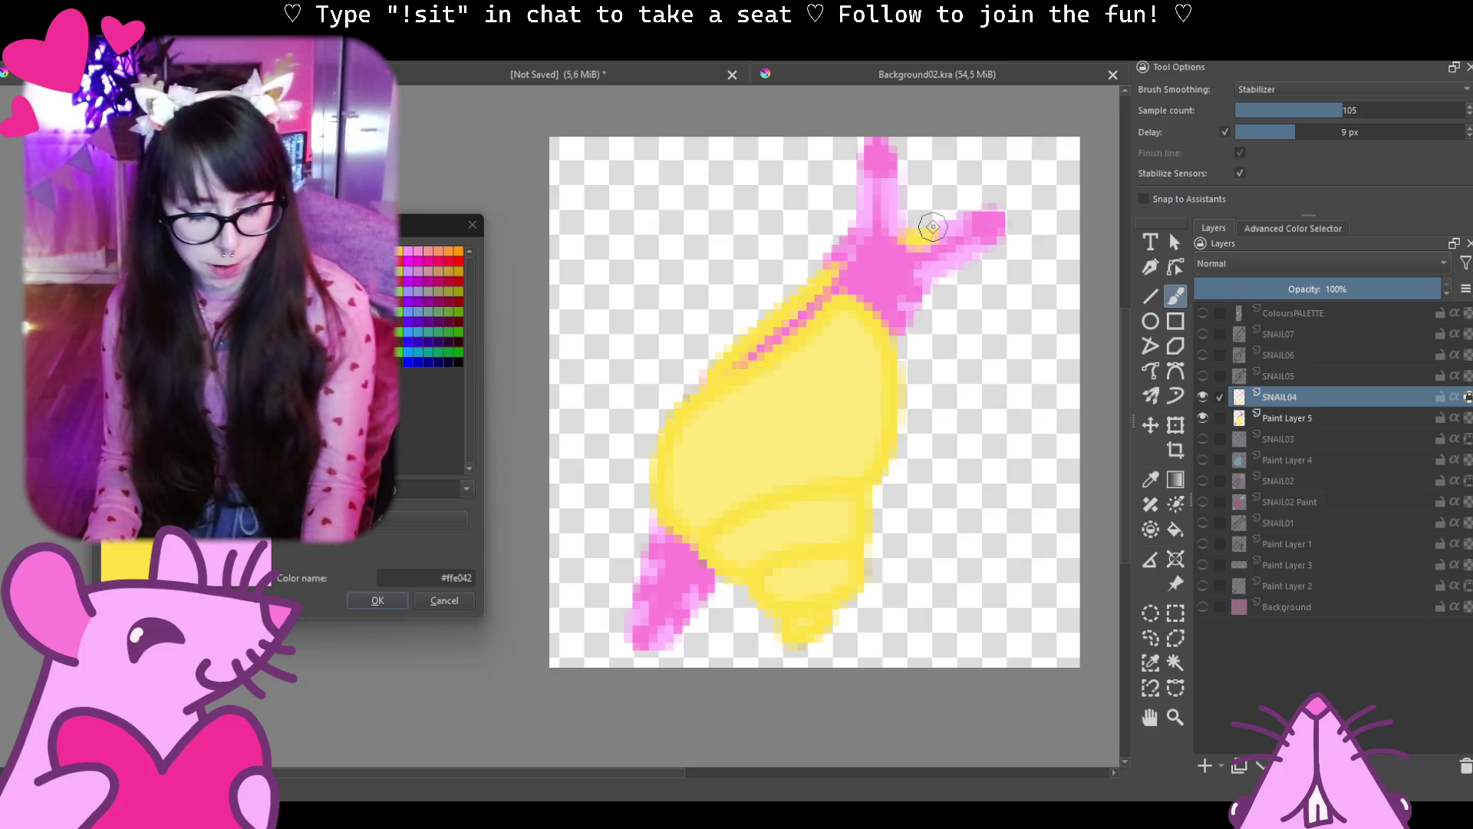
pyautogui.hotkey('ctrl', 'z')
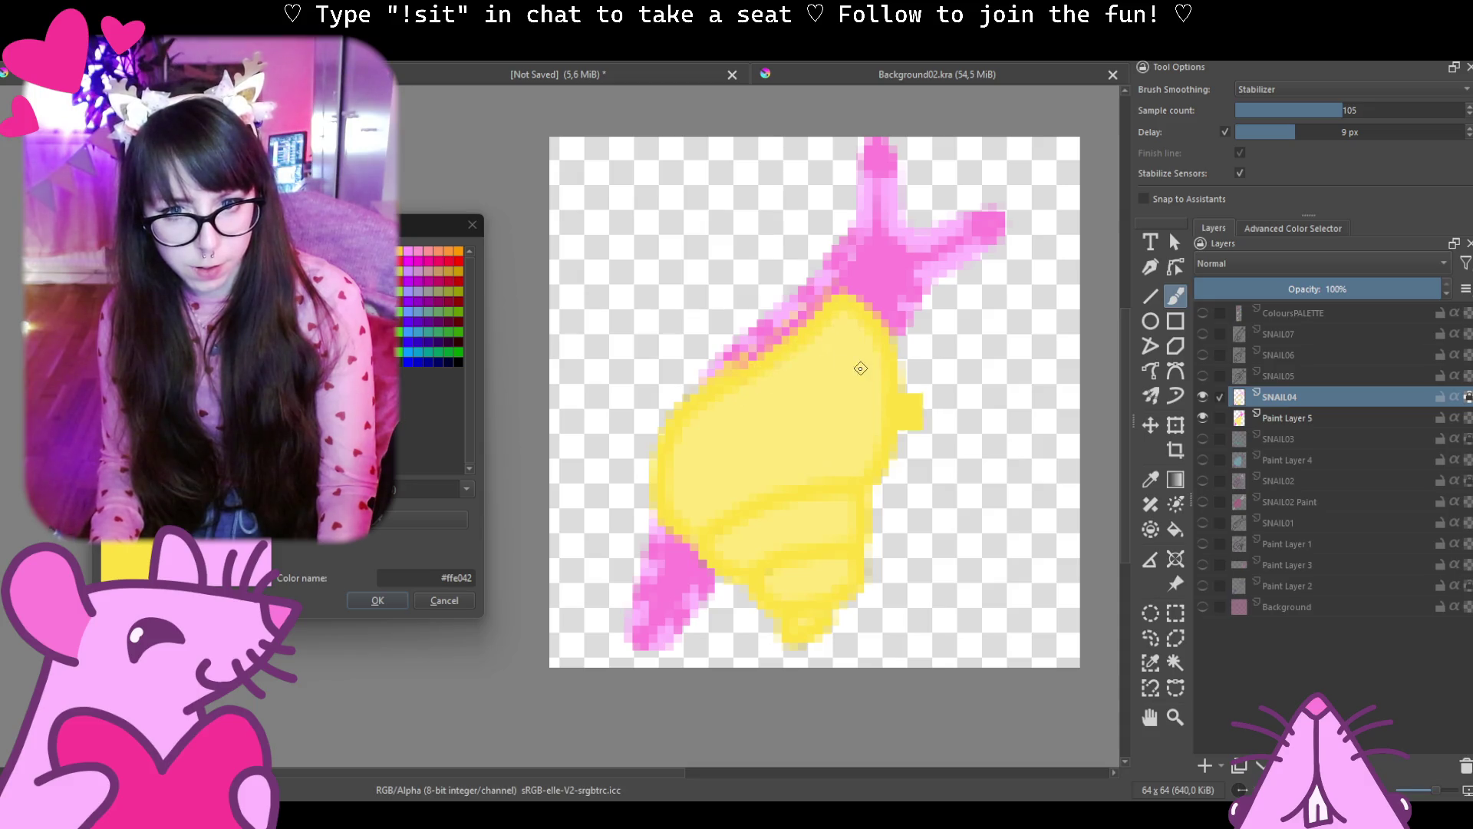
pyautogui.click(1202, 398)
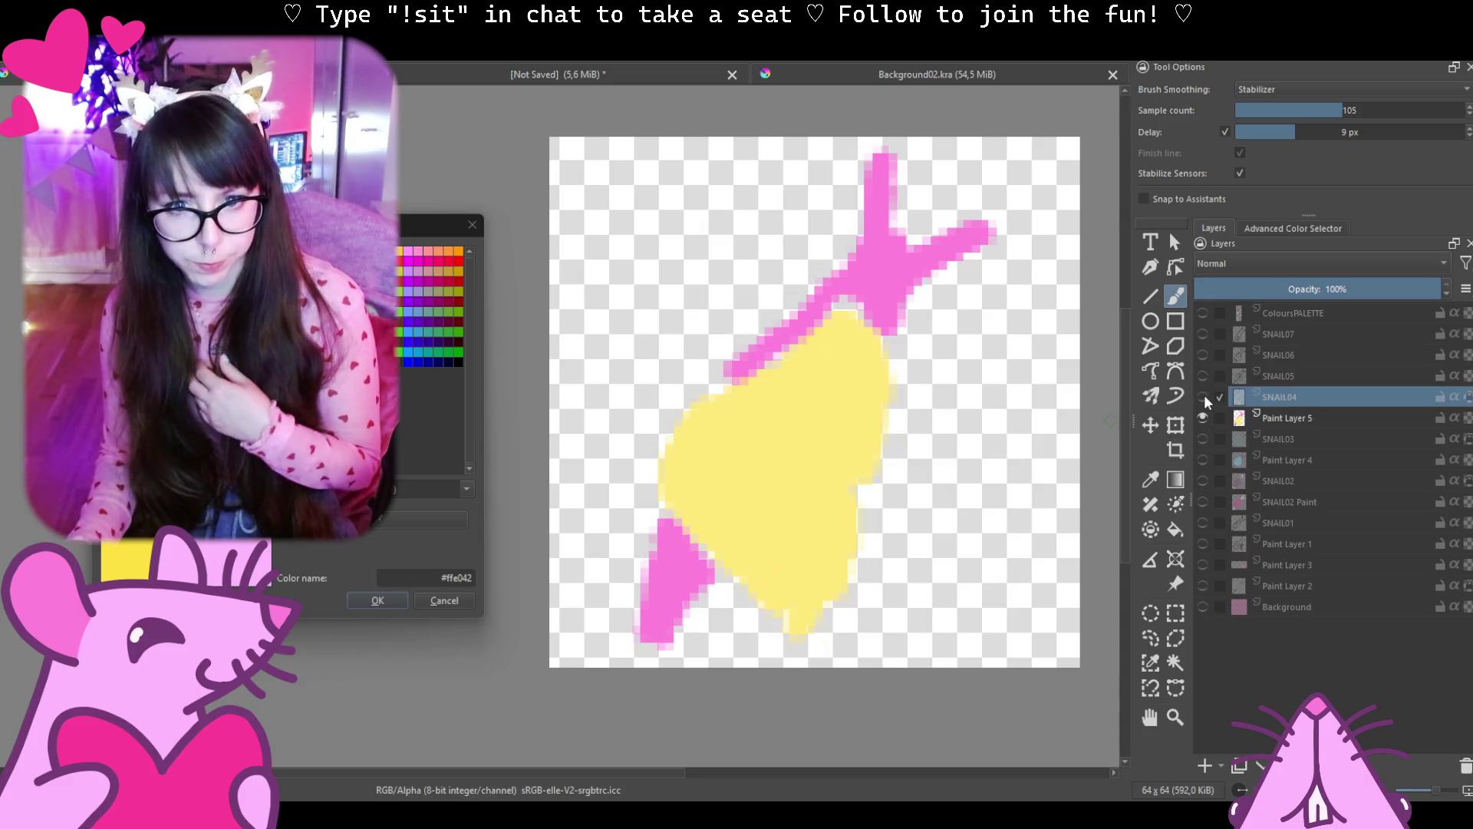
pyautogui.click(1206, 395)
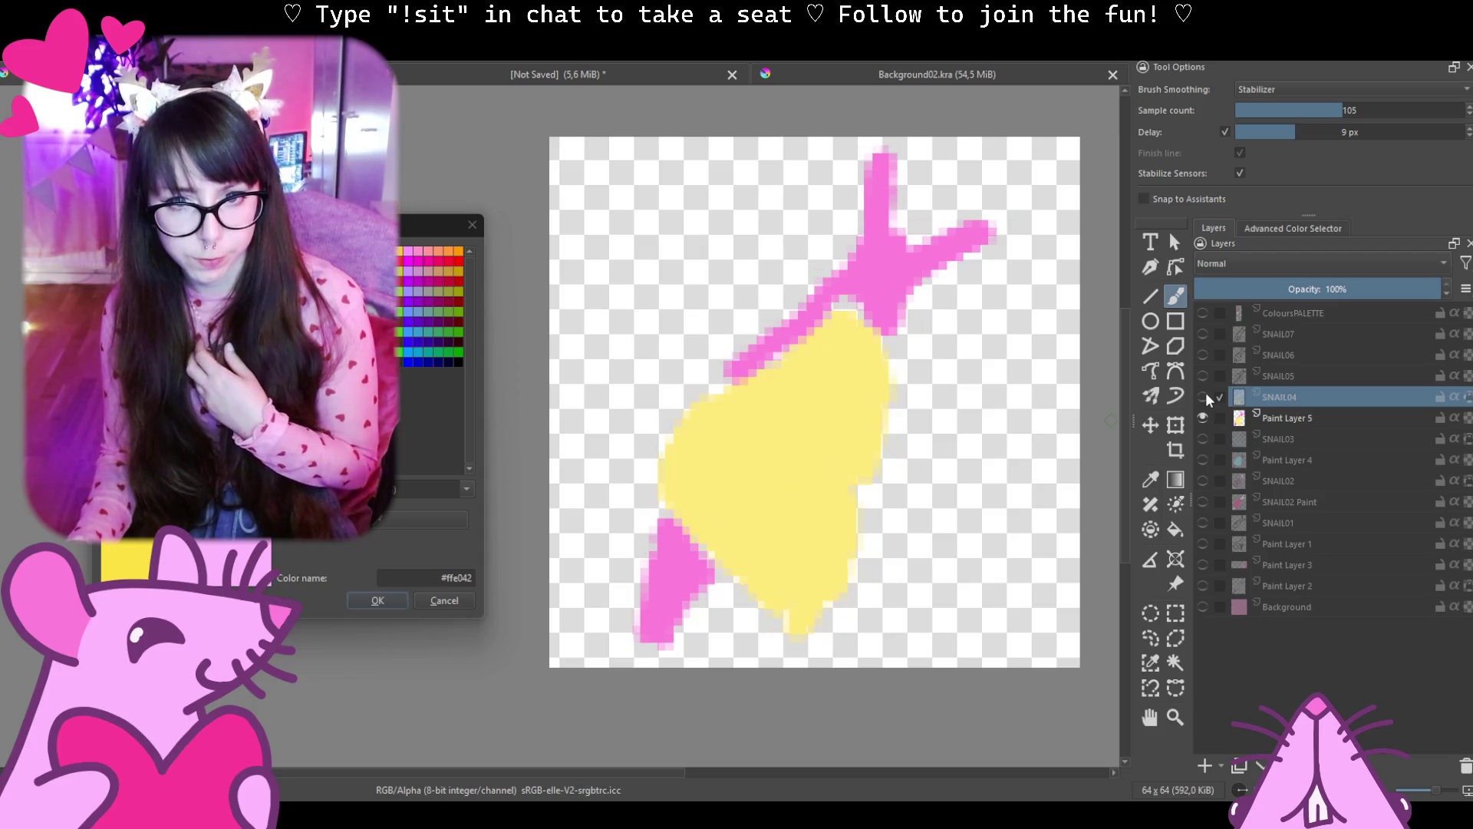
# - On Paint Layer 5 pick pink #ff83db from the canvas and hide the fill layer
pyautogui.click(1264, 417)
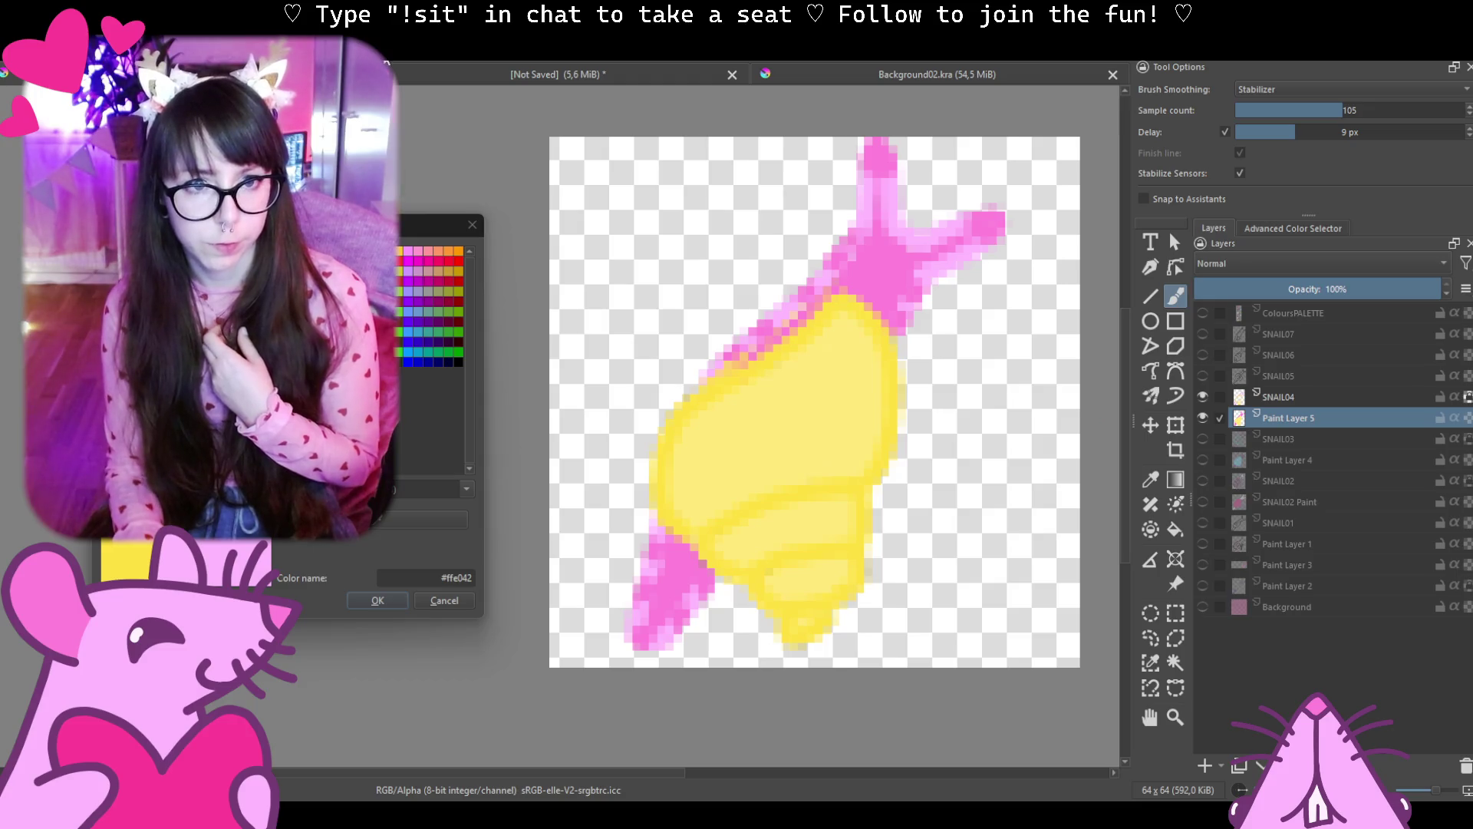
pyautogui.click(382, 517)
pyautogui.click(849, 287)
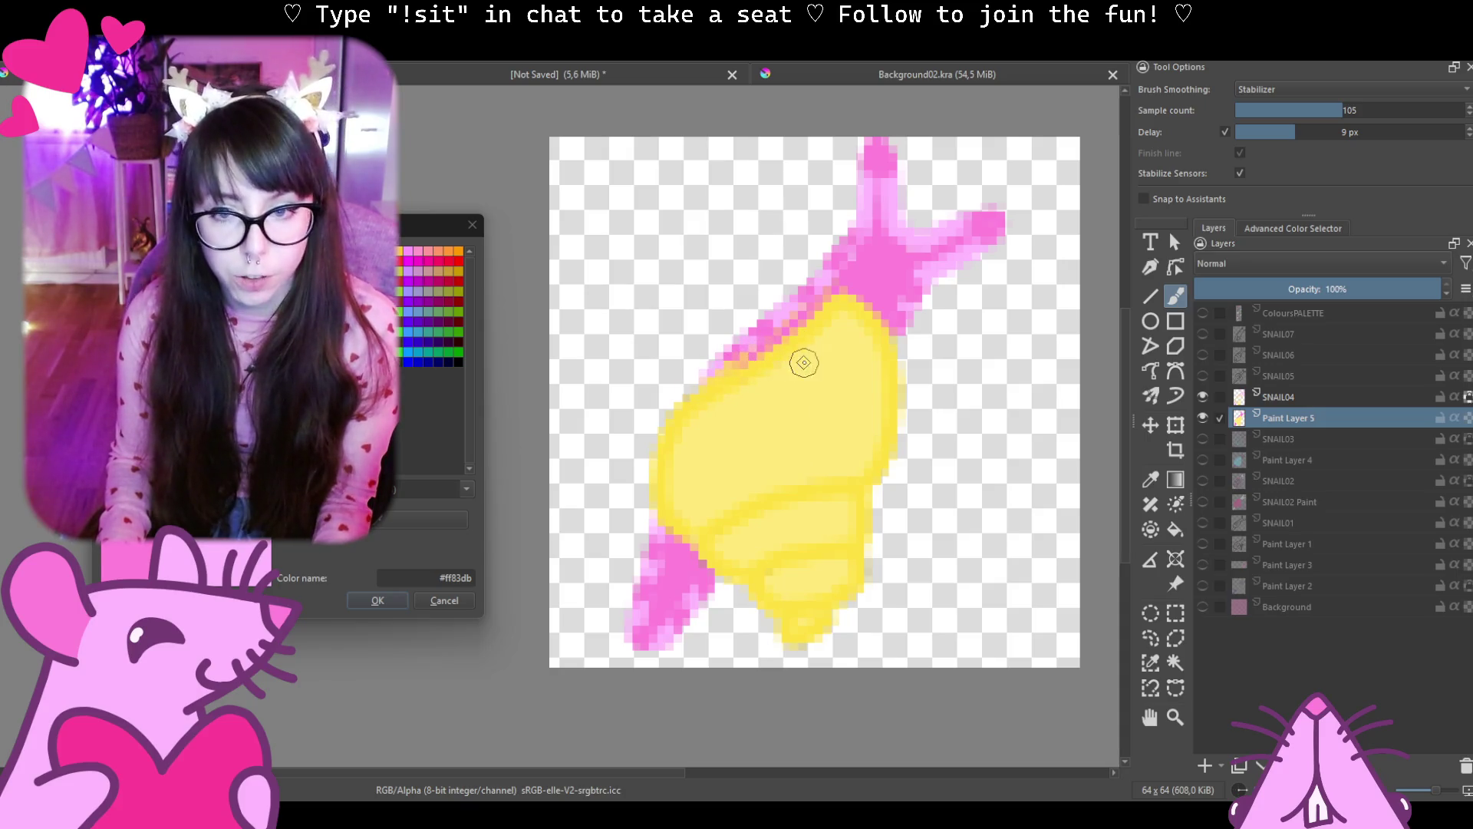
pyautogui.click(1206, 417)
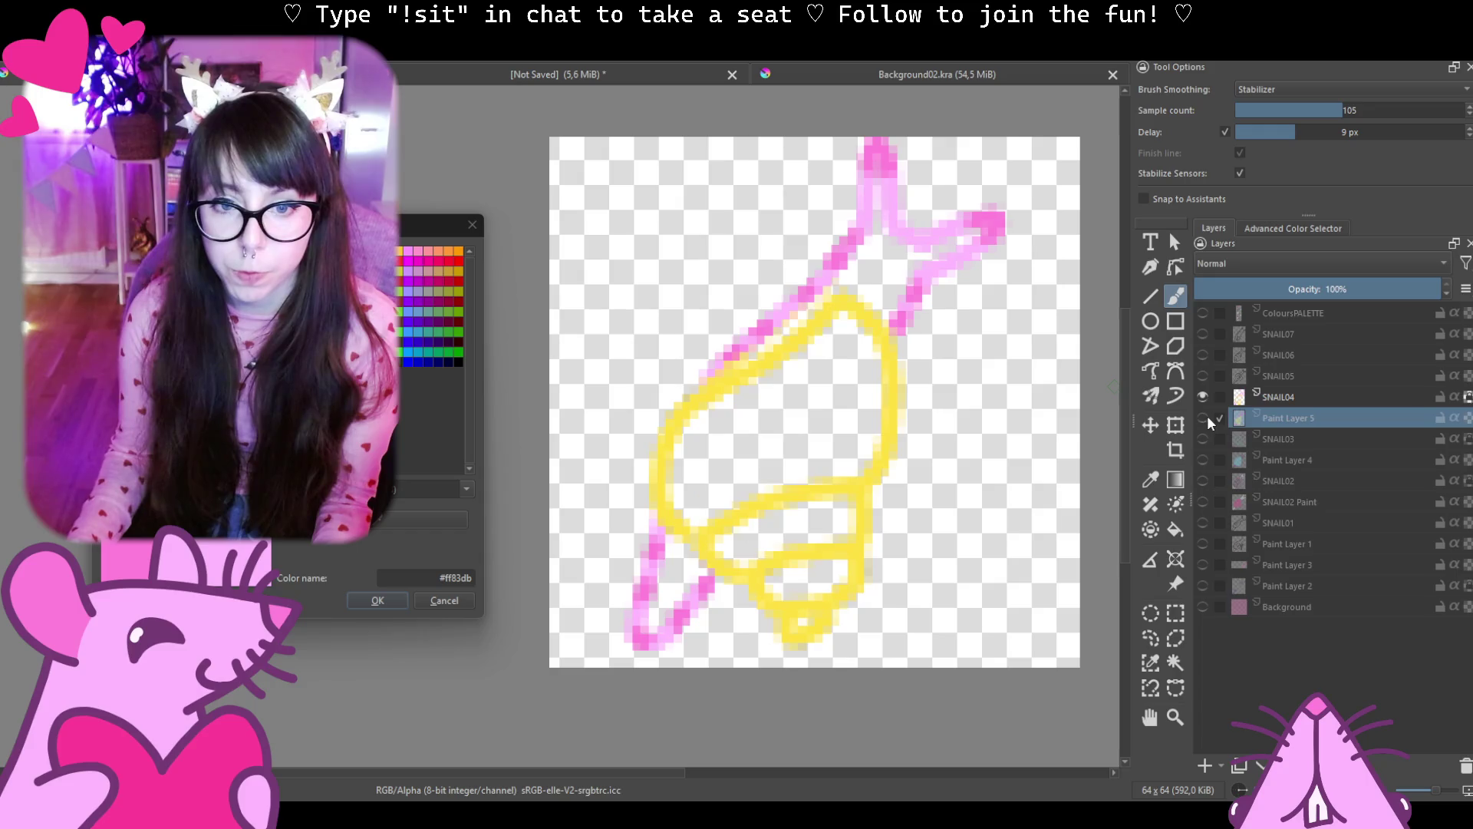
# - Choose paler pink #ffbbff on SNAIL04, then show the Paint Layer 5 fill and make it active
pyautogui.click(1209, 415)
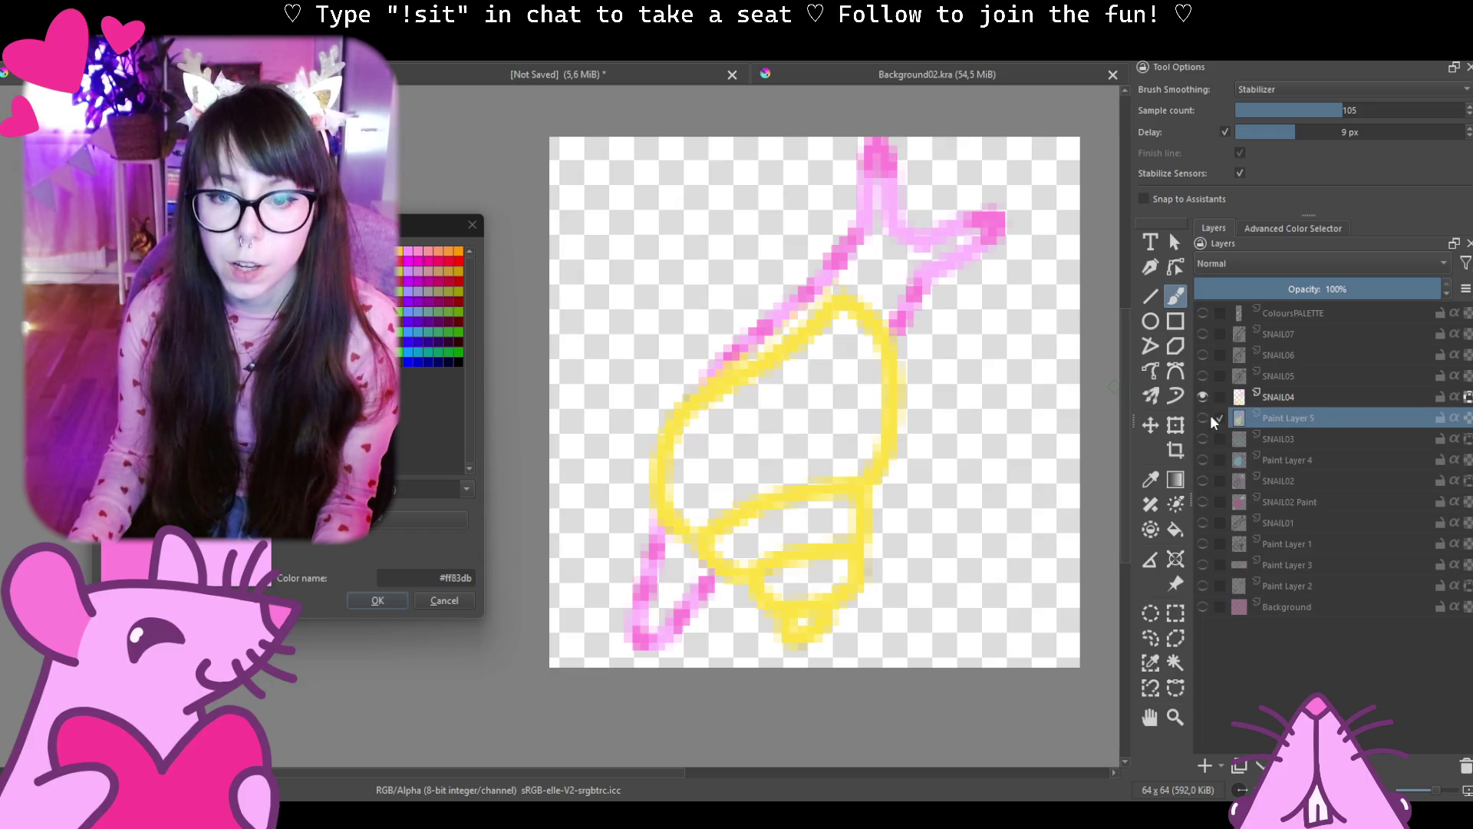
pyautogui.click(1285, 396)
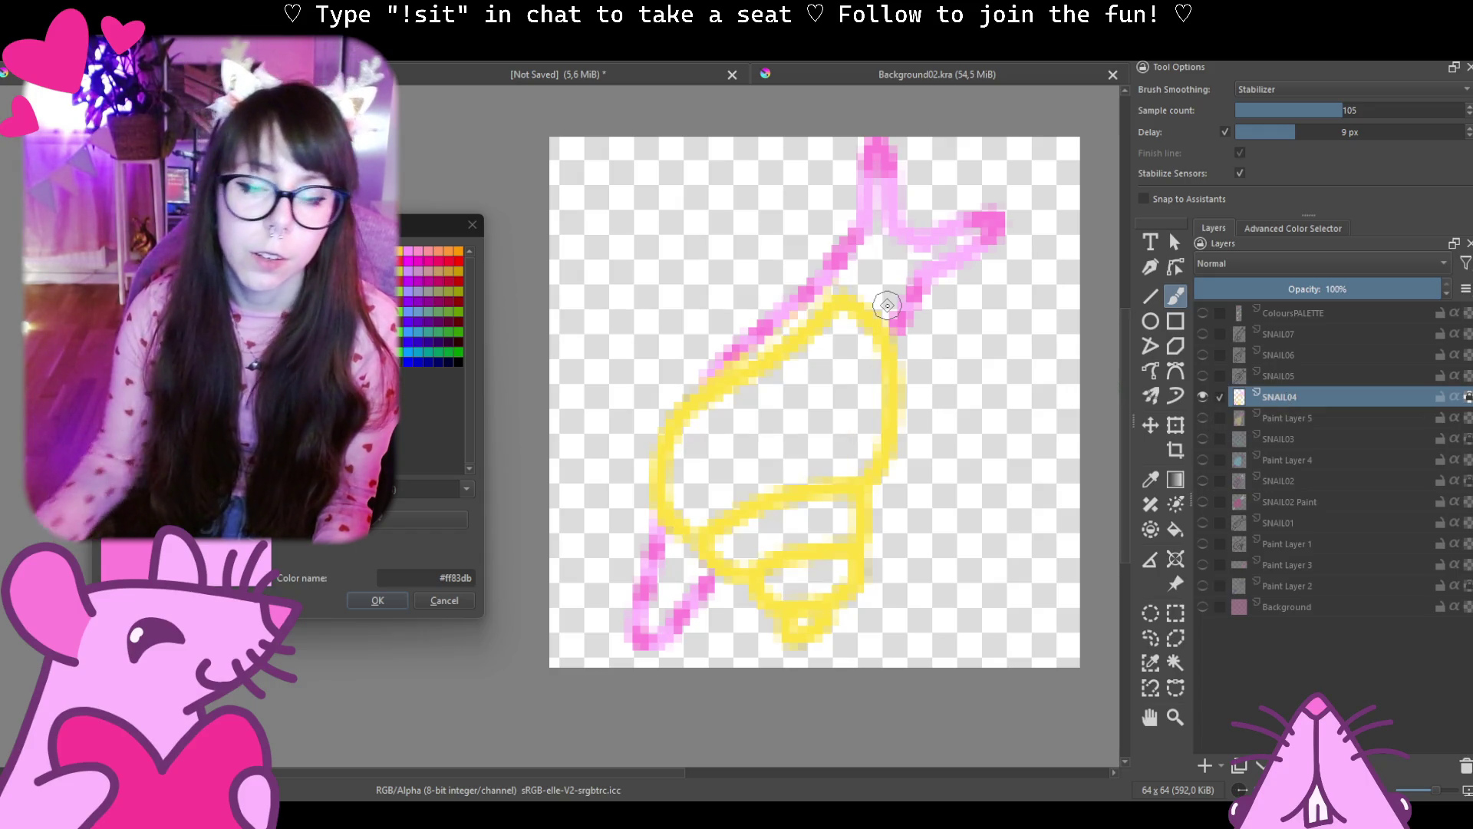
pyautogui.scroll(2, 852, 311)
pyautogui.scroll(1, 839, 323)
pyautogui.scroll(-1, 779, 330)
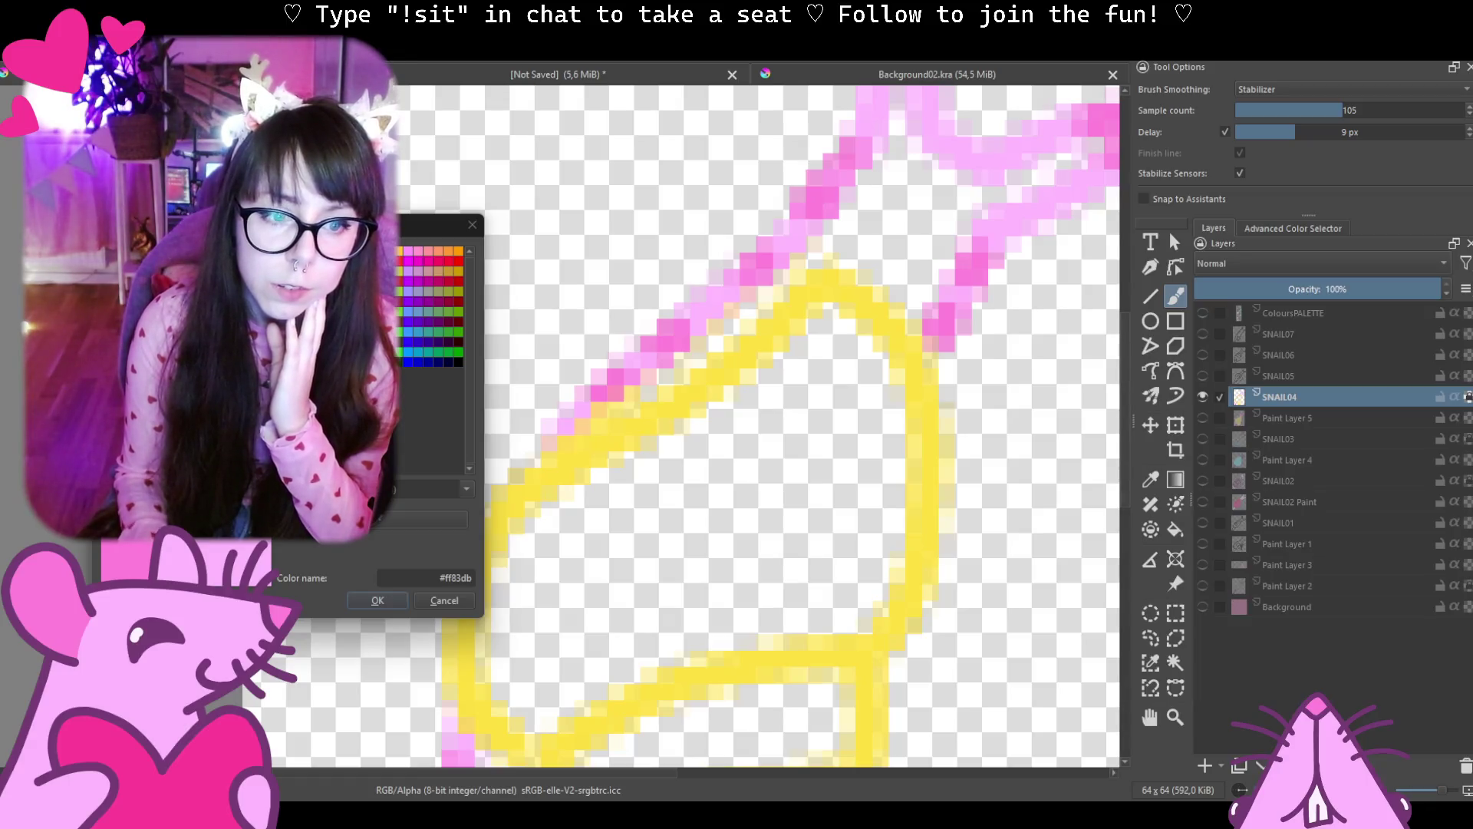
pyautogui.click(667, 272)
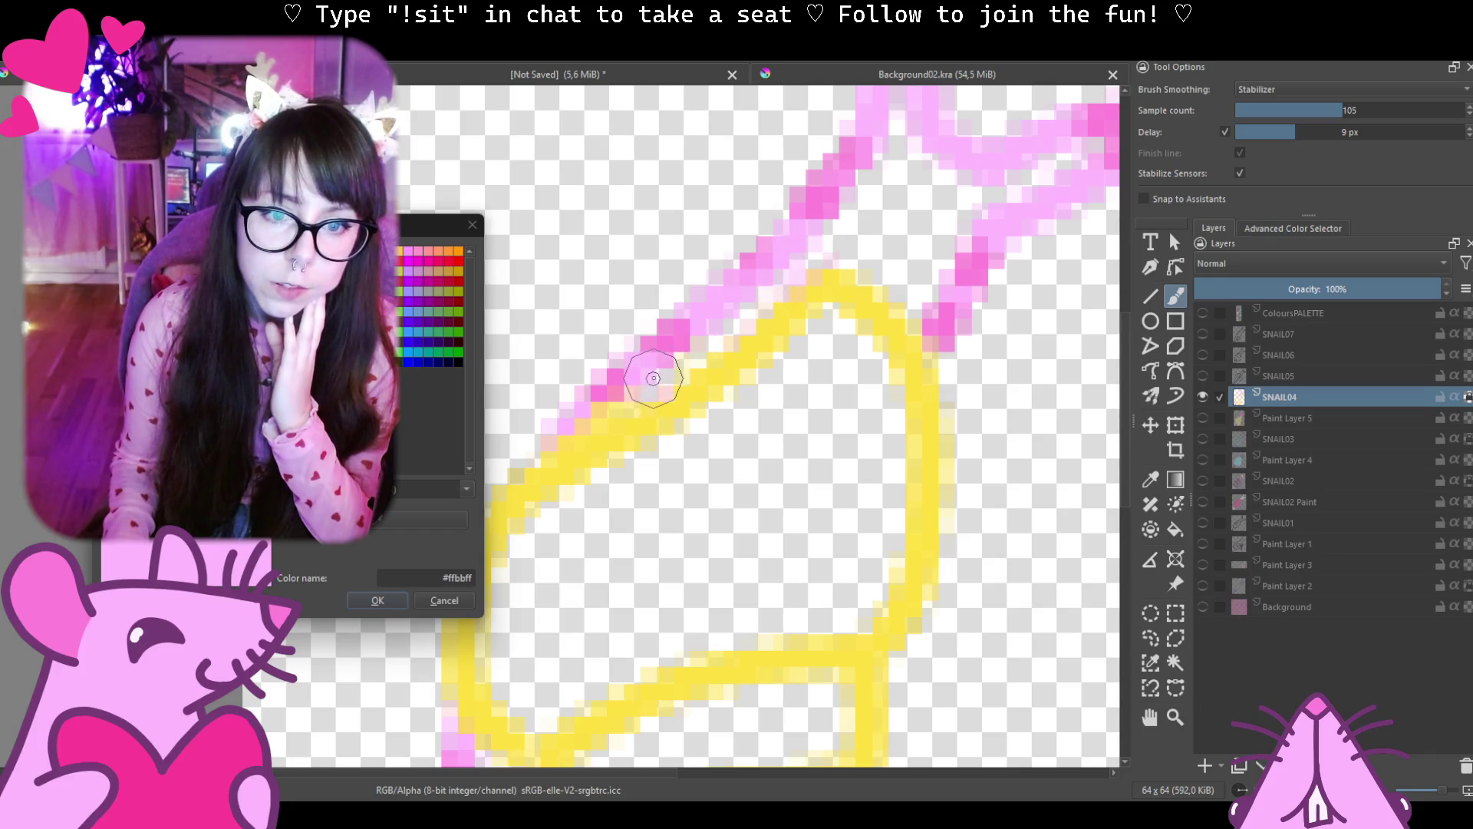
pyautogui.scroll(-3, 909, 289)
pyautogui.scroll(-1, 845, 430)
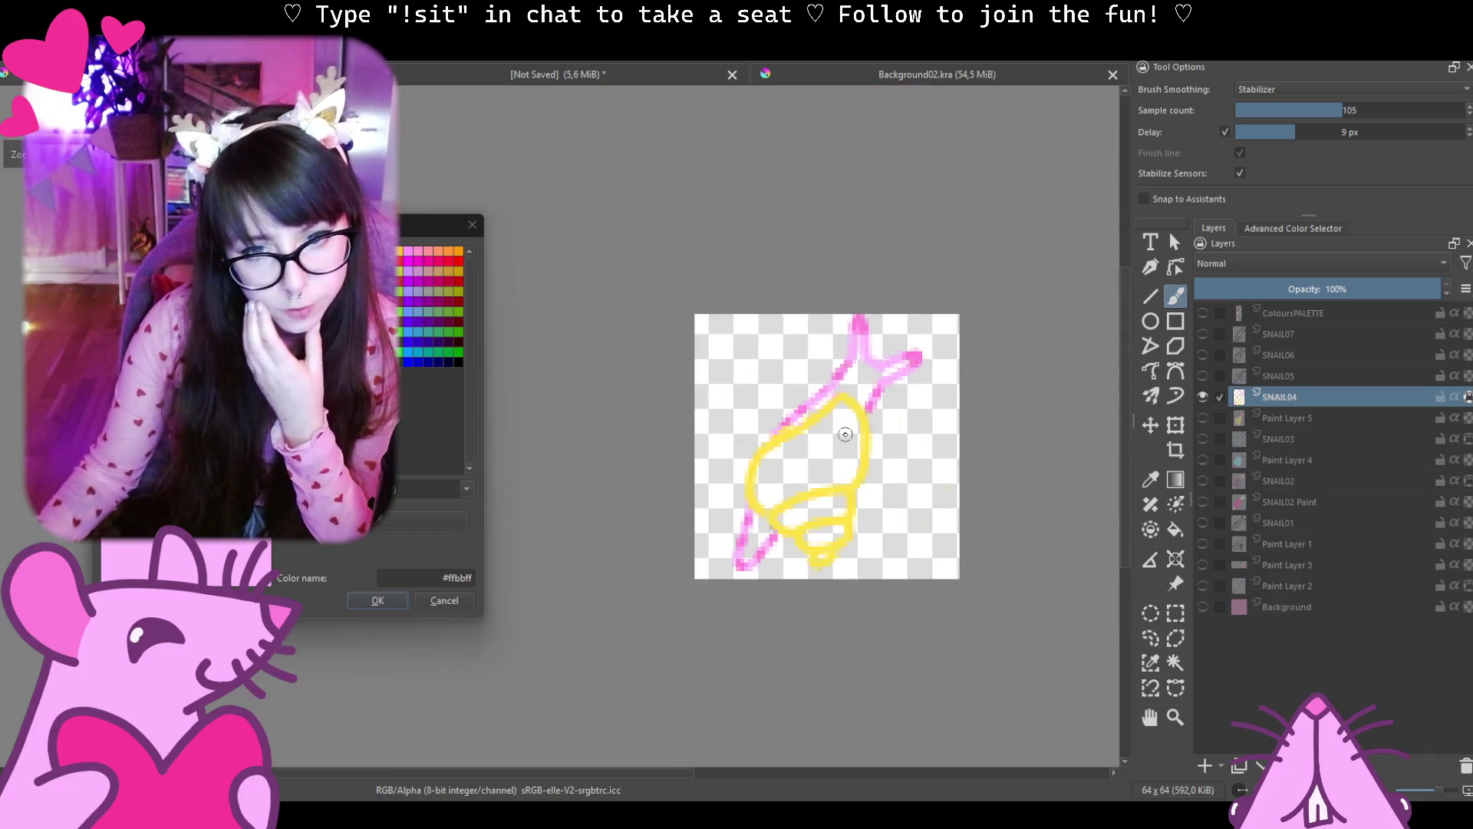
pyautogui.click(1204, 417)
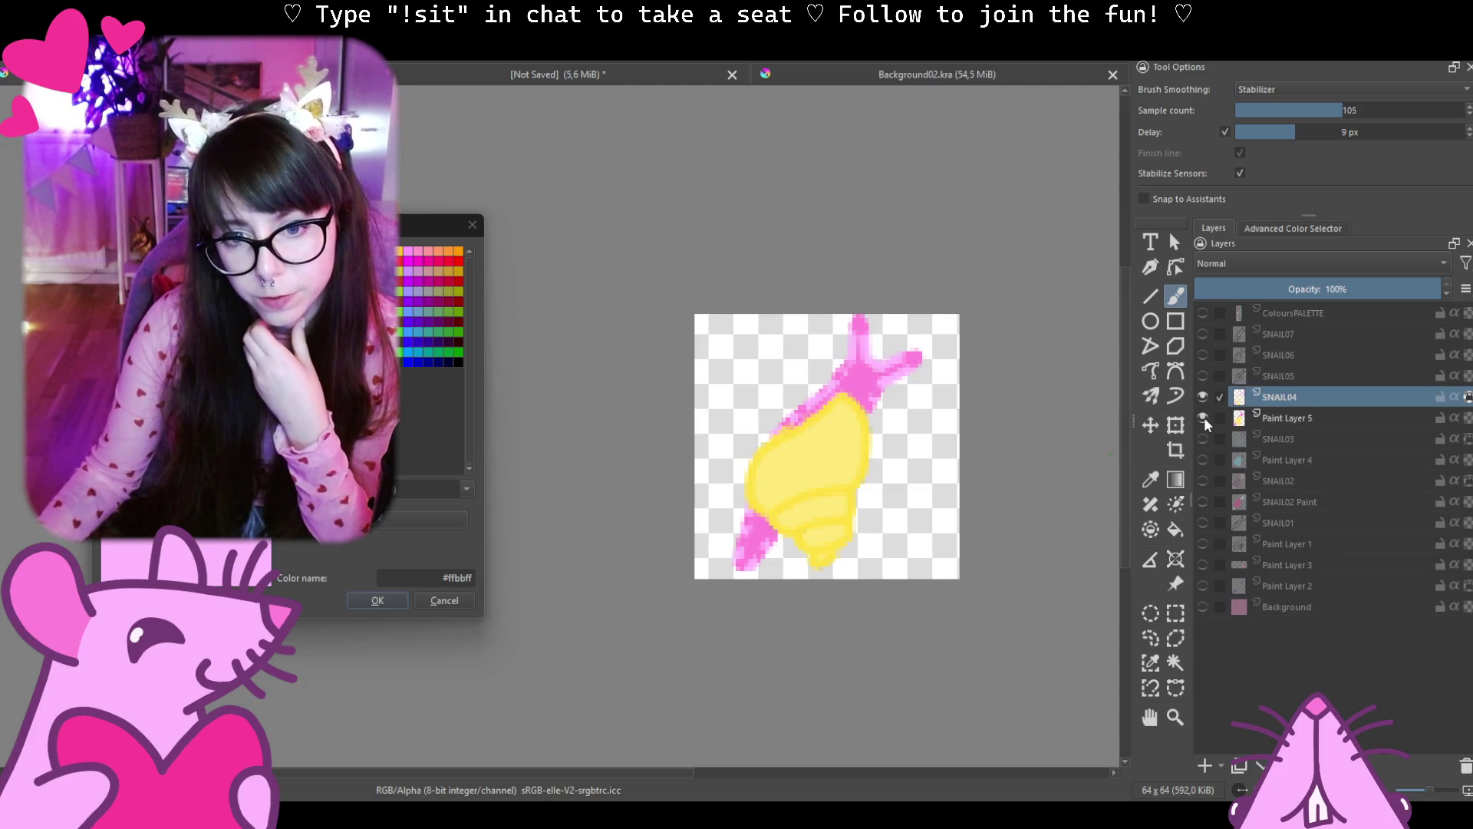
pyautogui.click(1309, 419)
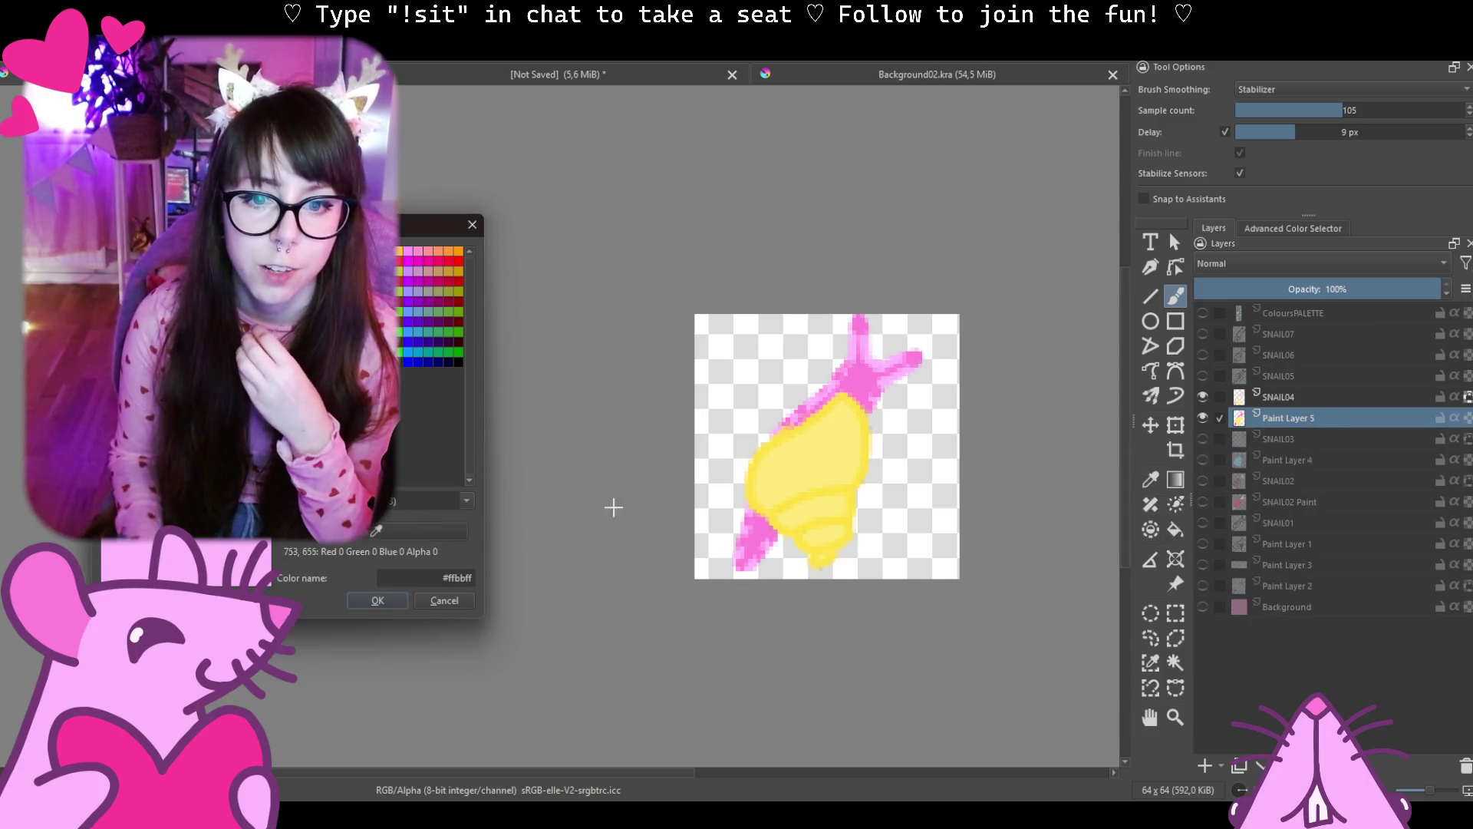
# - Sample the shell's yellow #ffe043 and dab it onto the shell
pyautogui.click(804, 494)
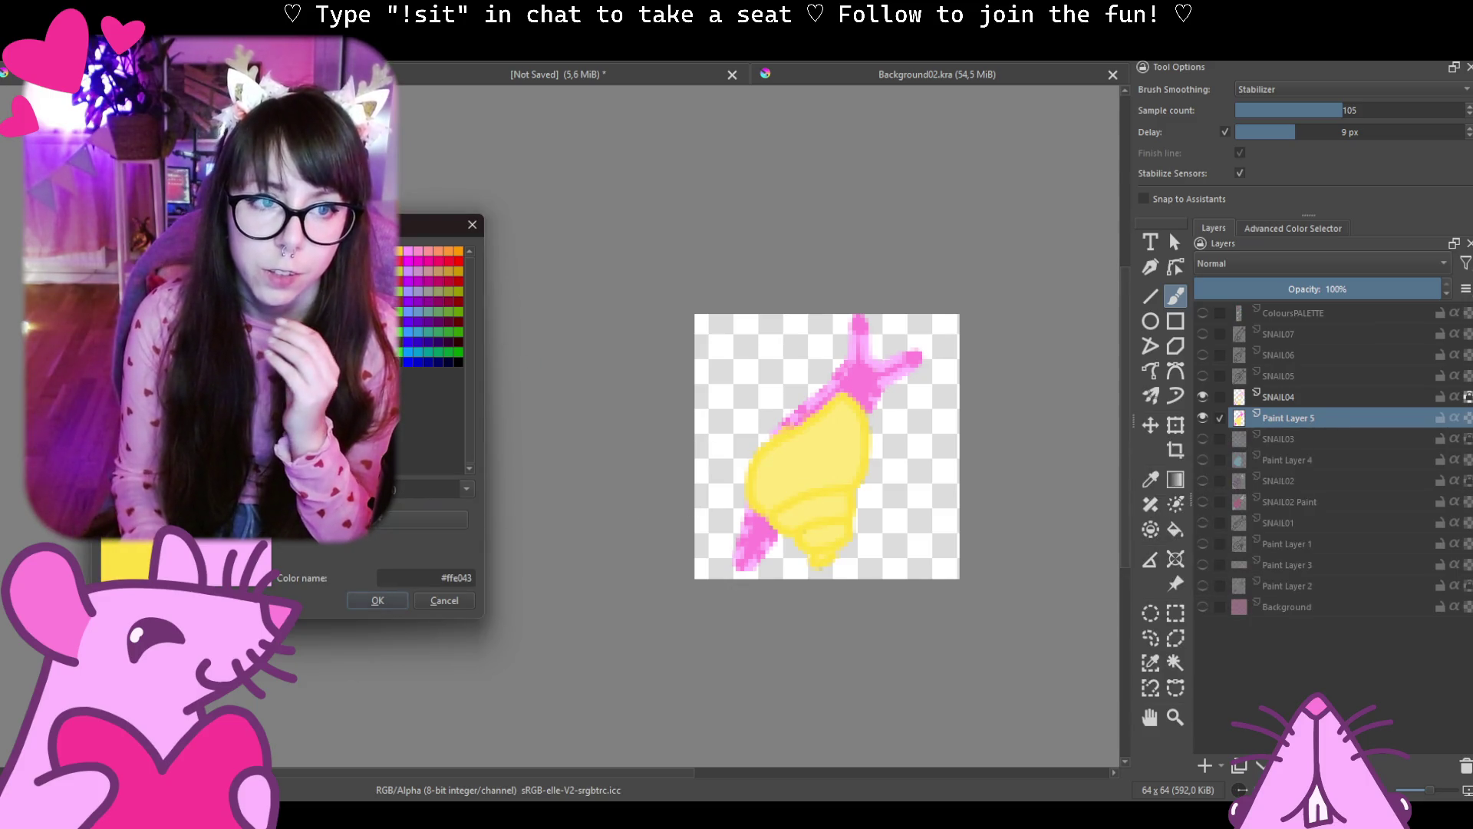
pyautogui.moveTo(777, 453); pyautogui.dragTo(769, 455)
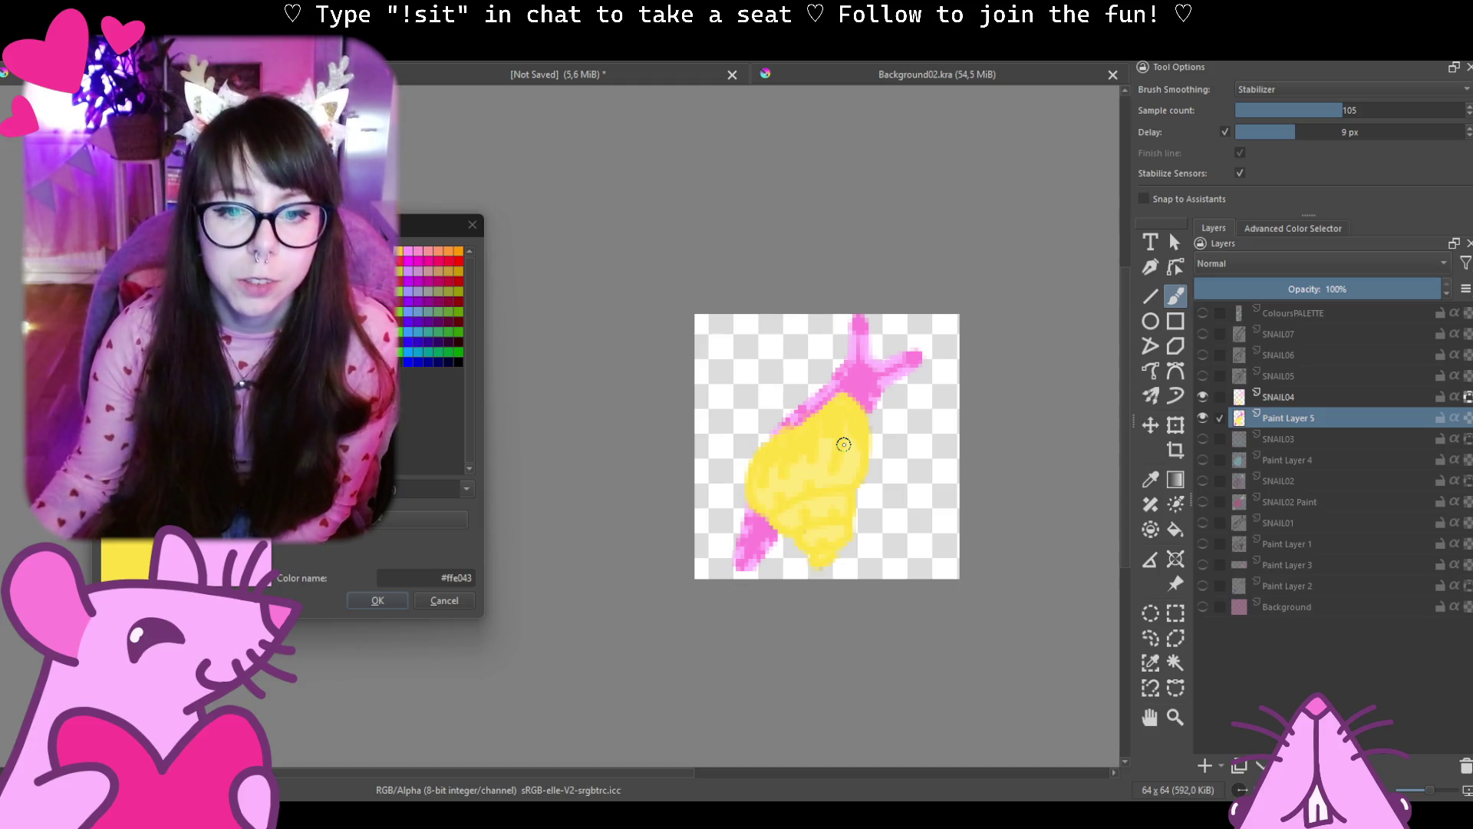
pyautogui.scroll(-5, 842, 445)
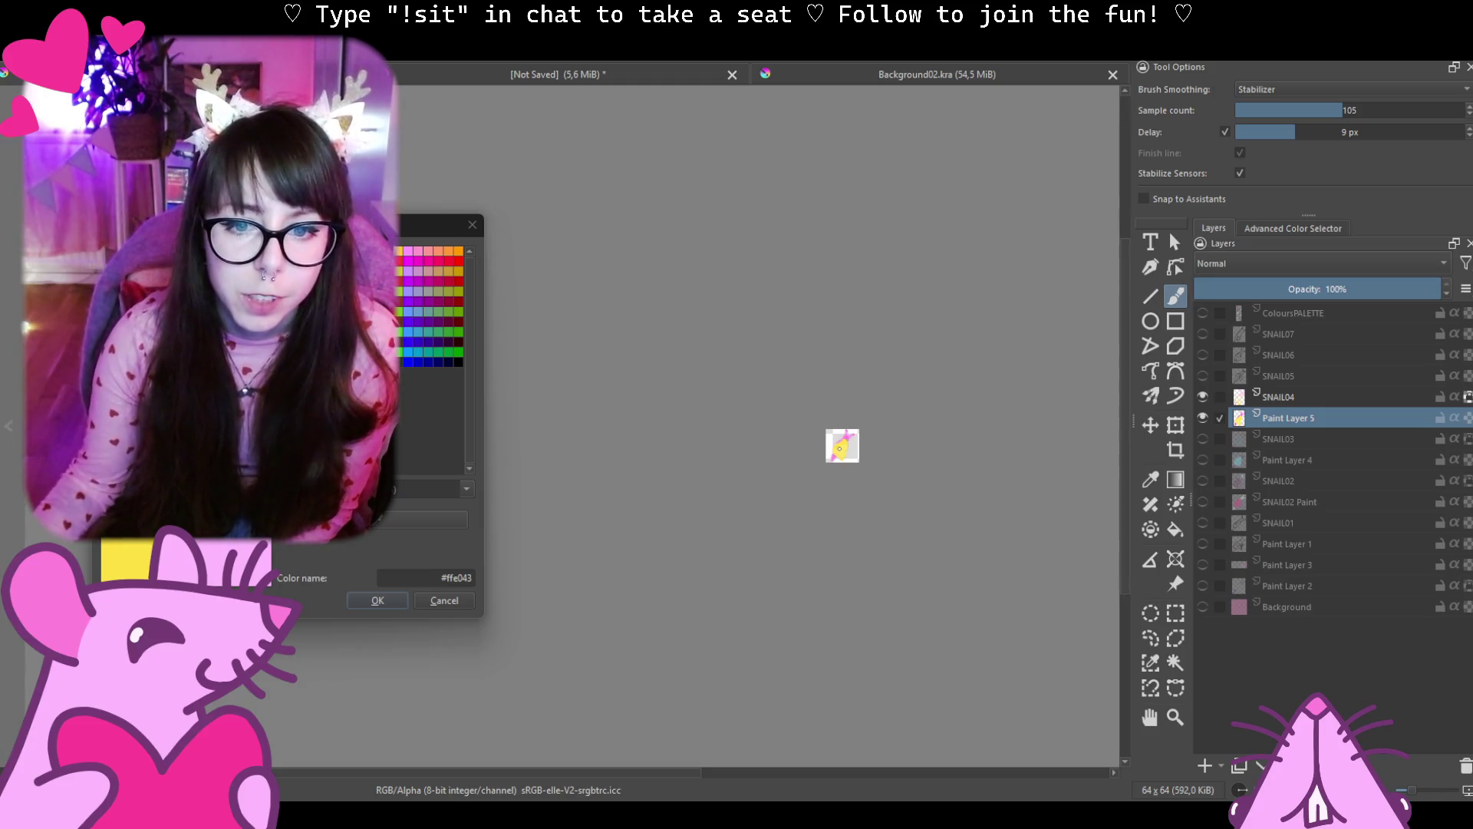
pyautogui.scroll(4, 838, 448)
pyautogui.scroll(2, 838, 447)
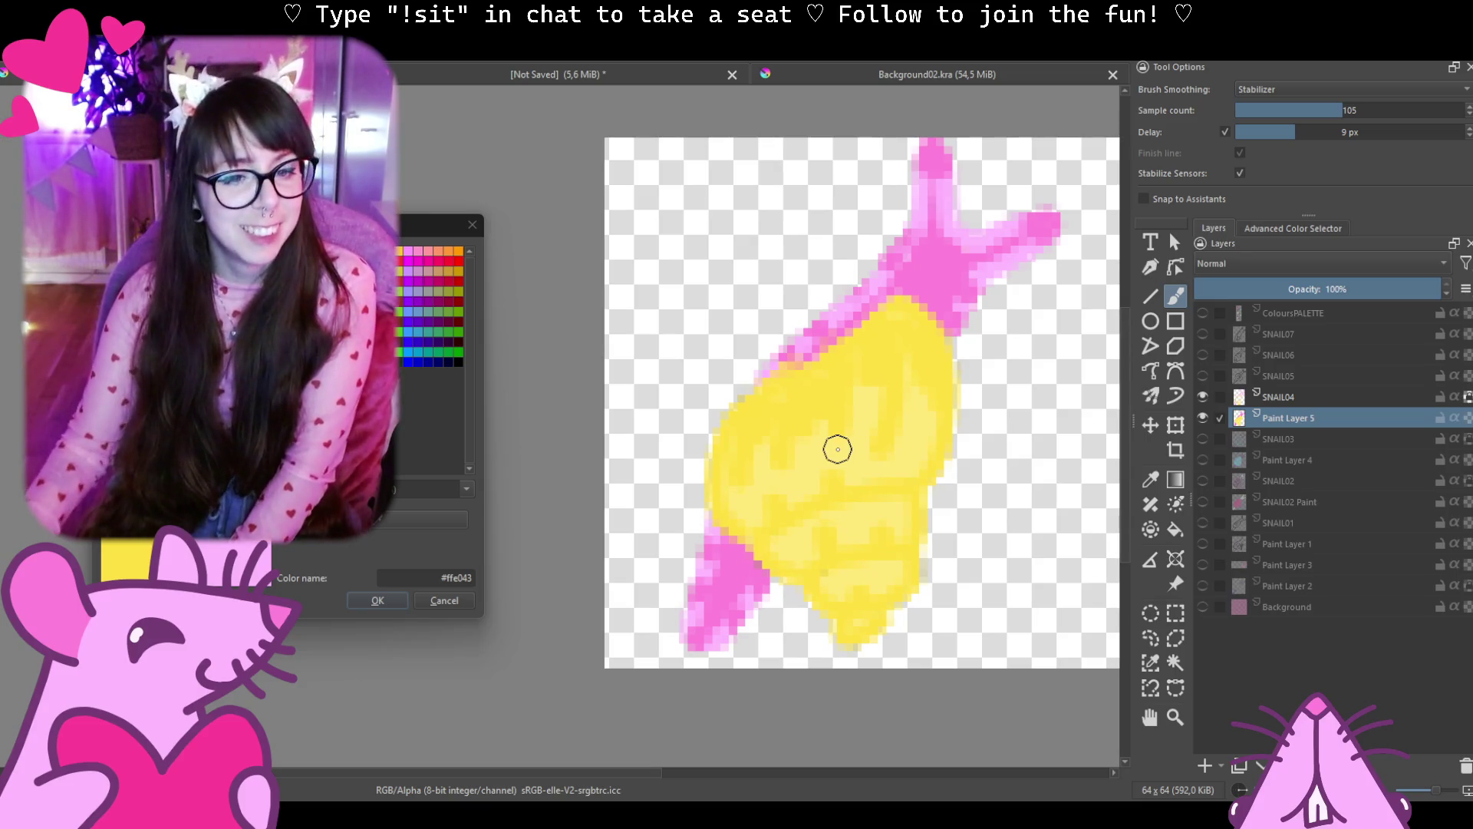
pyautogui.scroll(-3, 837, 449)
pyautogui.scroll(-2, 873, 429)
pyautogui.scroll(3, 877, 426)
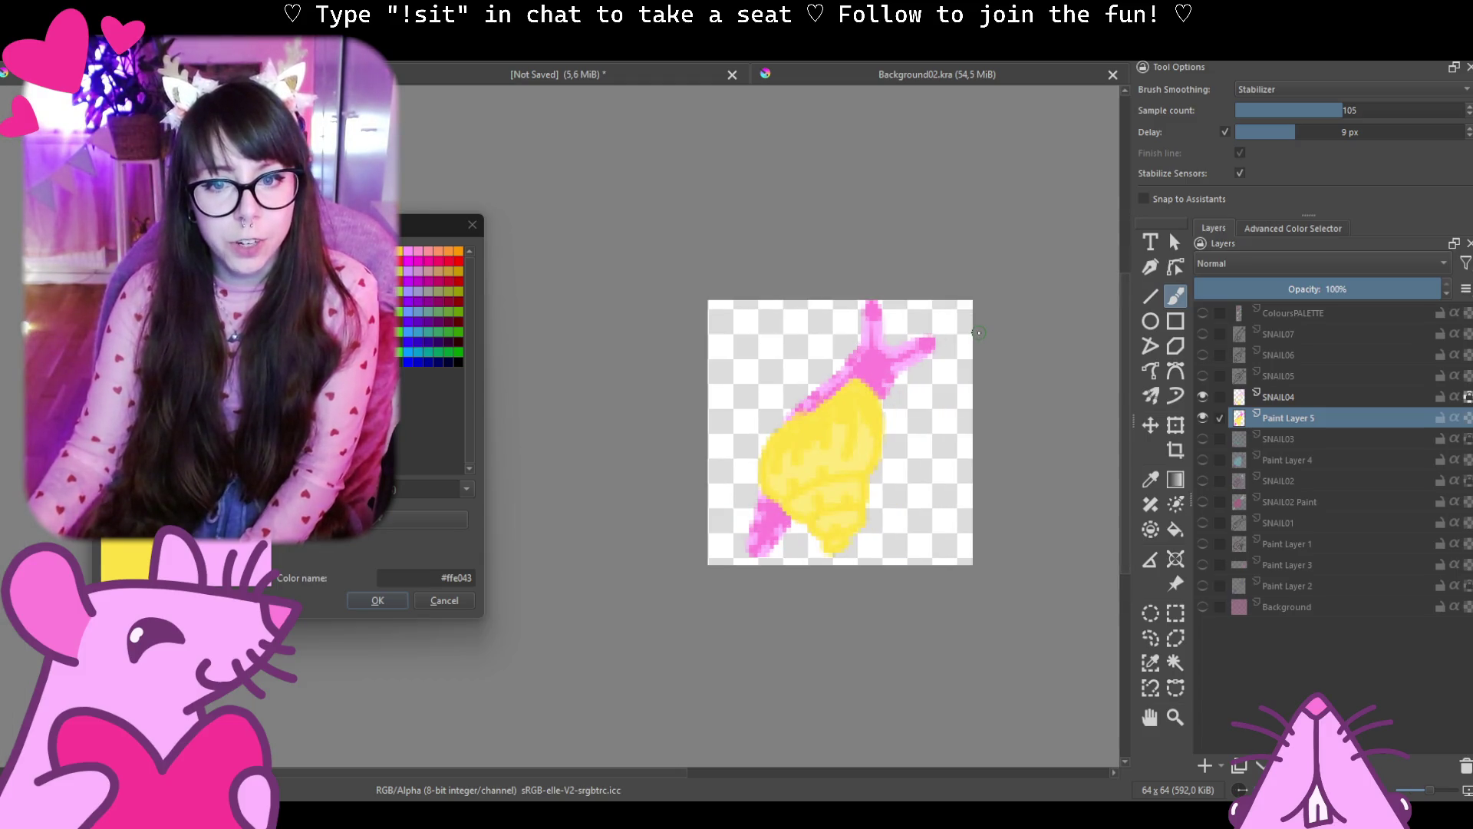
pyautogui.scroll(-3, 909, 372)
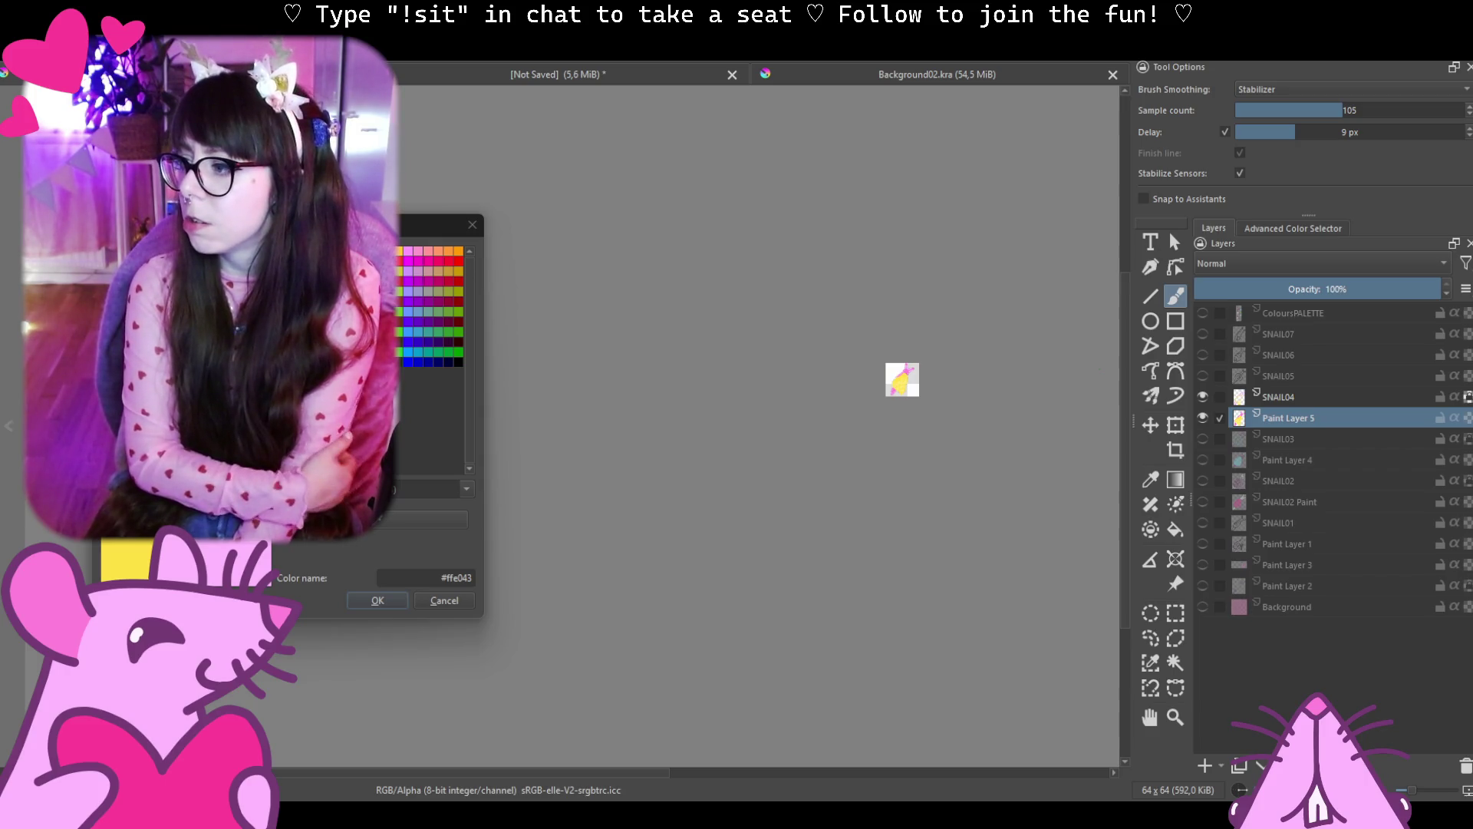
pyautogui.scroll(4, 917, 390)
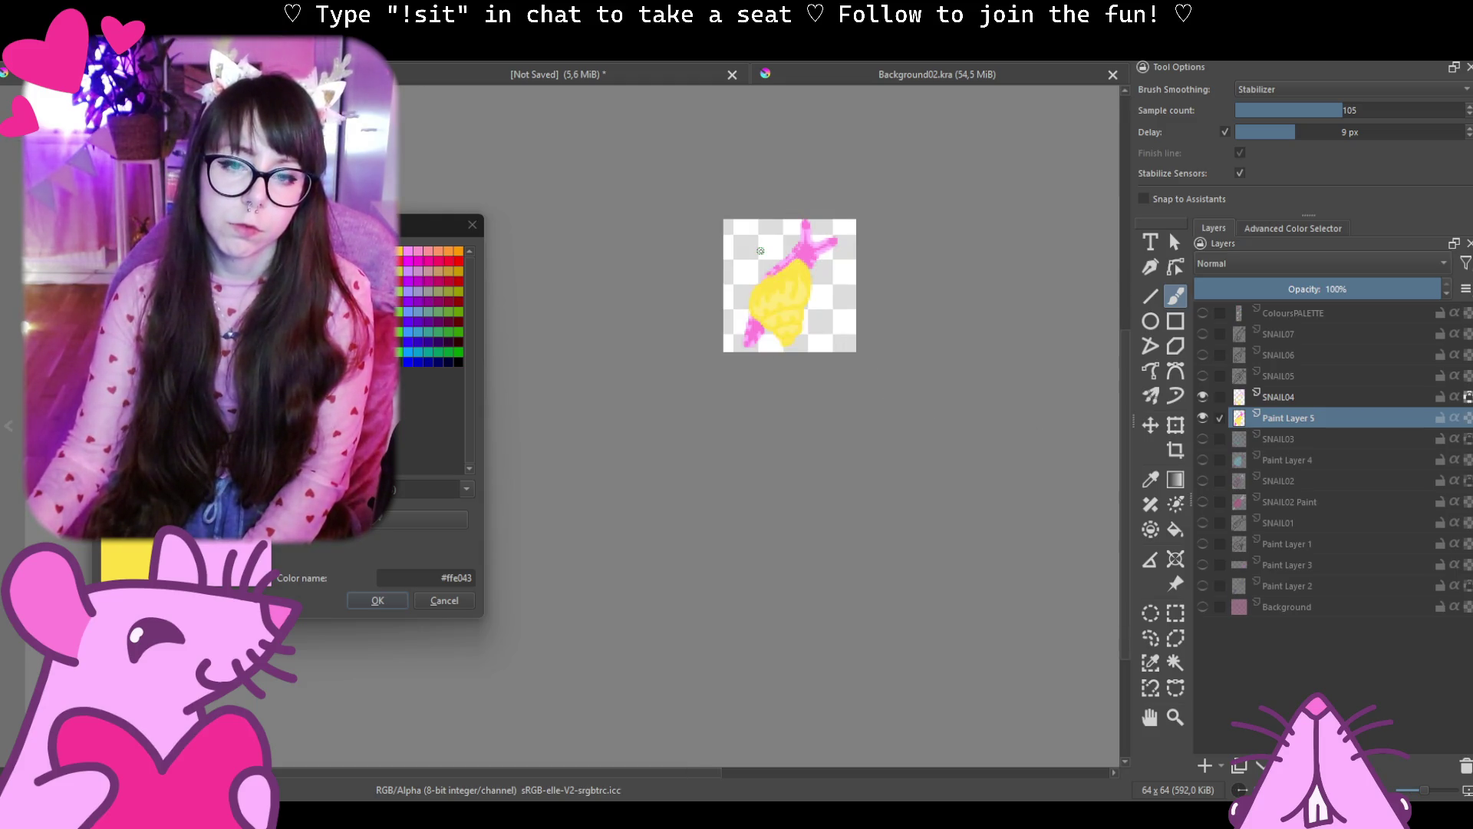
pyautogui.scroll(4, 760, 250)
pyautogui.scroll(-6, 757, 247)
pyautogui.scroll(-4, 760, 250)
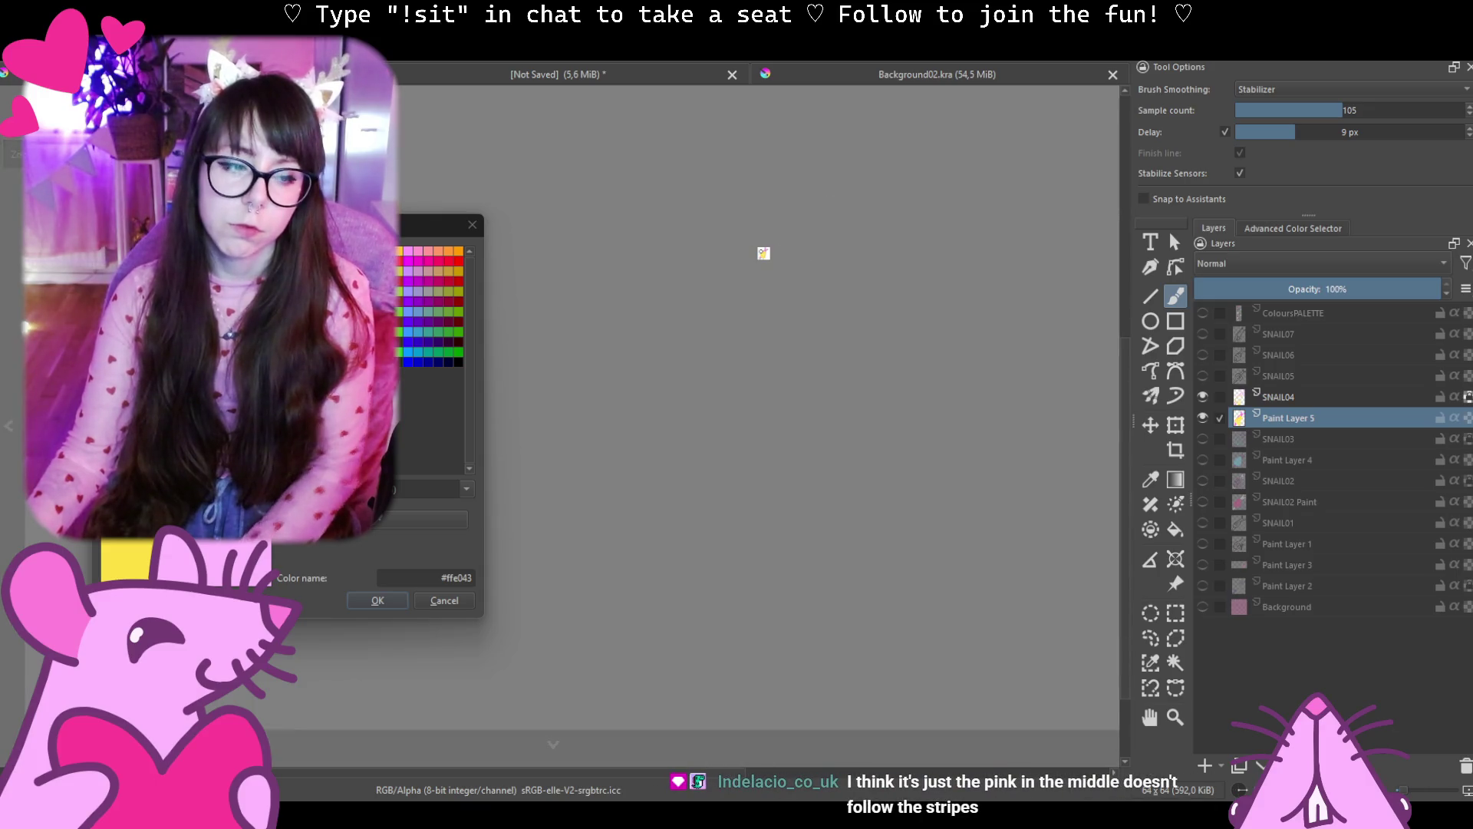
pyautogui.scroll(2, 762, 253)
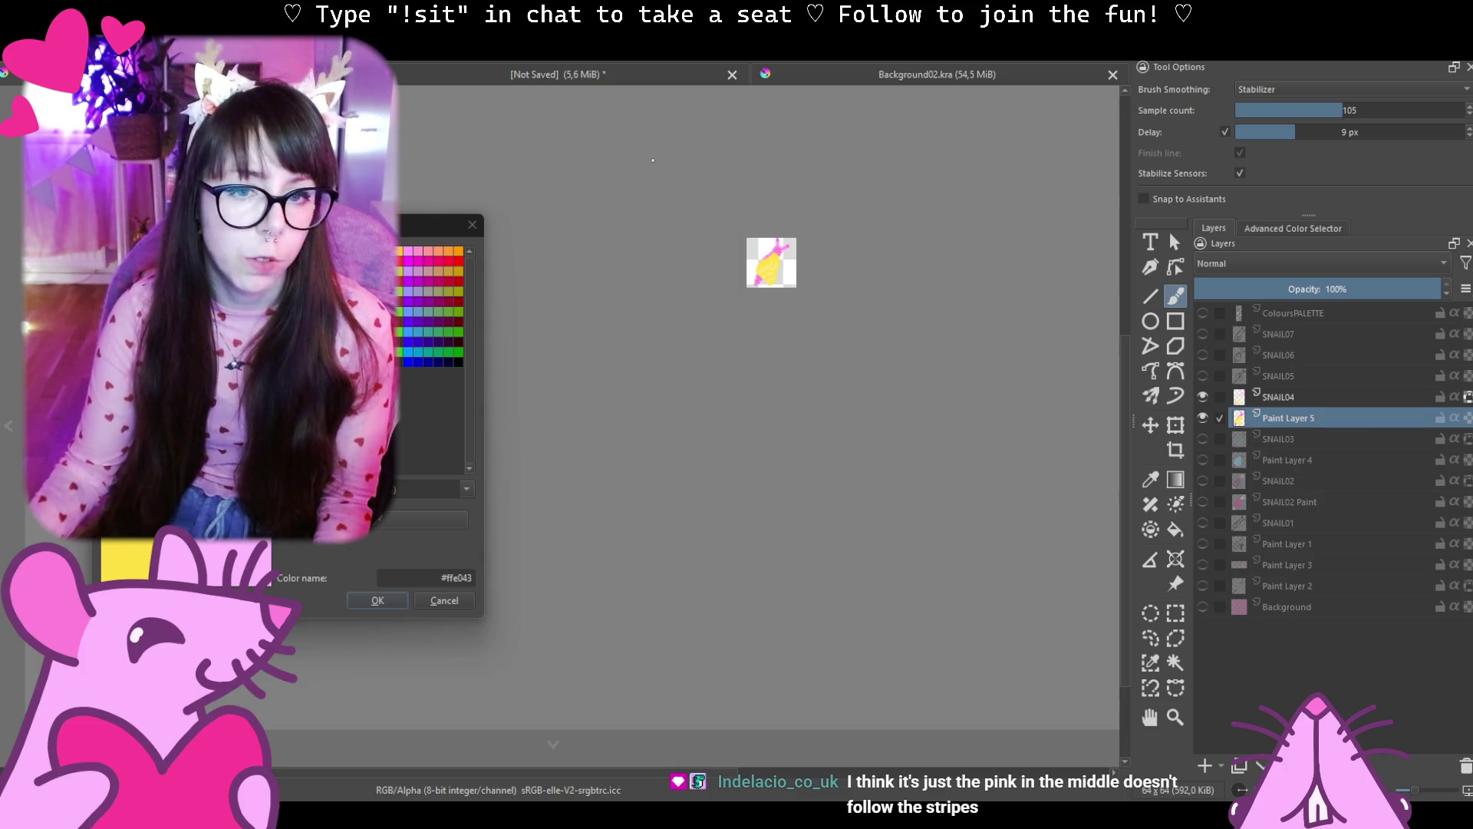
pyautogui.scroll(4, 725, 219)
pyautogui.scroll(2, 757, 244)
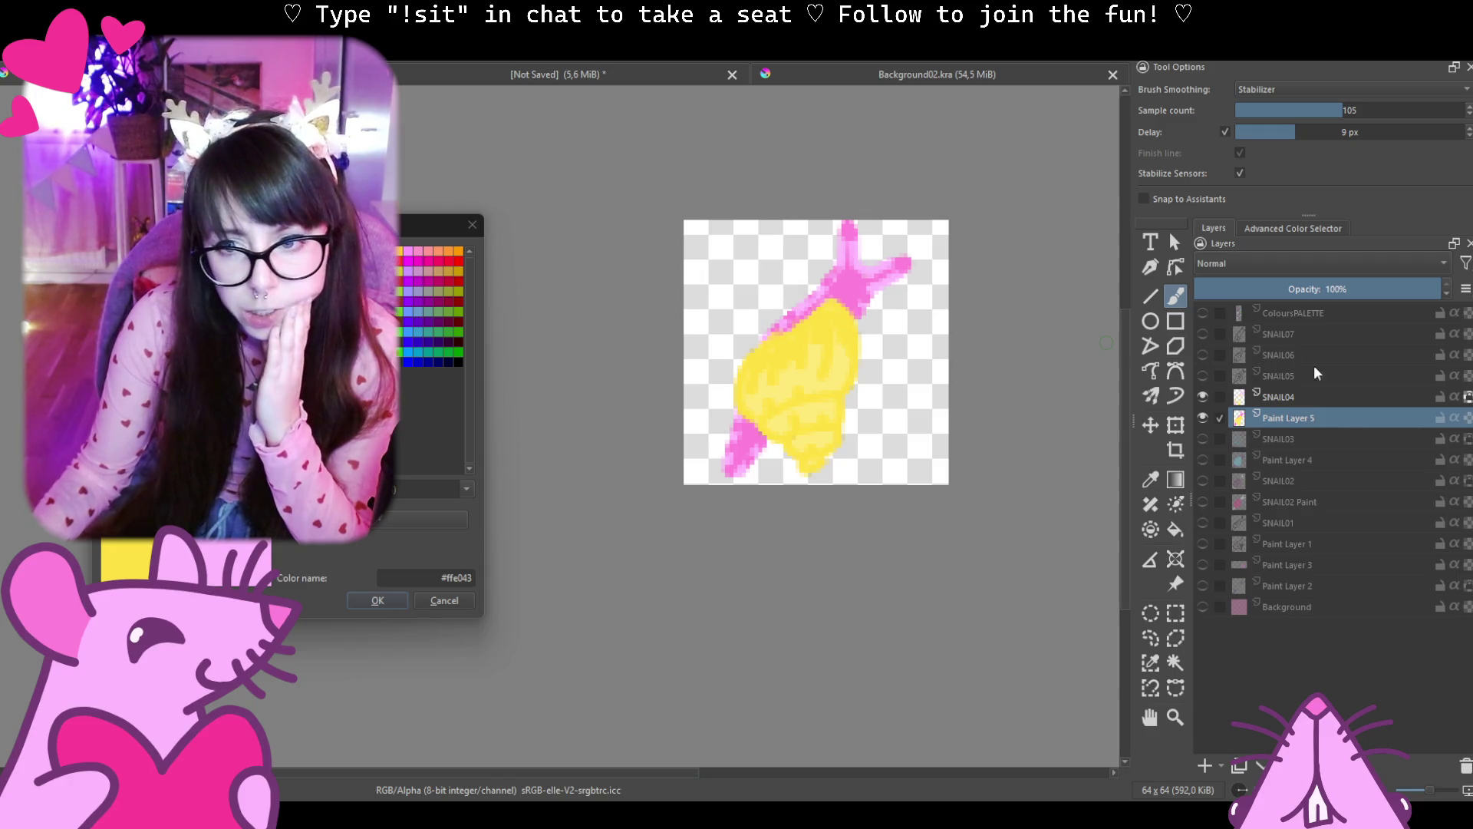
# - Toggle SNAIL04 off and on to compare, then sample the body's pink #ff83db from the neck
pyautogui.click(1278, 394)
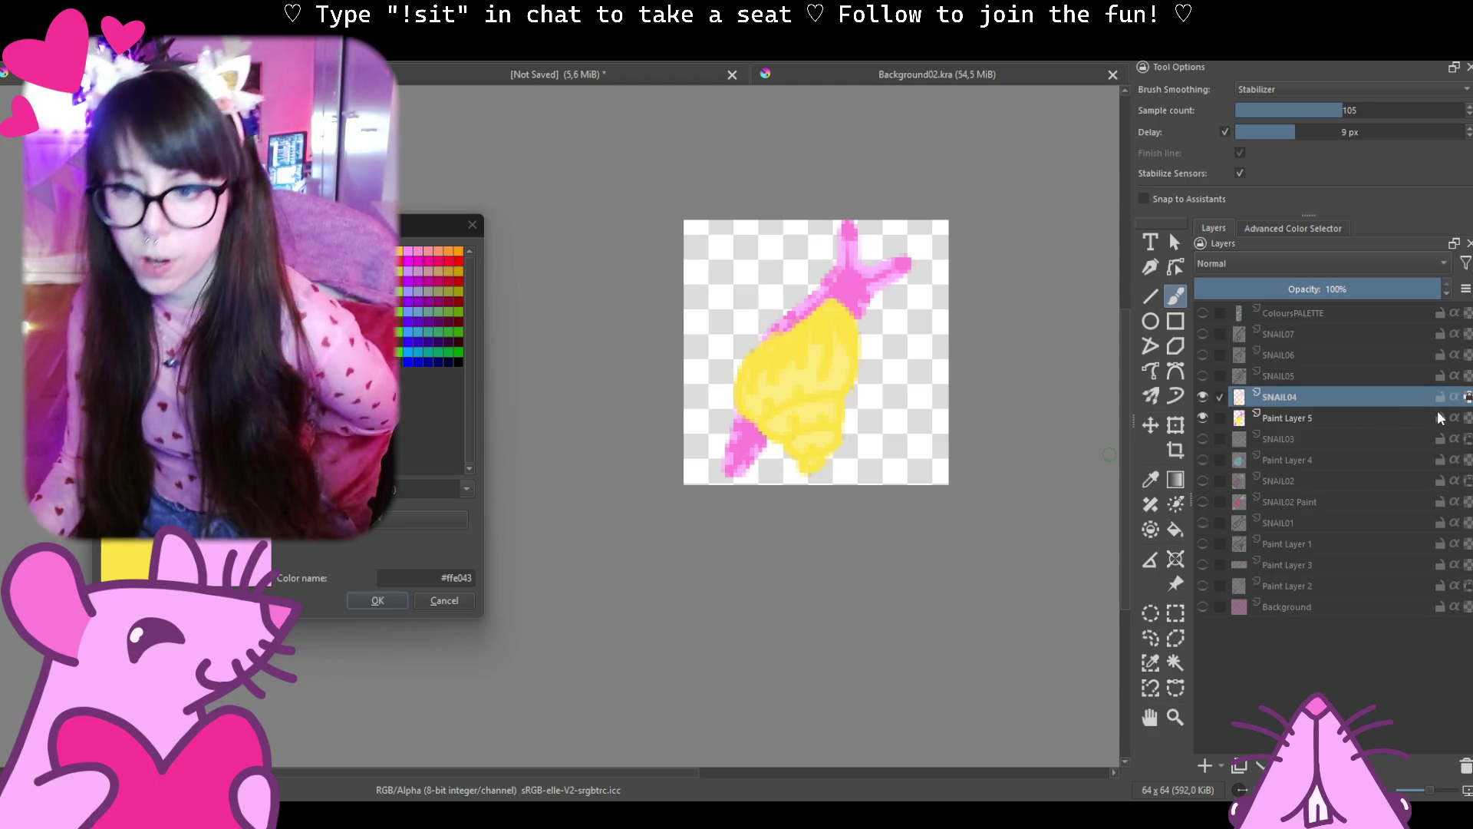
pyautogui.click(1204, 394)
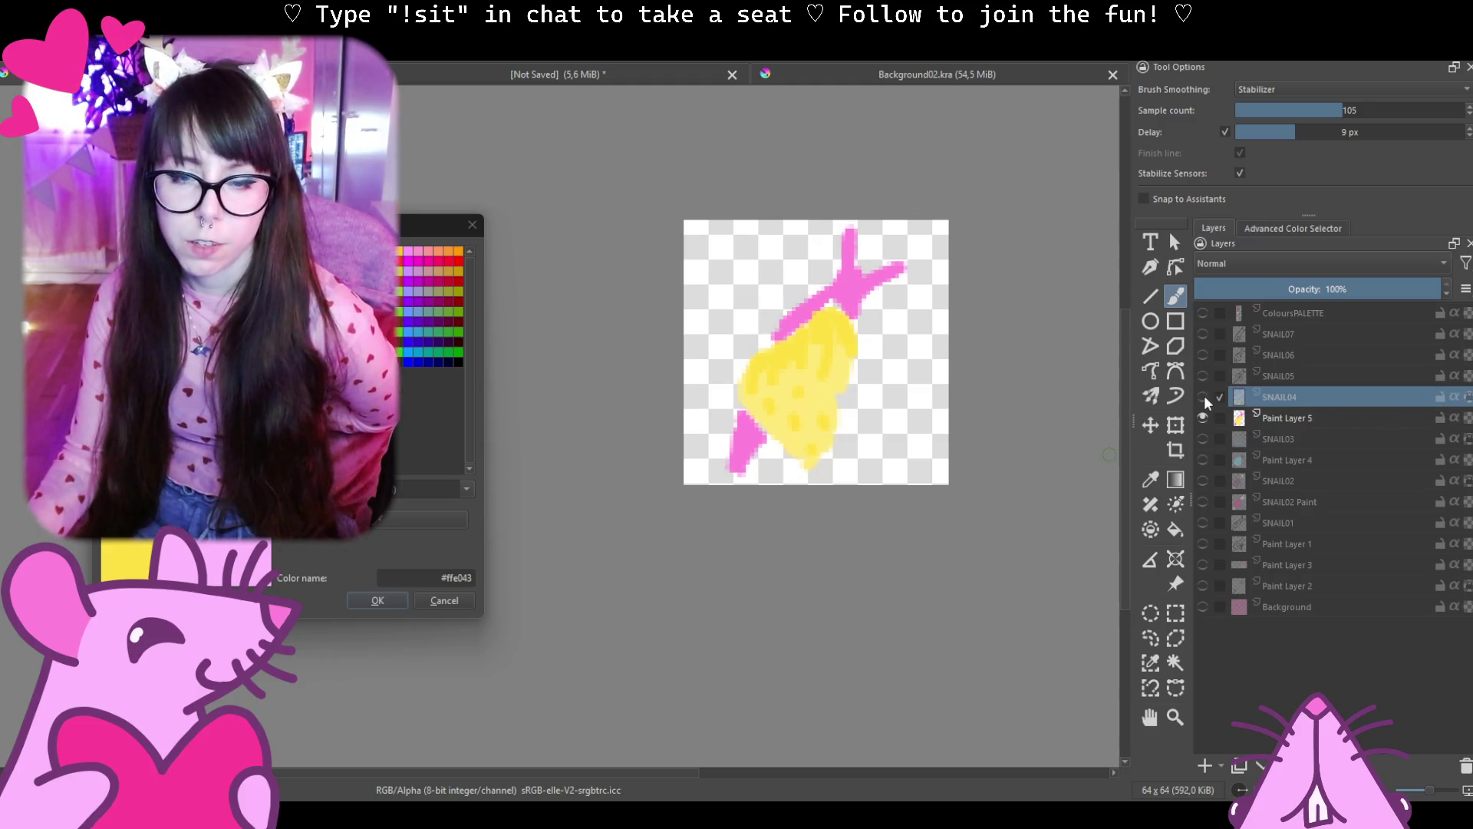
pyautogui.click(1204, 395)
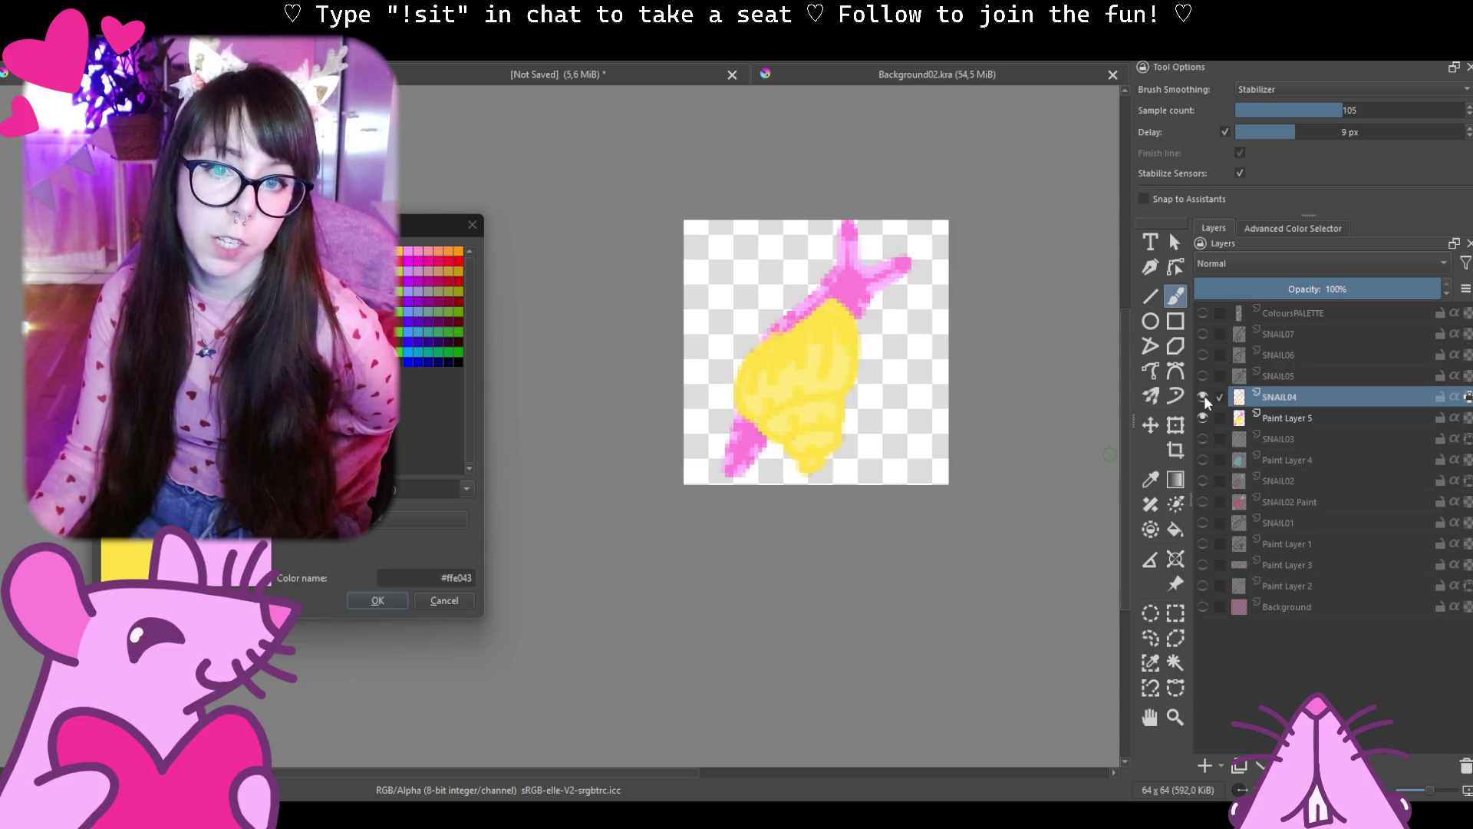
pyautogui.click(1204, 395)
pyautogui.click(1205, 397)
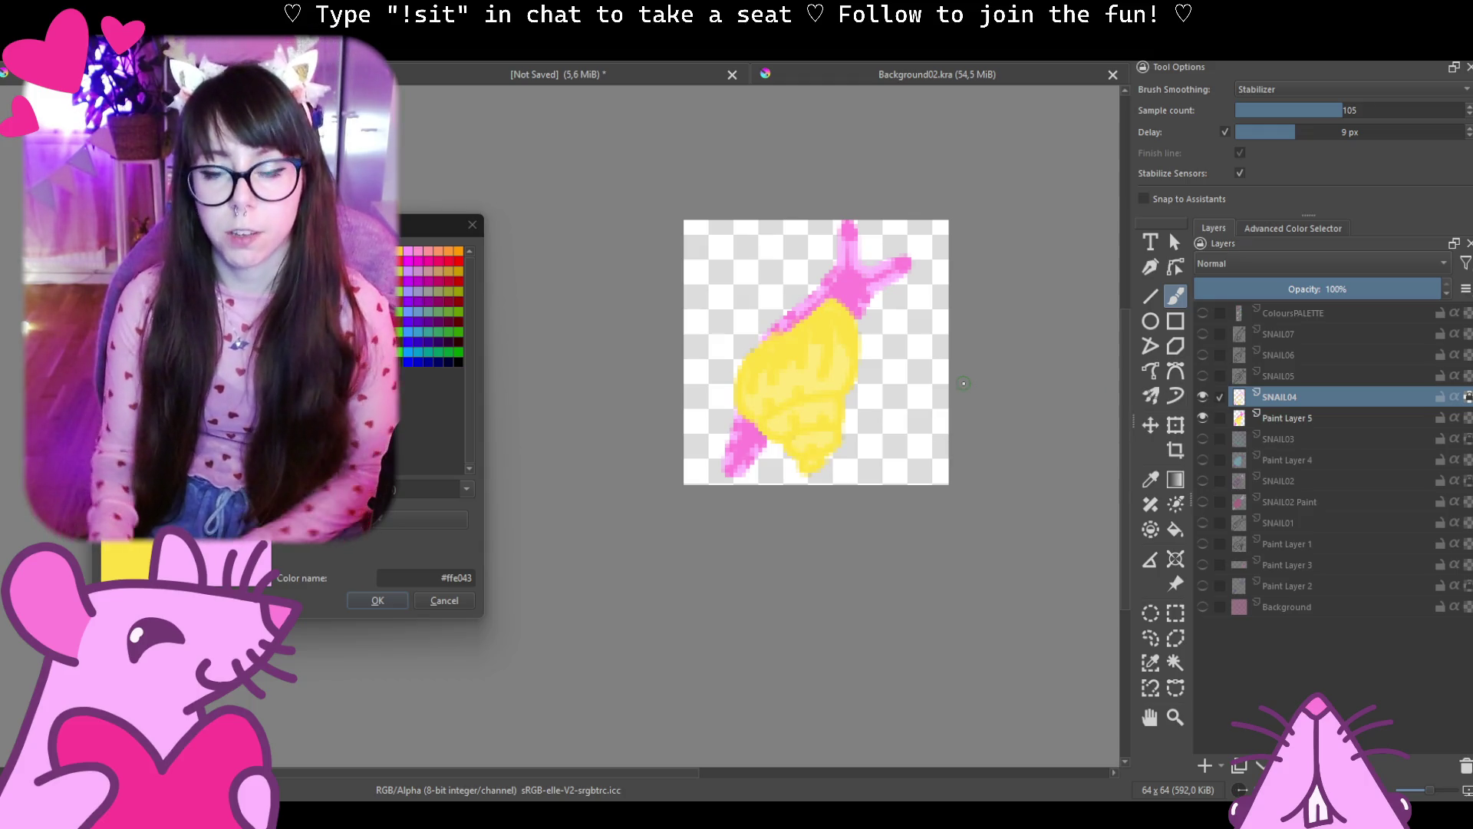
pyautogui.click(432, 517)
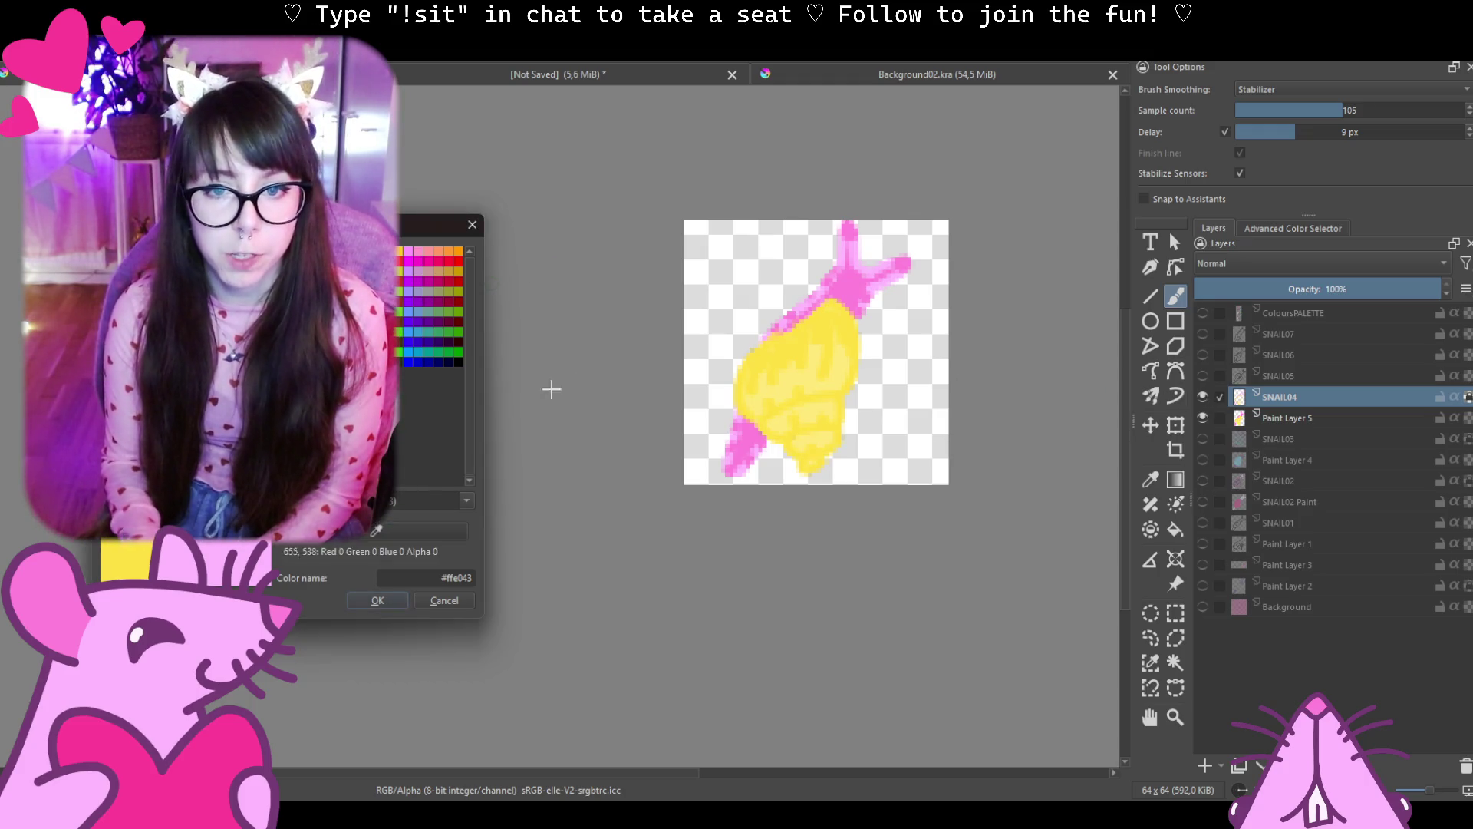
pyautogui.click(845, 289)
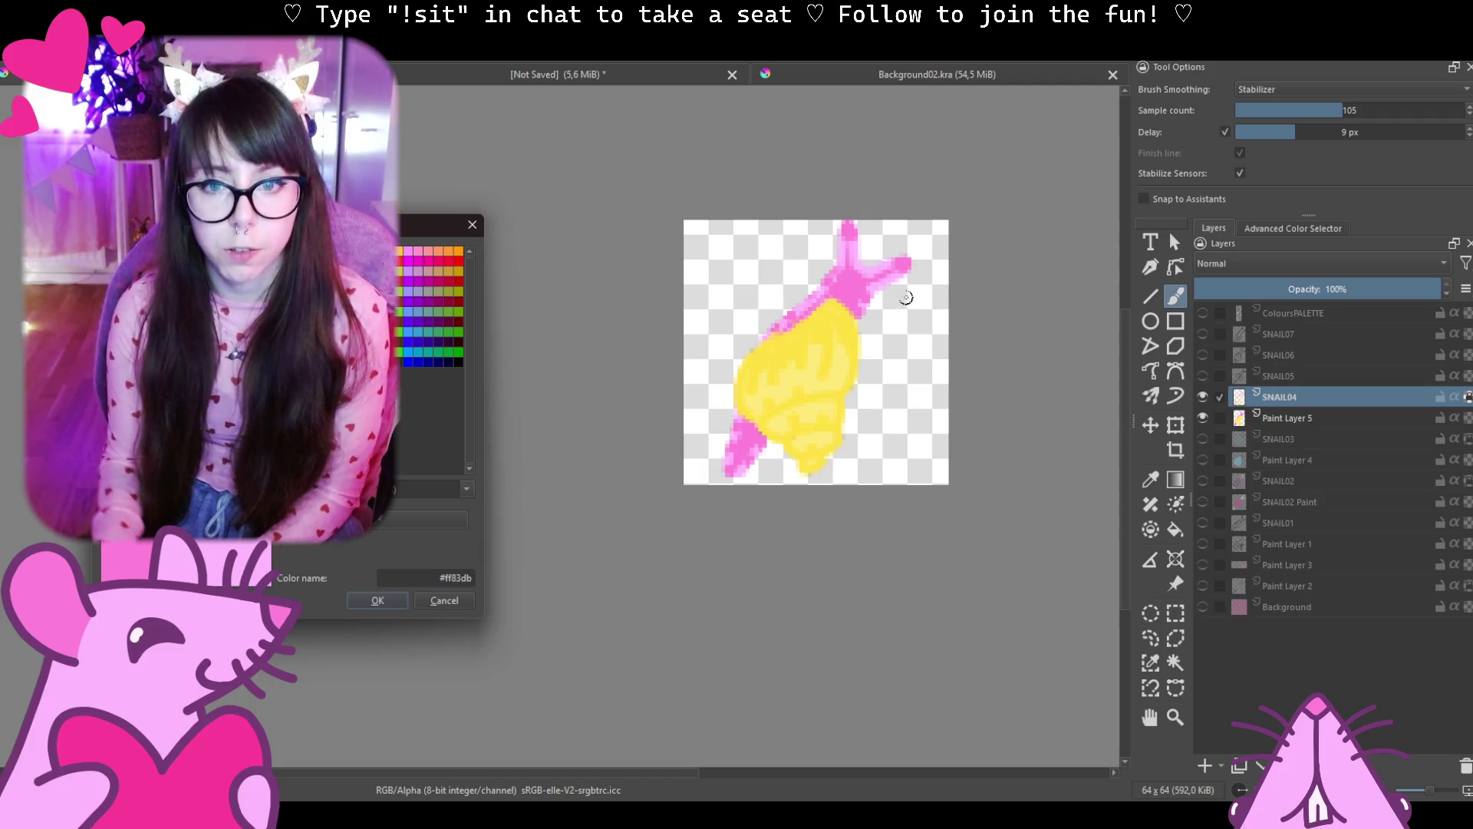
# - Paint pink over the right feeler, return to Paint Layer 5 and stroke along the shell's left edge
pyautogui.moveTo(887, 248); pyautogui.dragTo(860, 262)
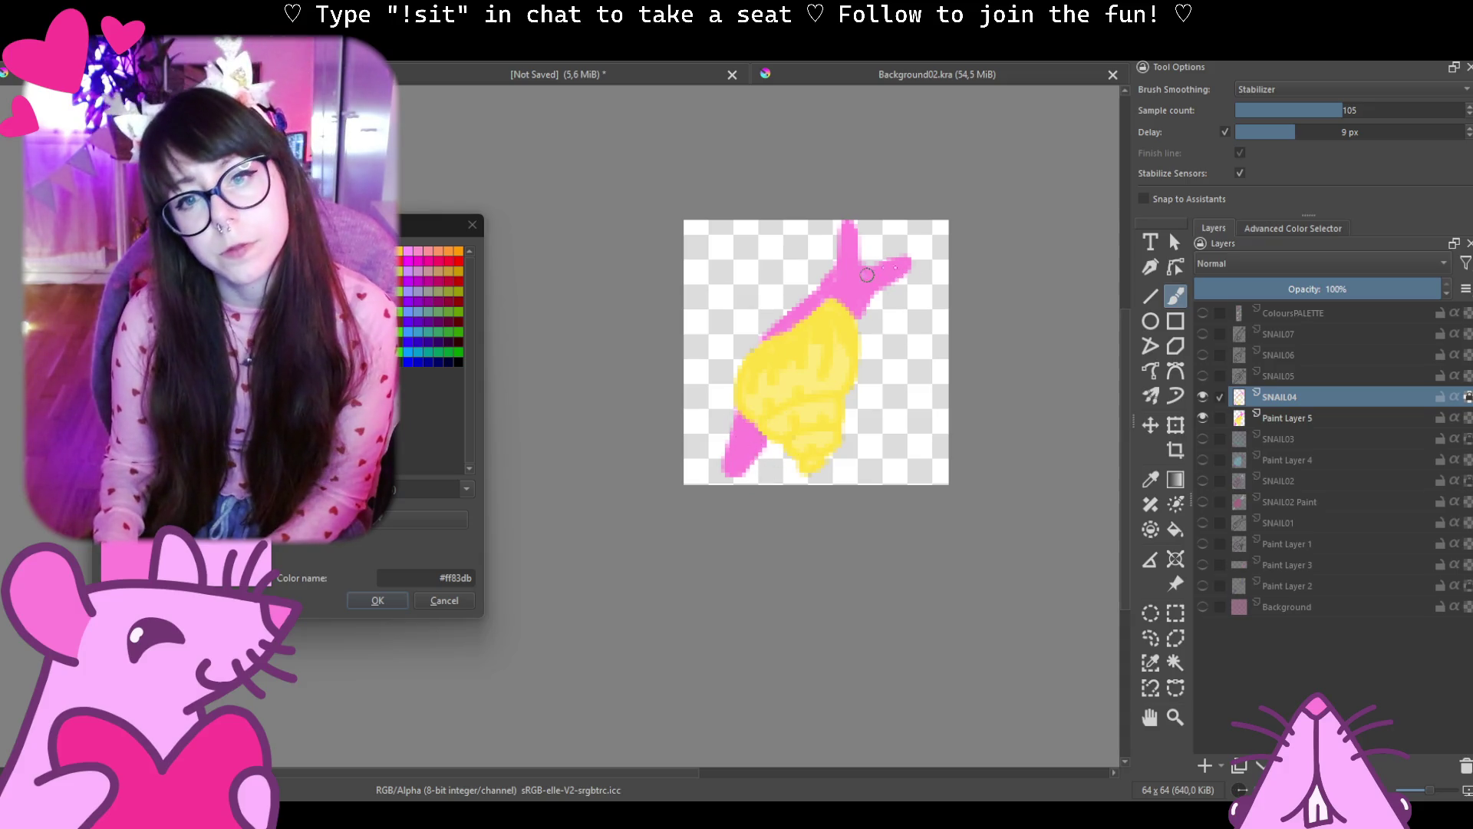
pyautogui.click(1281, 421)
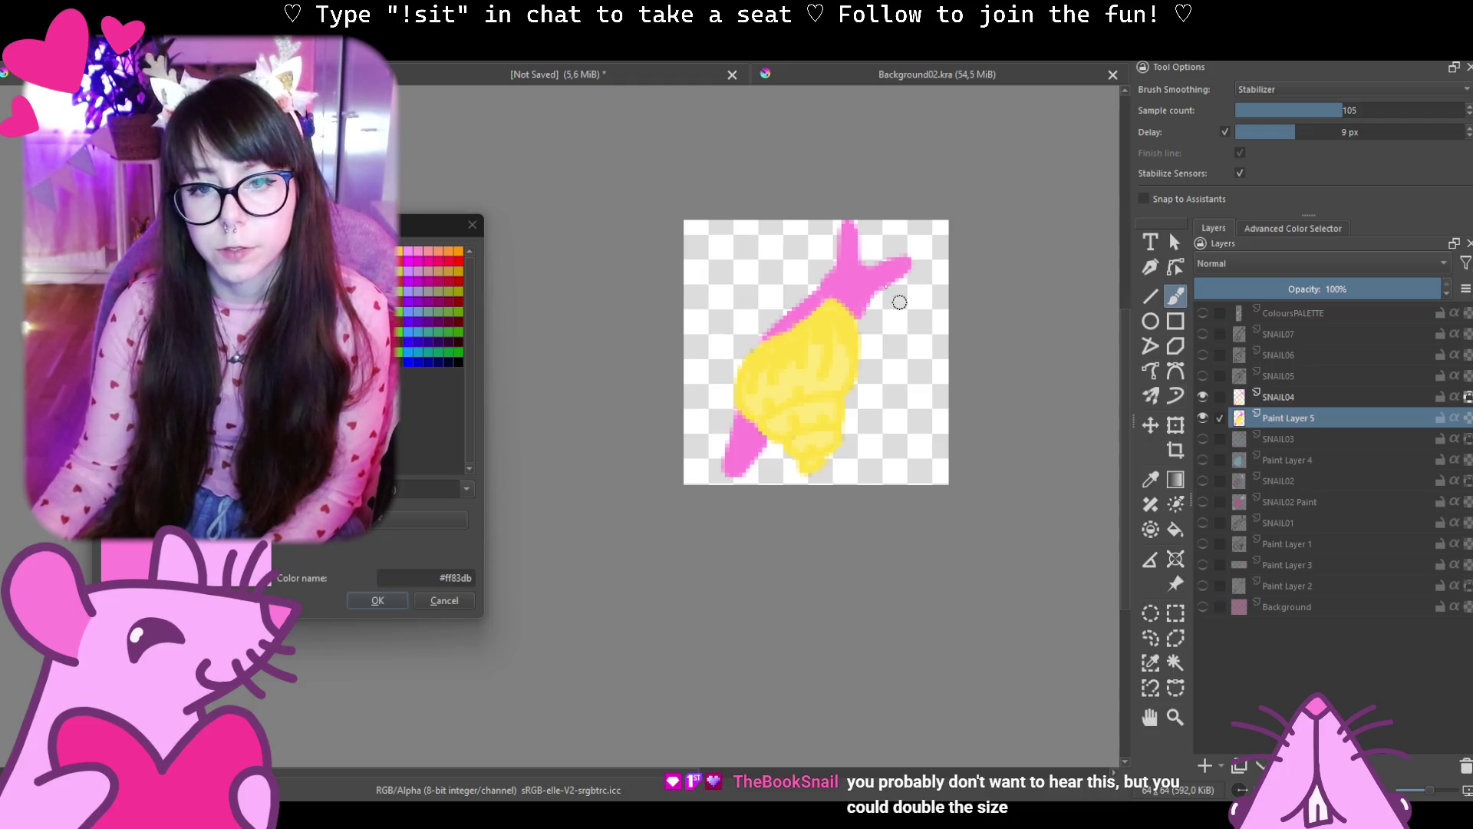
pyautogui.scroll(3, 885, 263)
pyautogui.scroll(-6, 866, 305)
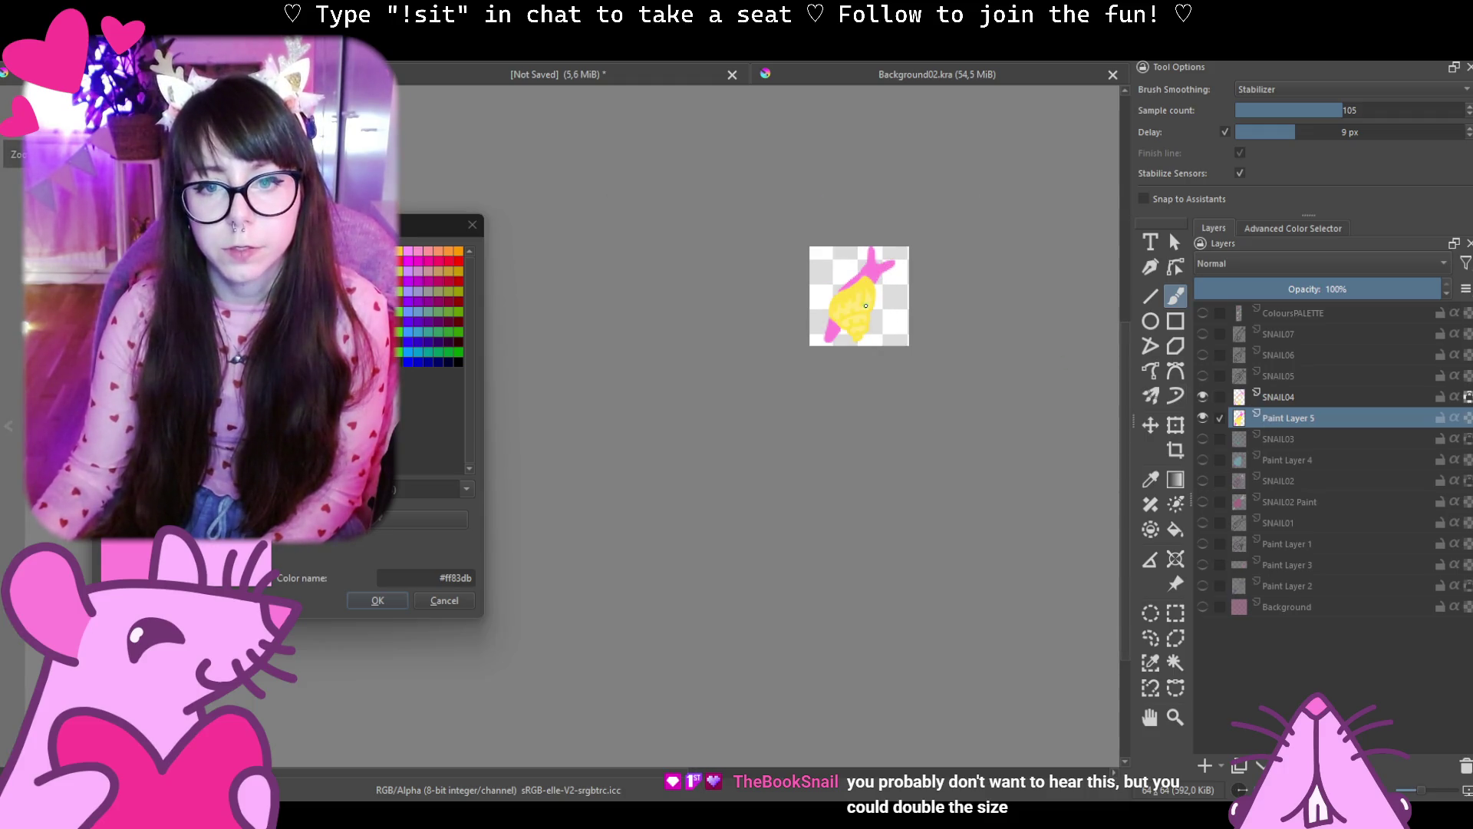
pyautogui.scroll(2, 867, 304)
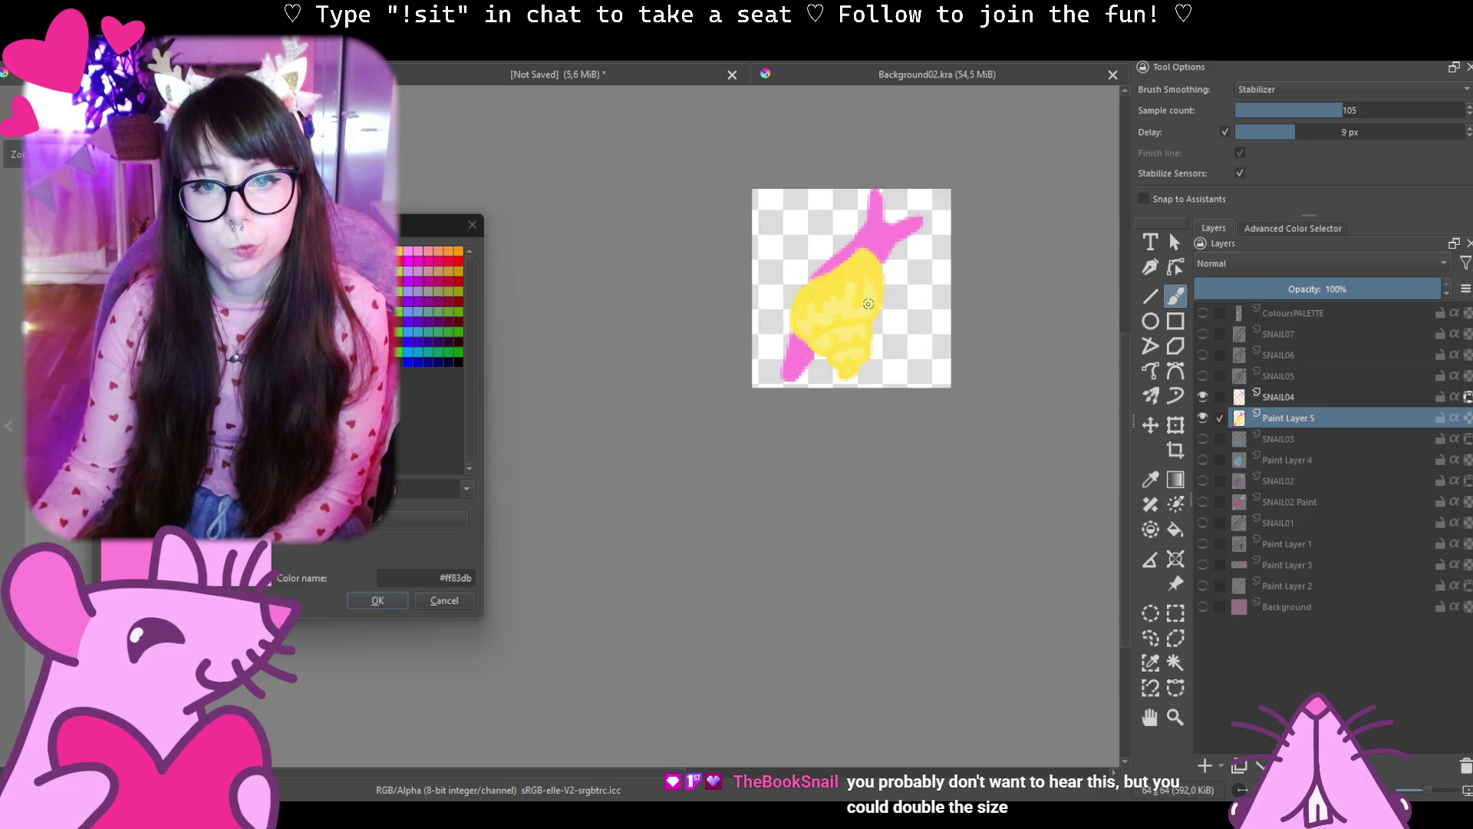
pyautogui.scroll(2, 869, 303)
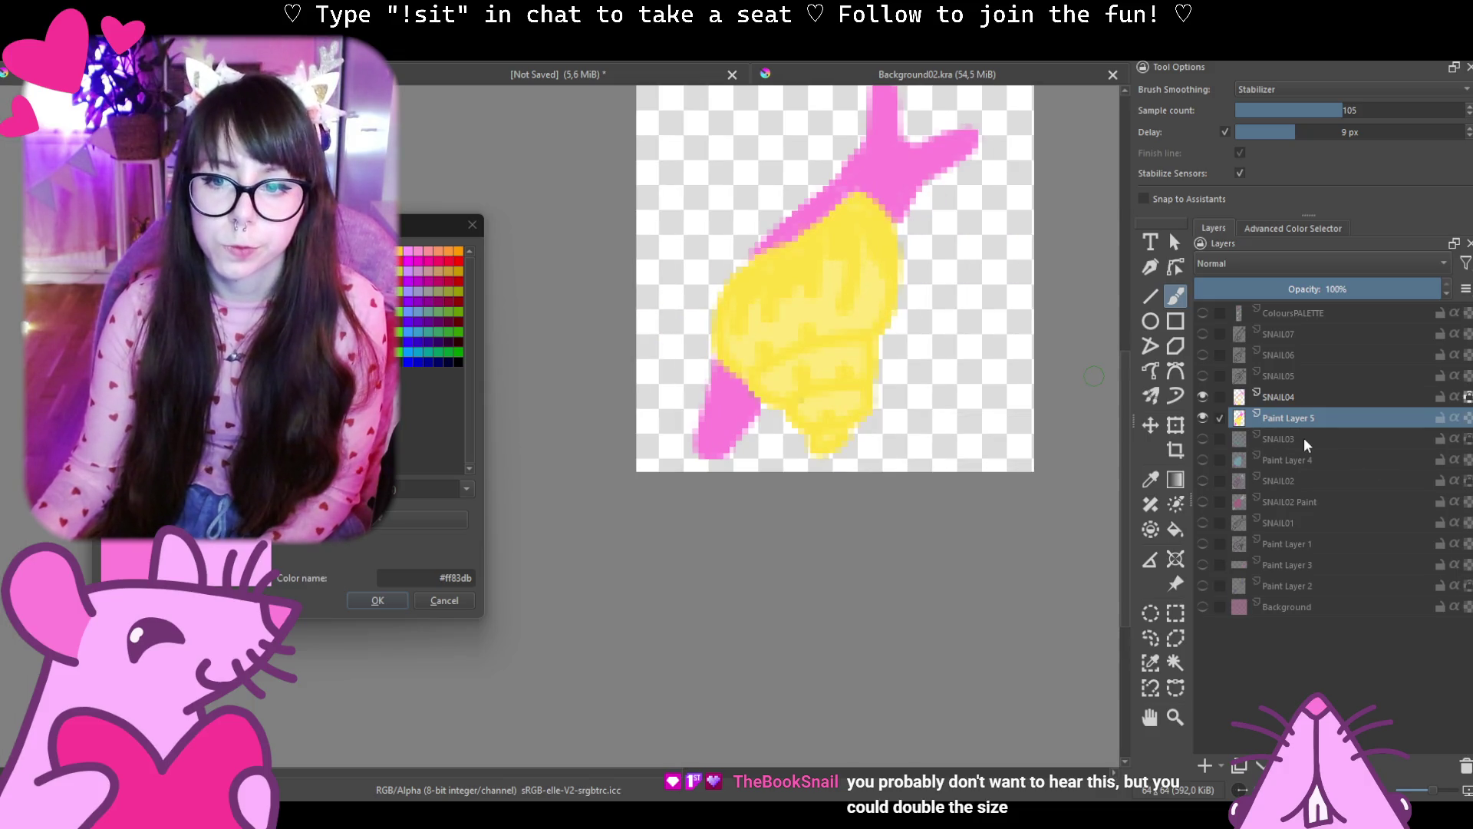
pyautogui.moveTo(700, 329)
pyautogui.mouseDown()
pyautogui.moveTo(724, 307)
pyautogui.moveTo(790, 375)
pyautogui.moveTo(820, 355)
pyautogui.moveTo(734, 333)
pyautogui.moveTo(806, 302)
pyautogui.moveTo(737, 345)
pyautogui.moveTo(809, 429)
pyautogui.mouseUp()
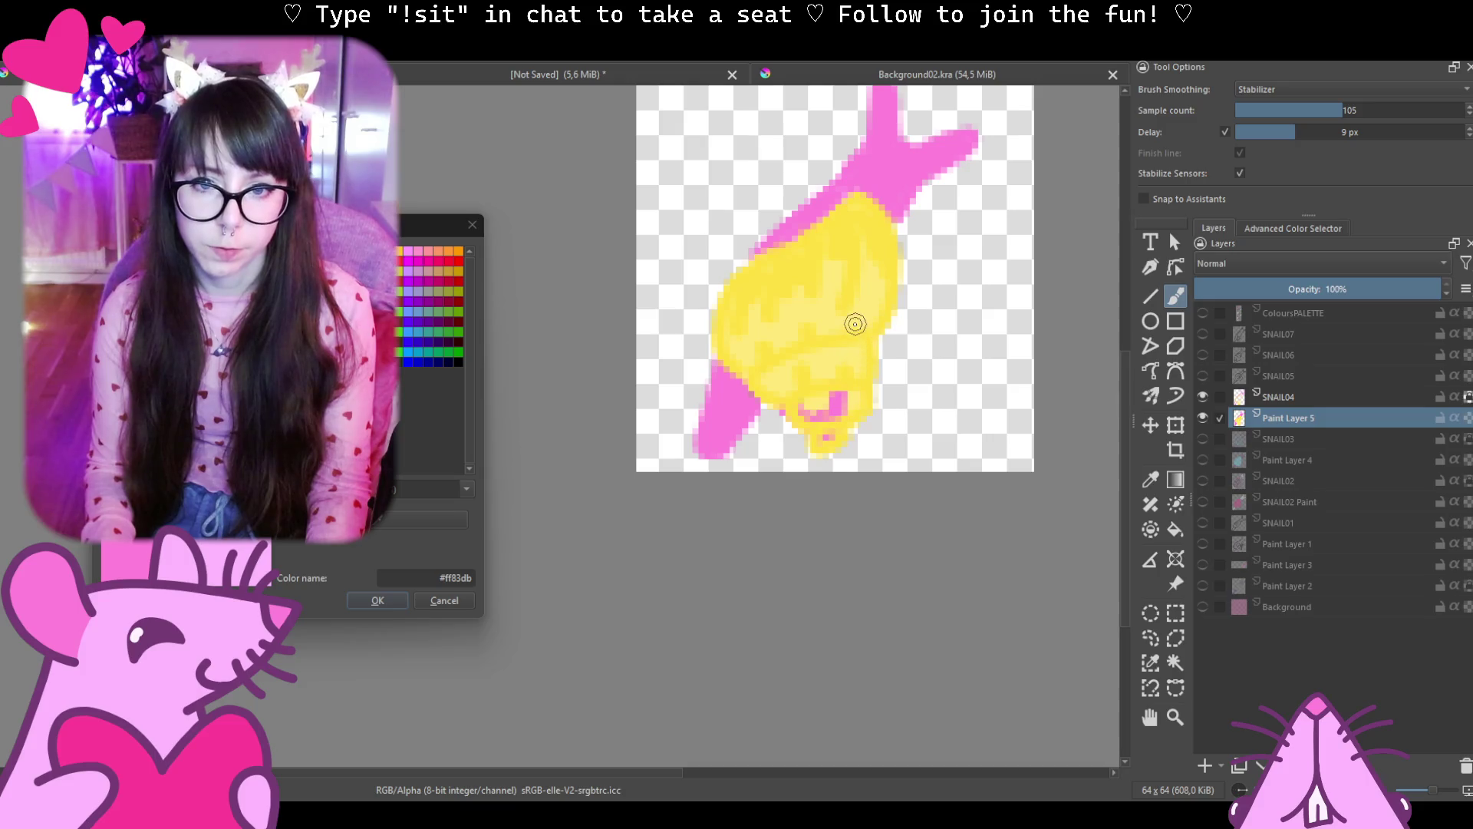
# - Paint two short pink stripes across the yellow shell
pyautogui.moveTo(751, 313); pyautogui.dragTo(748, 363)
pyautogui.moveTo(848, 247); pyautogui.dragTo(852, 289)
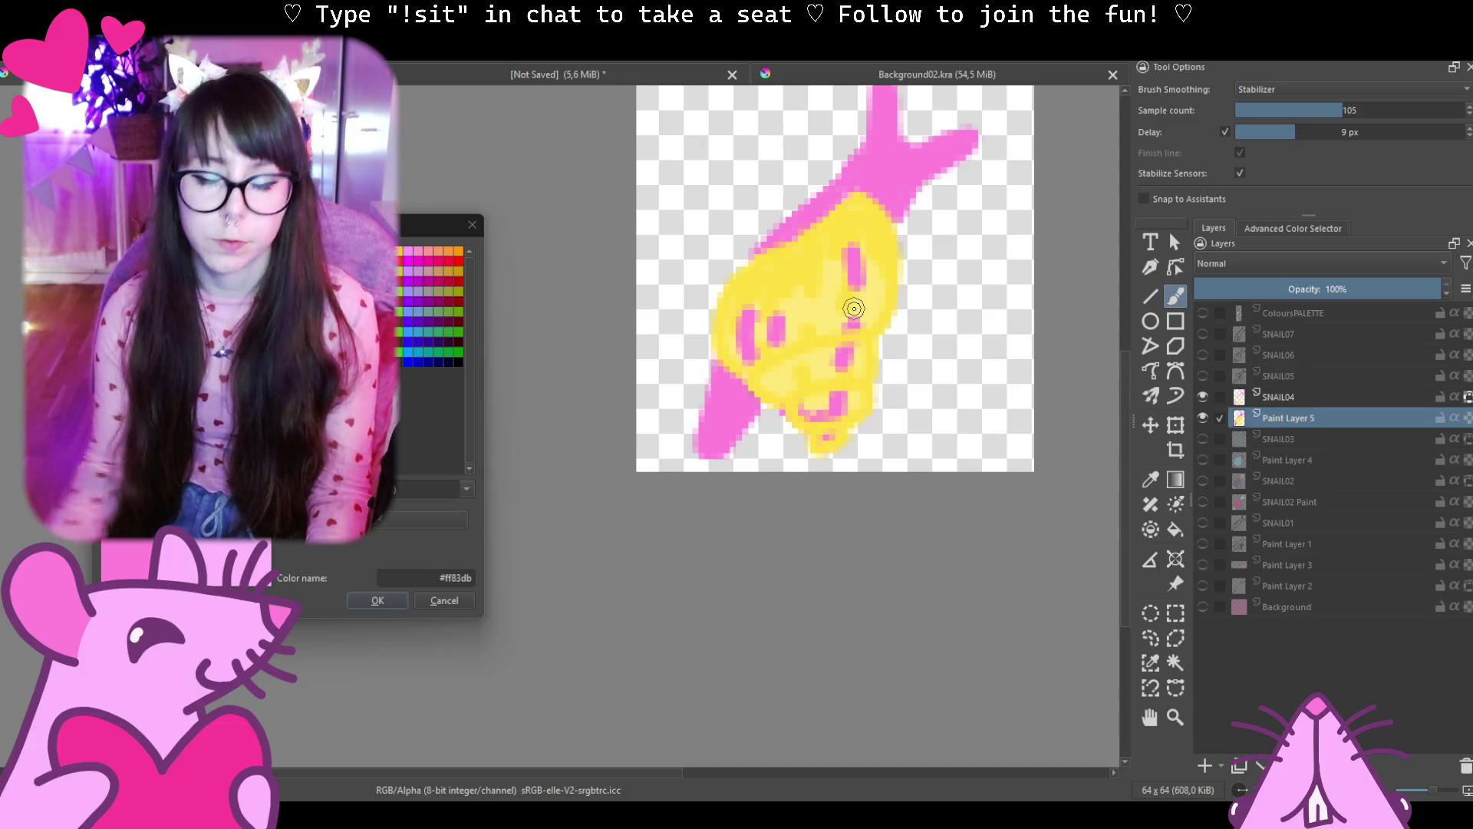
pyautogui.scroll(-2, 848, 306)
pyautogui.scroll(-4, 852, 305)
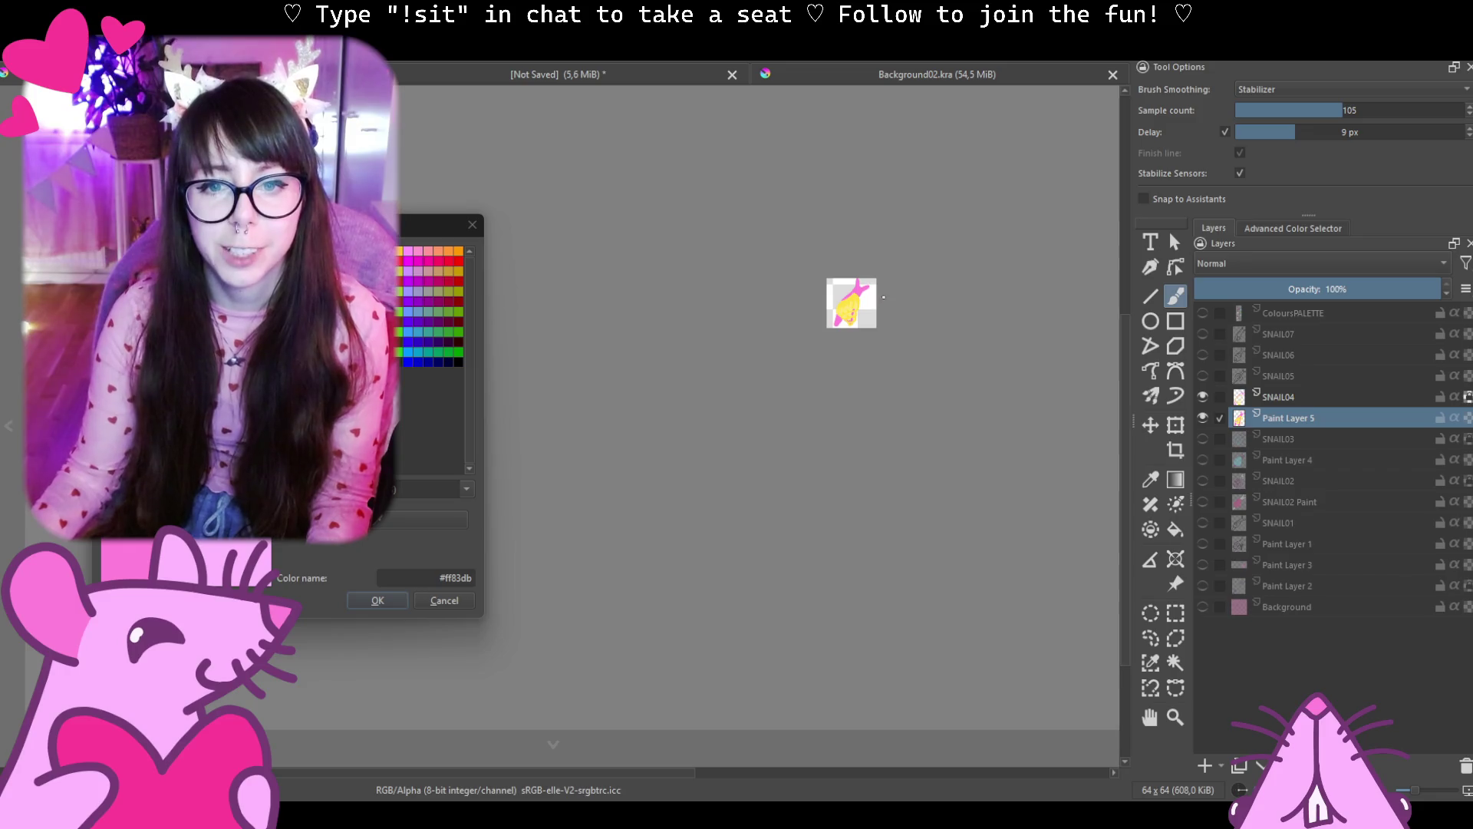
pyautogui.scroll(3, 883, 298)
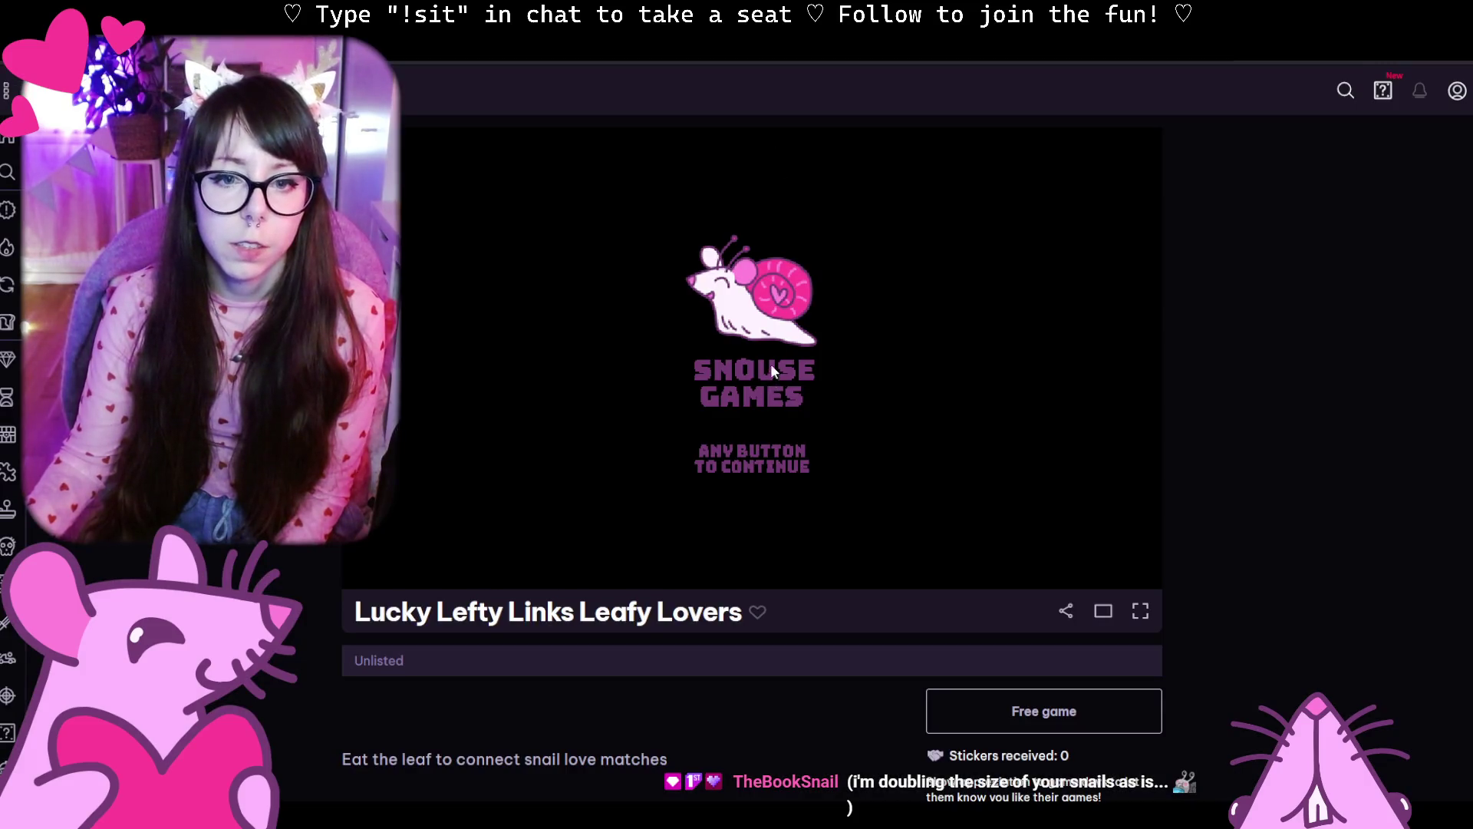
# - Start Level 1, steer the pink snail down then left, and switch the game to full screen
pyautogui.click(778, 340)
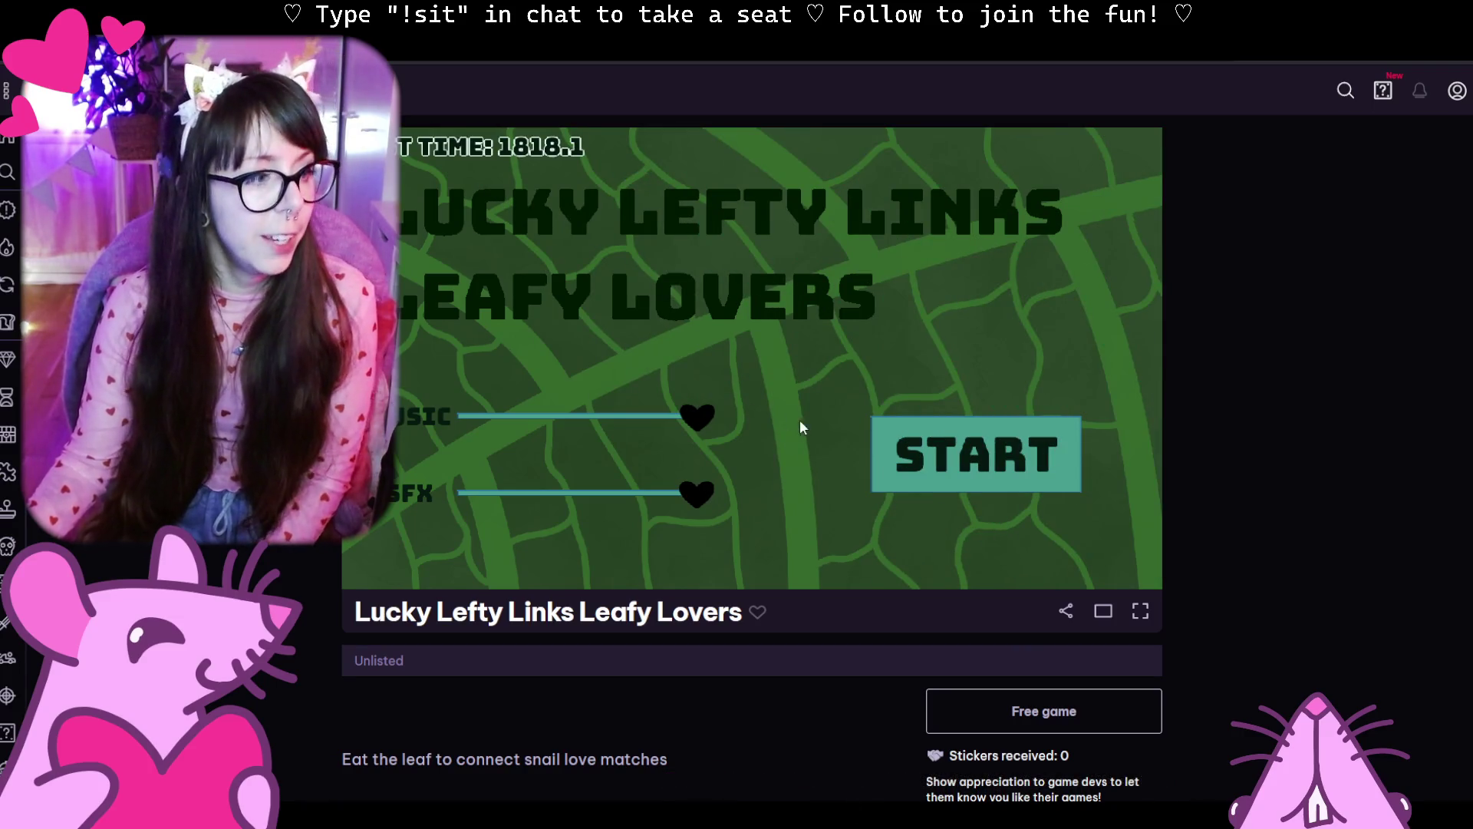
pyautogui.click(966, 464)
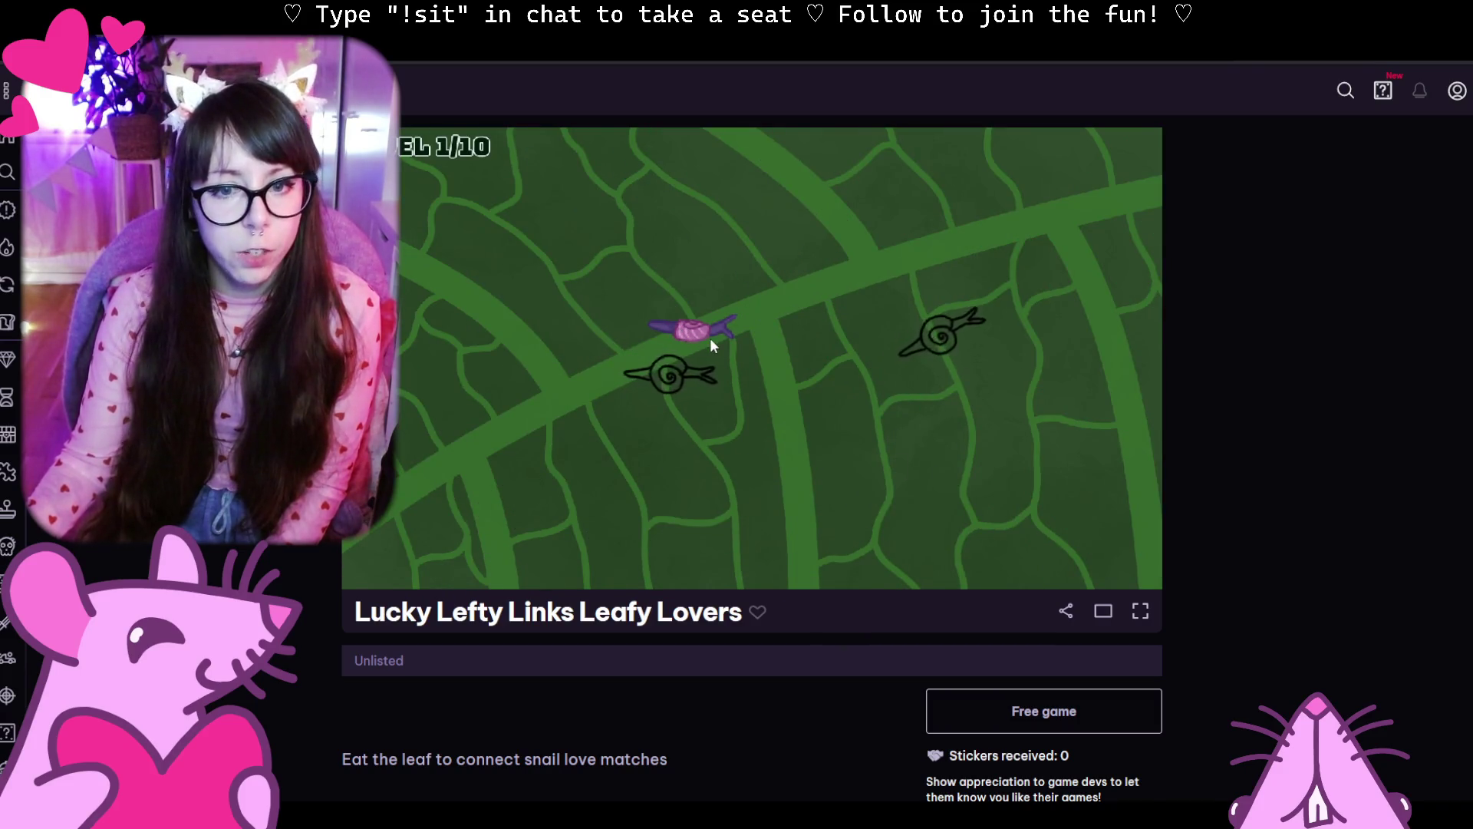
pyautogui.click(984, 432)
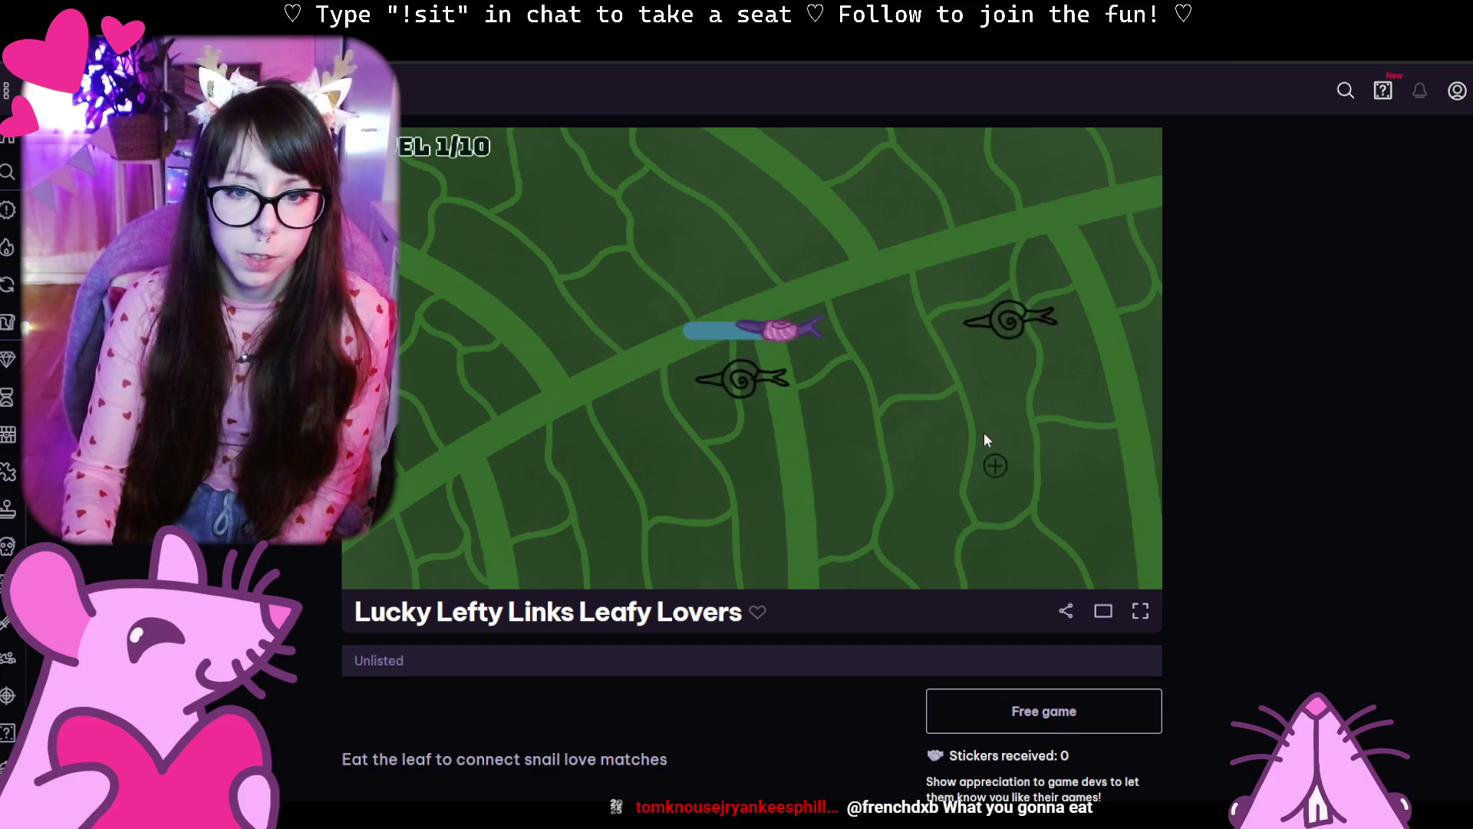
pyautogui.press('Down')
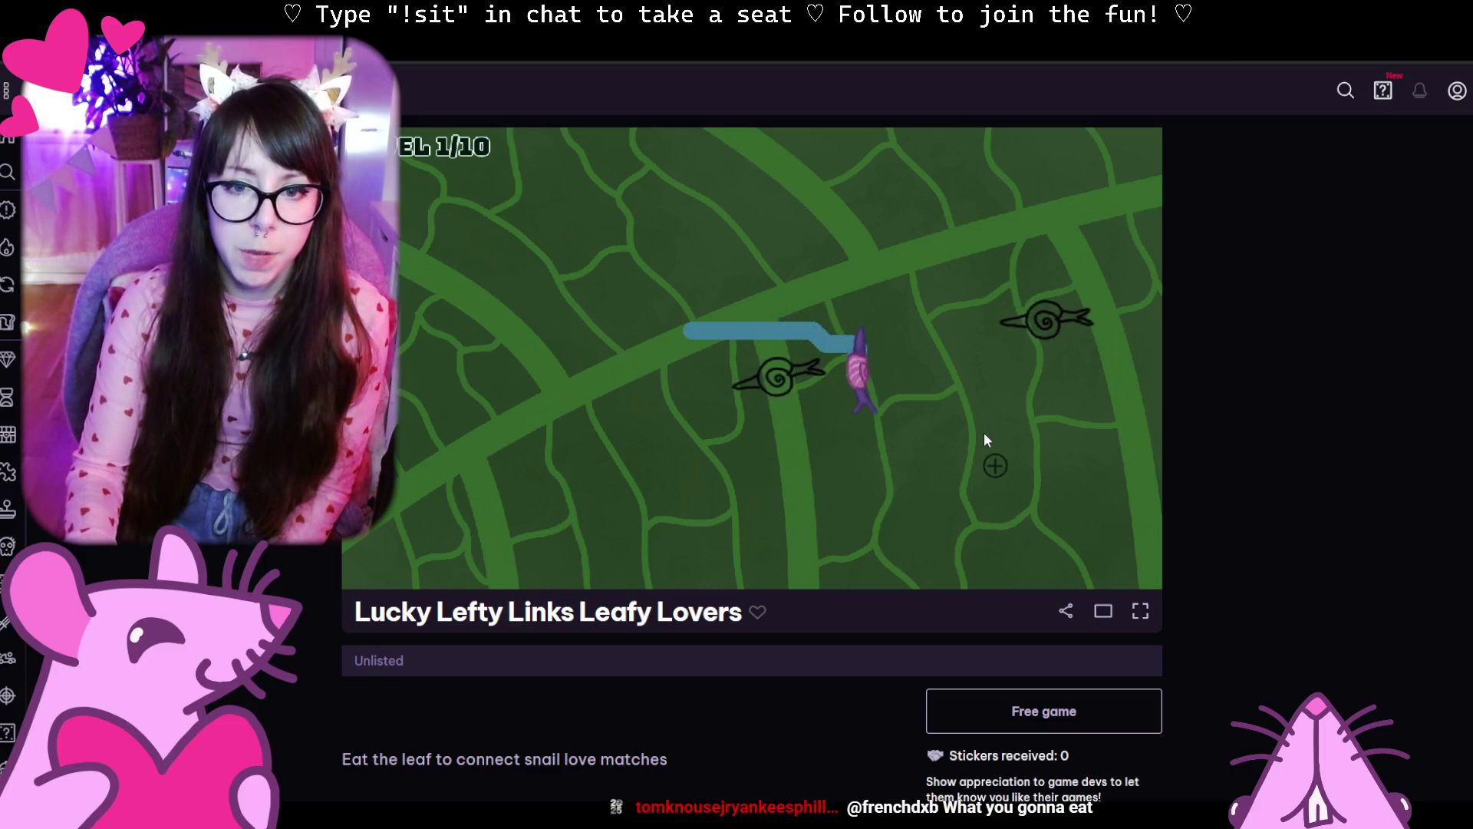
pyautogui.press('Left')
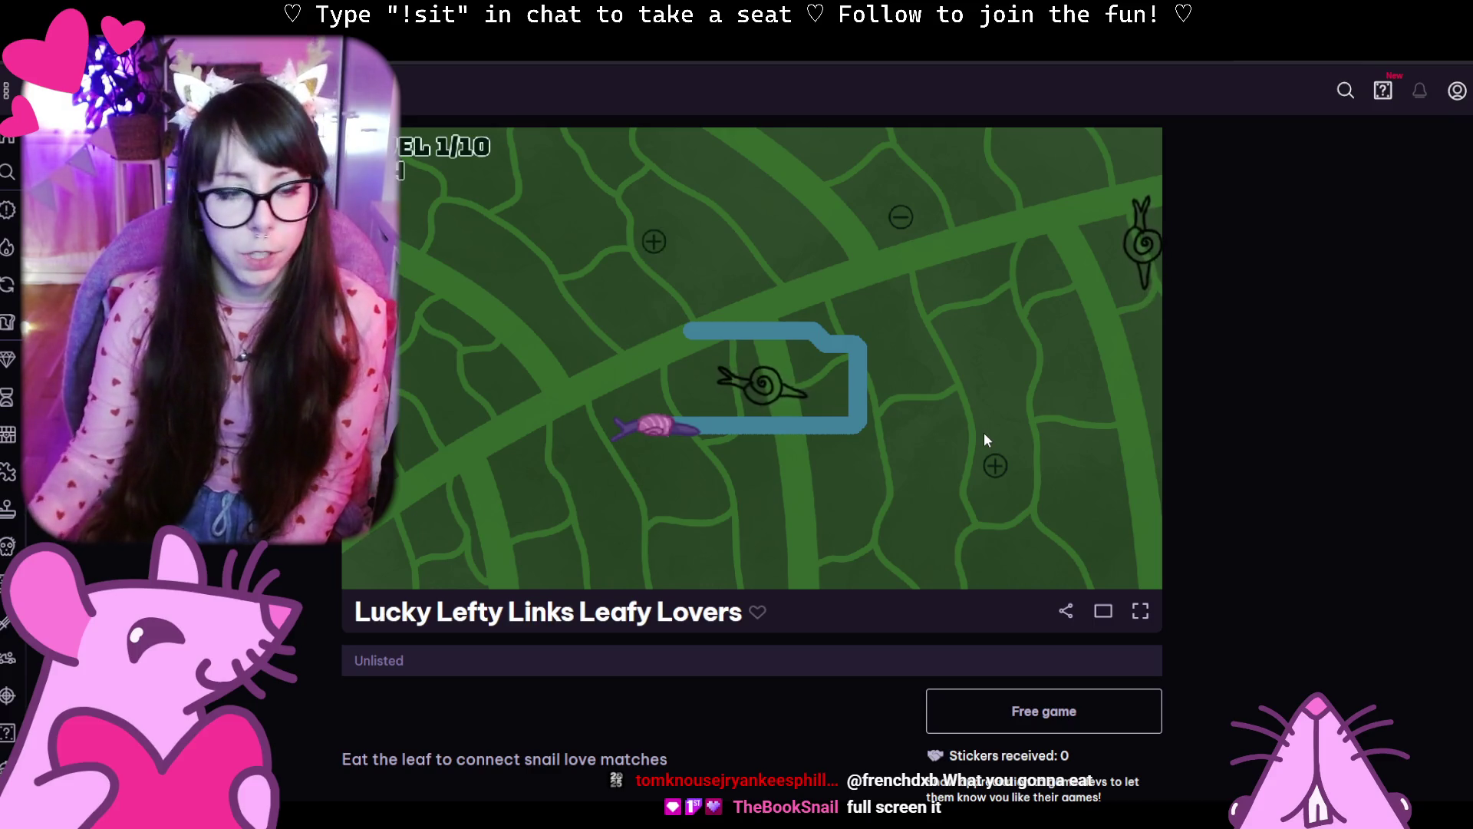
pyautogui.click(1139, 610)
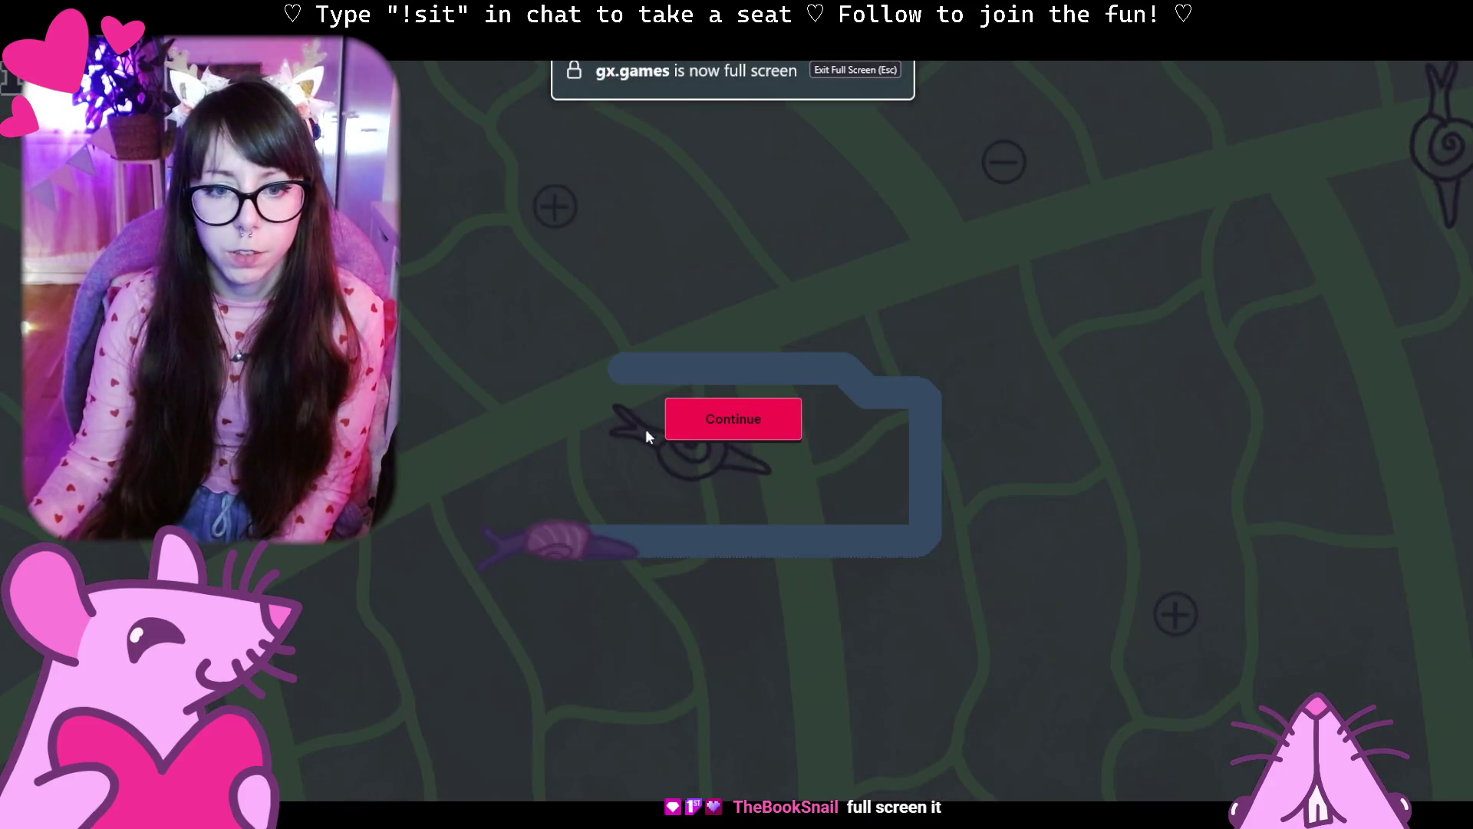
# - Resume, place a minus and a plus tile to reach Love Linked, exit fullscreen and return to Krita
pyautogui.click(719, 422)
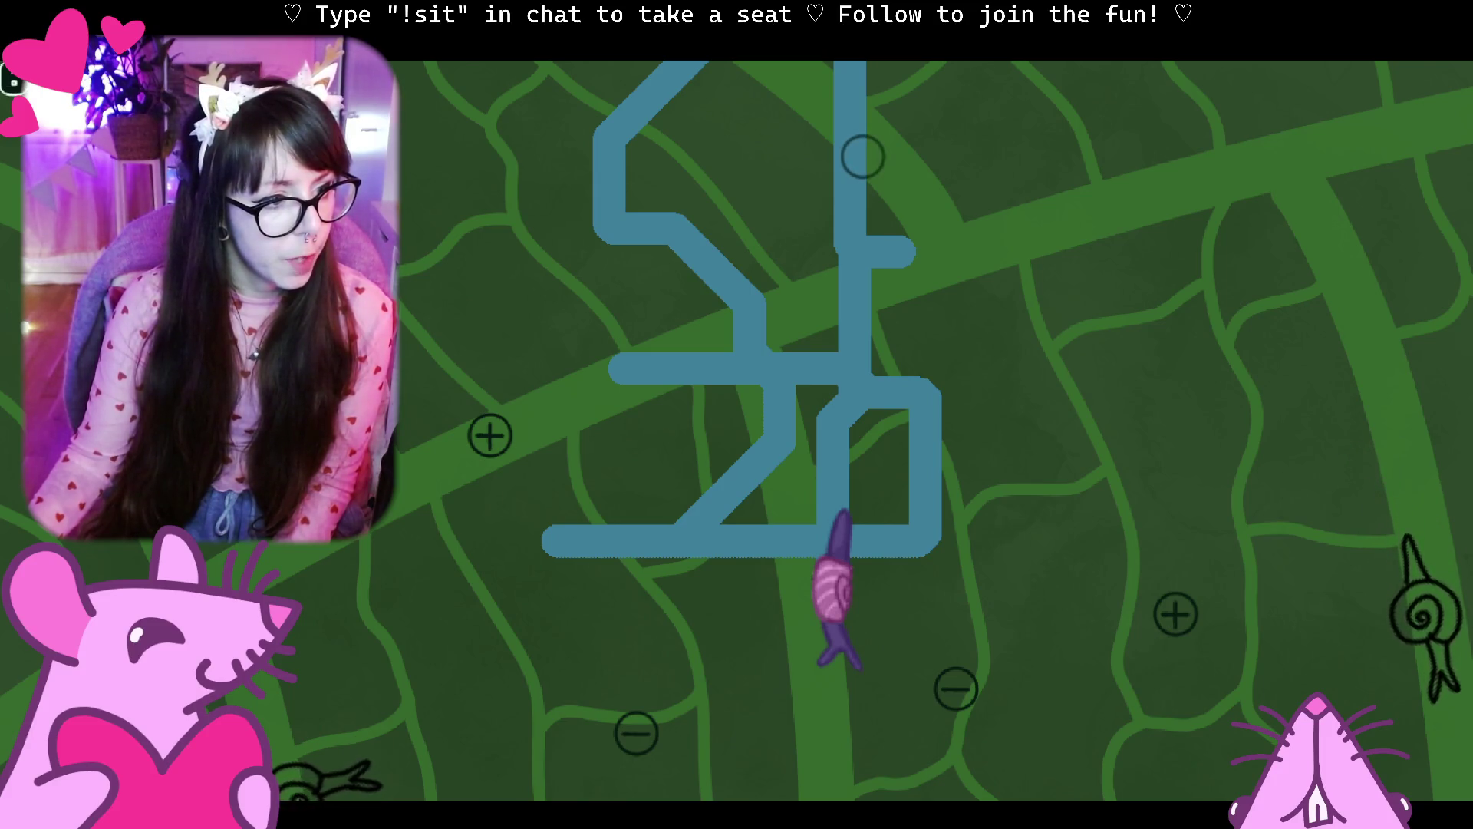
pyautogui.click(863, 156)
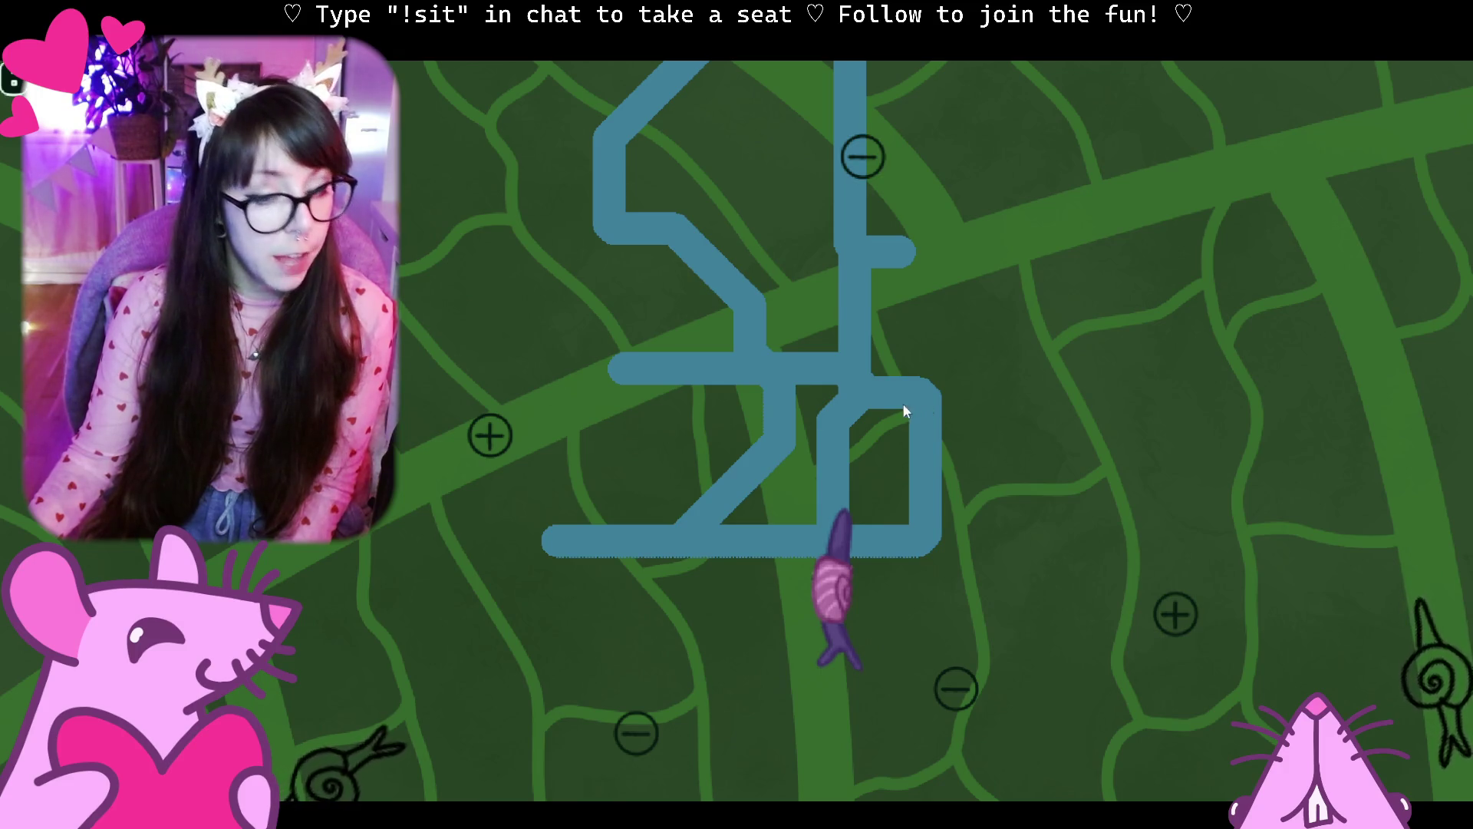
pyautogui.click(524, 193)
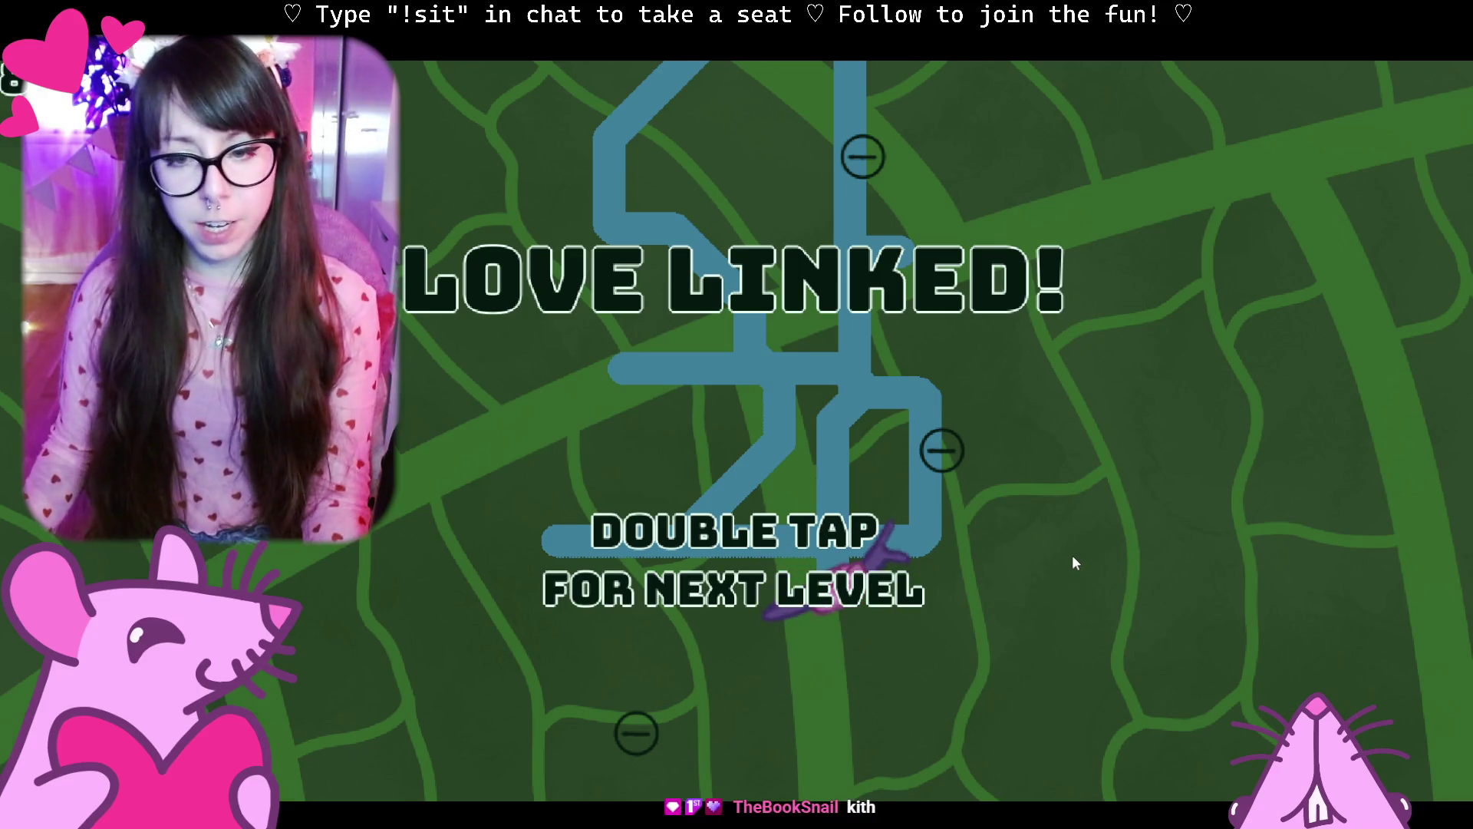
pyautogui.press('Escape')
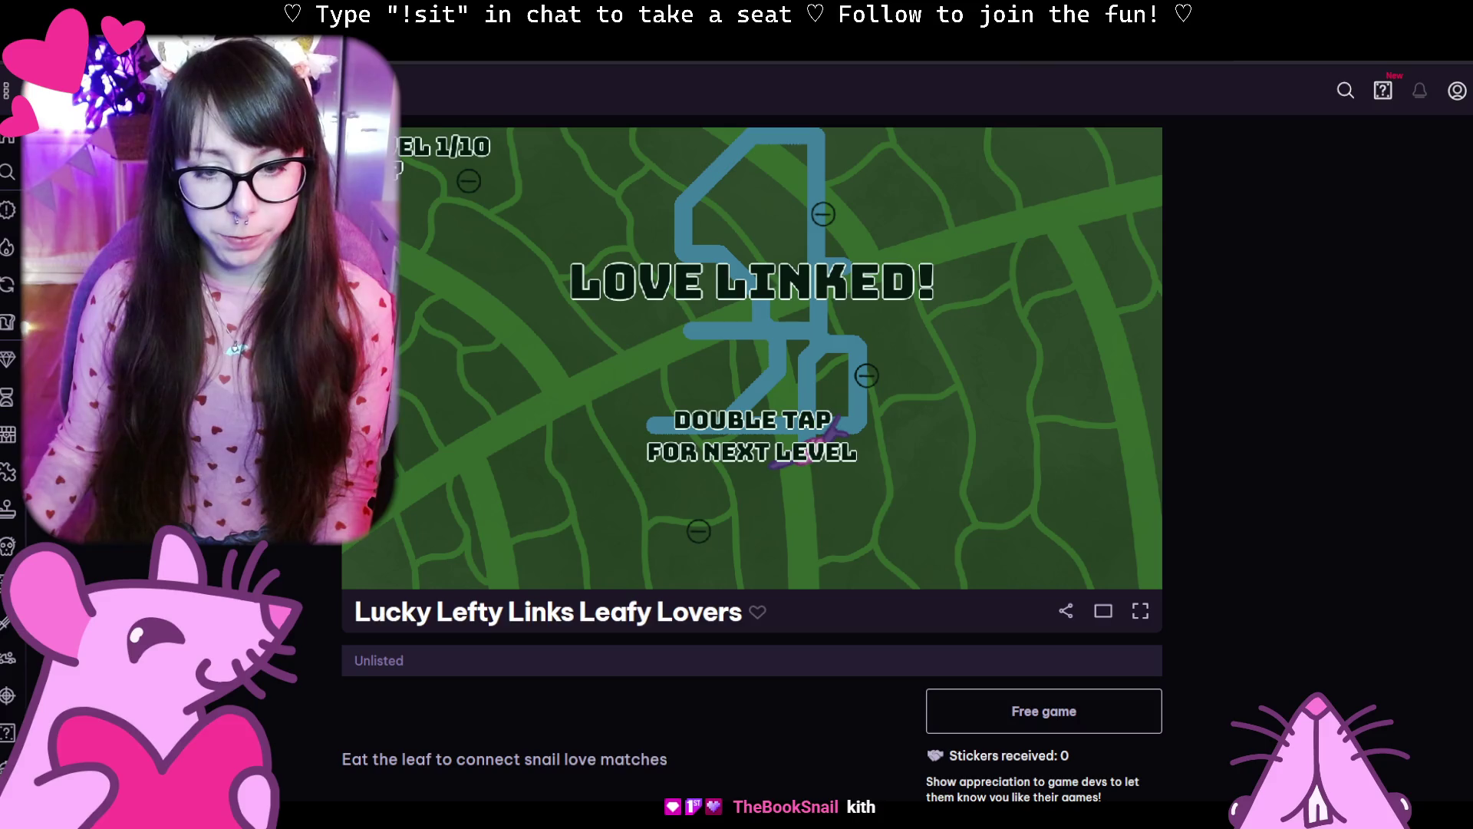
pyautogui.click(641, 739)
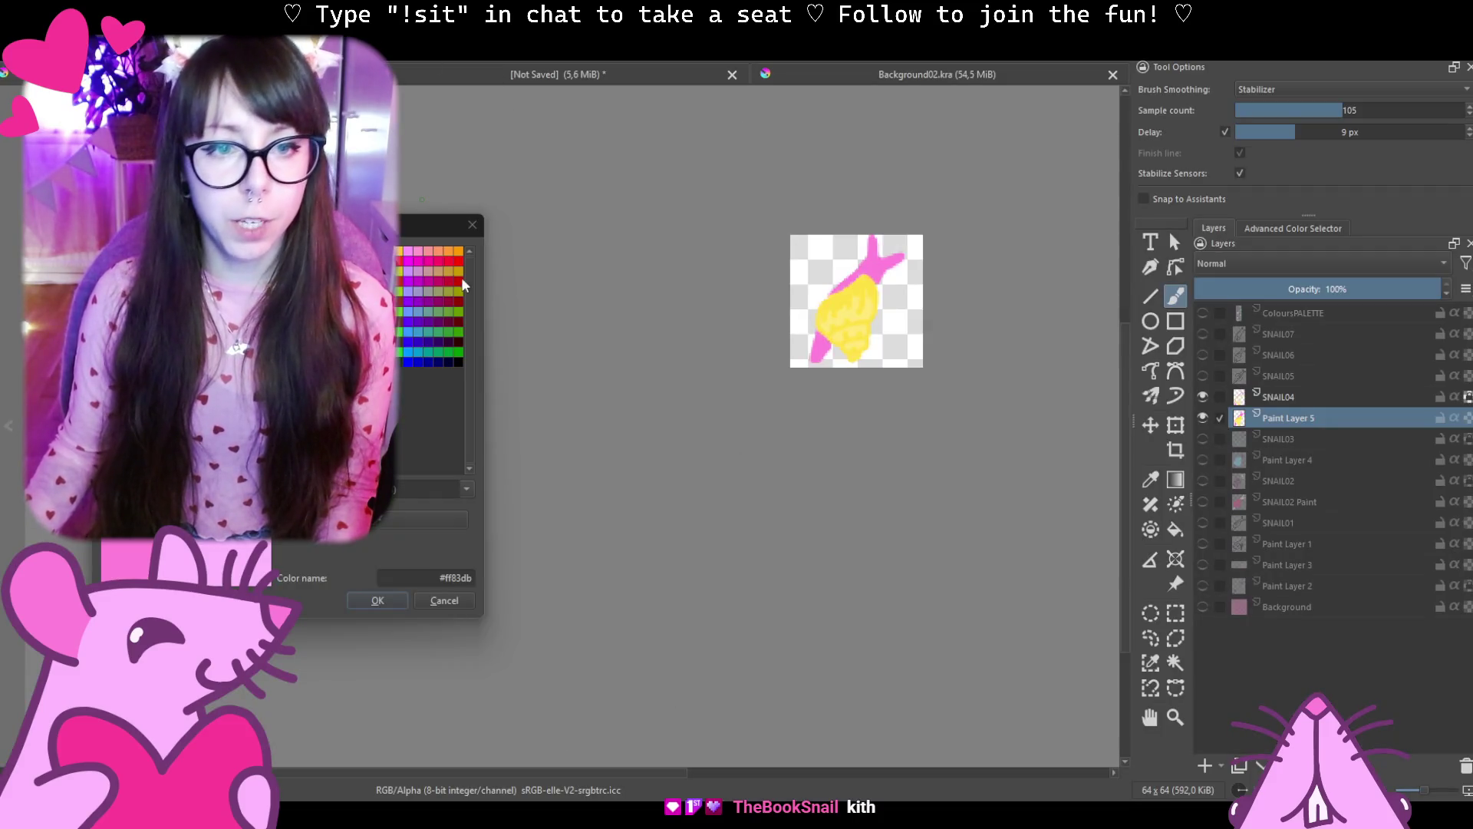
# - Resize the snail canvas to 128 by 128 pixels via Resize Canvas
pyautogui.click(472, 224)
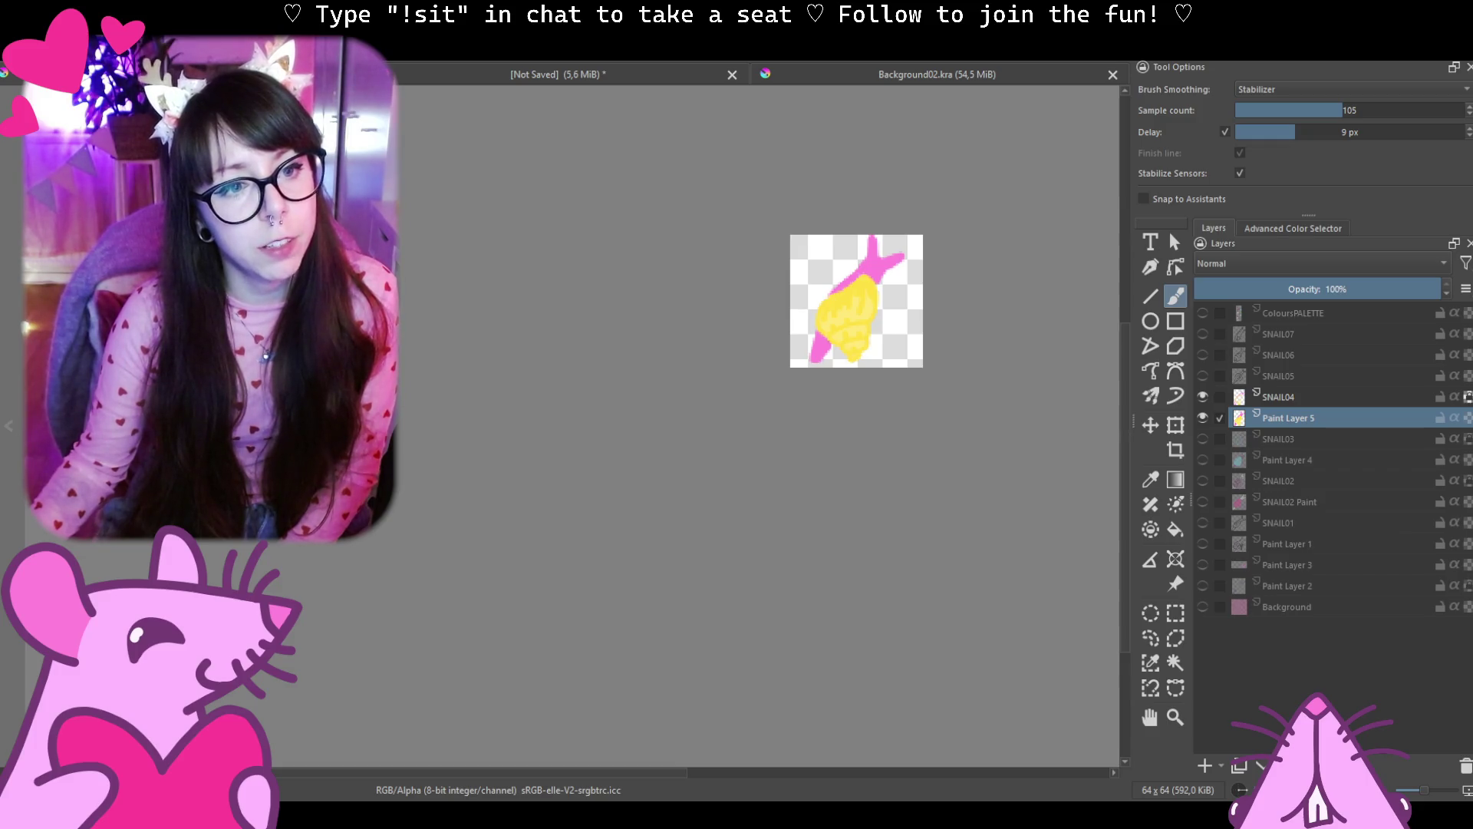
pyautogui.hotkey('ctrl', 'alt', 'c')
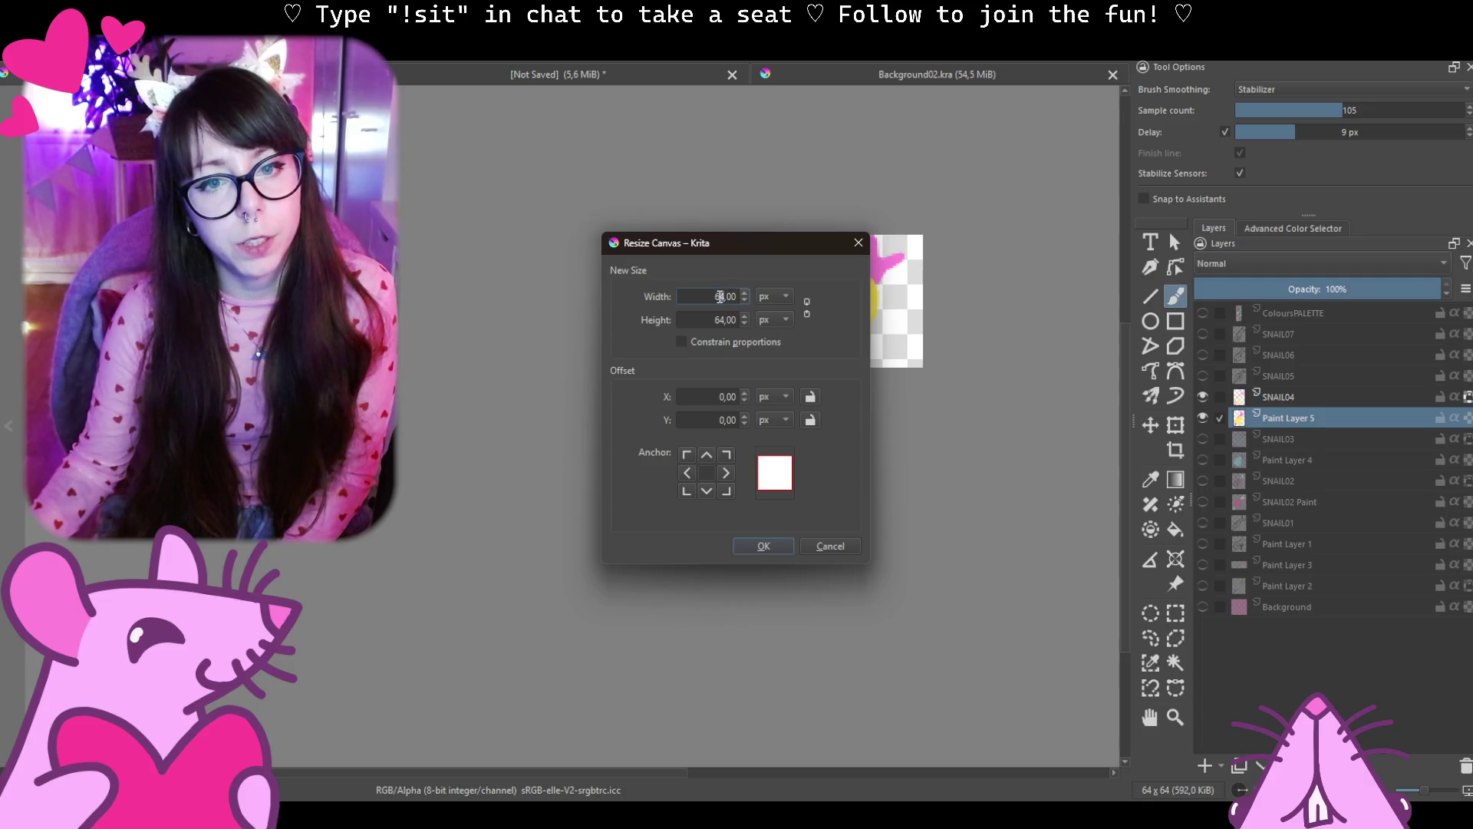
pyautogui.write('128')
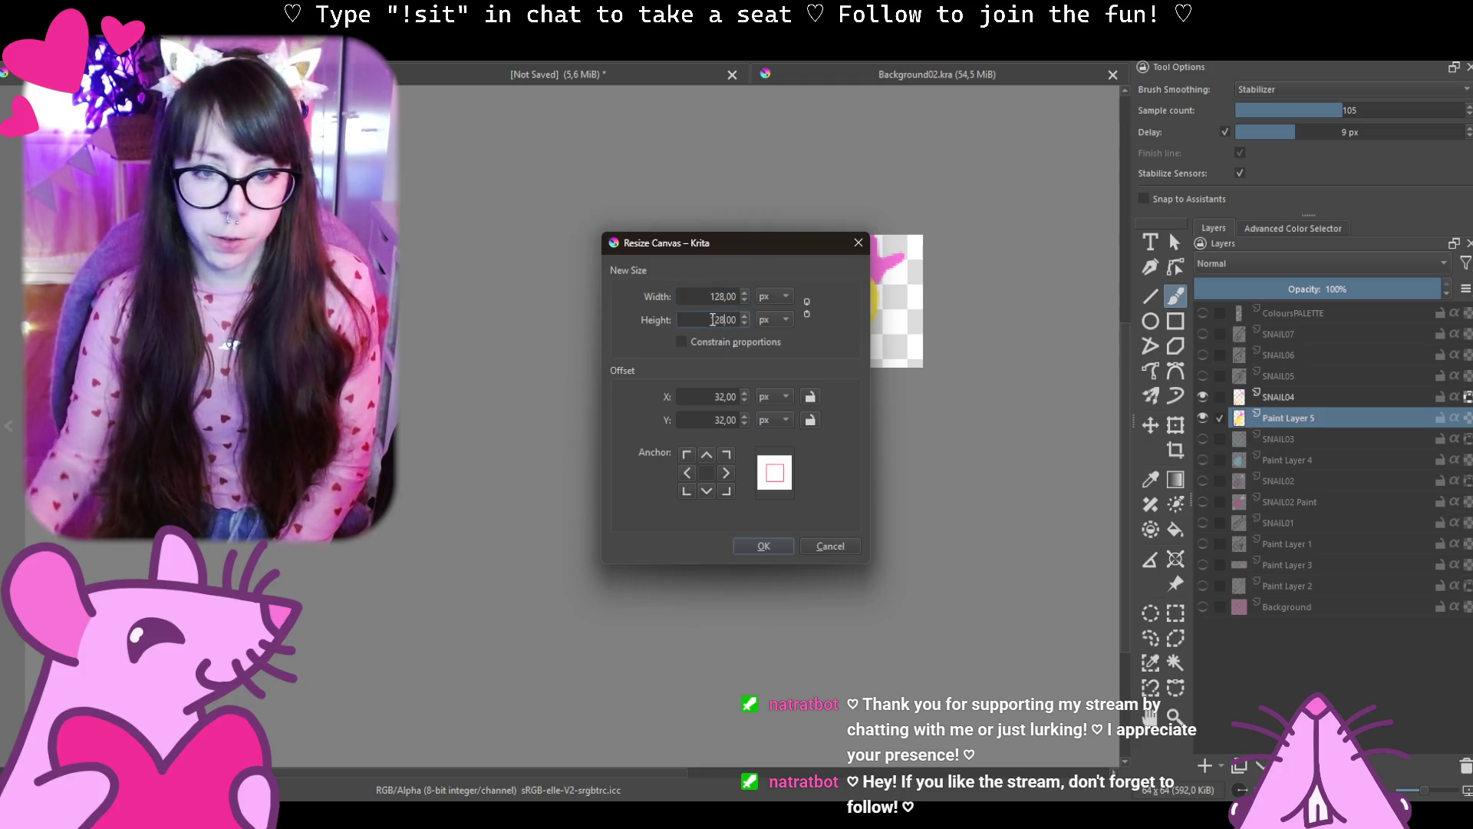
pyautogui.click(770, 543)
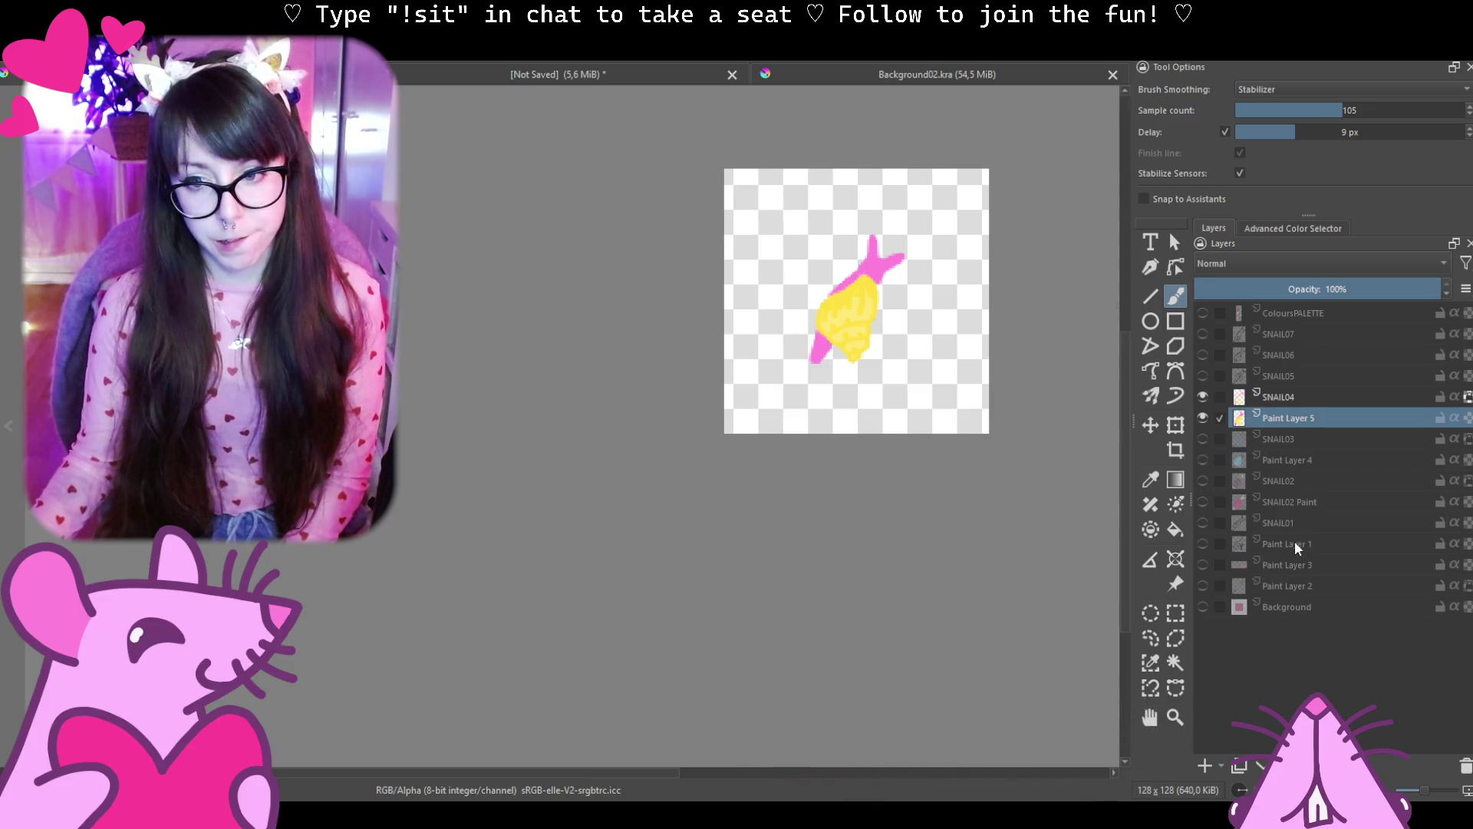
# - Make SNAIL01 the active layer and sample a pink from the canvas
pyautogui.click(1282, 523)
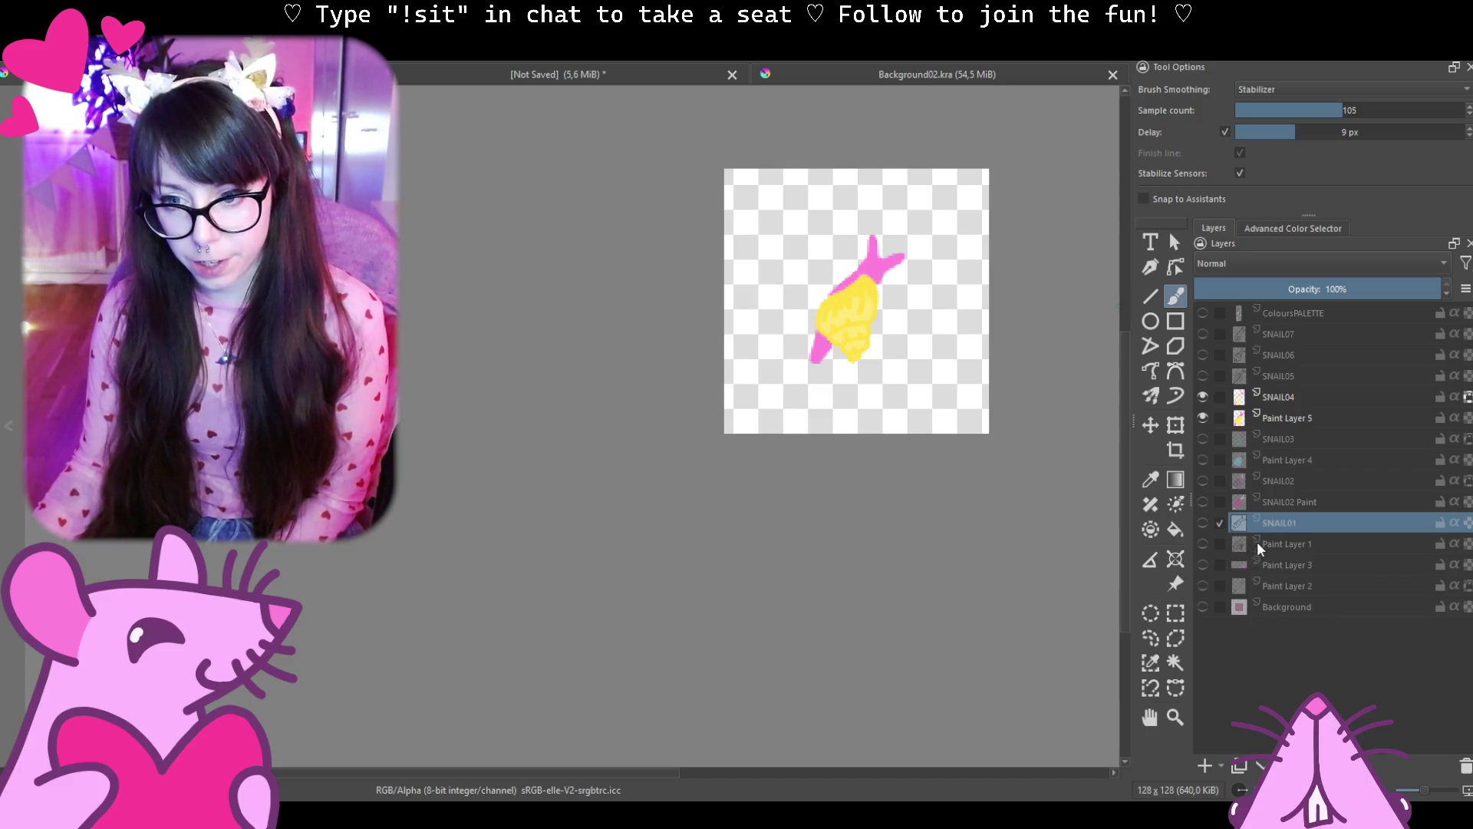
pyautogui.click(1290, 504)
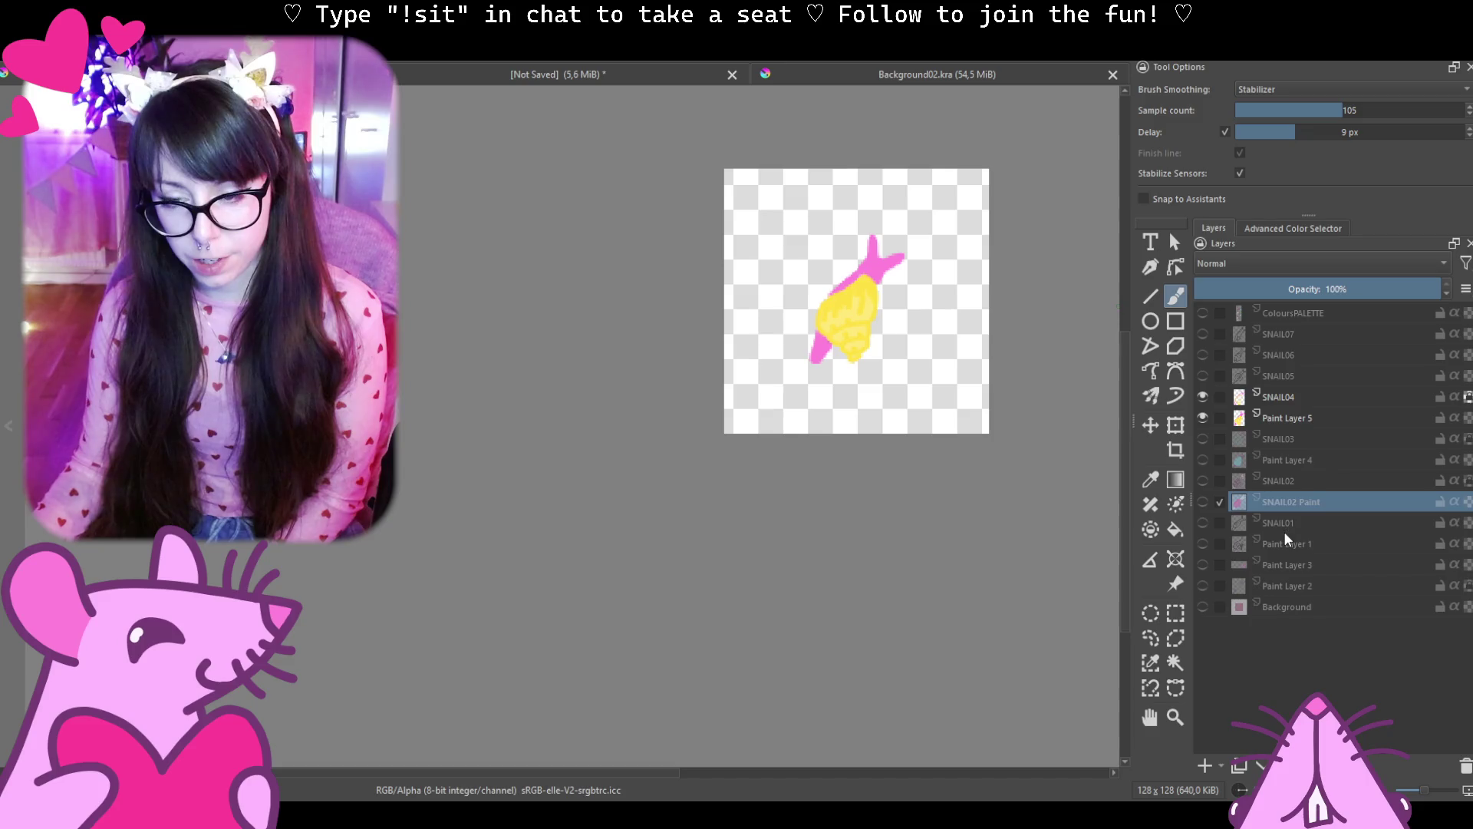
pyautogui.click(1284, 528)
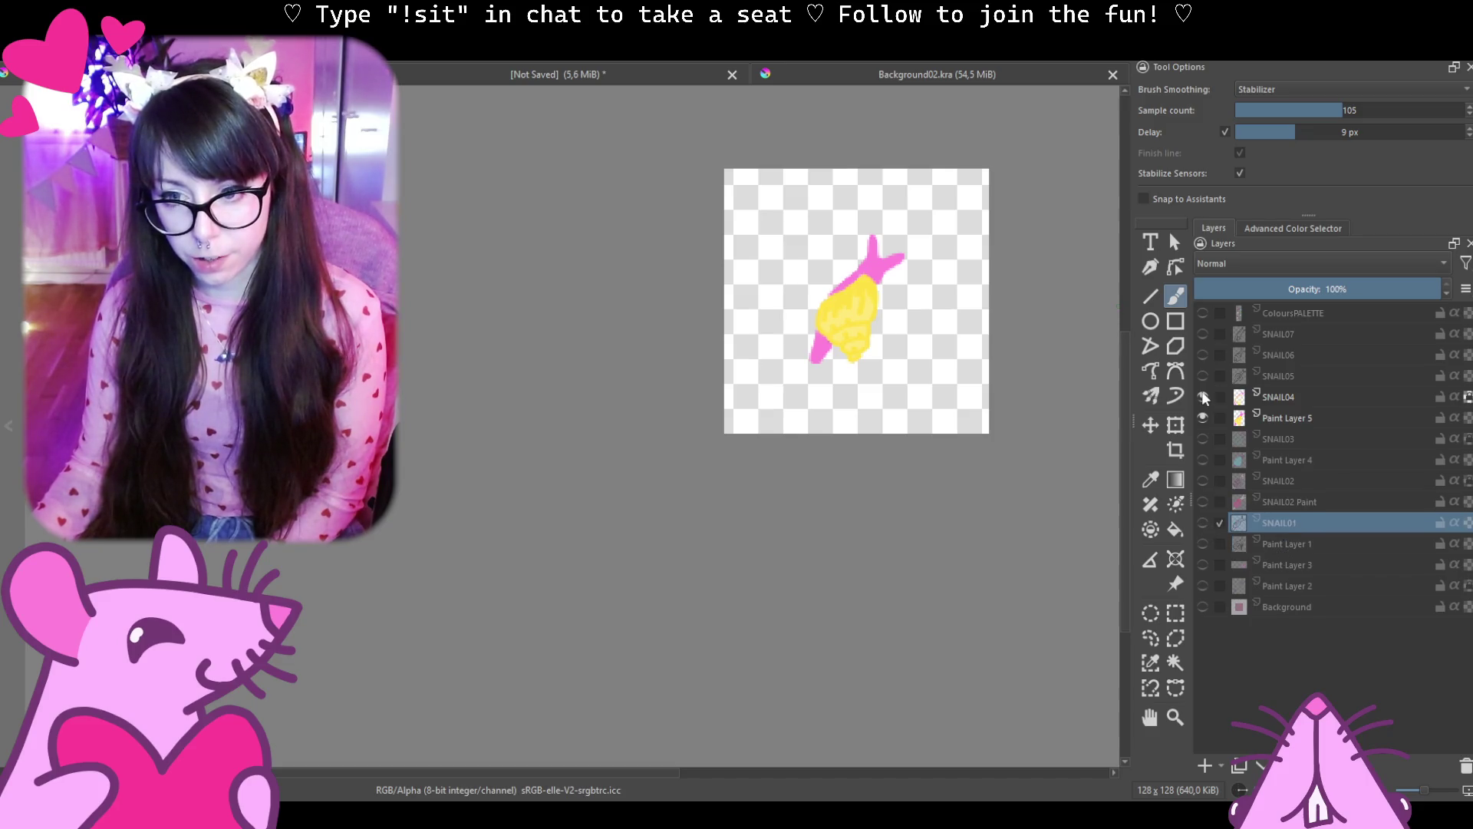
pyautogui.moveTo(1203, 419)
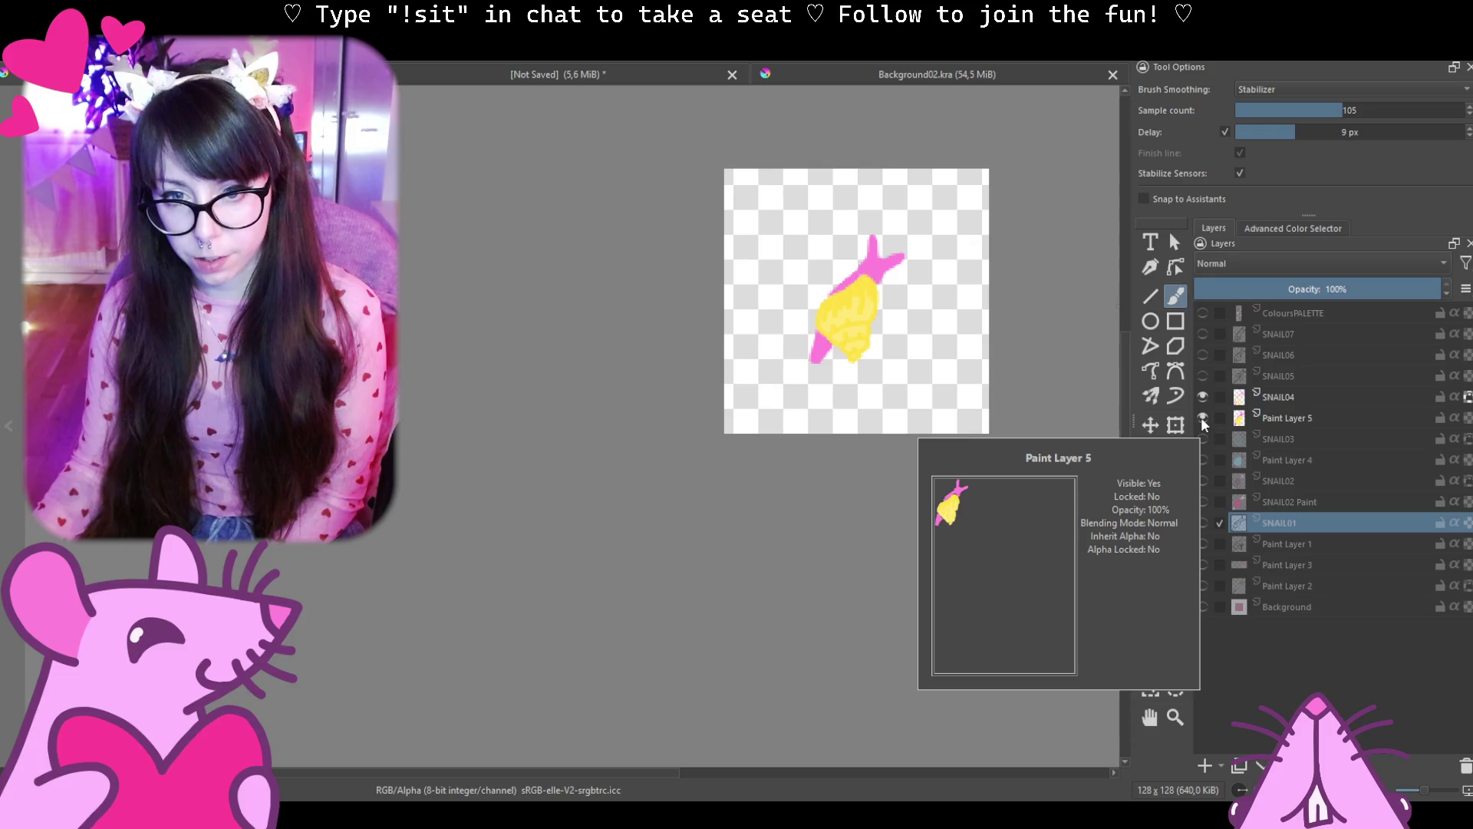
pyautogui.keyDown('ctrl'); pyautogui.click(815, 493); pyautogui.keyUp('ctrl')
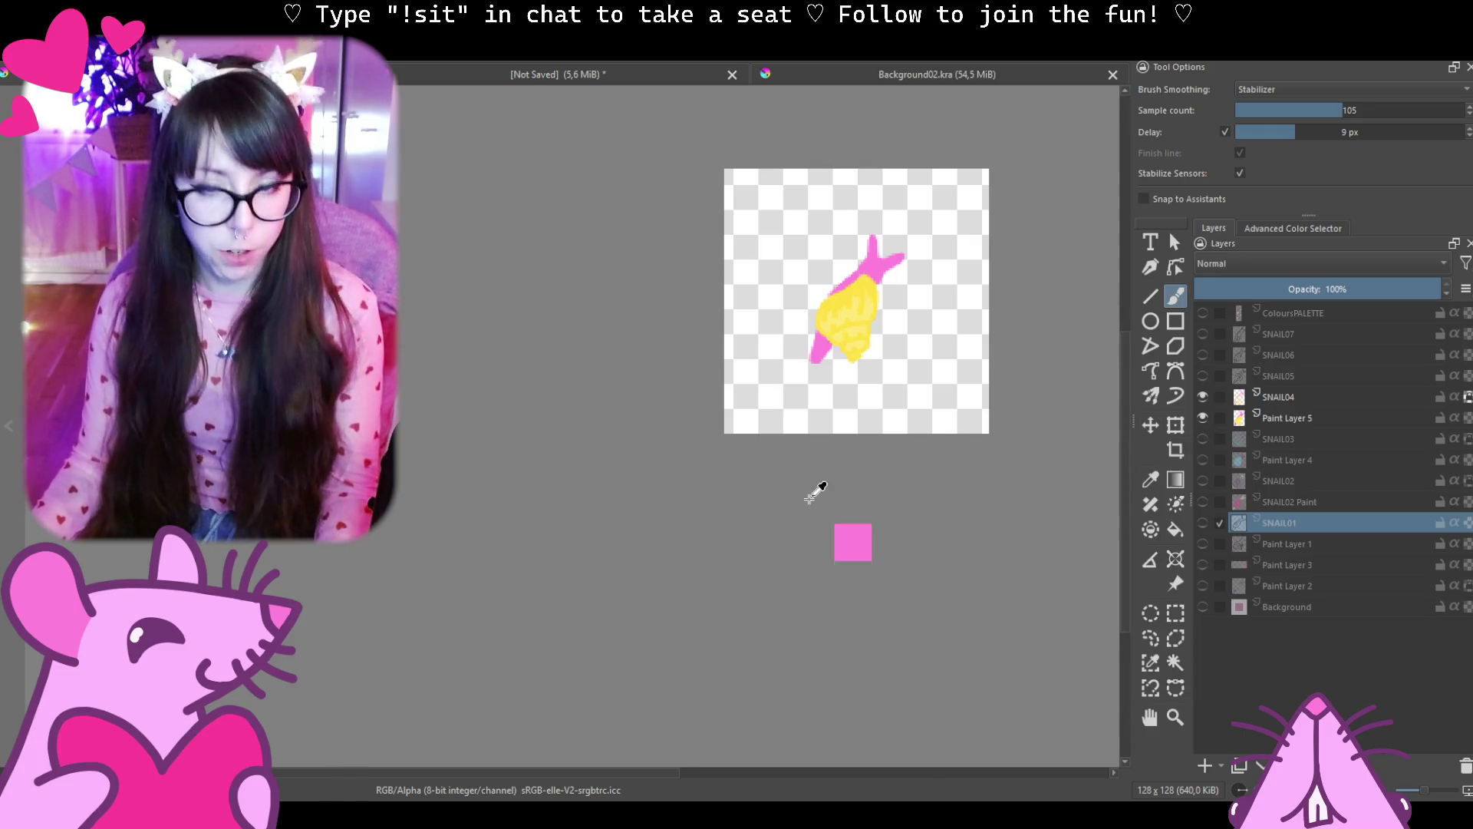
# - Undo the canvas enlargement and export the 64-pixel snail as PNG into SnailGame
pyautogui.hotkey('ctrl', 'z')
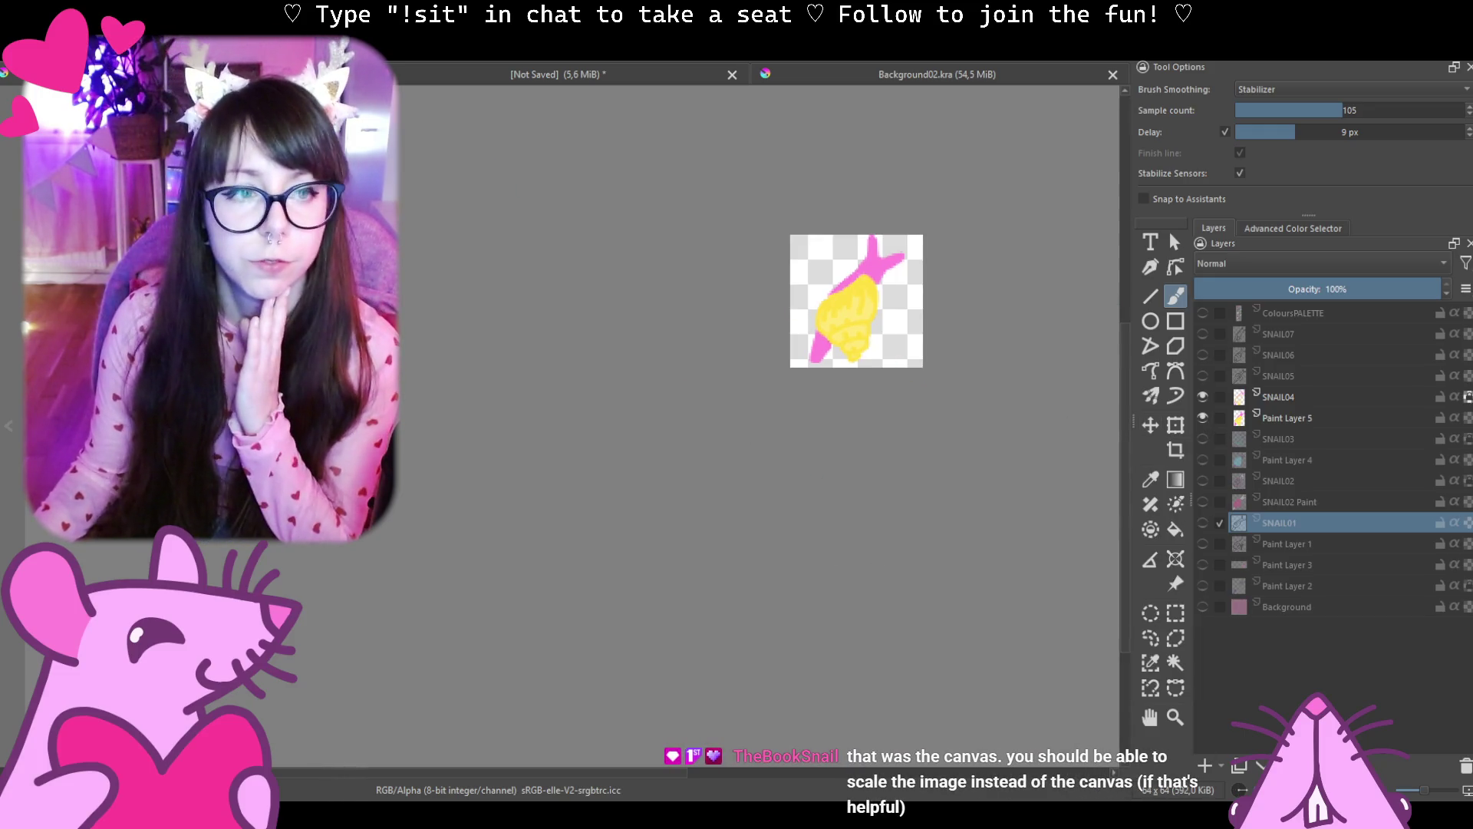
pyautogui.hotkey('ctrl', 'shift', 's')
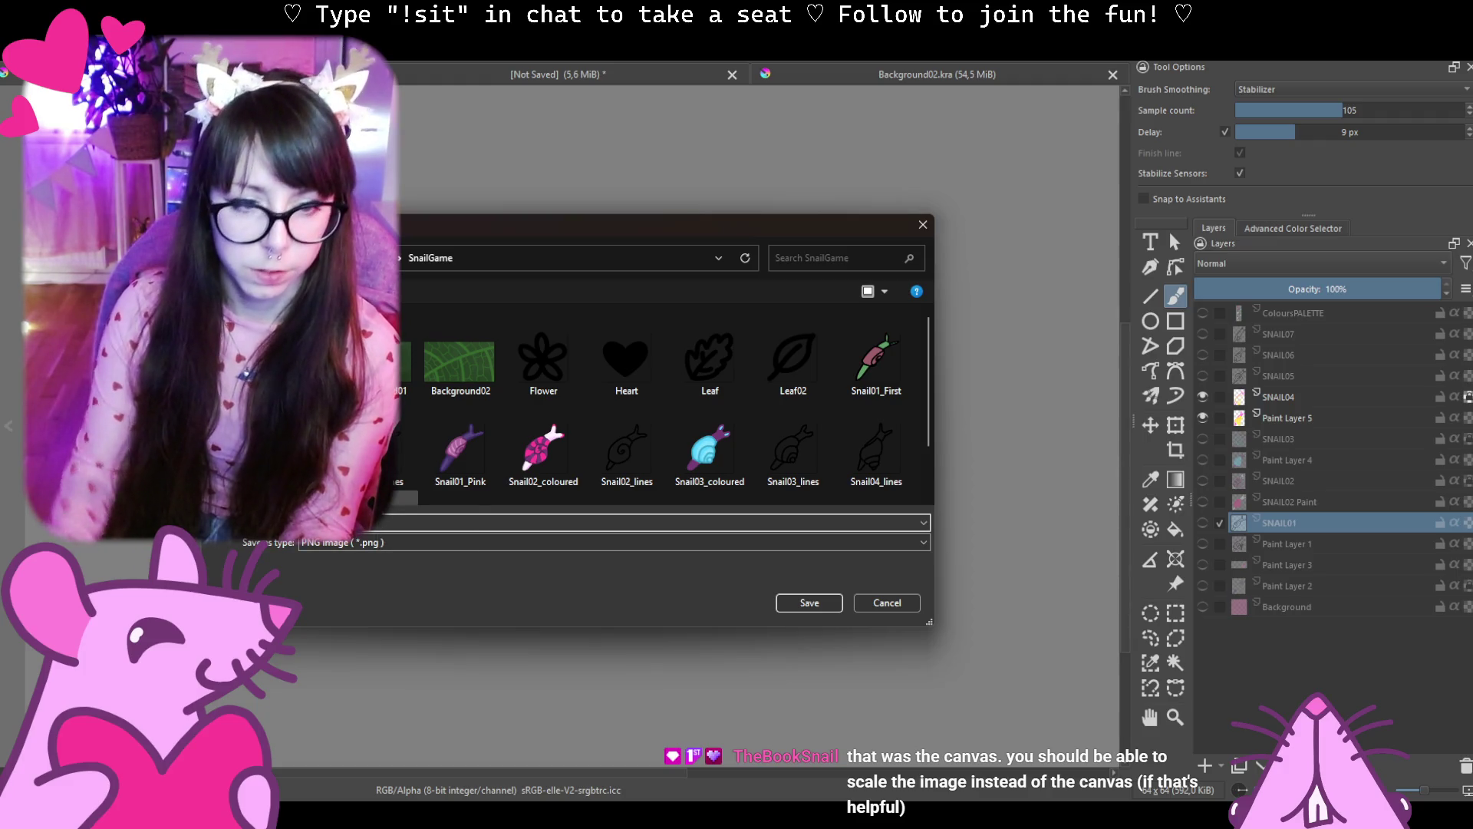
pyautogui.click(817, 604)
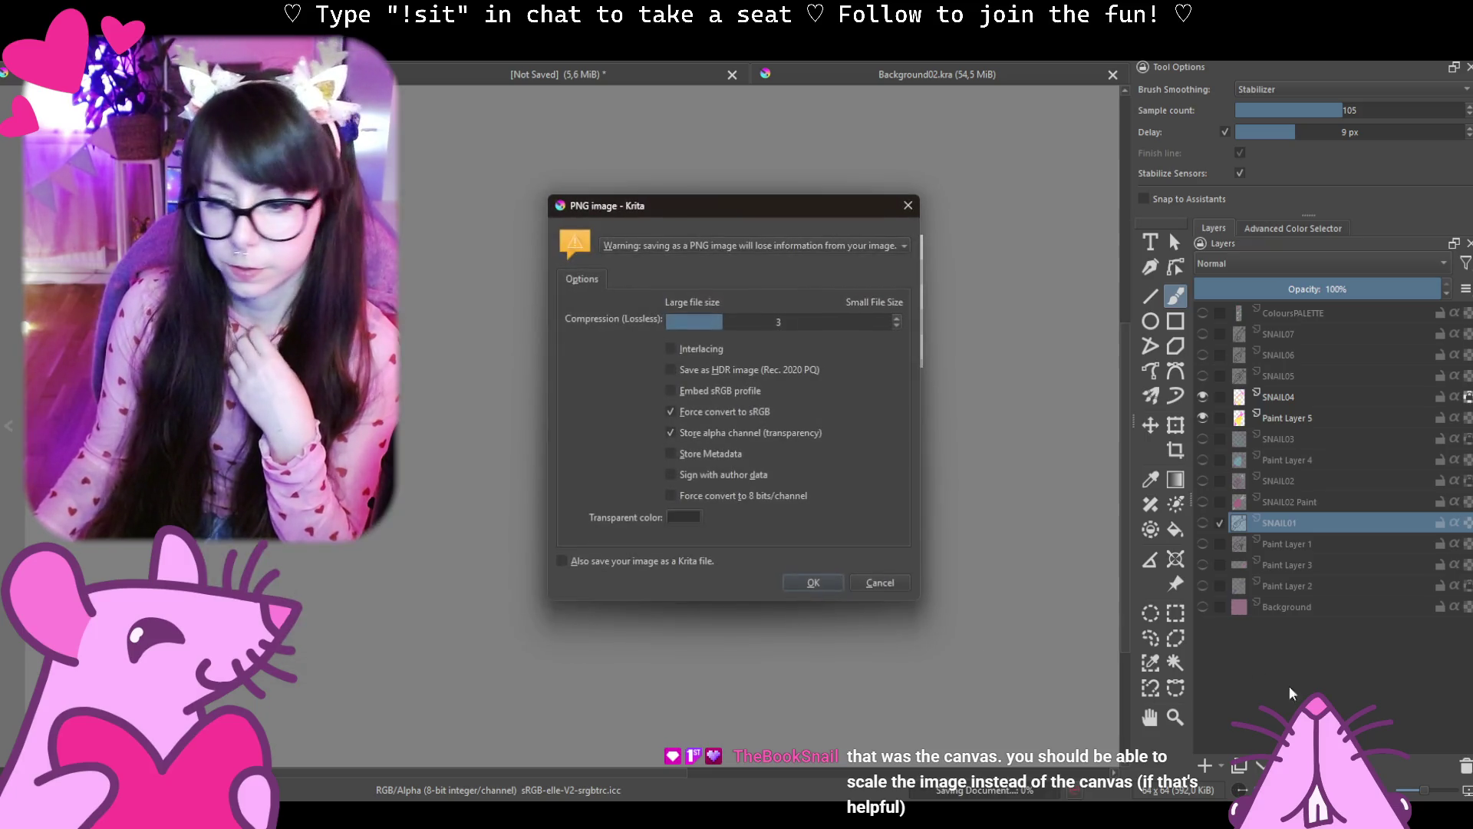
pyautogui.click(826, 590)
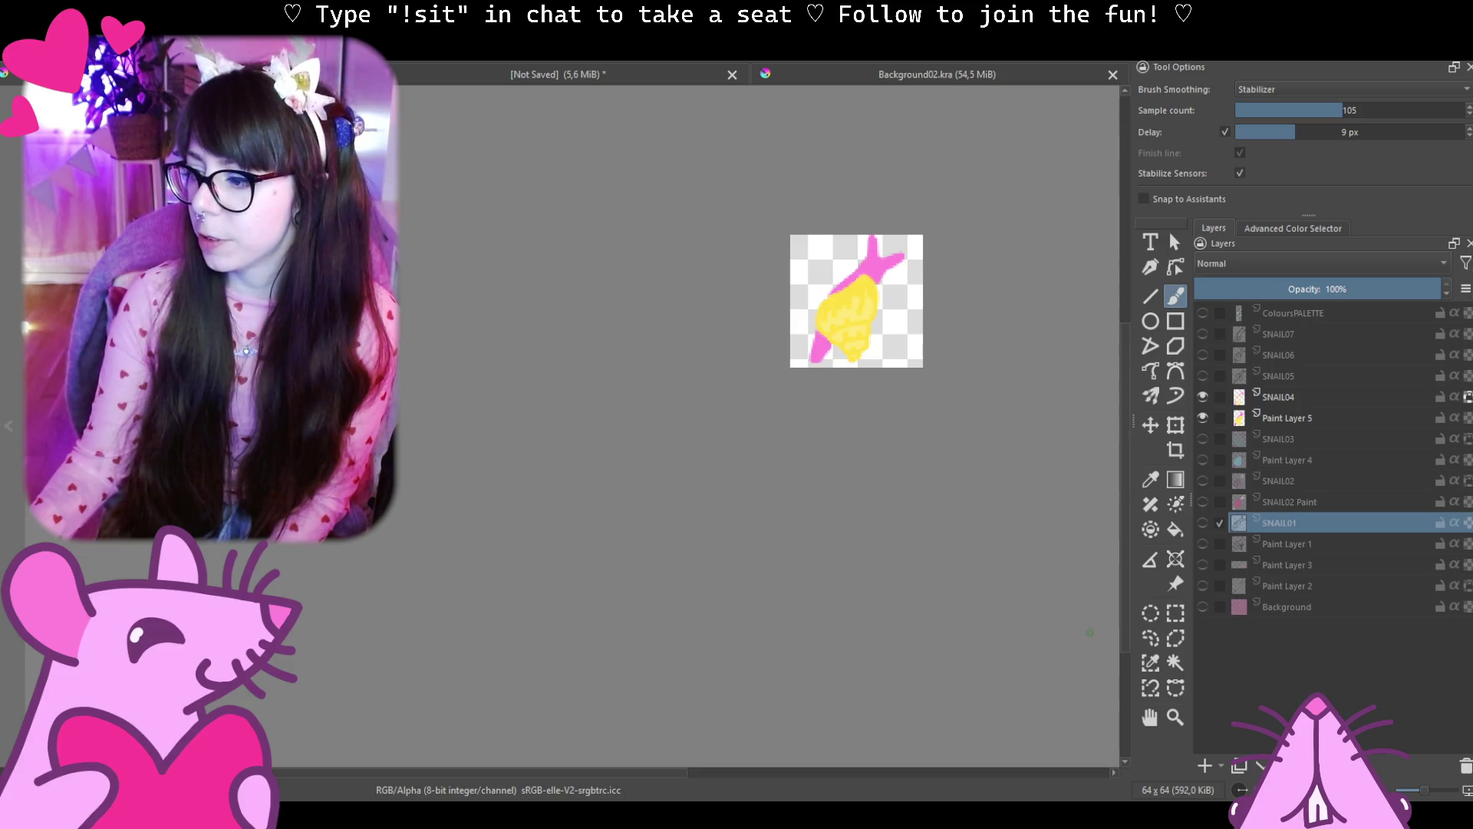
pyautogui.scroll(2, 906, 261)
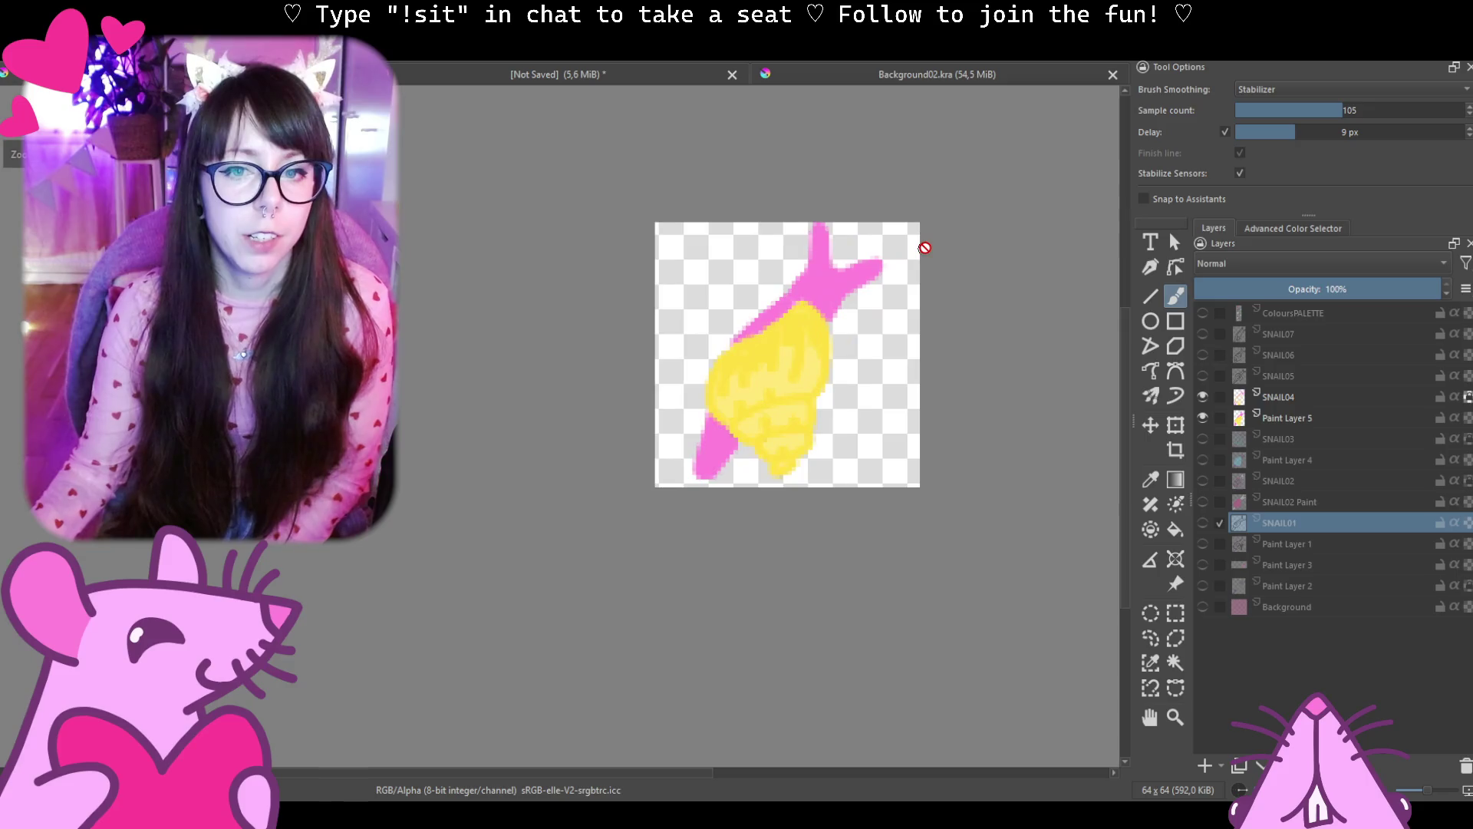
pyautogui.scroll(1, 905, 261)
pyautogui.scroll(1, 910, 256)
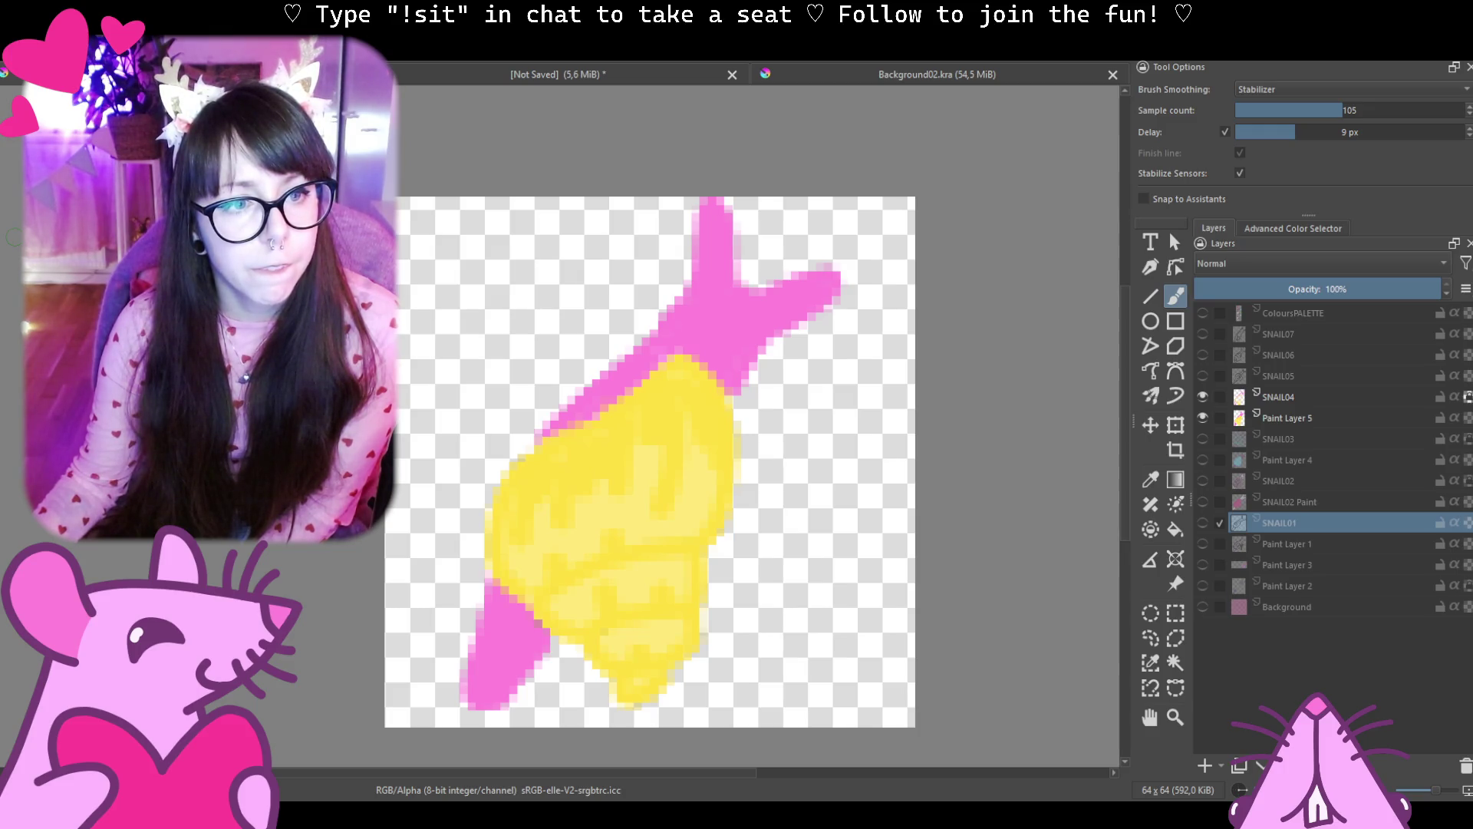
# - Scale the whole image to 128 by 128 pixels and recentre the snail in view
pyautogui.hotkey('ctrl', 'alt', 'i')
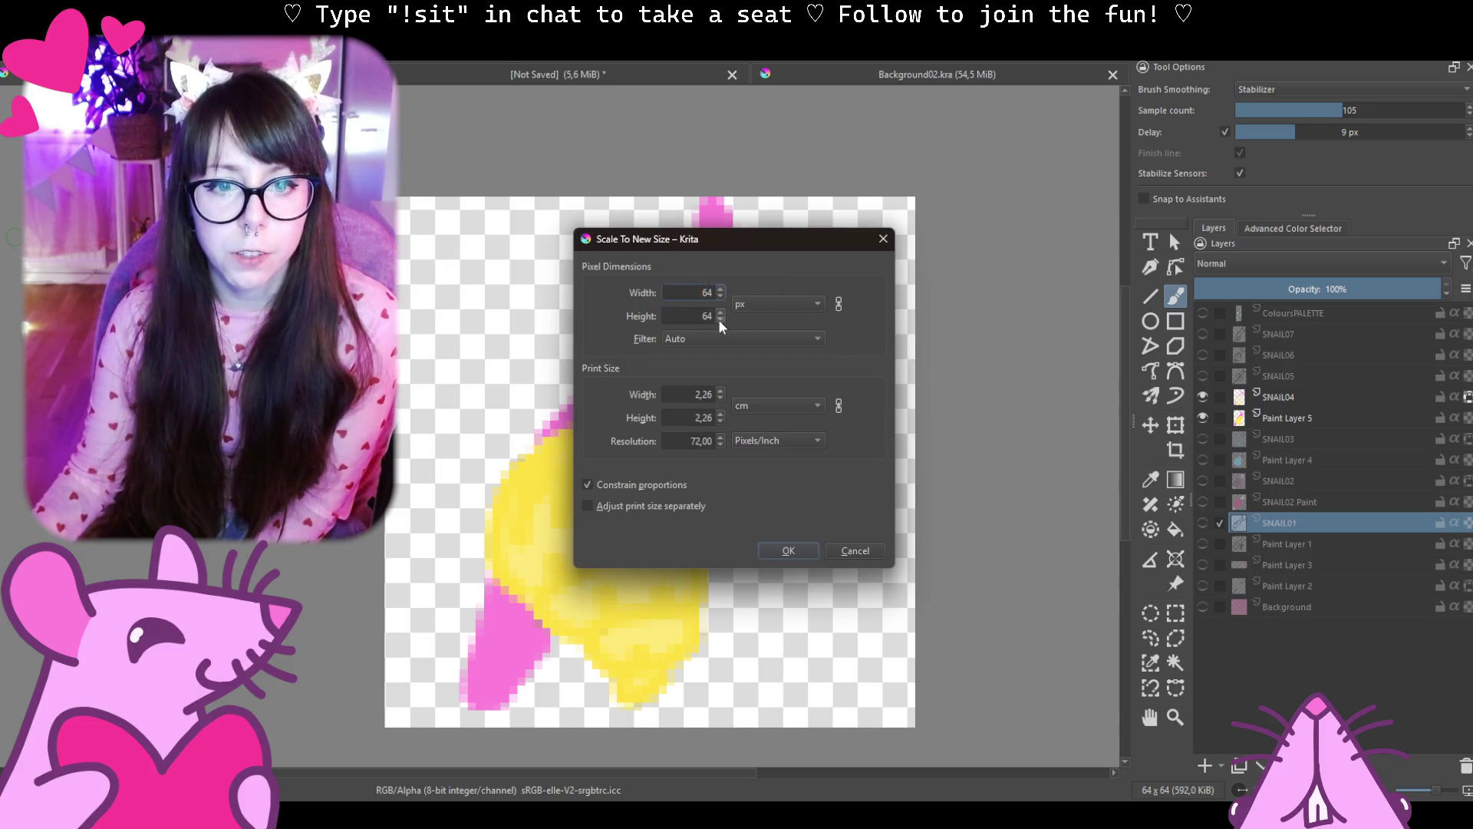
pyautogui.doubleClick(701, 291)
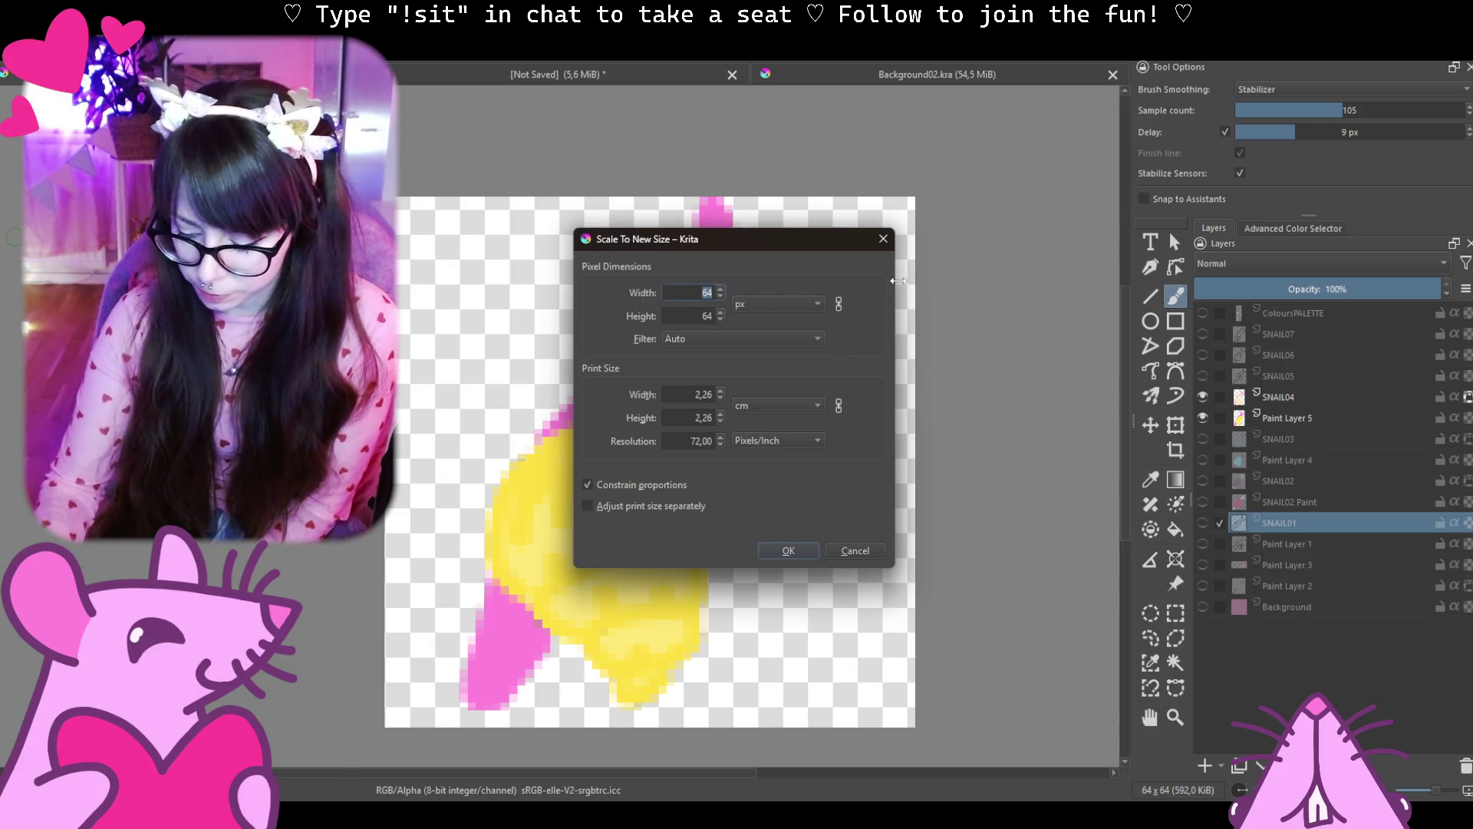
pyautogui.write('128')
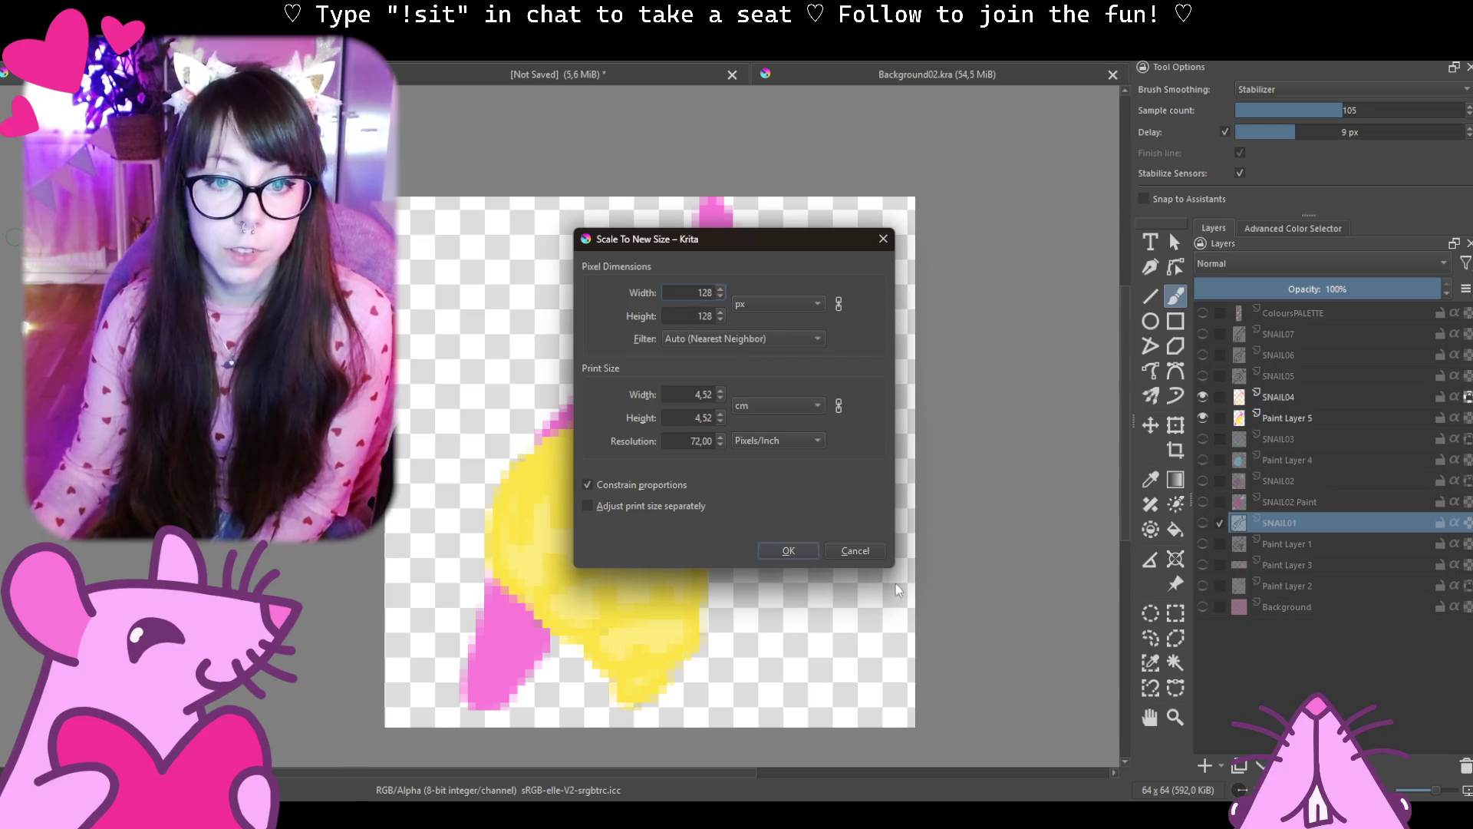
pyautogui.click(788, 551)
pyautogui.scroll(-2, 608, 525)
pyautogui.scroll(-2, 608, 526)
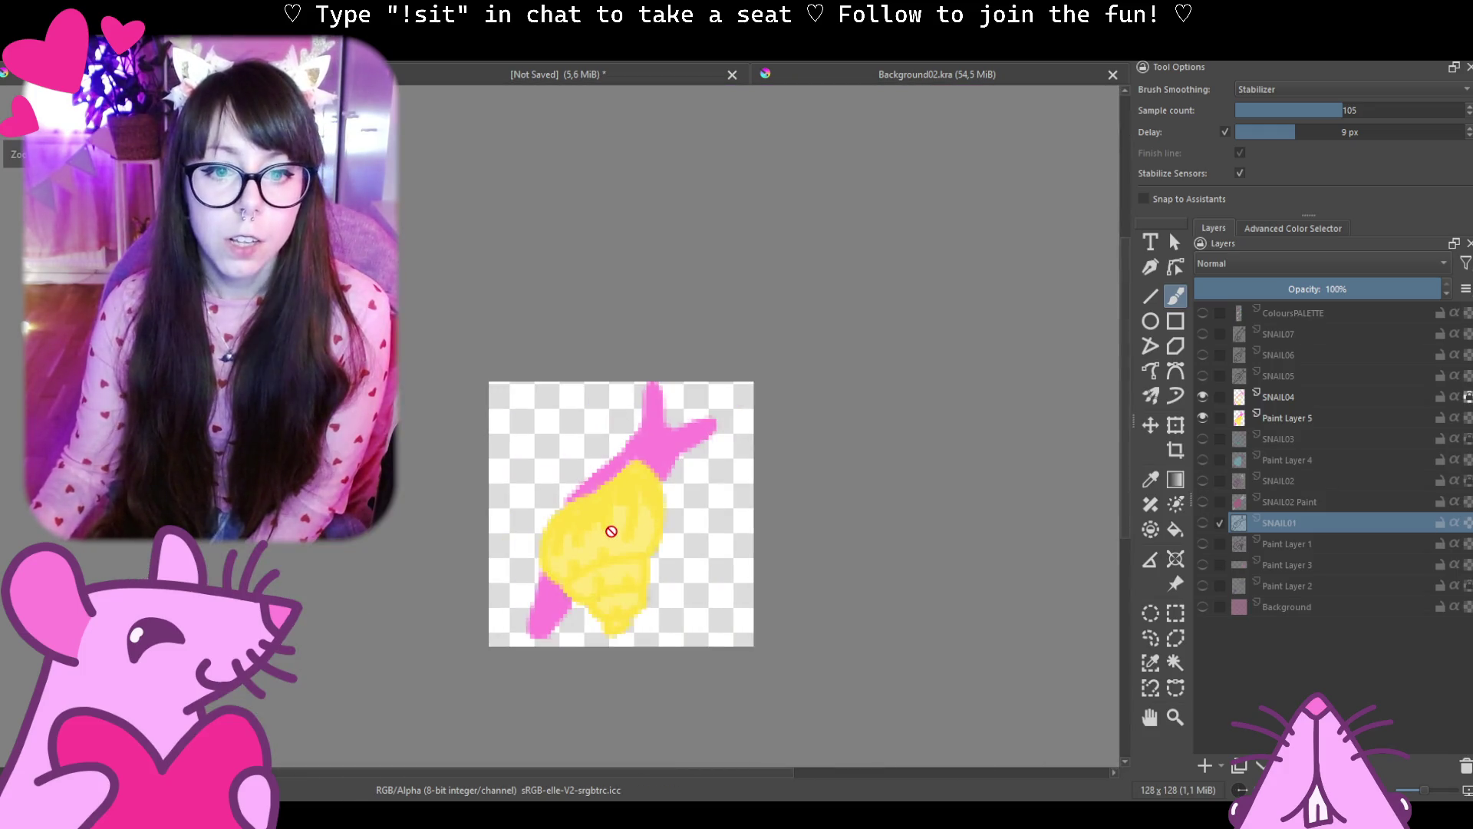
pyautogui.scroll(5, 612, 531)
pyautogui.scroll(-5, 611, 531)
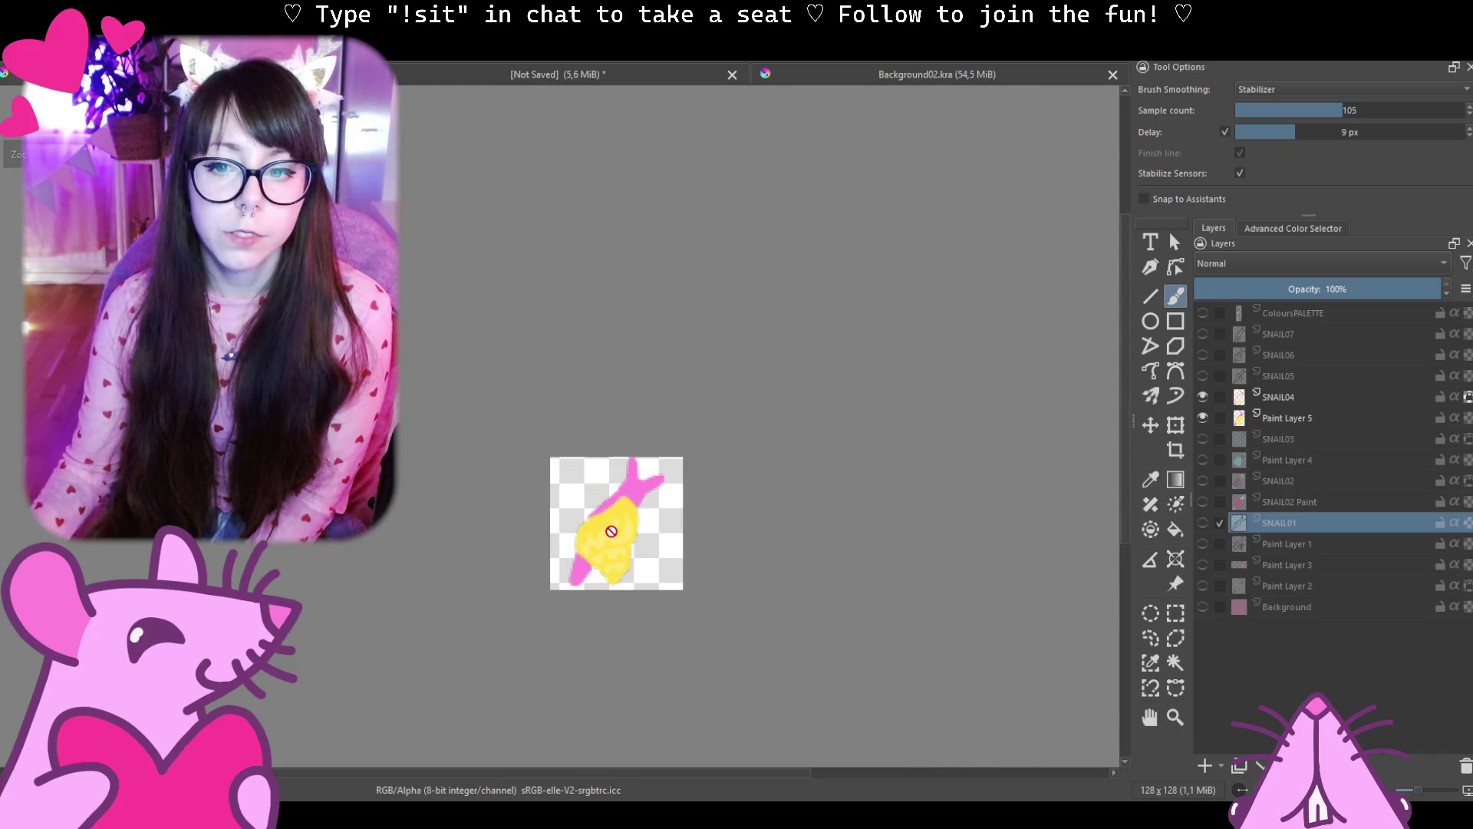
pyautogui.scroll(2, 612, 531)
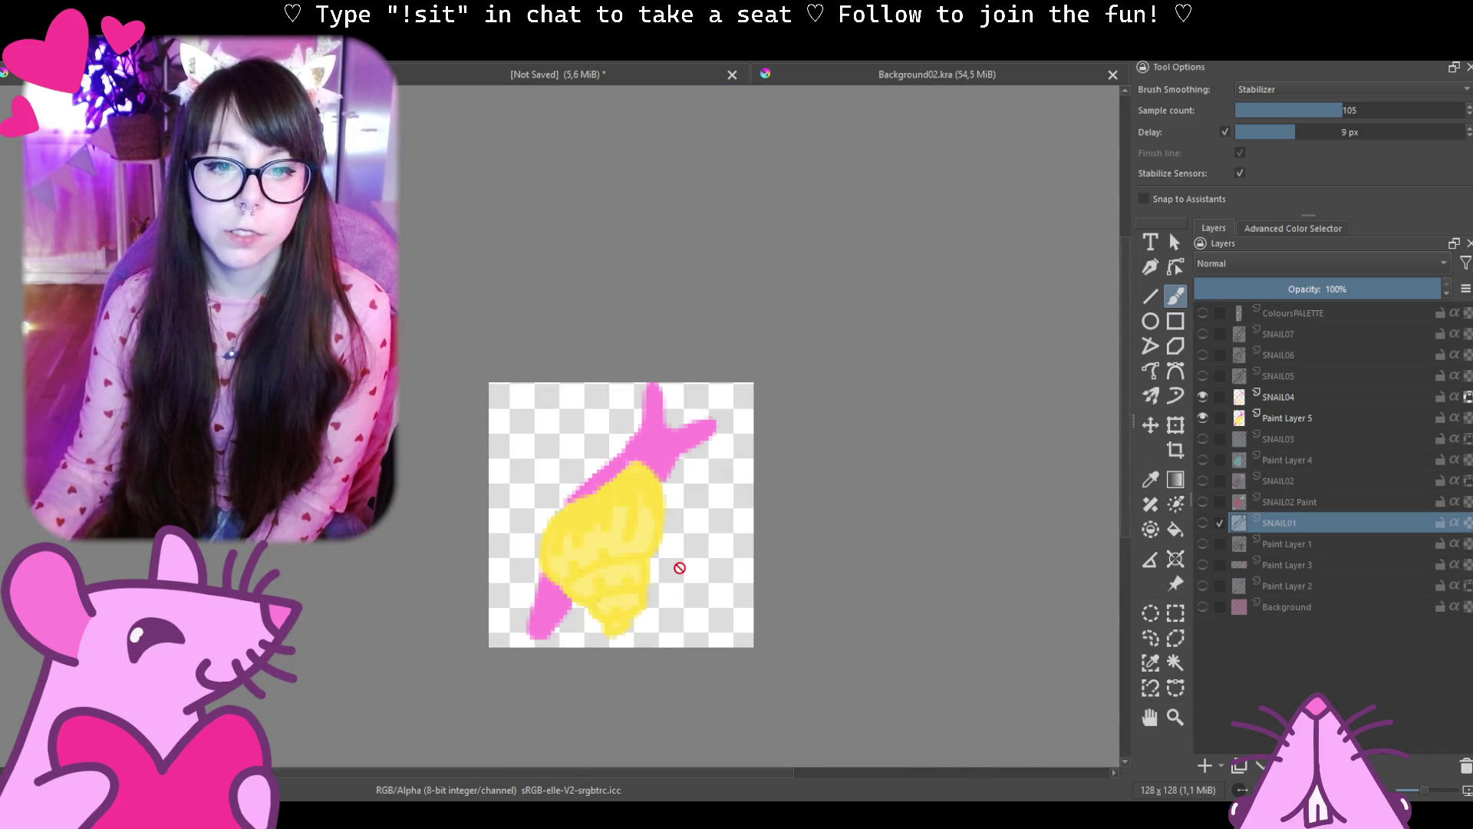
pyautogui.scroll(2, 652, 545)
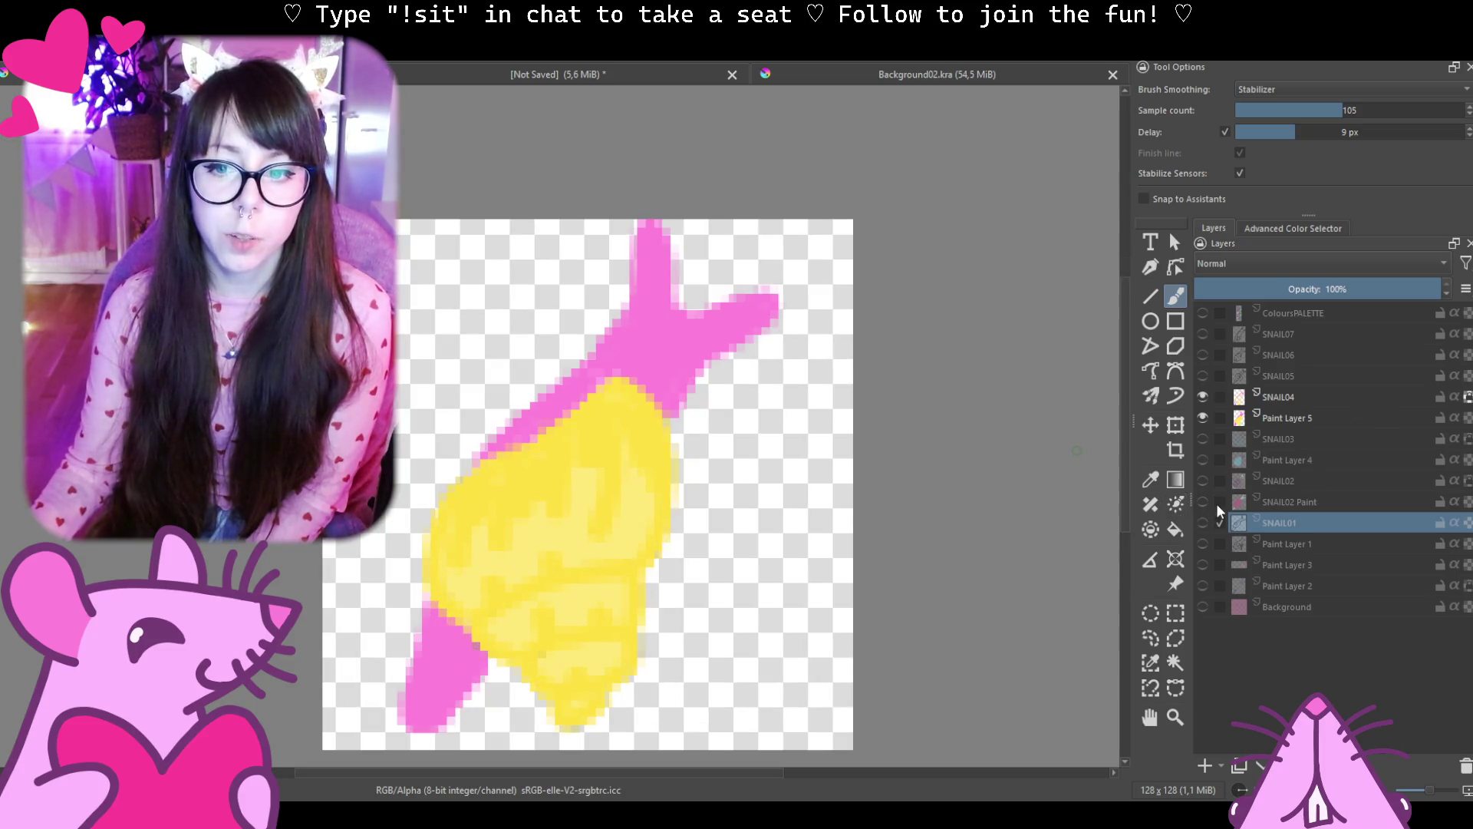
pyautogui.scroll(-2, 615, 517)
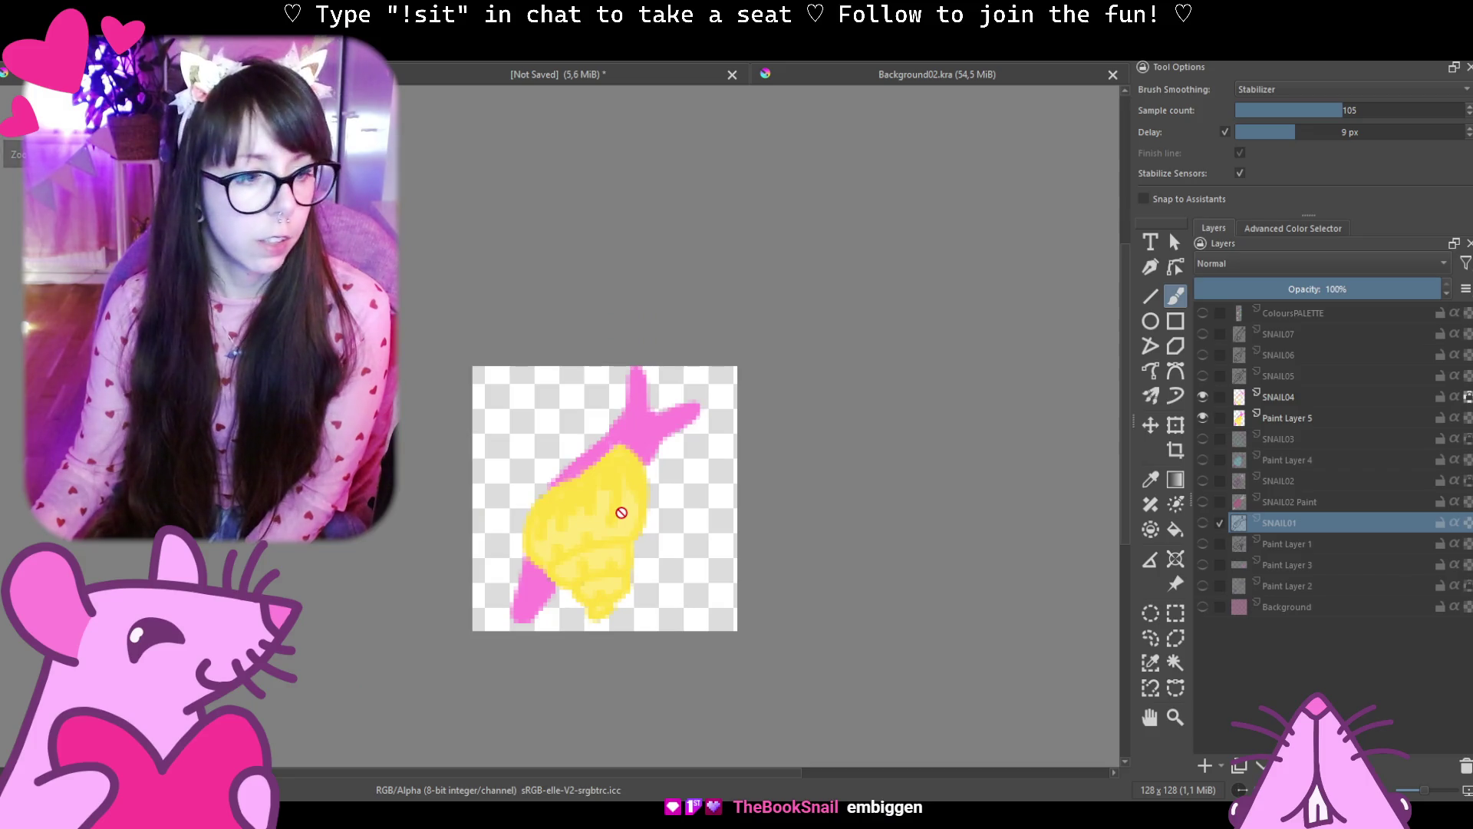
pyautogui.scroll(4, 620, 512)
pyautogui.scroll(-1, 746, 517)
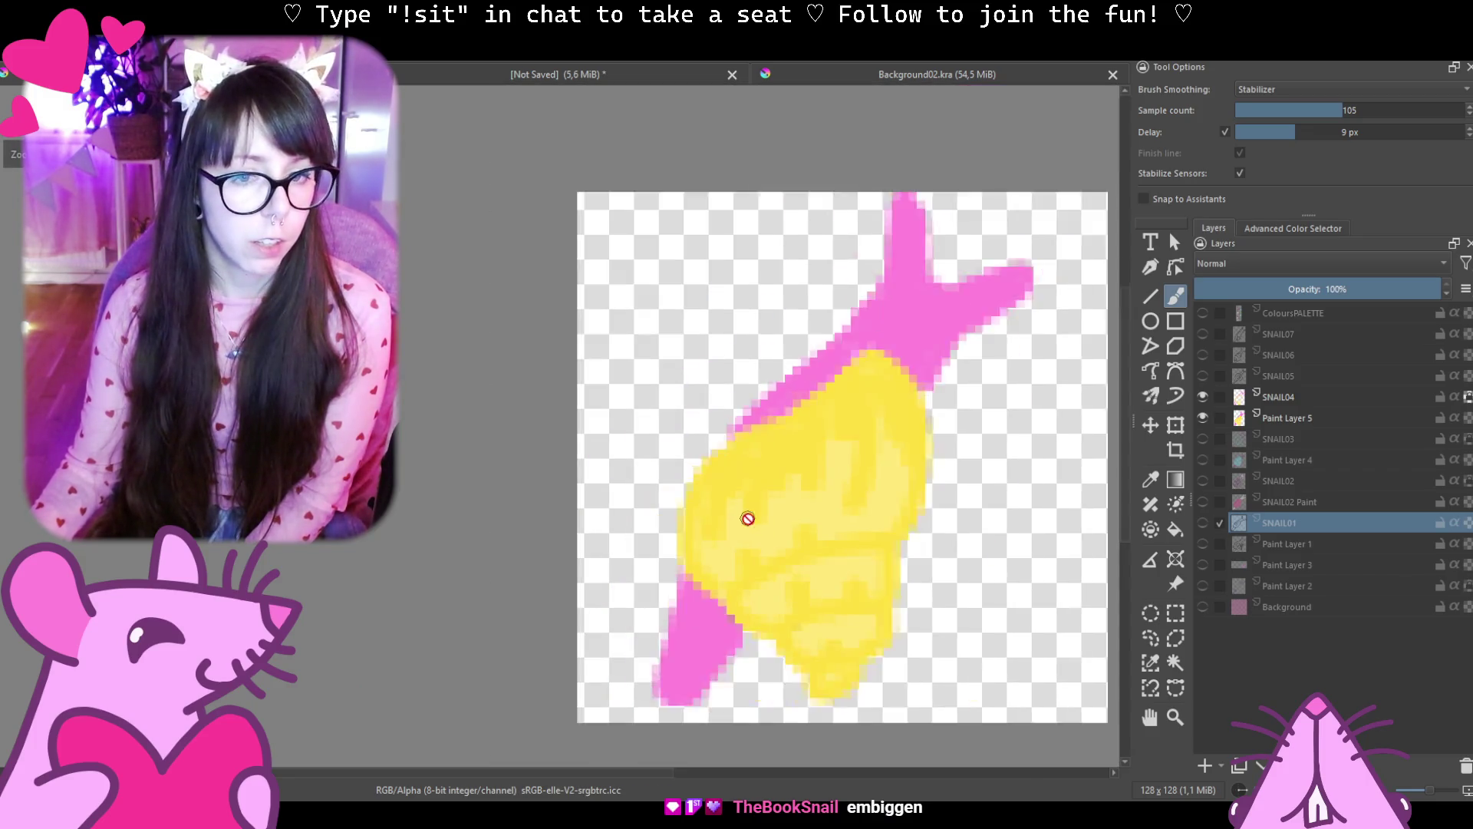
pyautogui.scroll(-2, 888, 516)
pyautogui.scroll(2, 892, 516)
pyautogui.scroll(-3, 891, 517)
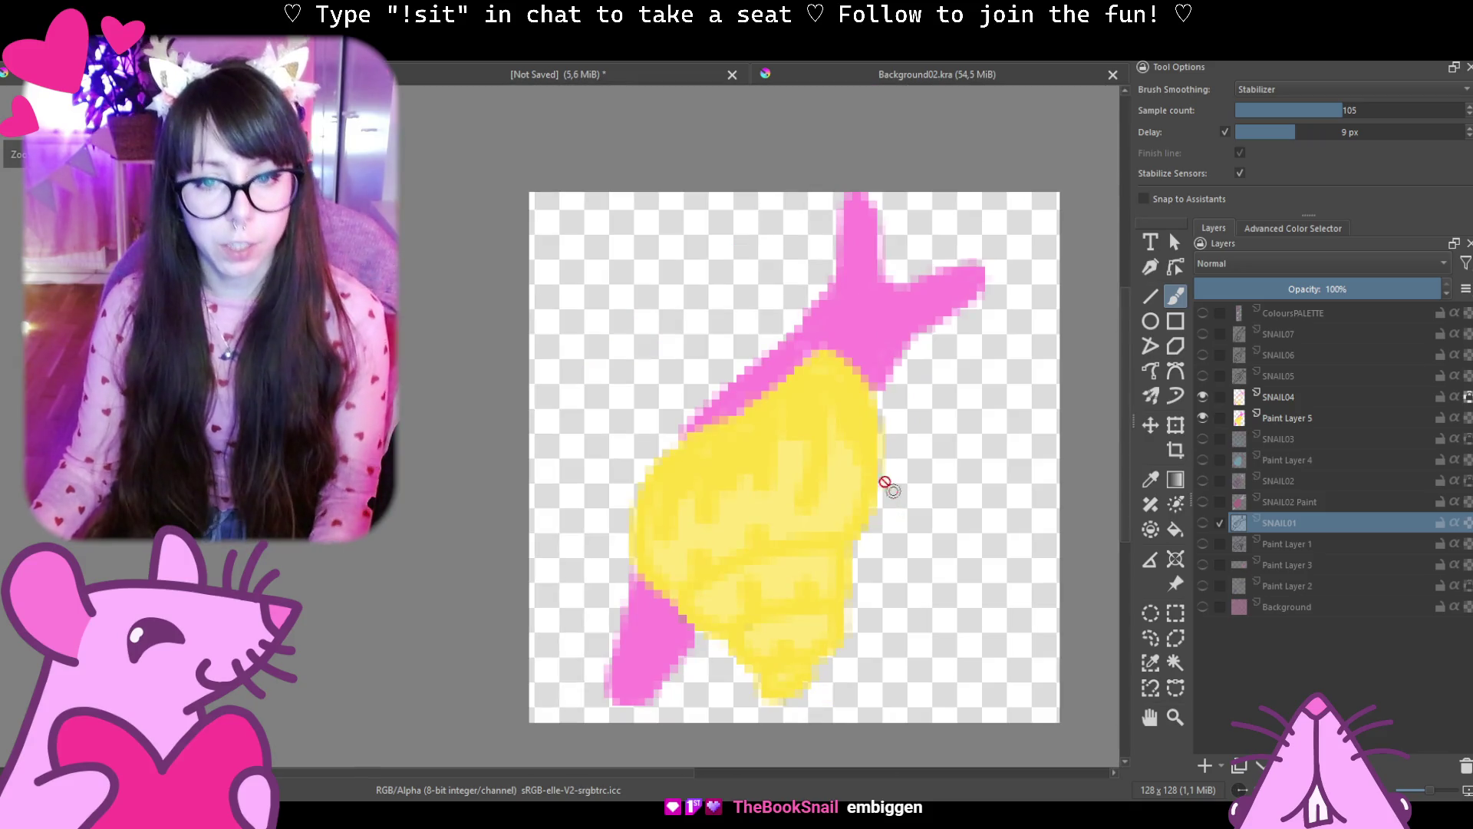
pyautogui.scroll(1, 847, 461)
pyautogui.moveTo(818, 462); pyautogui.dragTo(712, 452)
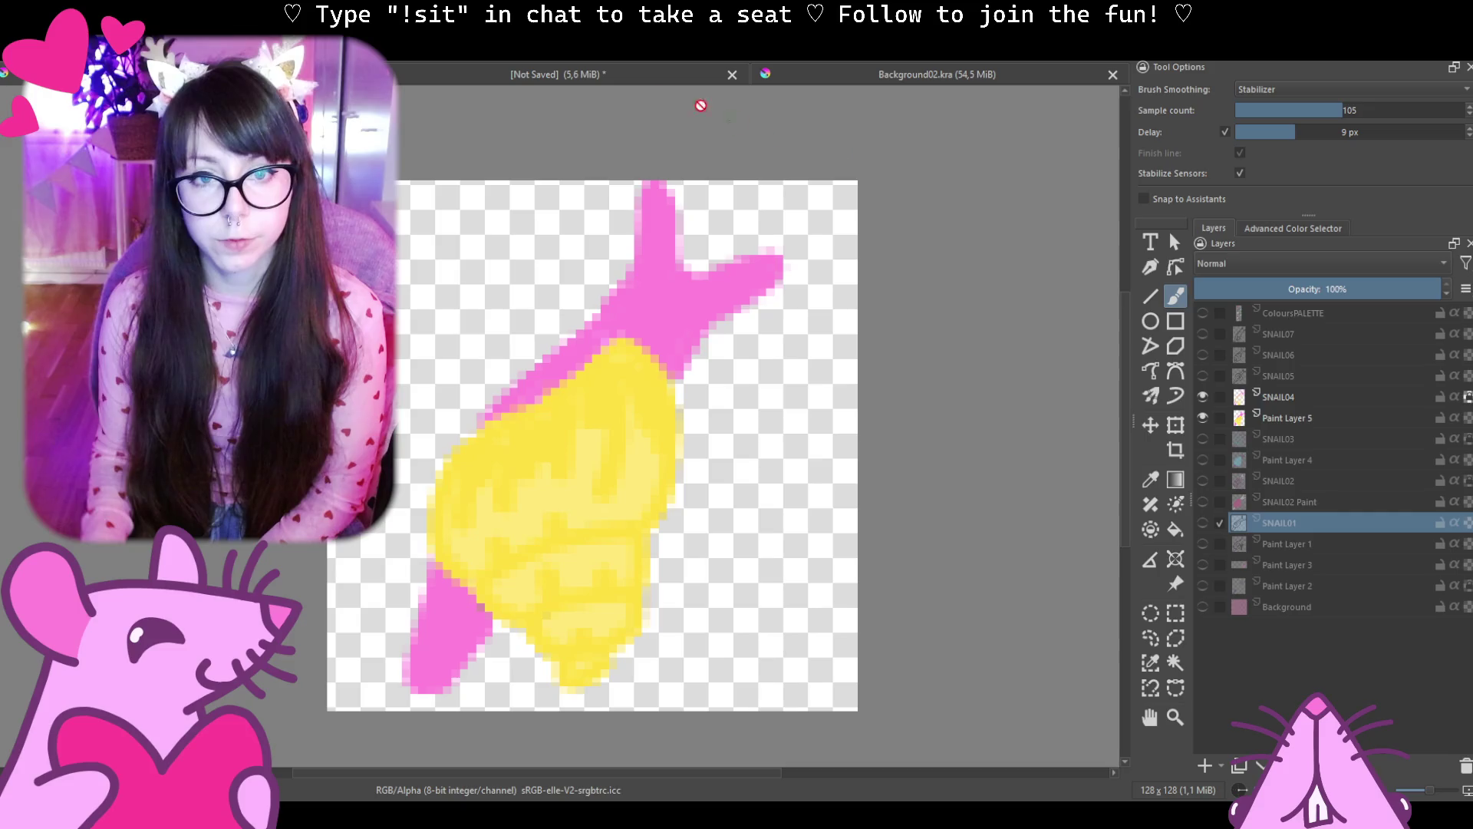
# - Switch to SNAIL04 and Paint Layer 5, then undo a stray pink loop stroke over the shell
pyautogui.click(1285, 396)
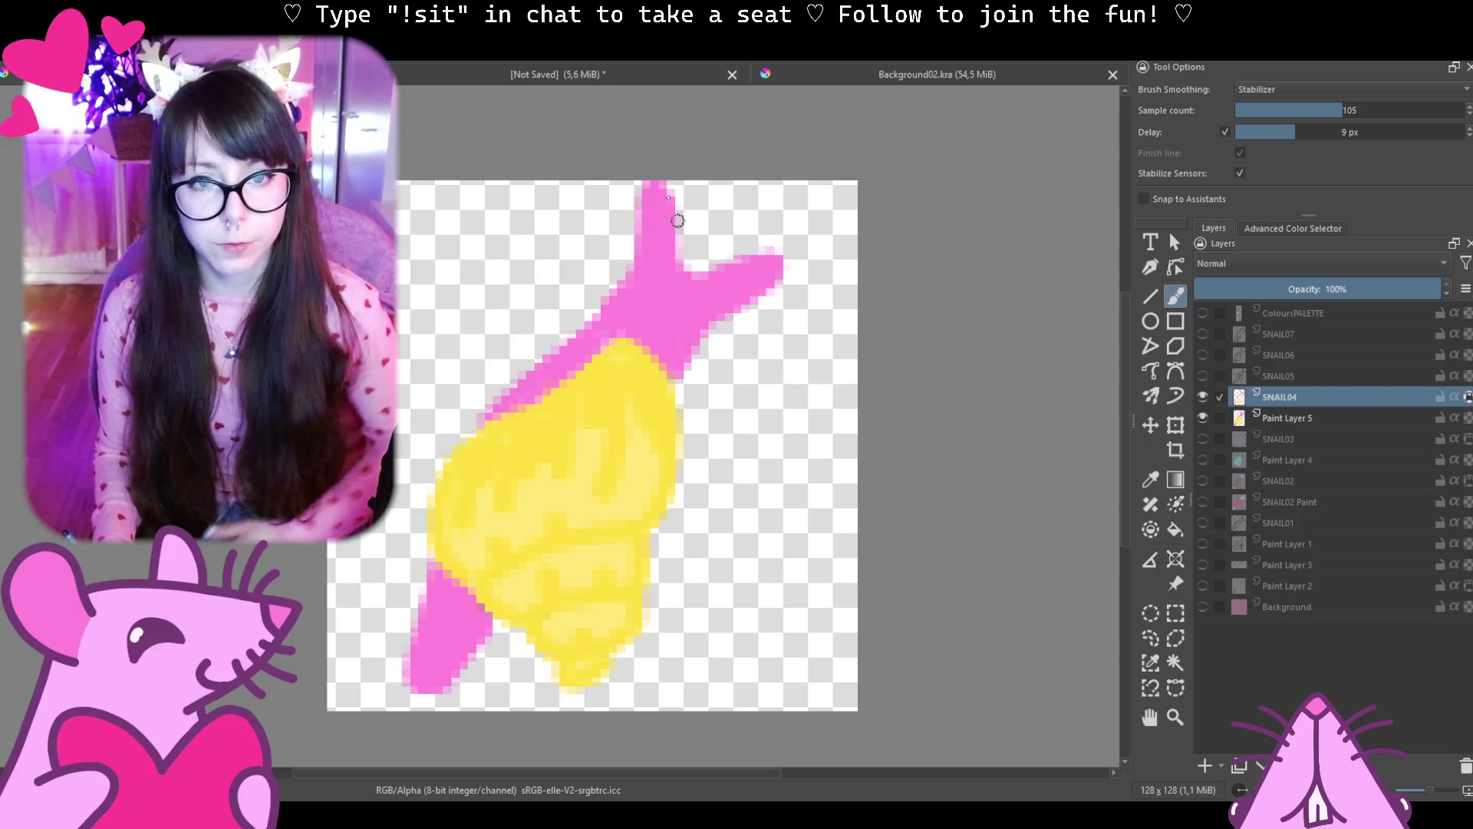
pyautogui.click(1297, 414)
pyautogui.moveTo(772, 349); pyautogui.dragTo(837, 426)
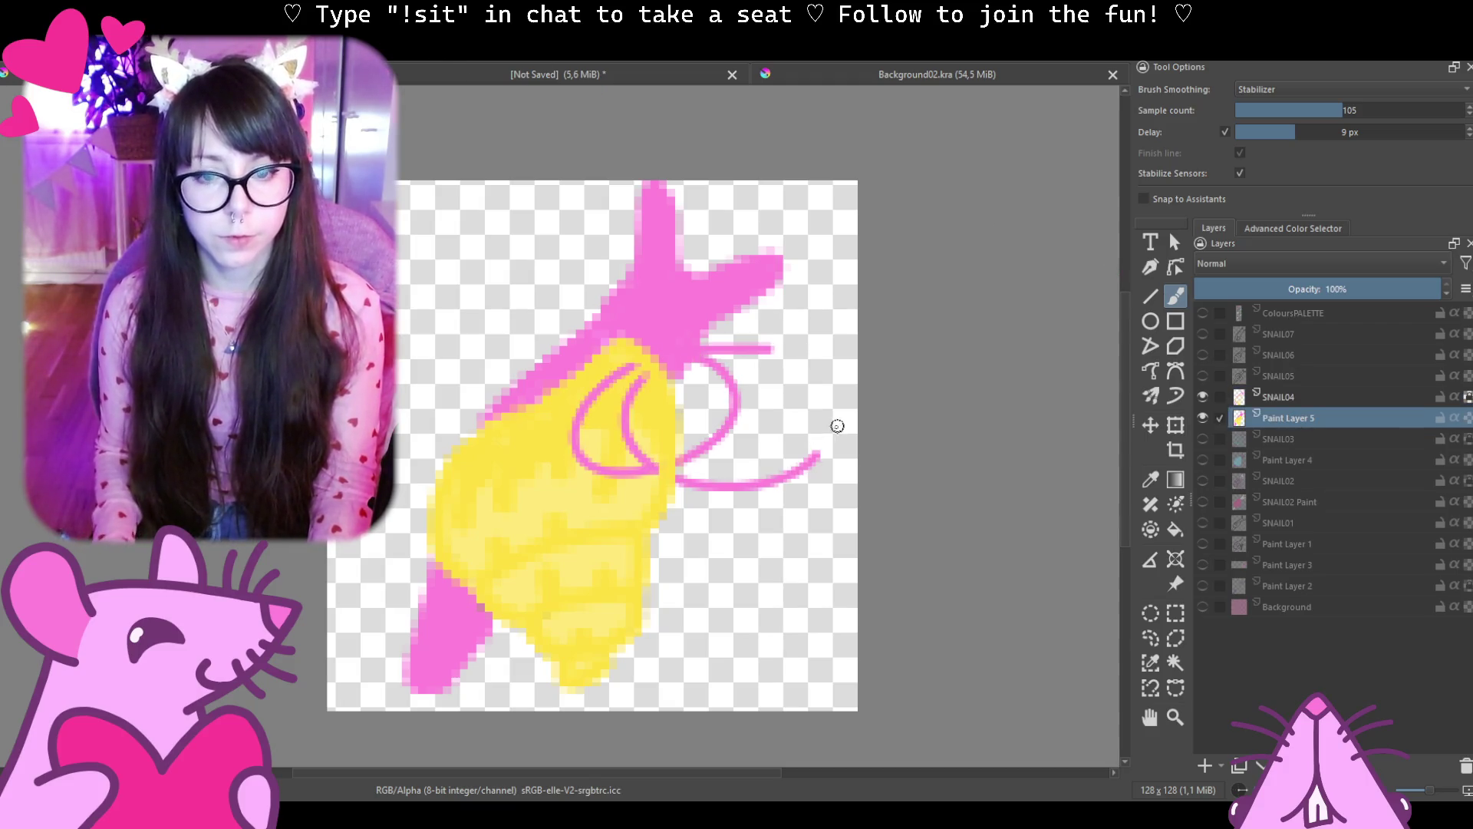
pyautogui.keyDown('ctrl'); pyautogui.click(829, 424); pyautogui.keyUp('ctrl')
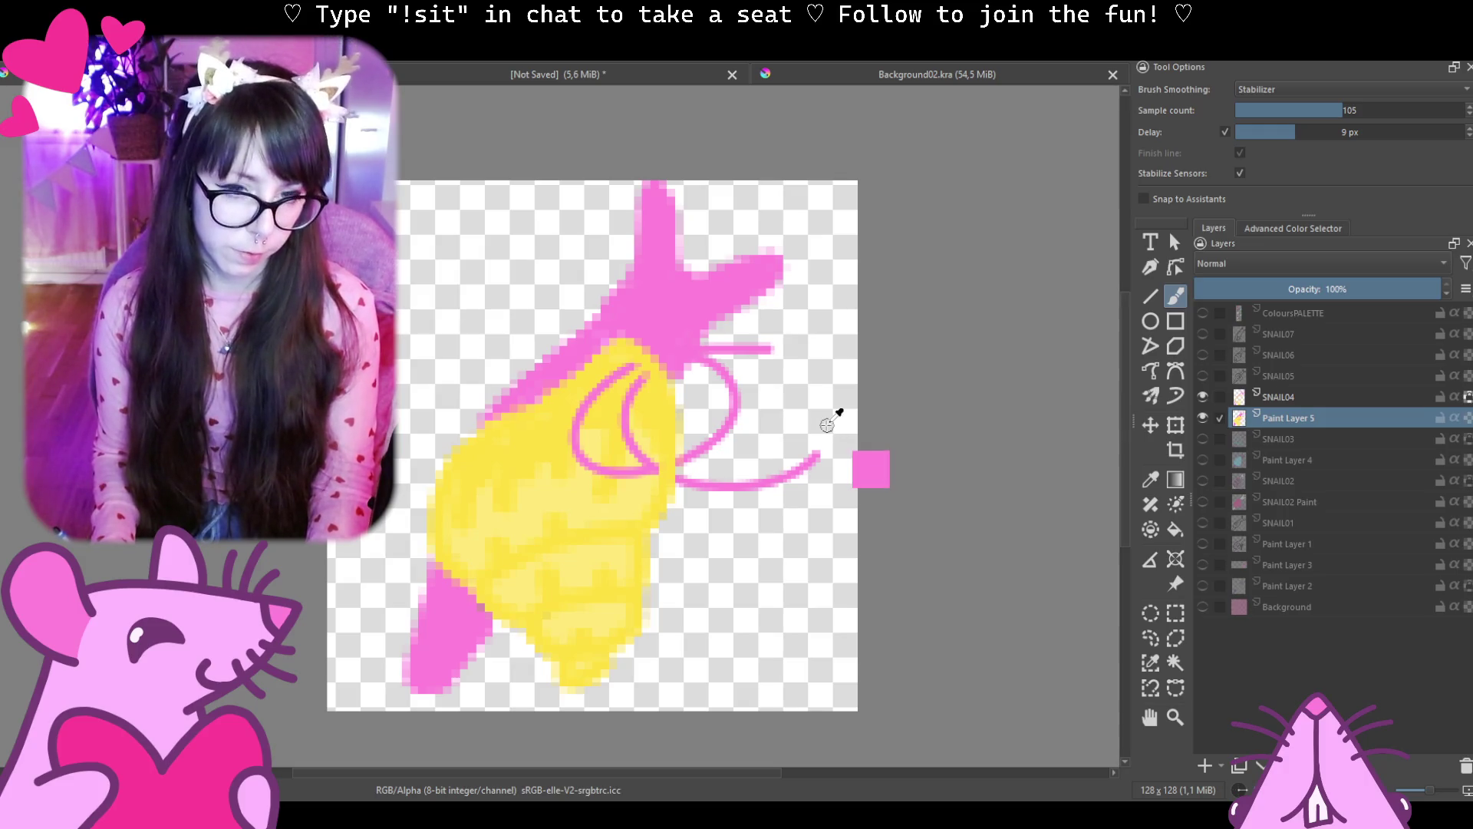
pyautogui.hotkey('ctrl', 'z')
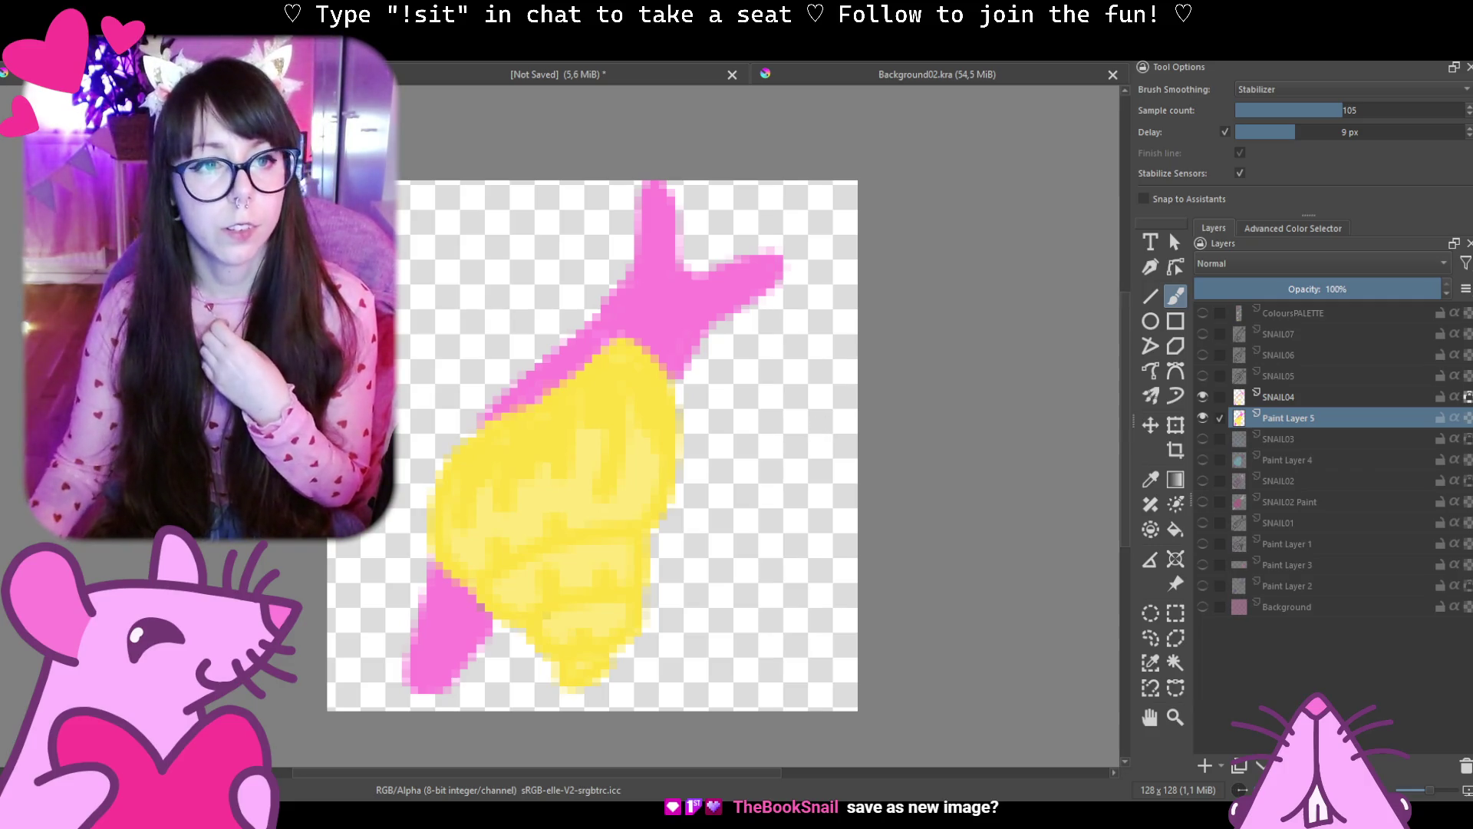
# - Export the yellow-shelled snail as a _128 PNG into SnailGame, then hide Paint Layer 5
pyautogui.hotkey('alt', 'f')
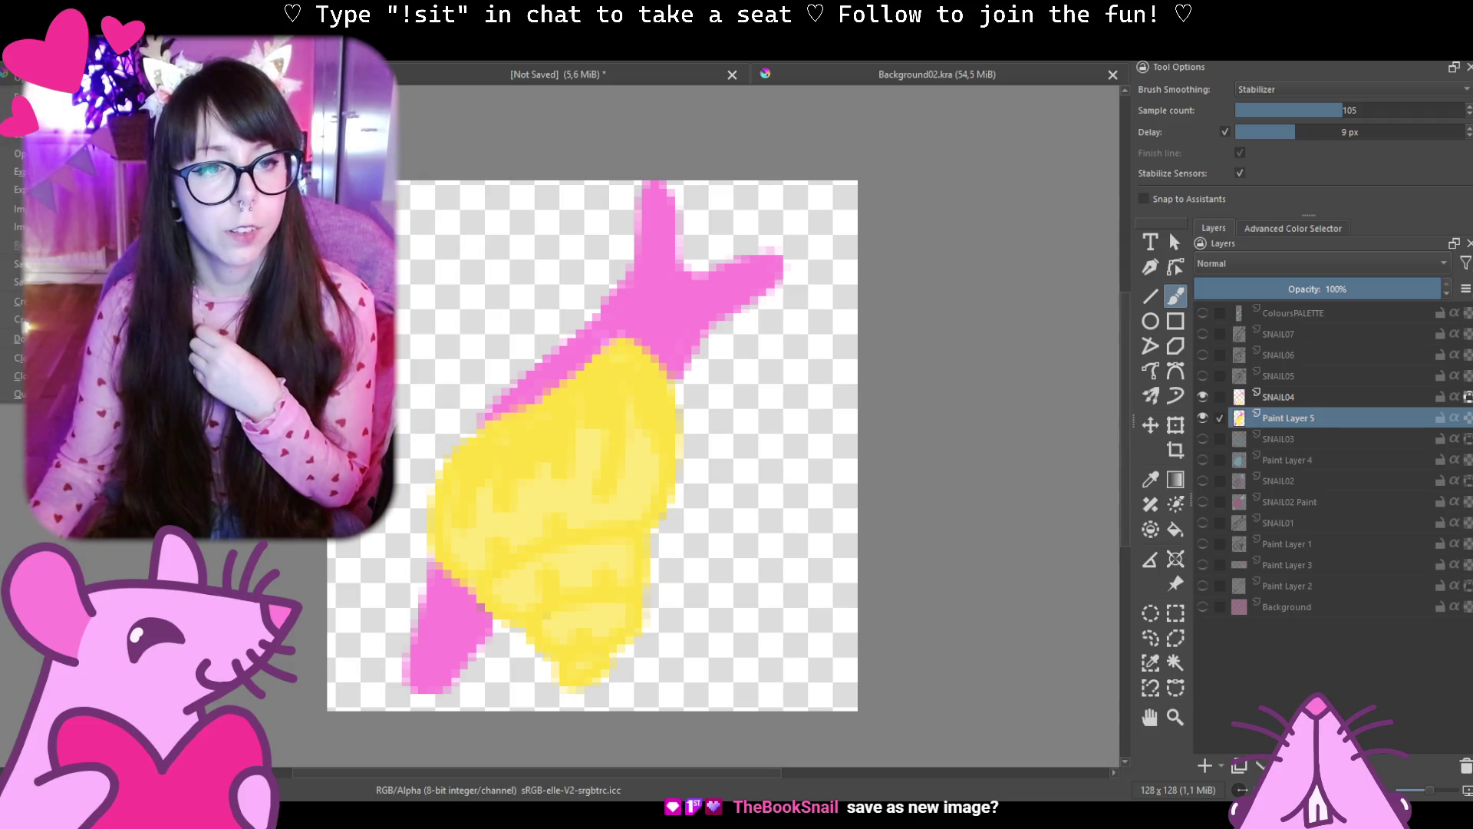
pyautogui.click(15, 189)
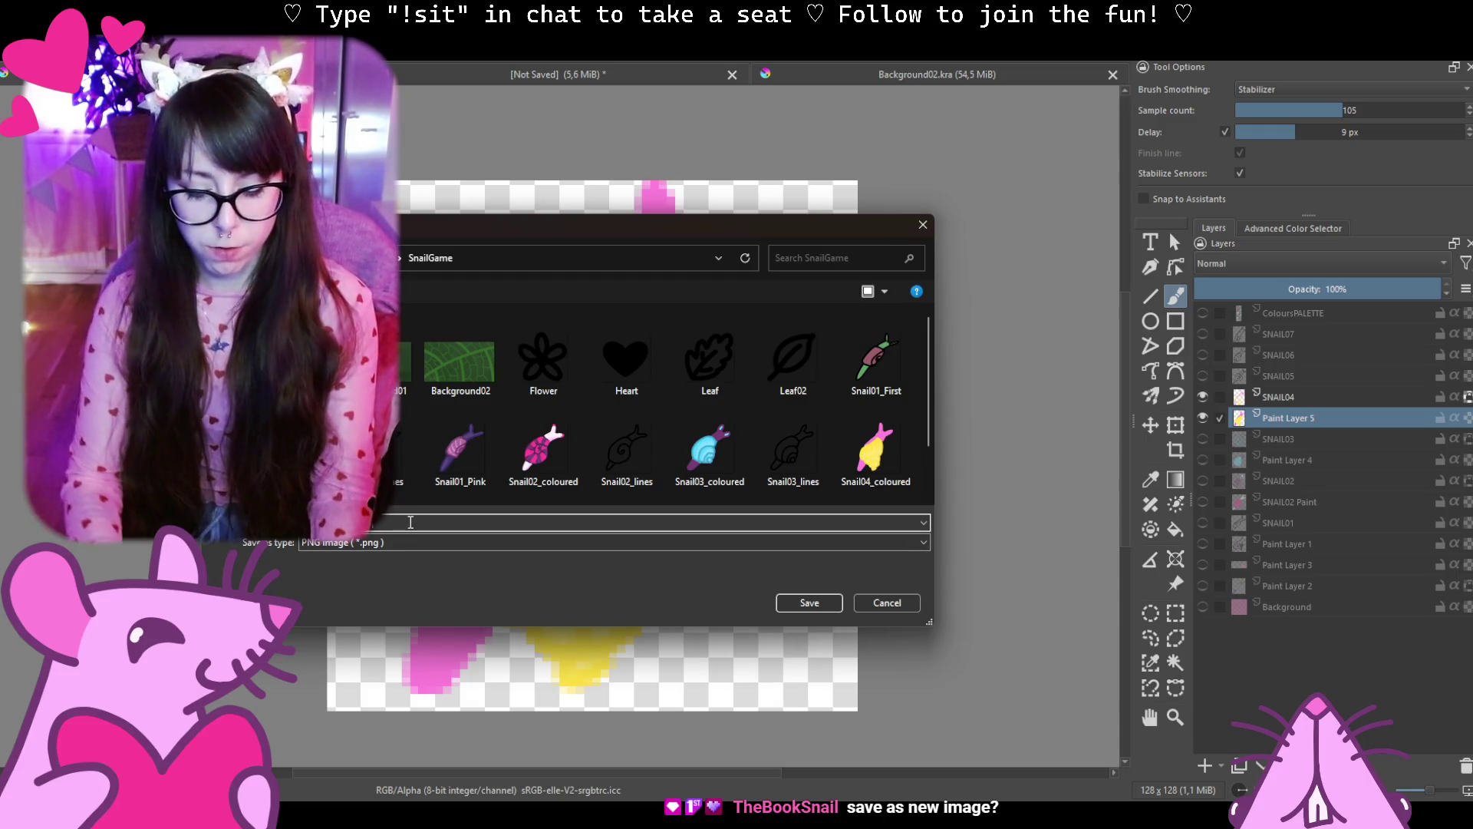
pyautogui.write('_128')
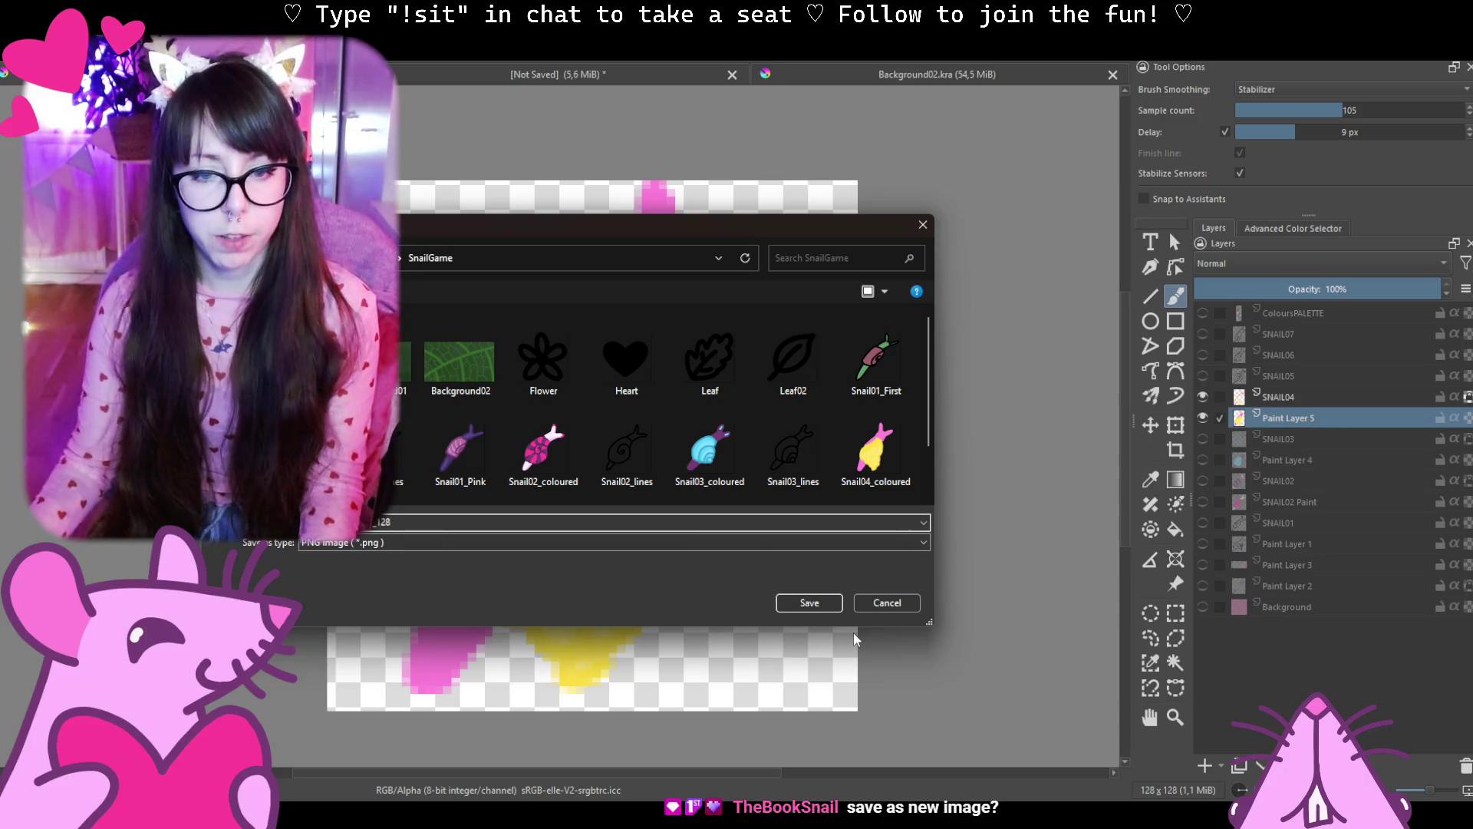
pyautogui.click(811, 600)
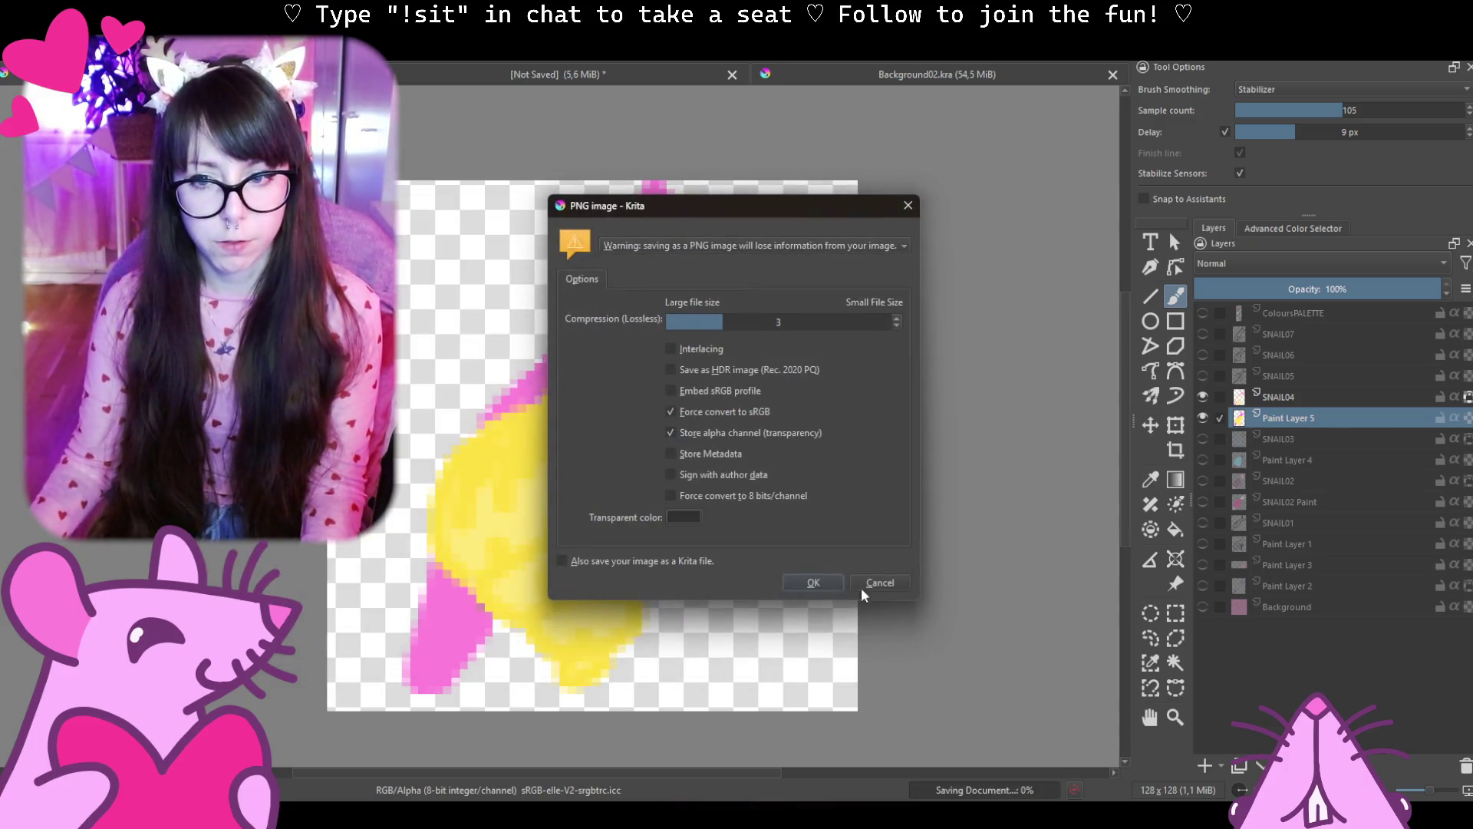
pyautogui.click(812, 584)
pyautogui.click(1293, 467)
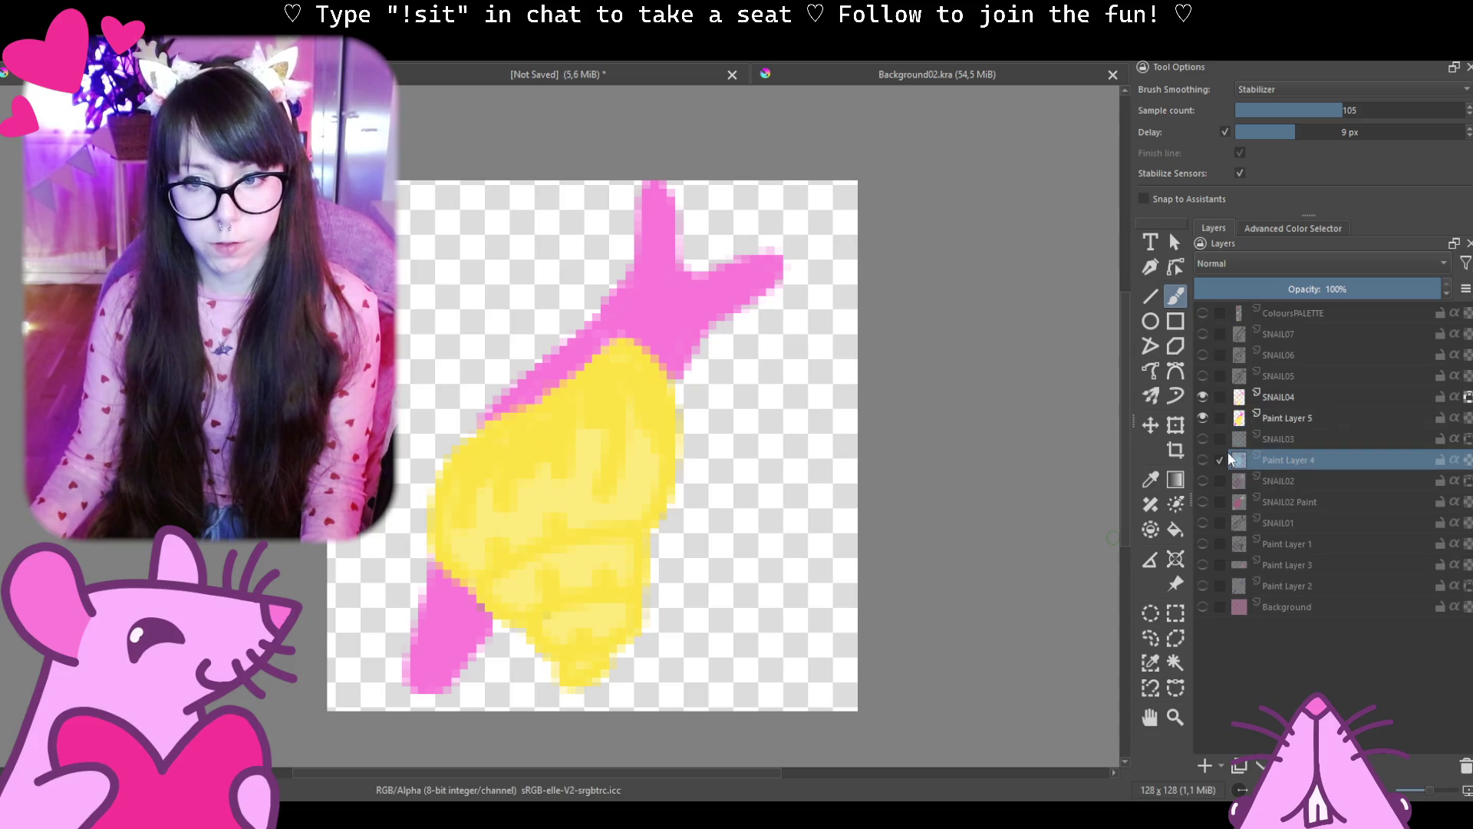
# - Hide SNAIL04, show Paint Layer 4 and SNAIL03 for the blue snail, and start a PNG export
pyautogui.click(1202, 416)
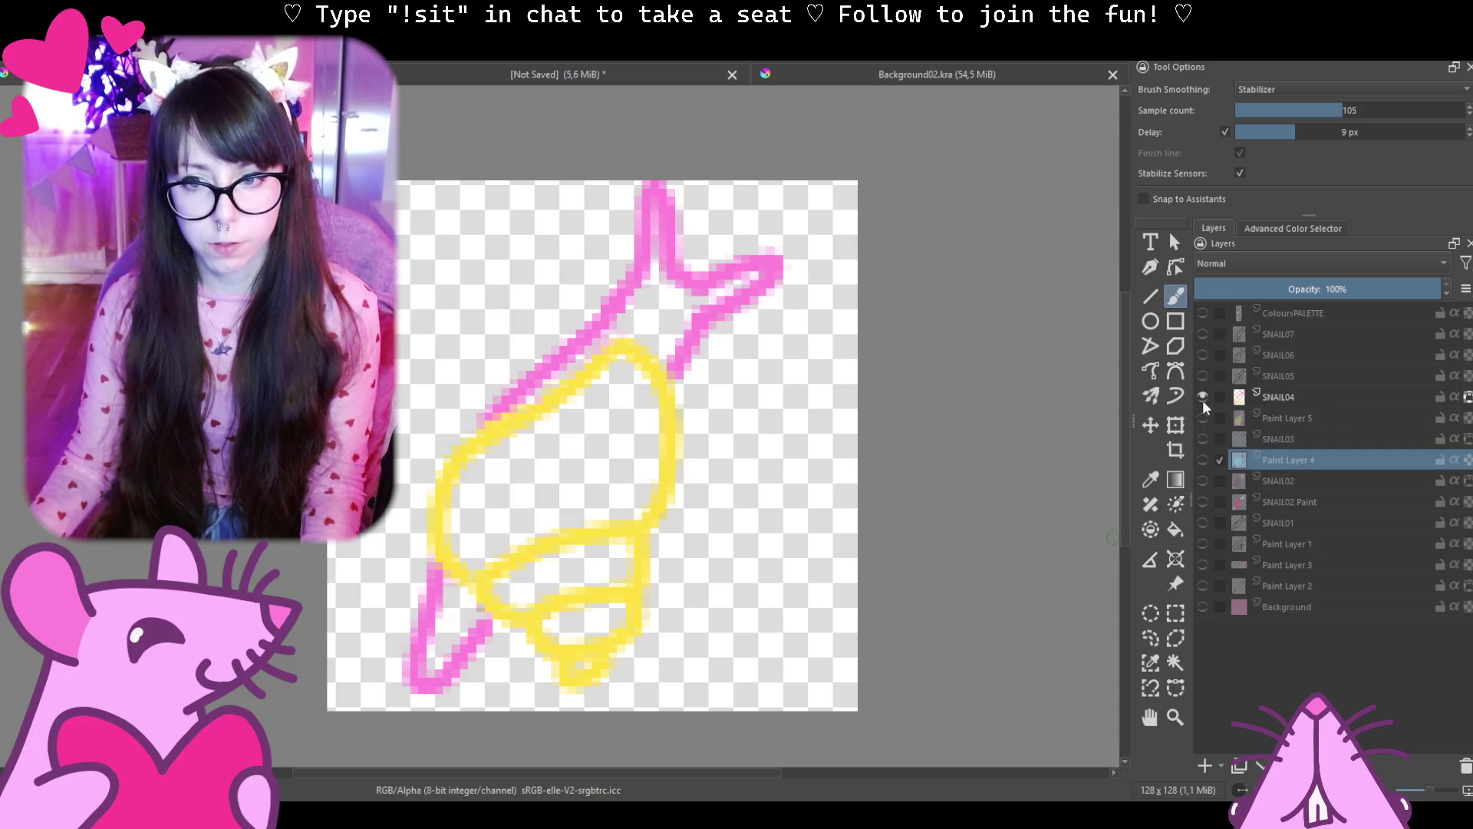
pyautogui.click(1203, 460)
pyautogui.moveTo(1202, 481)
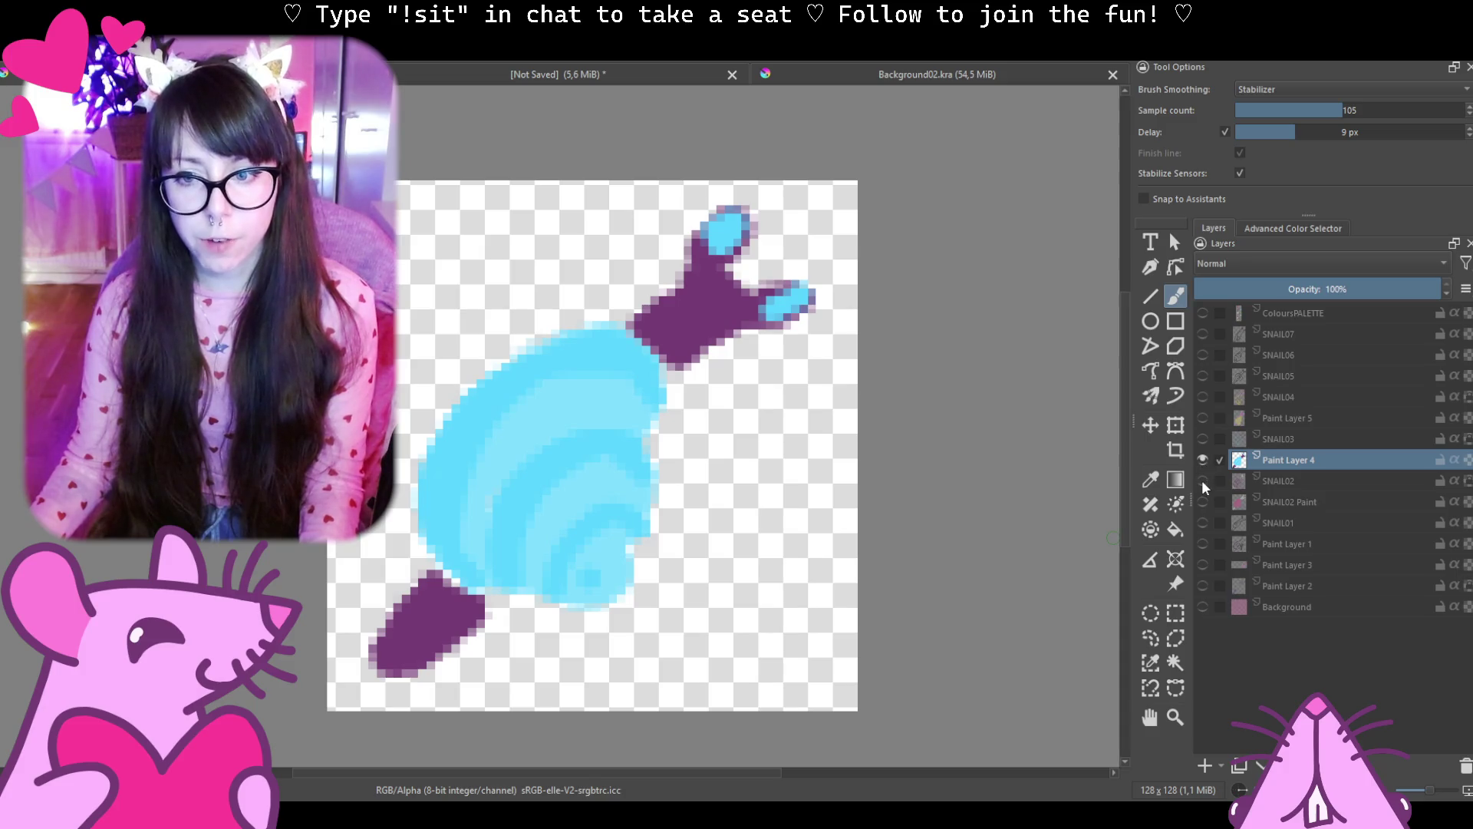
pyautogui.click(1201, 438)
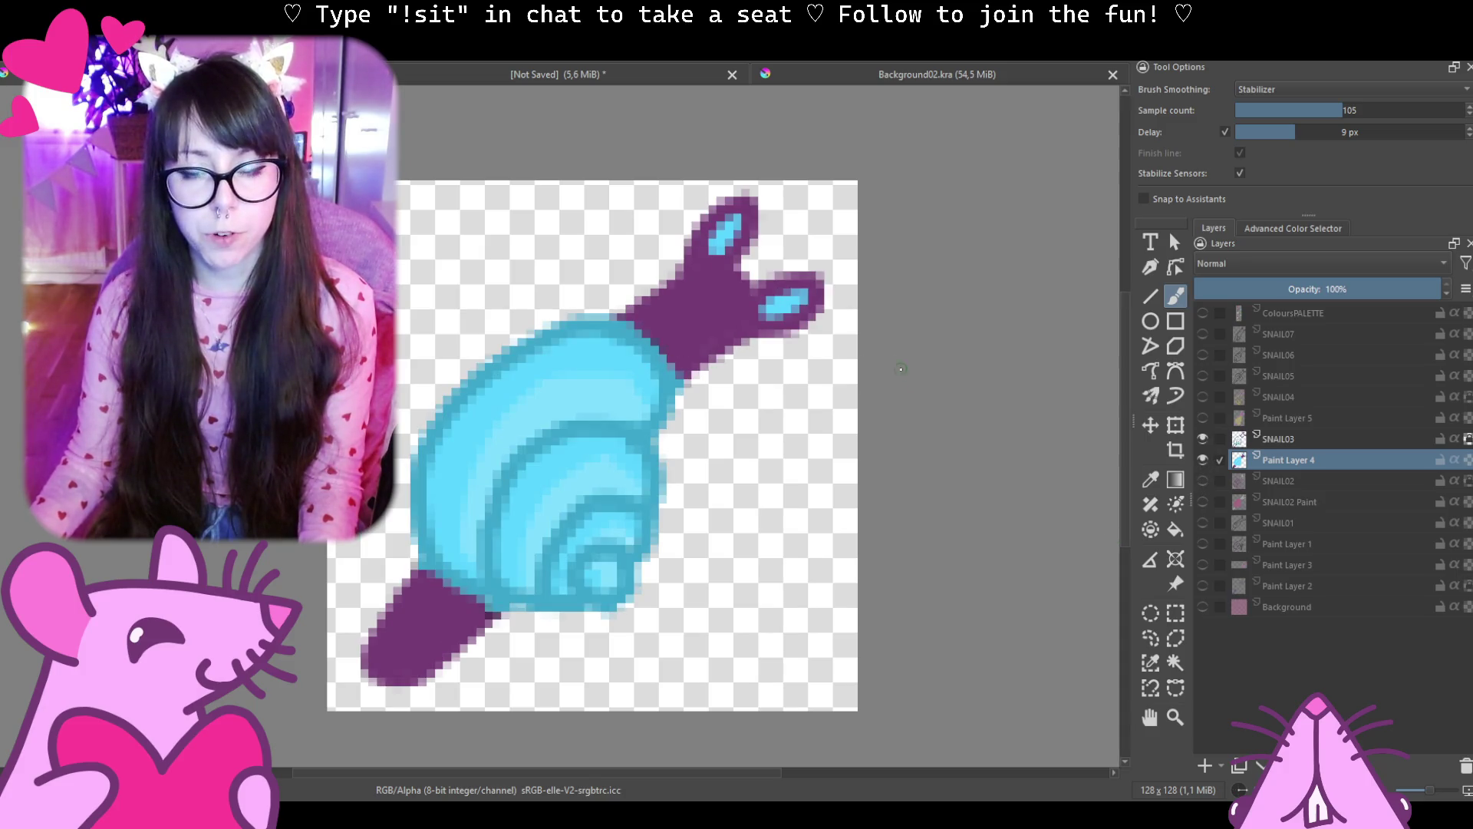
pyautogui.hotkey('alt', 'f')
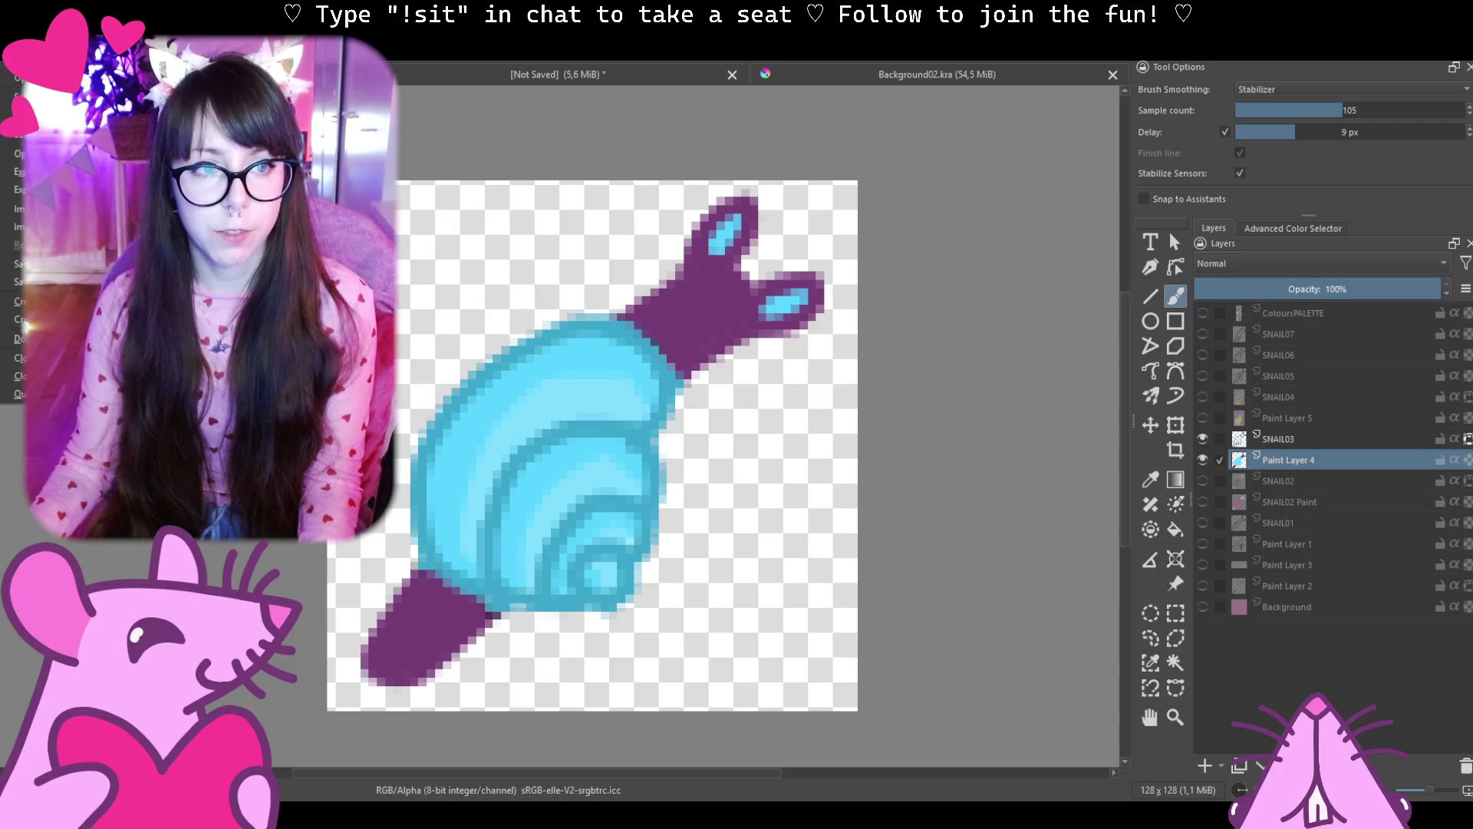
pyautogui.click(17, 116)
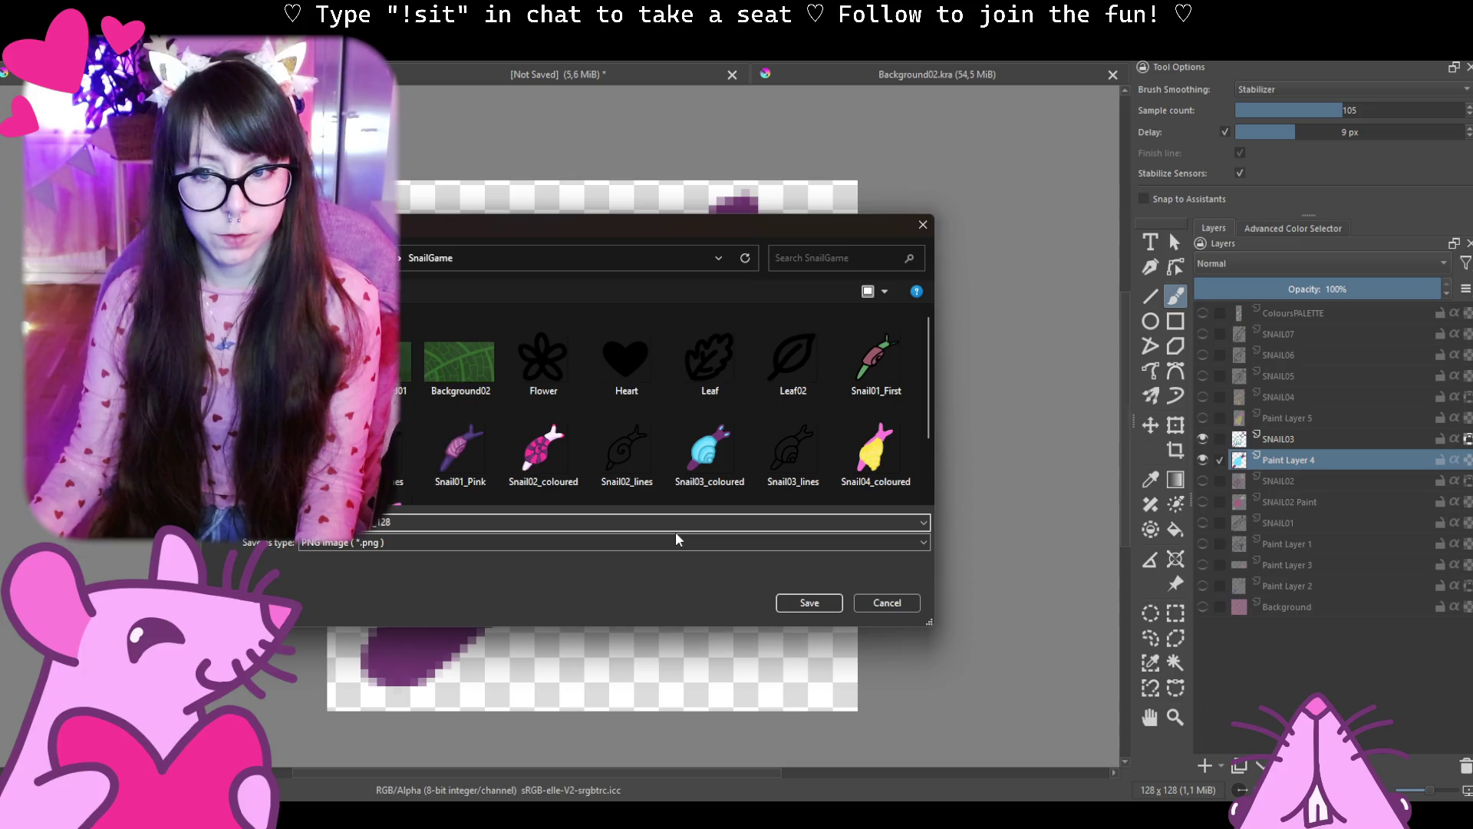
# - Save the blue snail's 128 PNG, then hide its layers and show SNAIL02 and SNAIL02 Paint
pyautogui.click(791, 603)
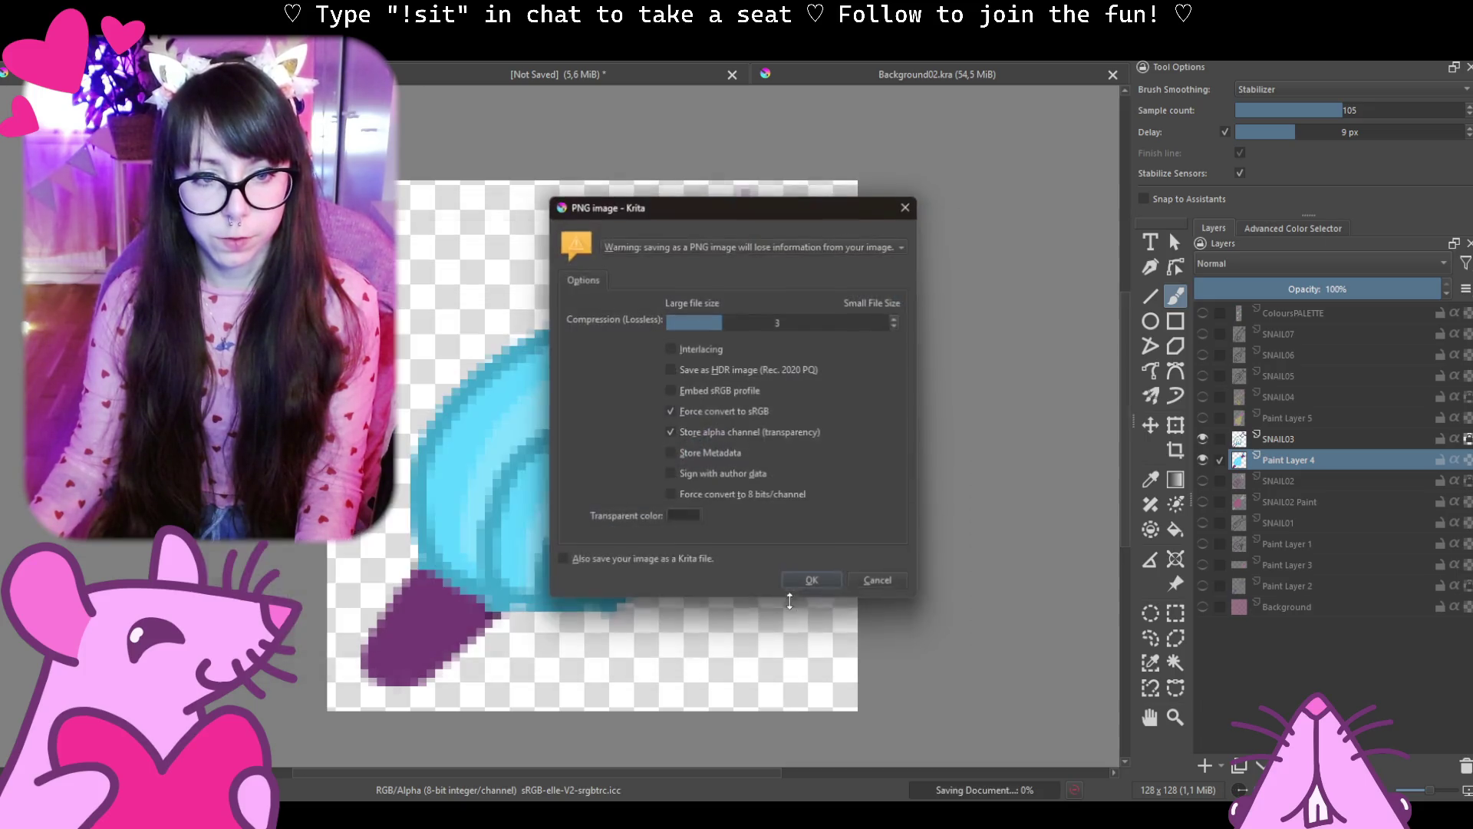
pyautogui.click(826, 585)
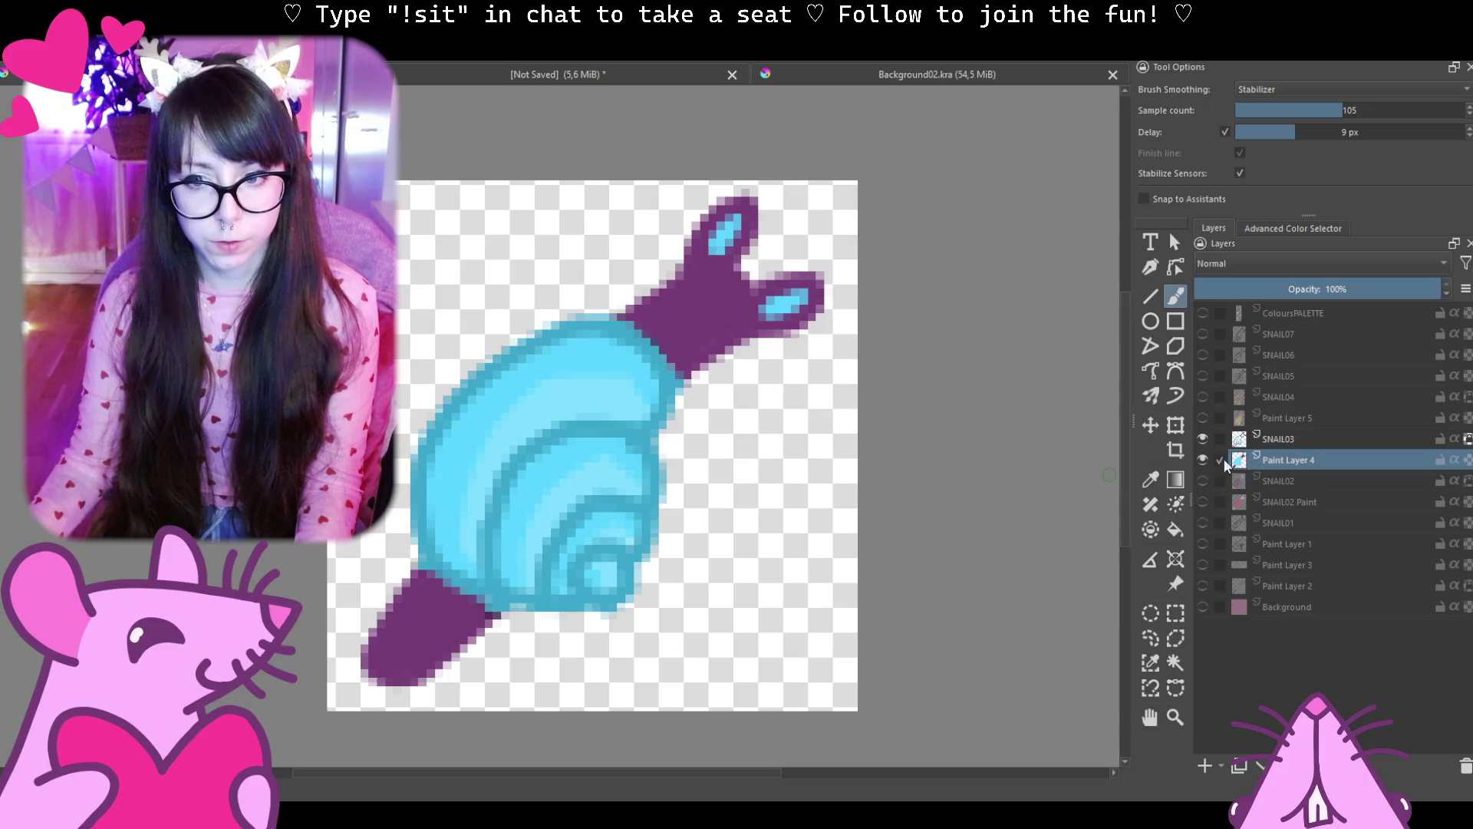
pyautogui.click(1202, 459)
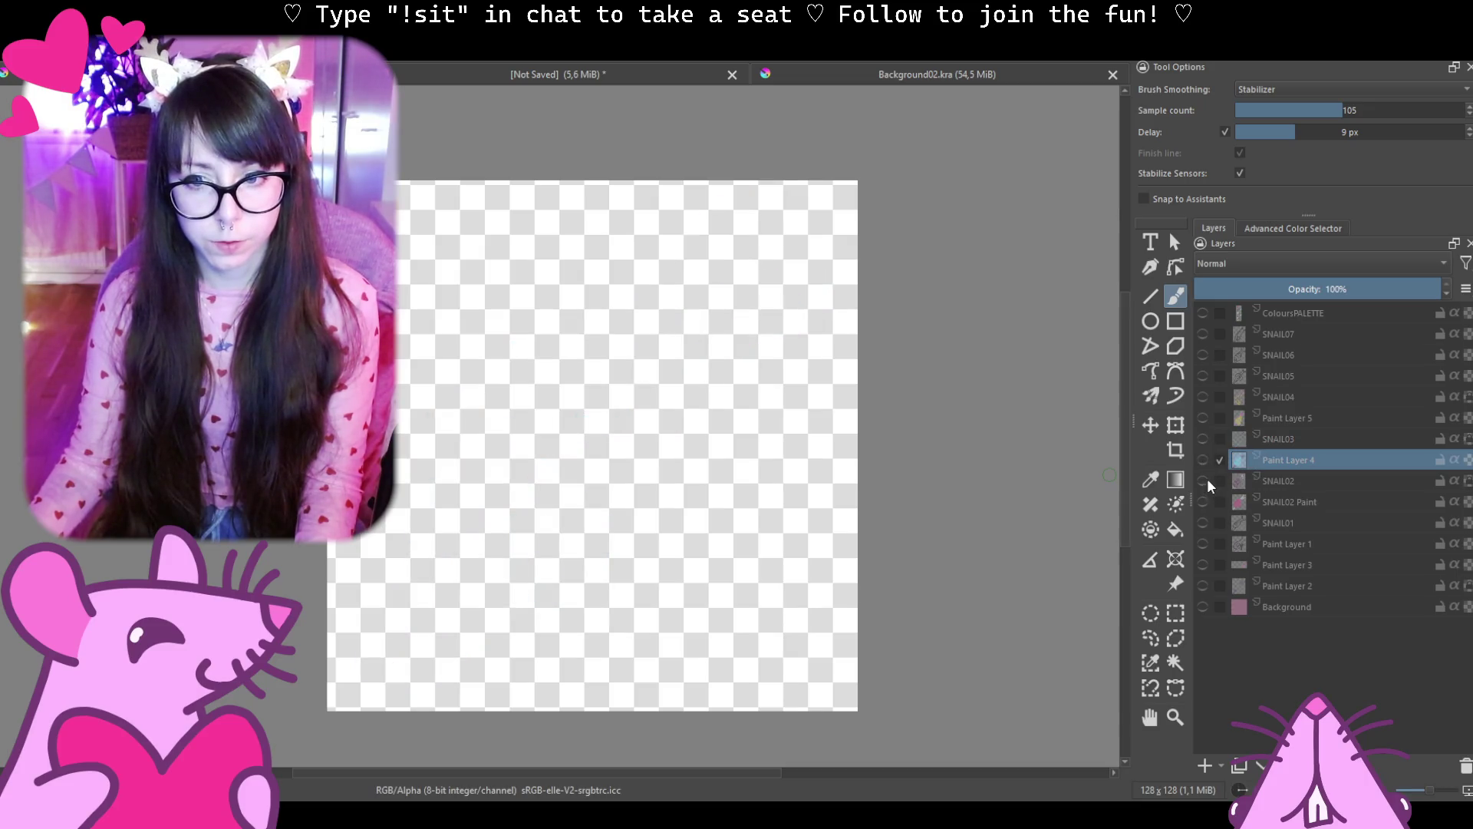
pyautogui.click(1202, 479)
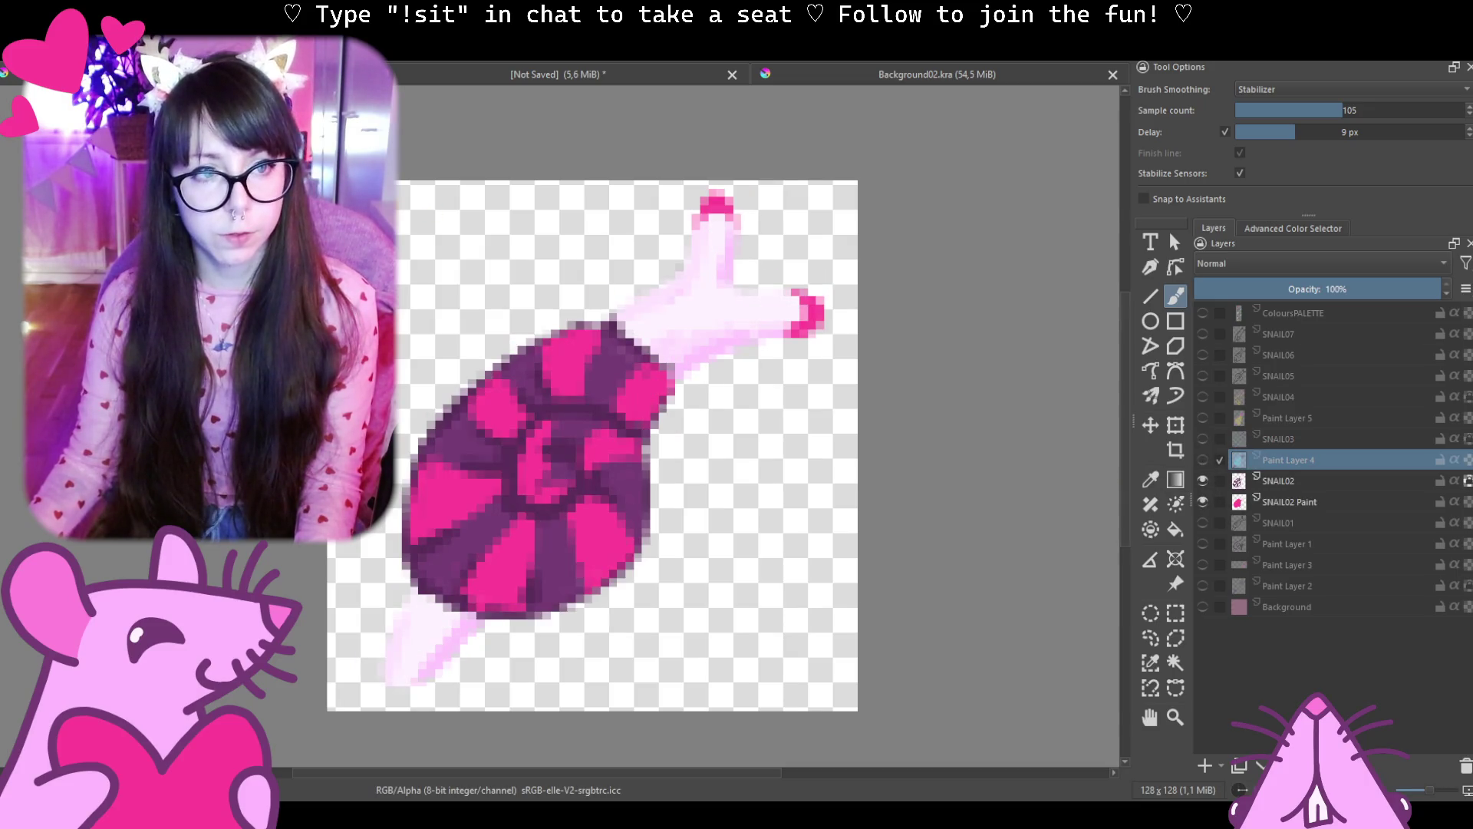
# - Export the pink-and-purple striped snail as PNG into the SnailGame folder
pyautogui.hotkey('ctrl', 'shift', 's')
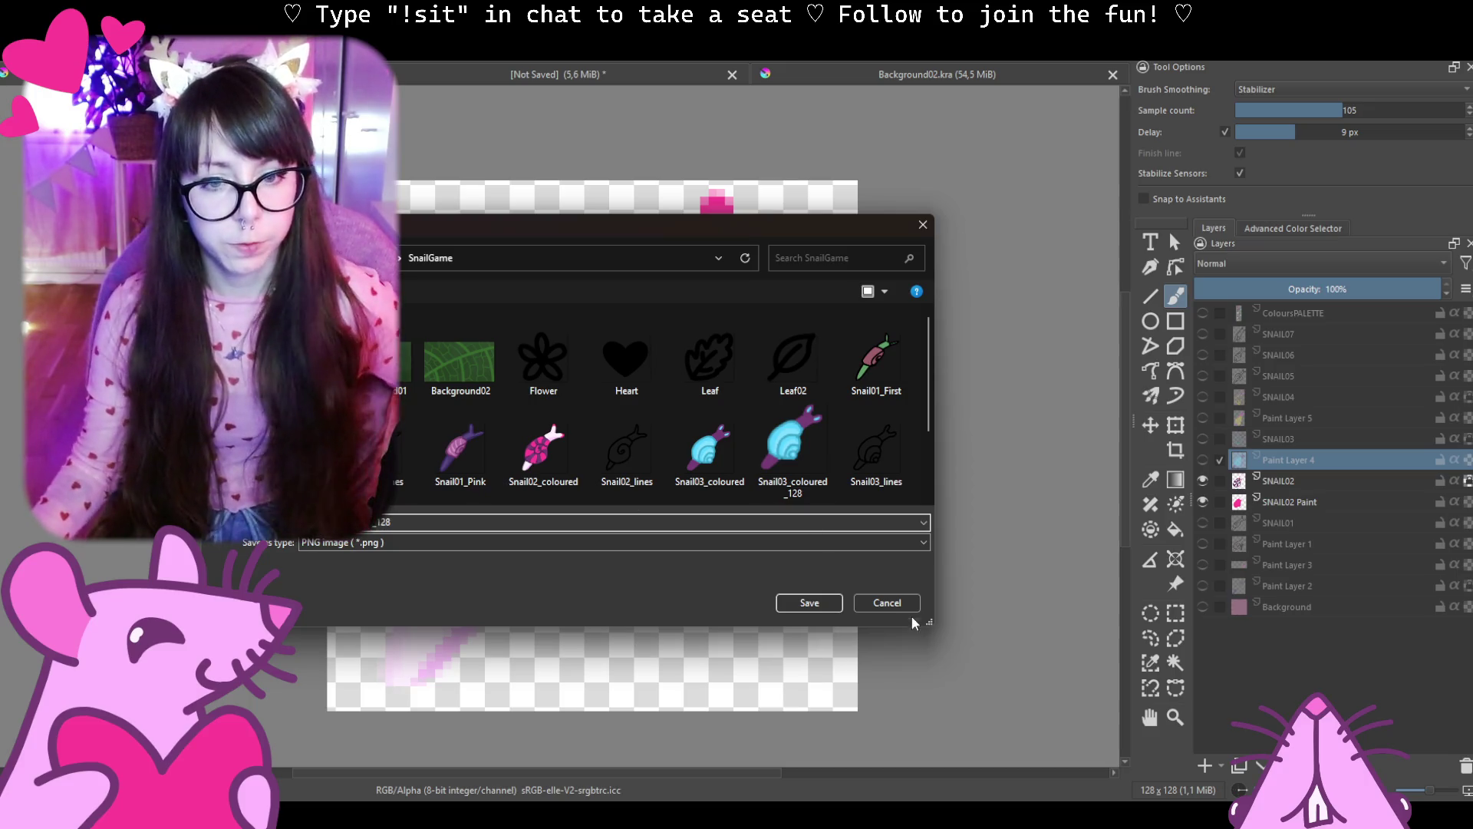
pyautogui.click(811, 601)
pyautogui.click(815, 583)
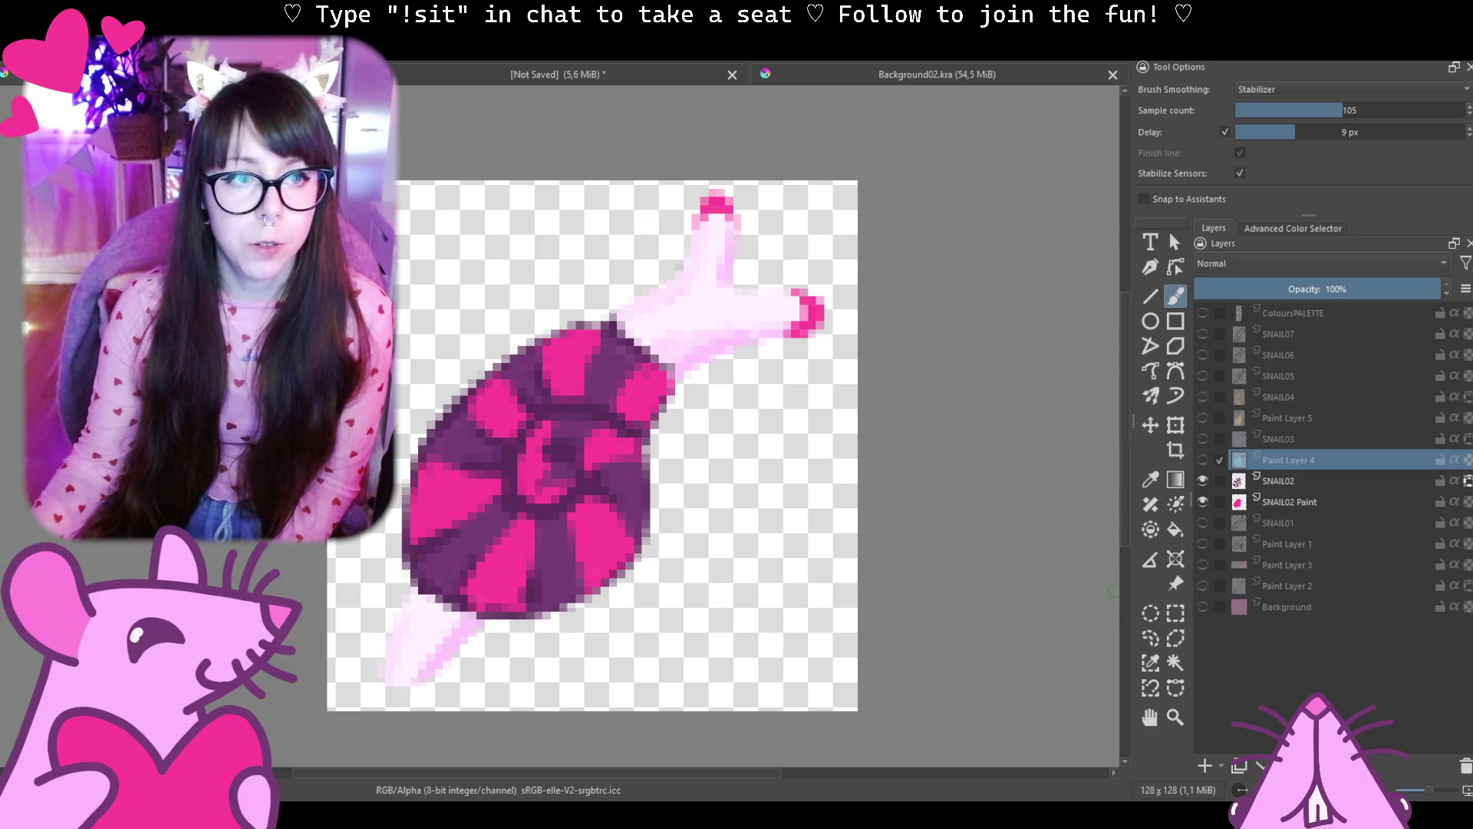
# - Create a new 1366 by 768 document via File > New
pyautogui.hotkey('alt', 'f')
pyautogui.press('Return')
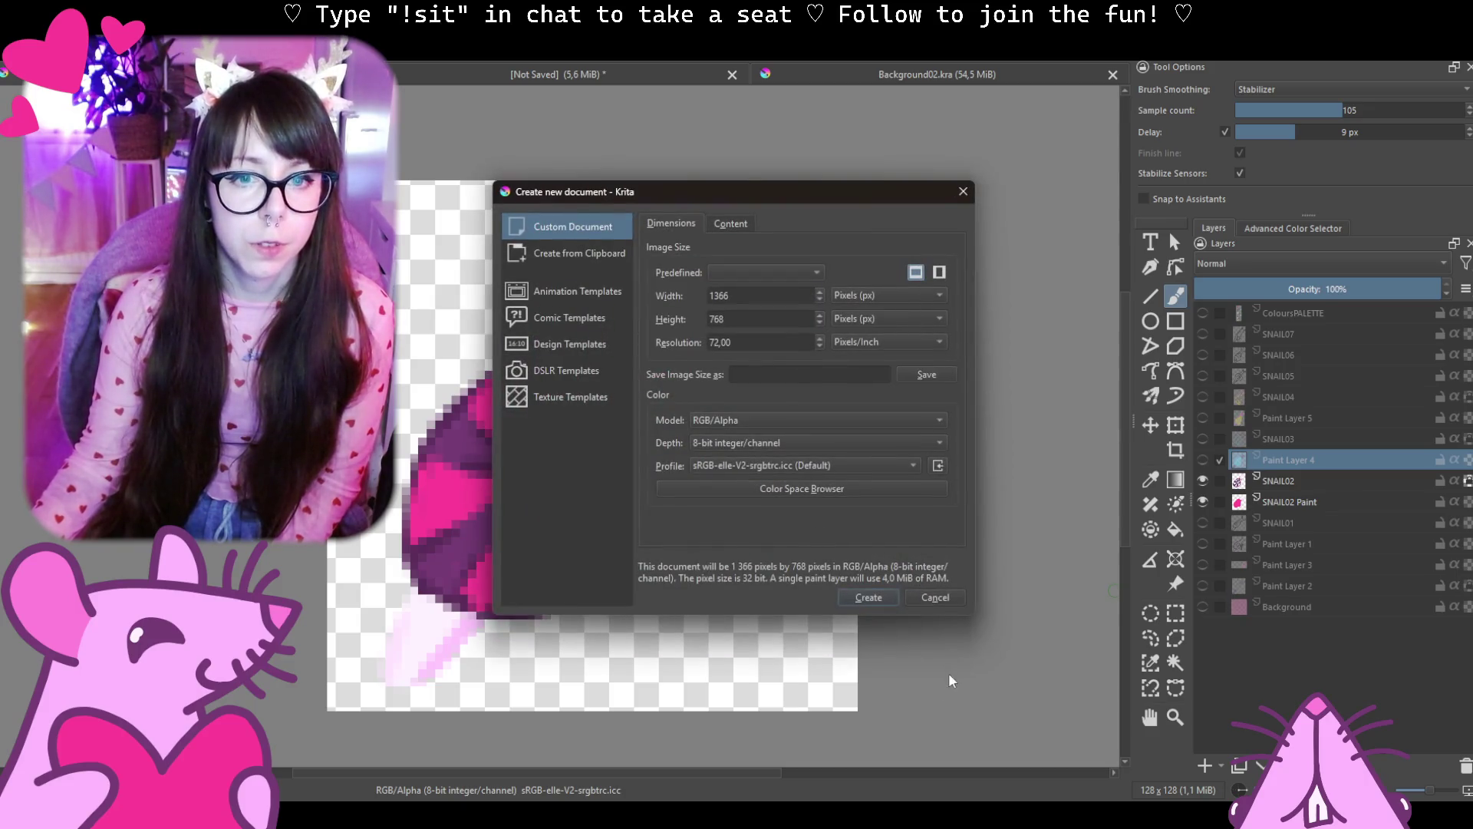
pyautogui.click(868, 596)
pyautogui.scroll(-3, 441, 260)
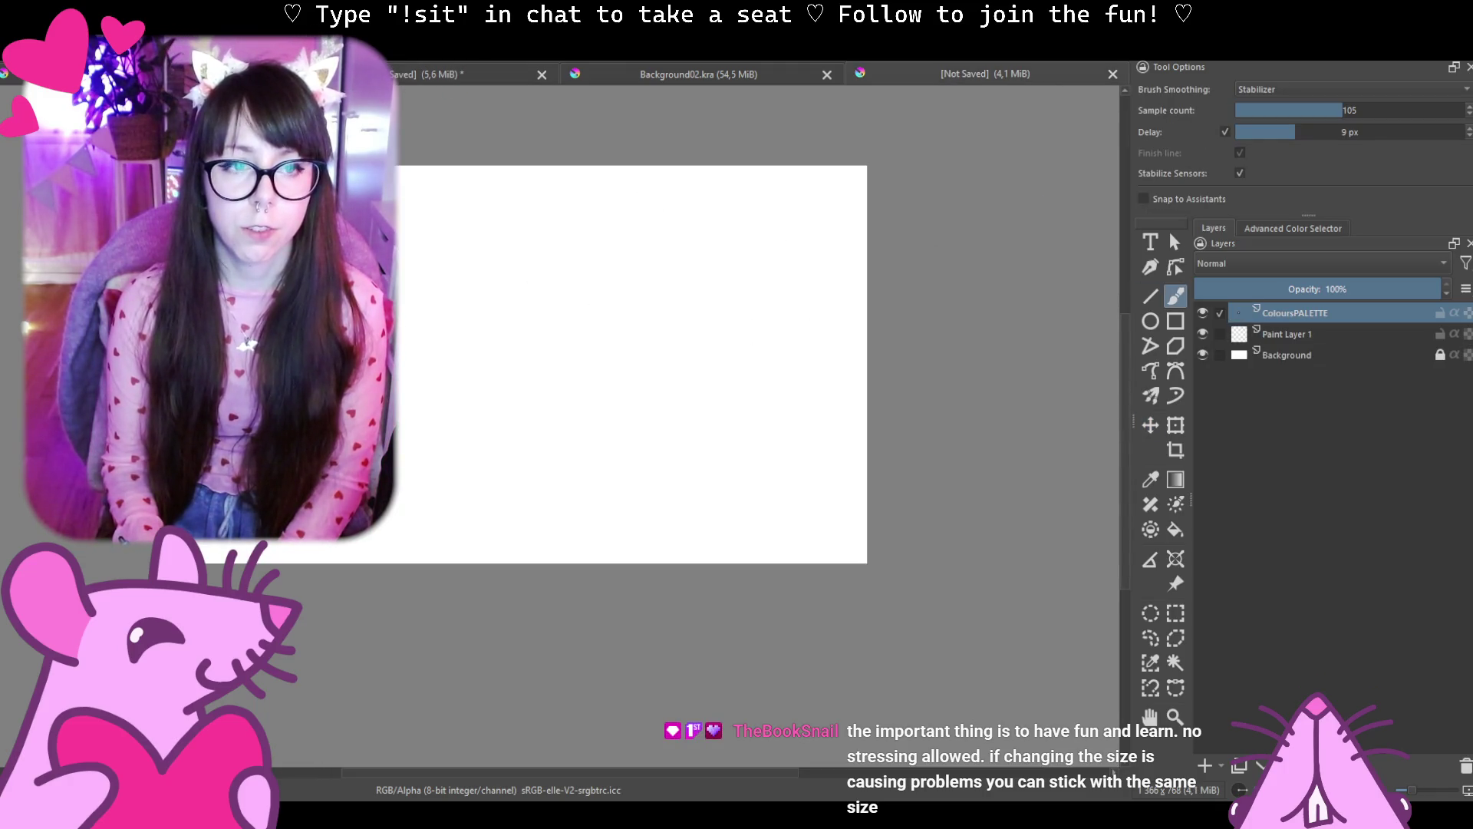
# - Return to the snail document and make the ColoursPALETTE layer visible and selected
pyautogui.hotkey('ctrl', 'z')
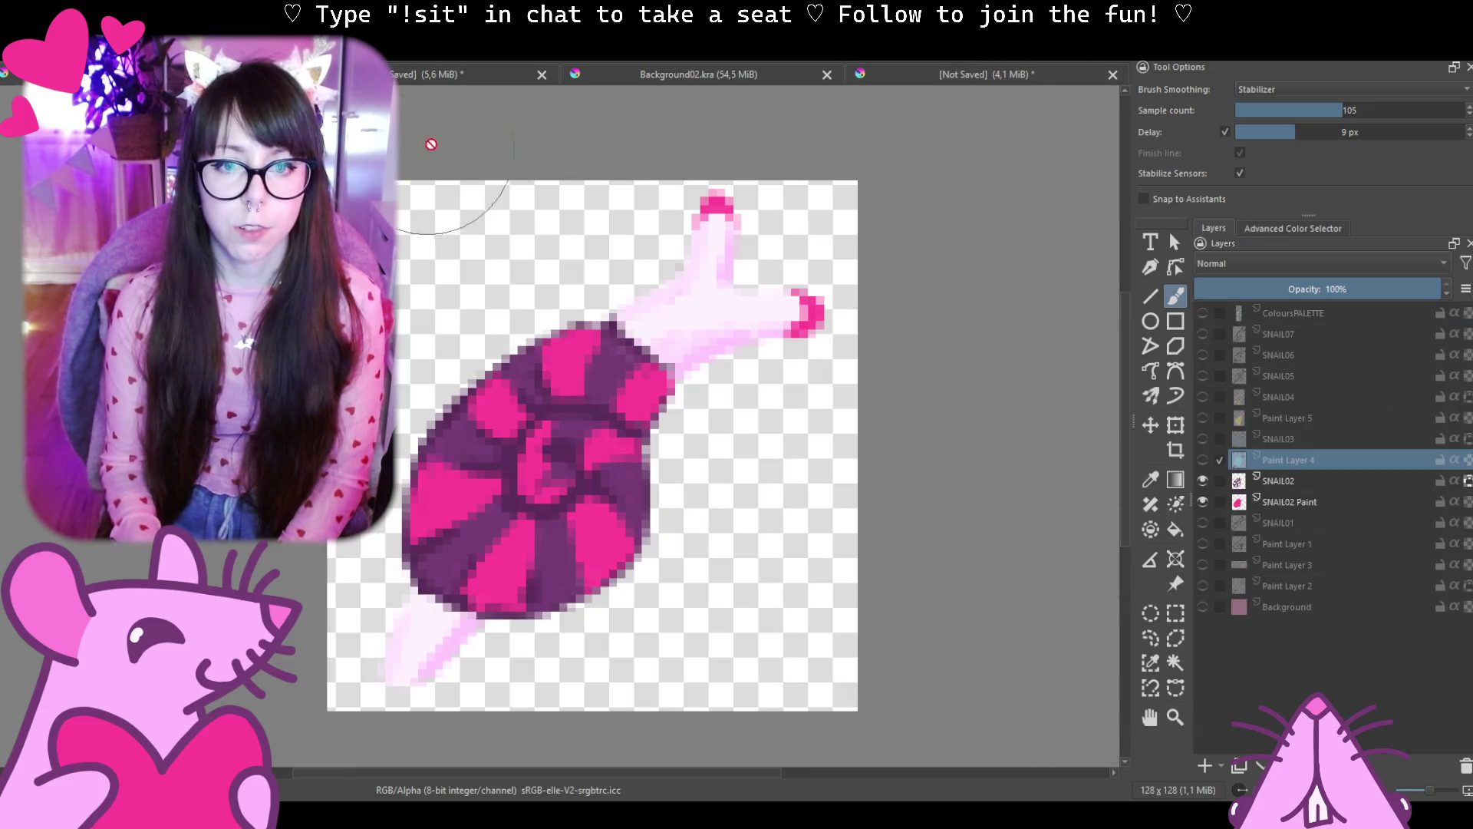
pyautogui.click(944, 75)
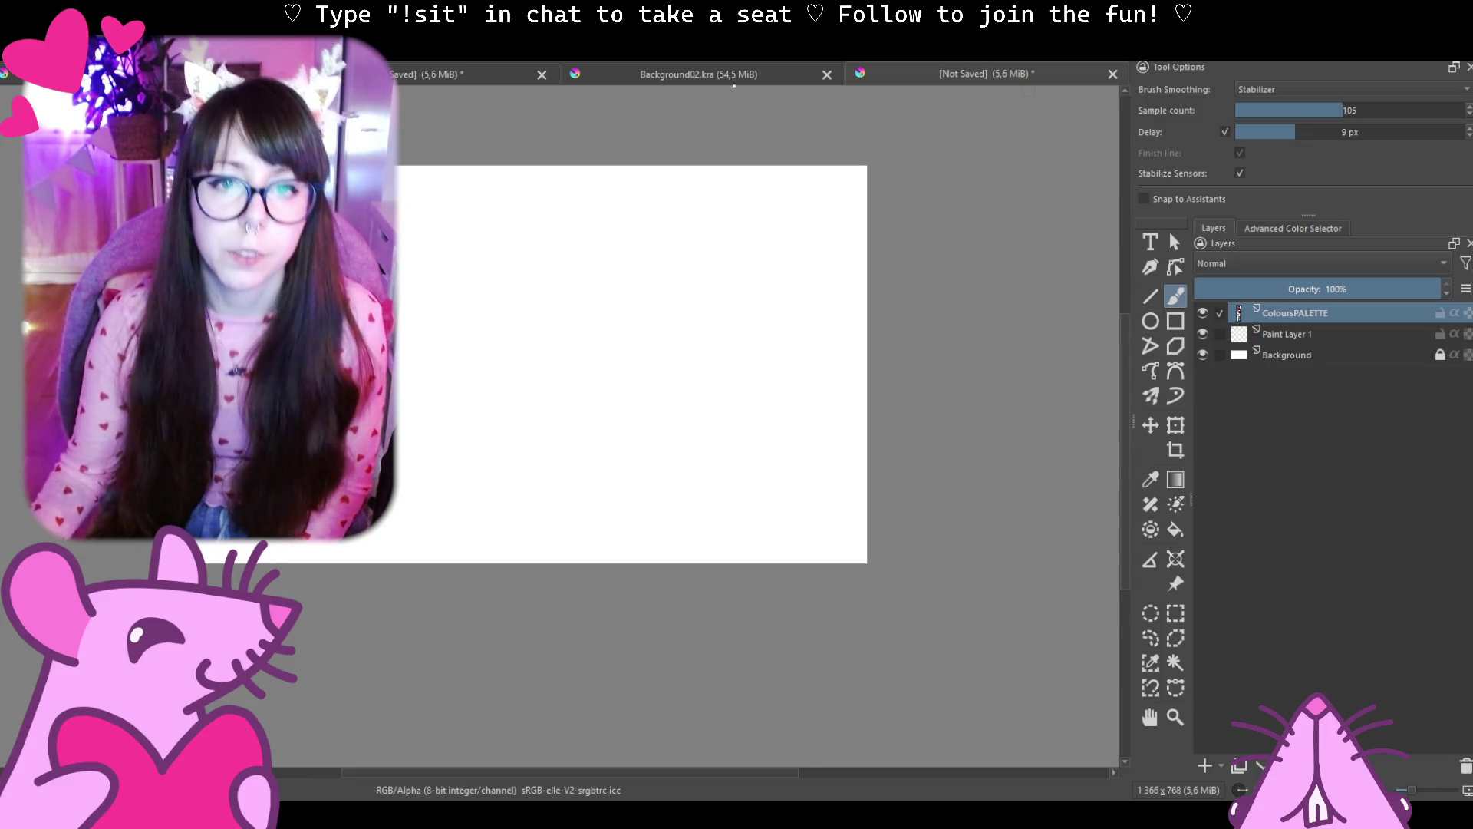
pyautogui.click(744, 72)
pyautogui.click(440, 76)
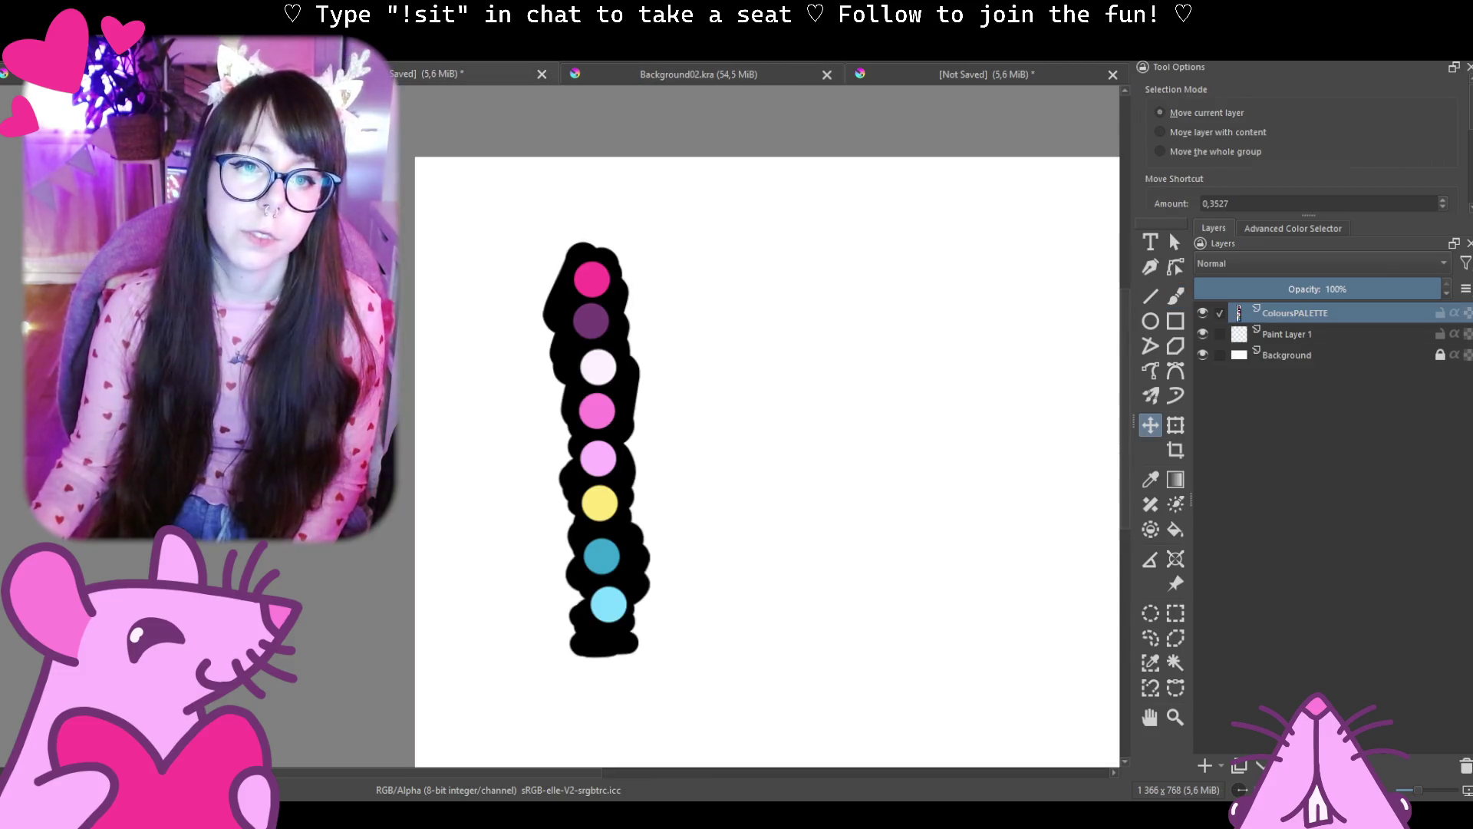
pyautogui.click(173, 75)
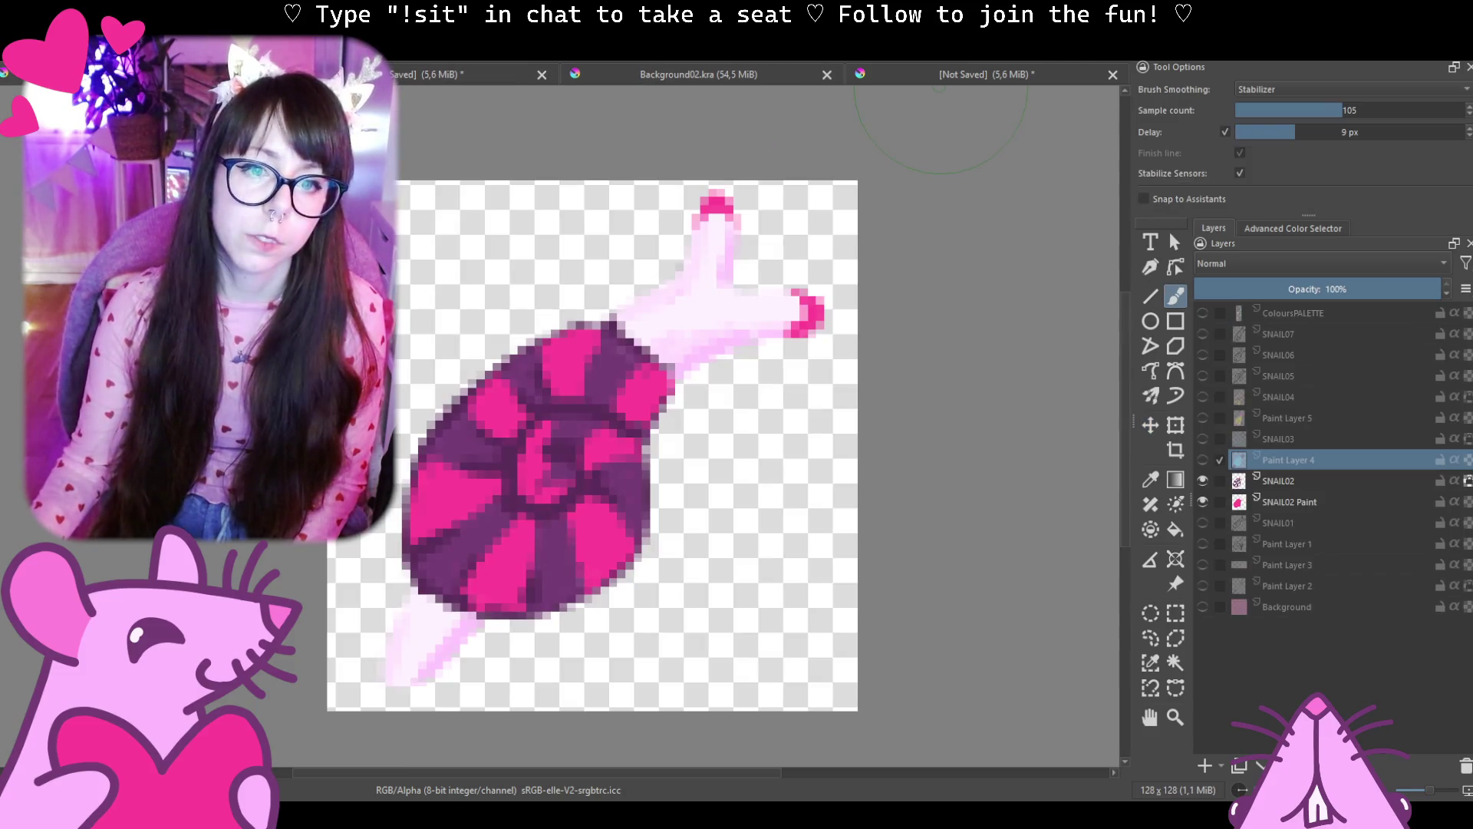
pyautogui.click(1284, 316)
pyautogui.click(1201, 318)
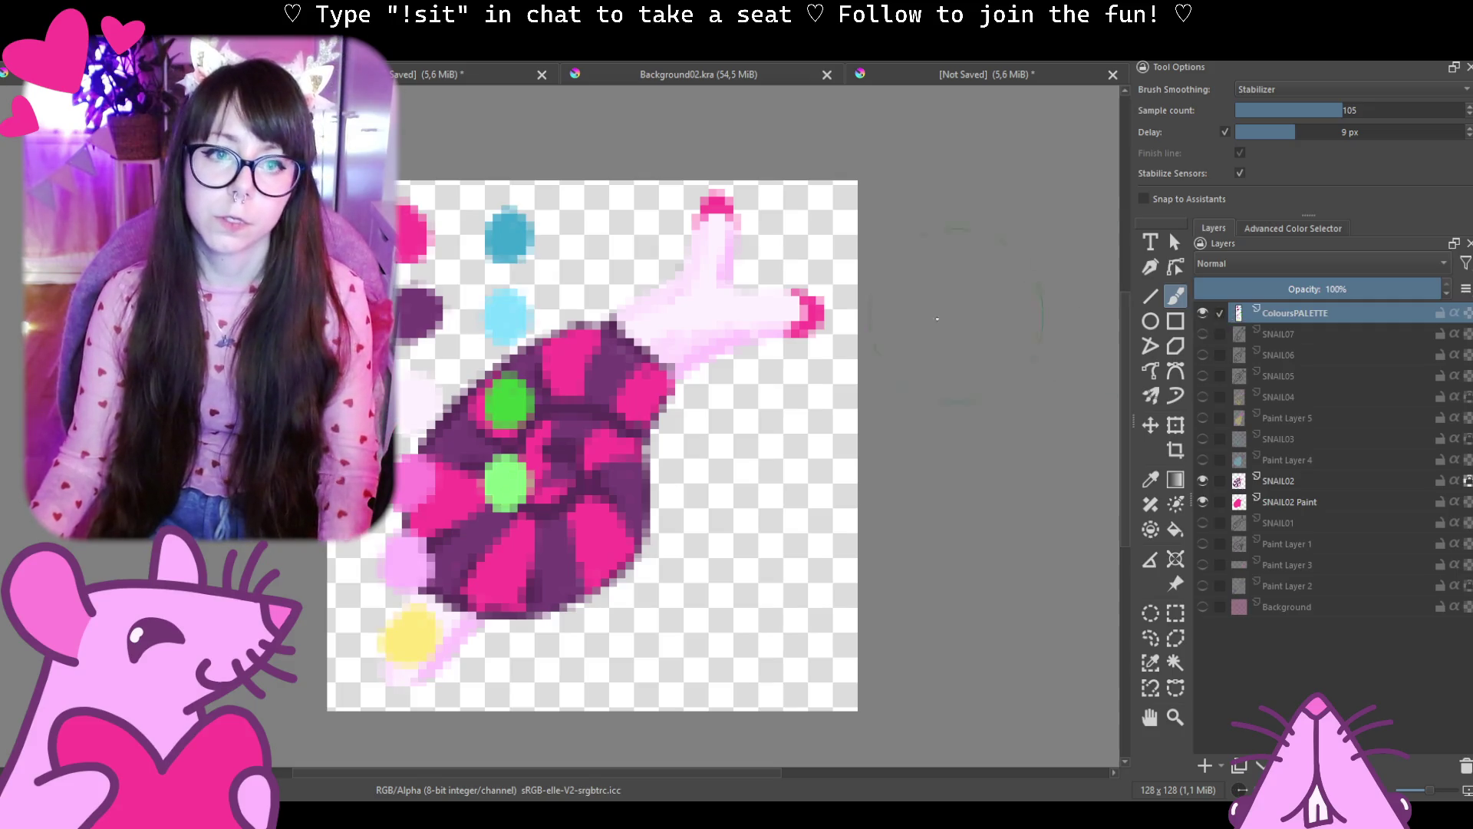
# - Copy the ColoursPALETTE layer into the new document, hide the duplicate and begin transforming it
pyautogui.moveTo(1306, 307)
pyautogui.mouseDown()
pyautogui.moveTo(1049, 69)
pyautogui.moveTo(1290, 314)
pyautogui.mouseUp()
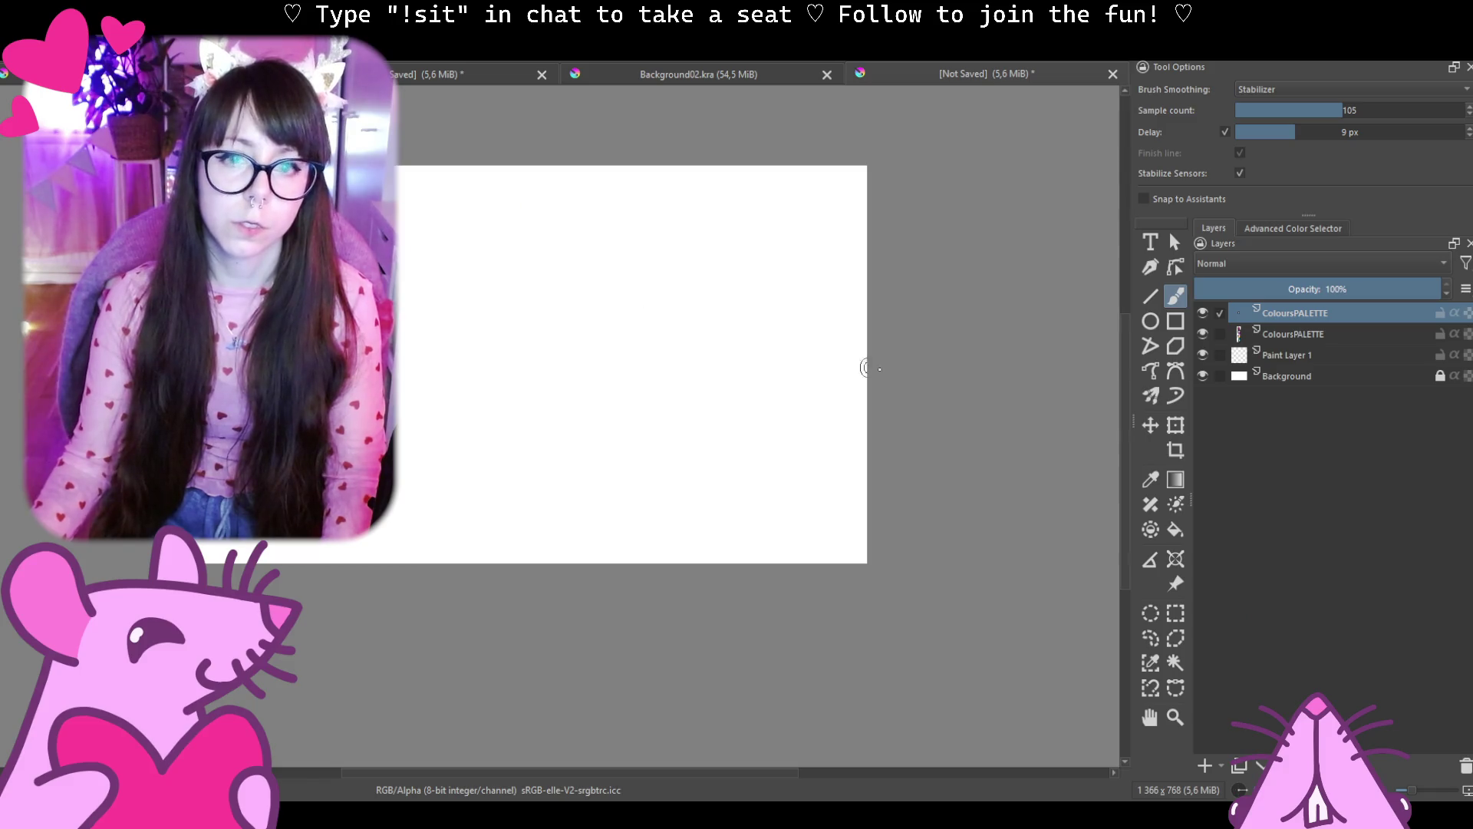
pyautogui.click(1206, 332)
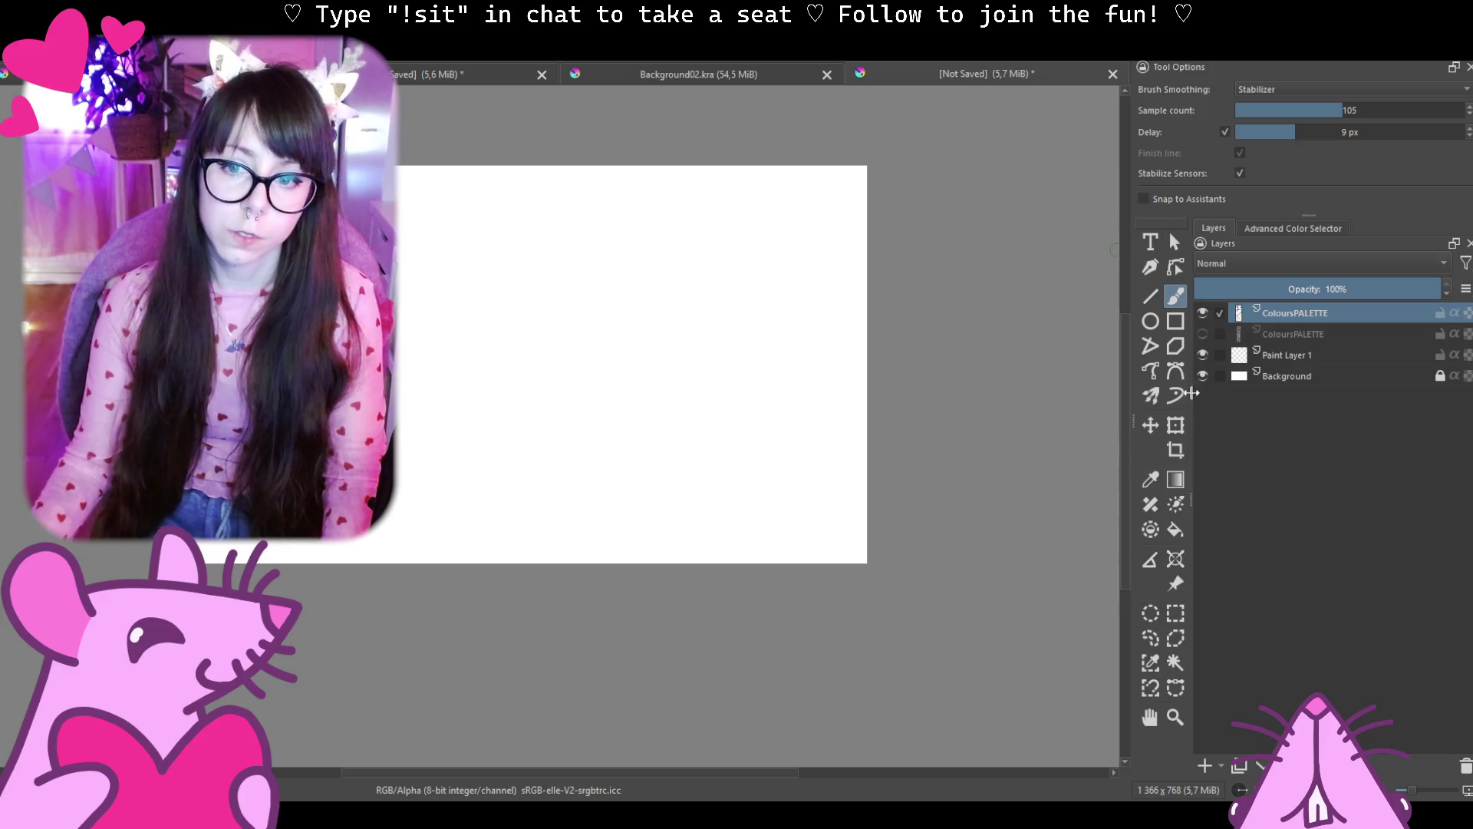
pyautogui.hotkey('ctrl', 't')
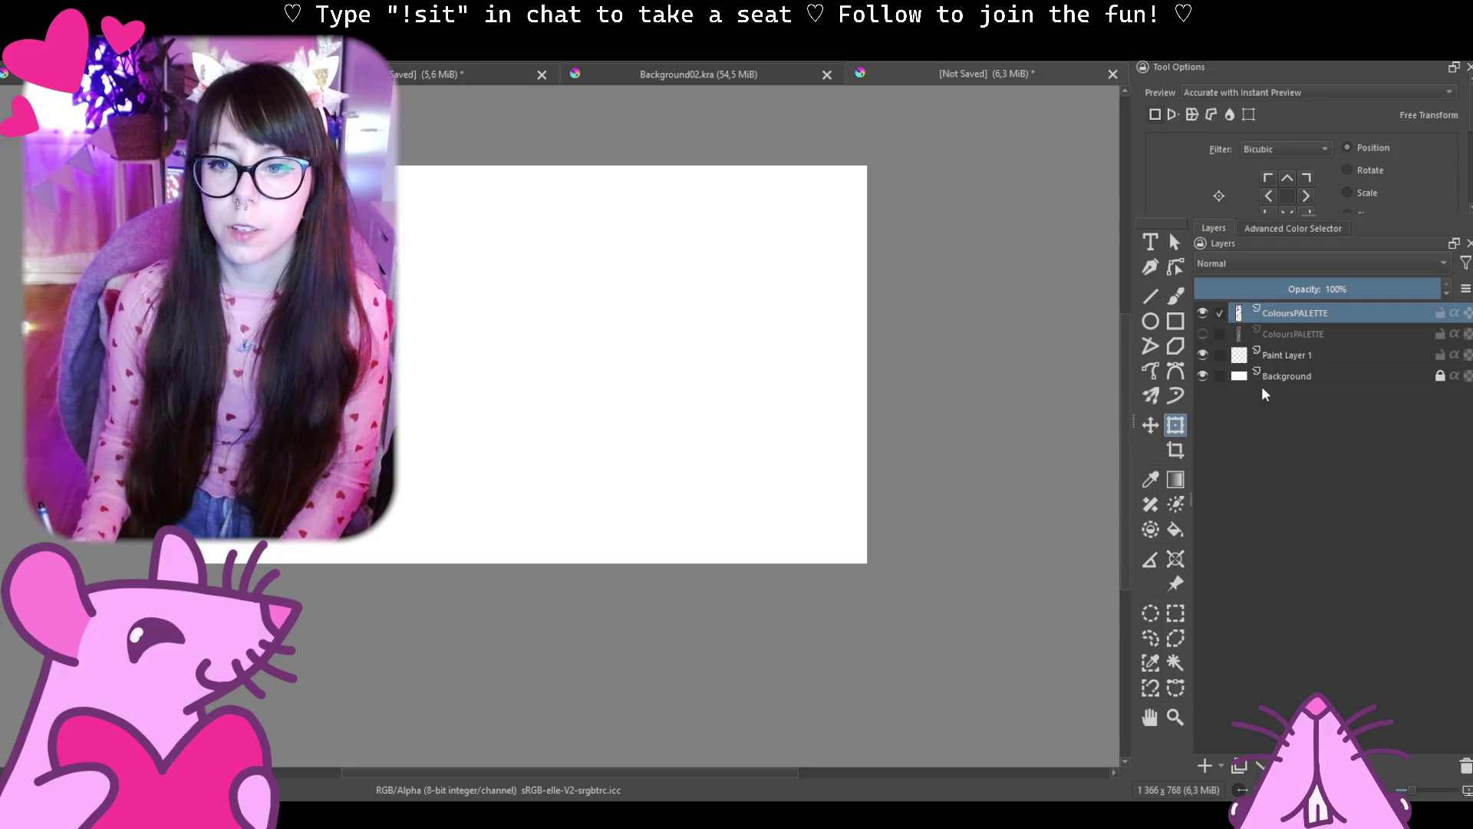
# - Fill the Background layer of the new canvas with a bright green from the colour chooser
pyautogui.click(1289, 377)
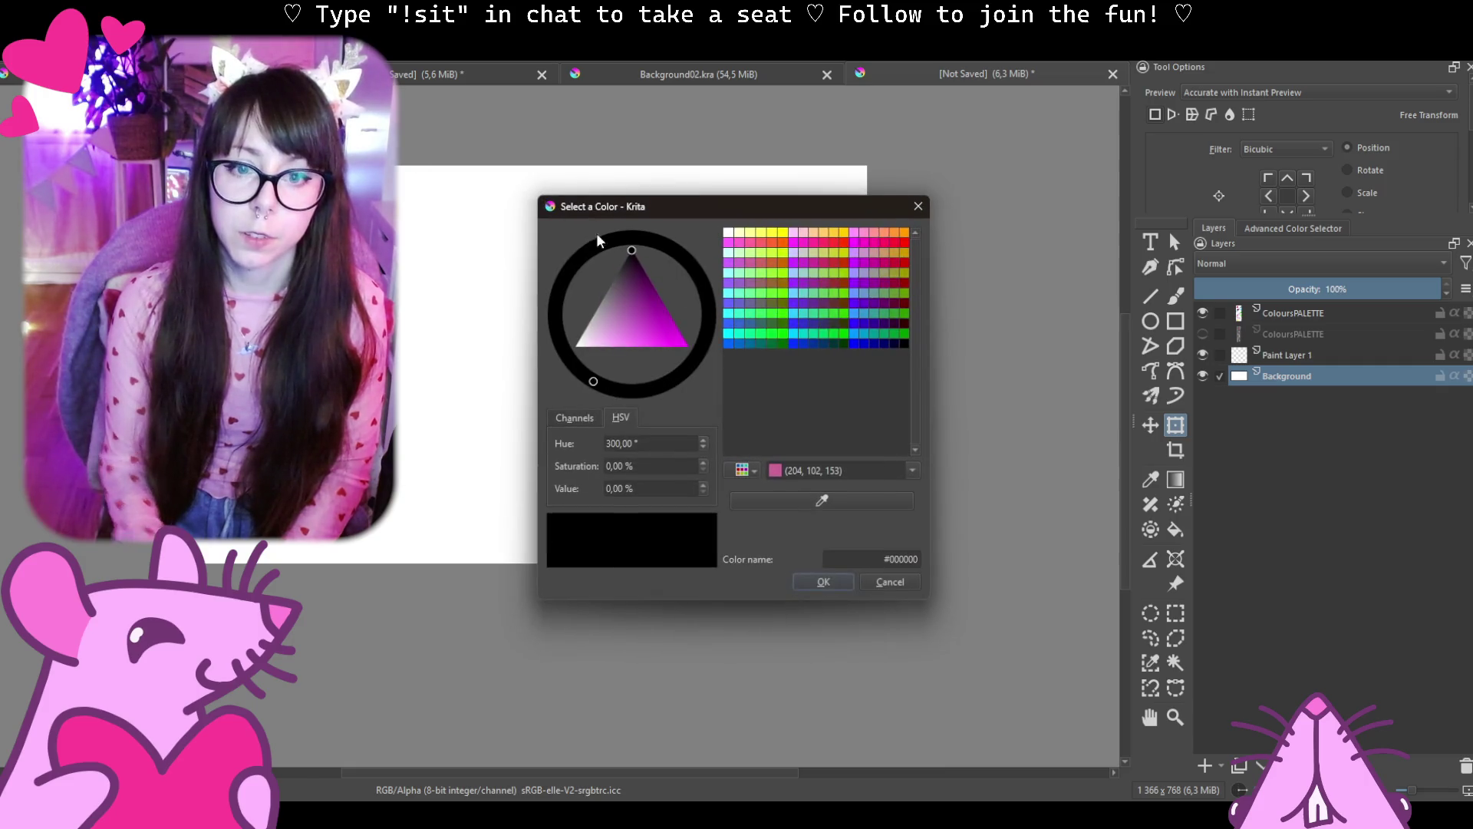
pyautogui.click(823, 512)
pyautogui.click(289, 322)
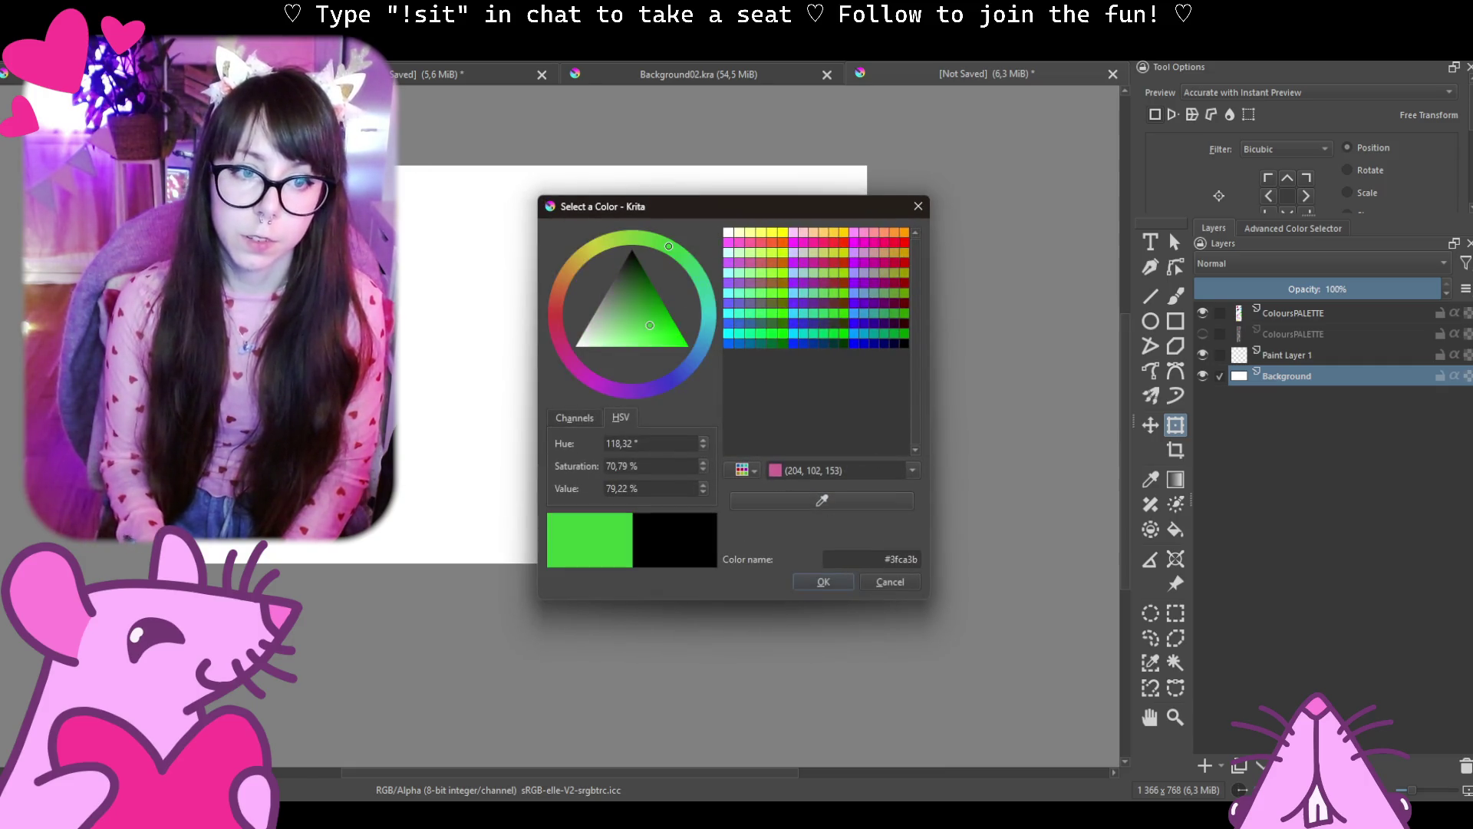
pyautogui.click(823, 582)
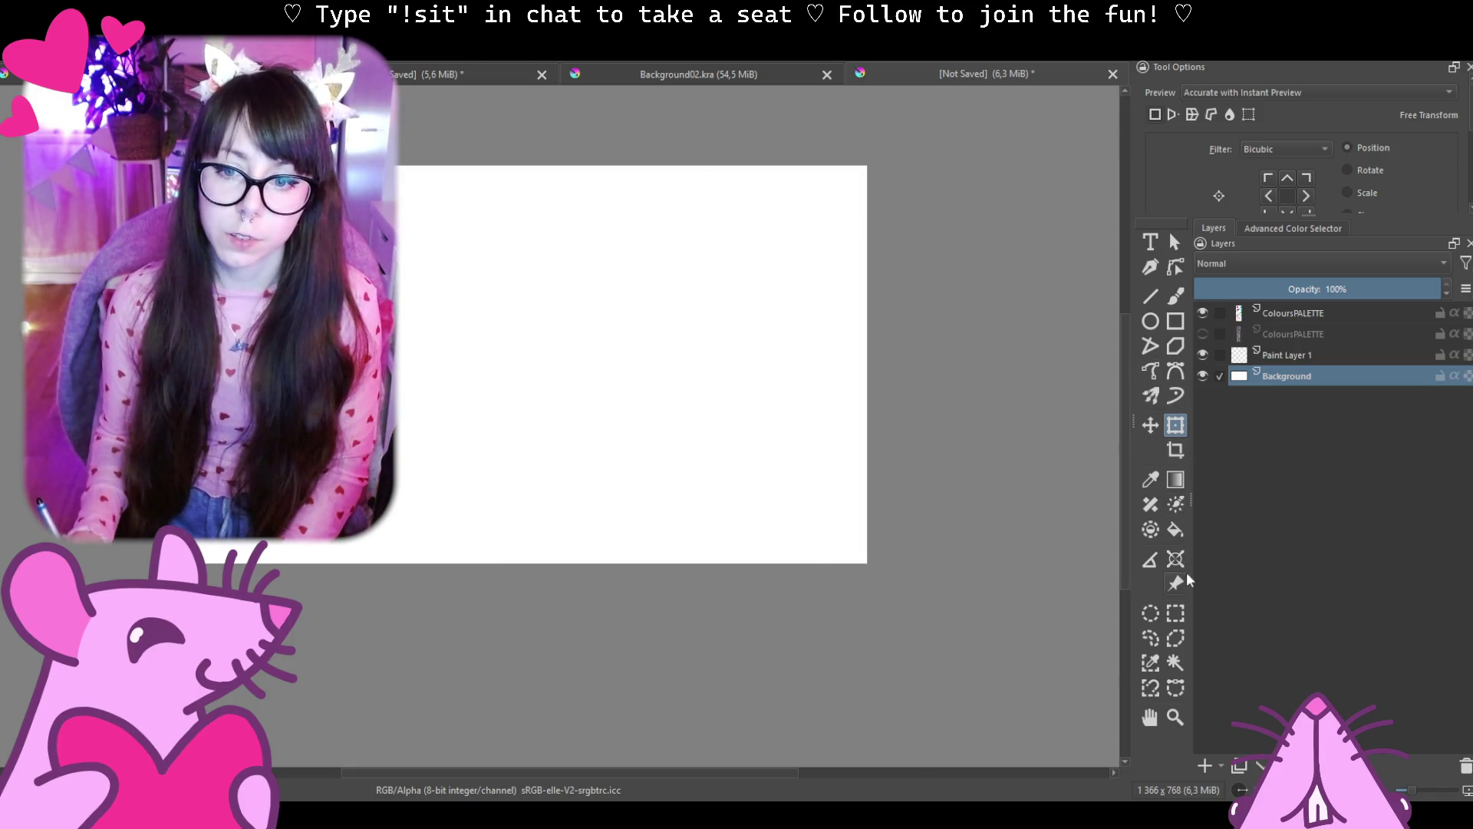
pyautogui.click(1175, 529)
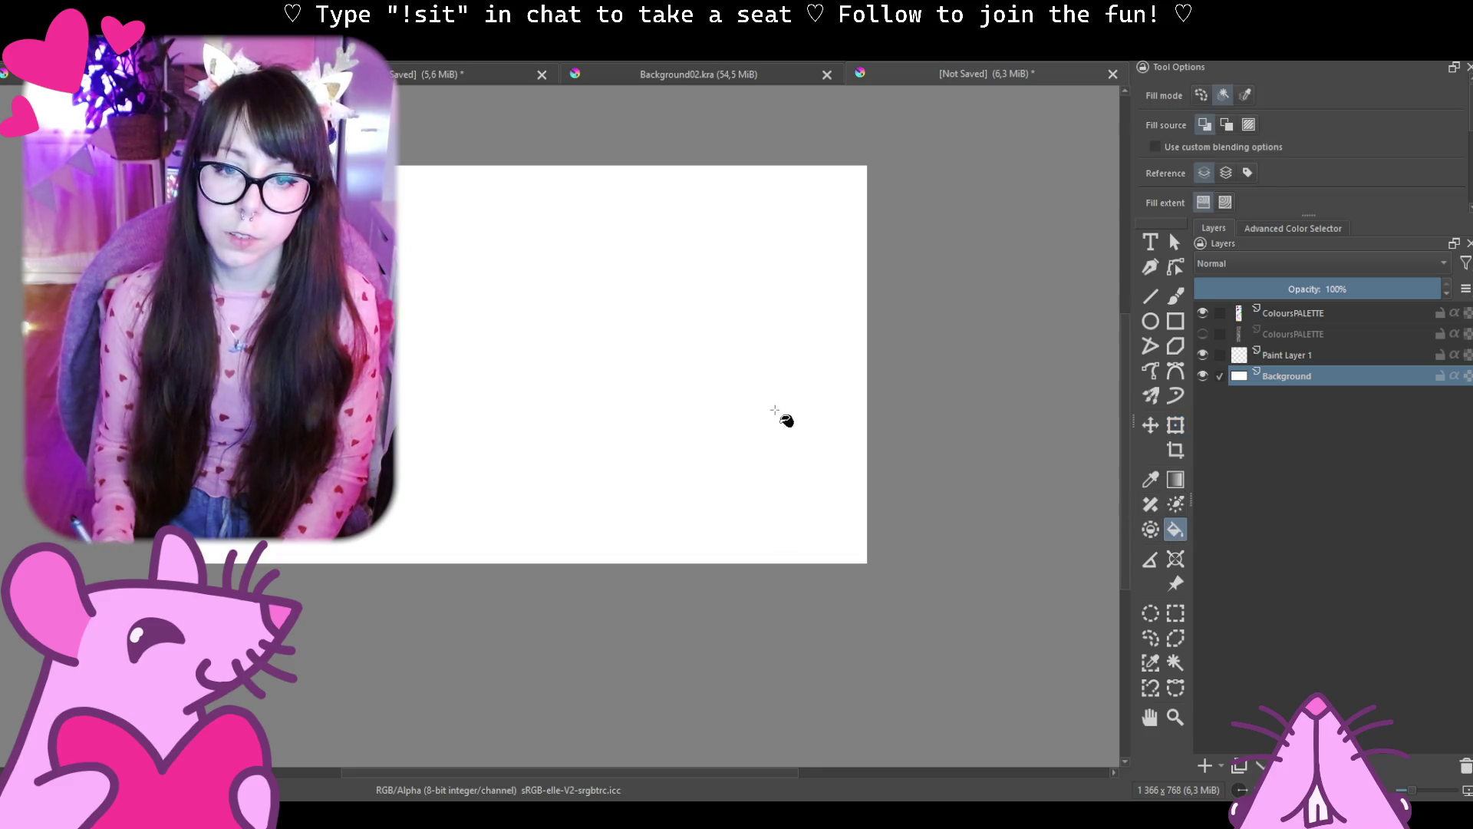
pyautogui.click(794, 428)
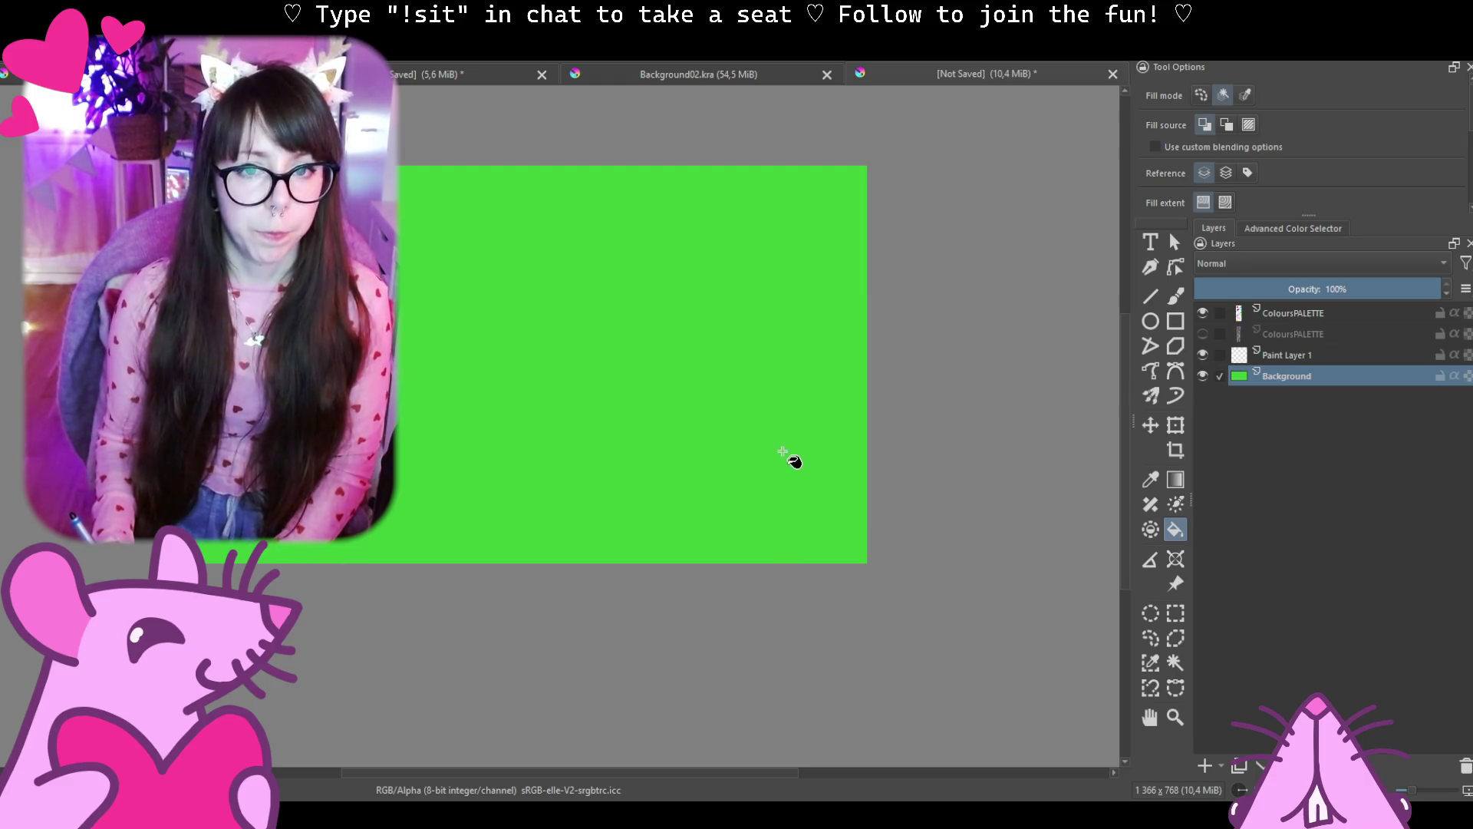
# - Compare the green against the Background02.kra leaf drawing and undo the bright green fill
pyautogui.click(738, 74)
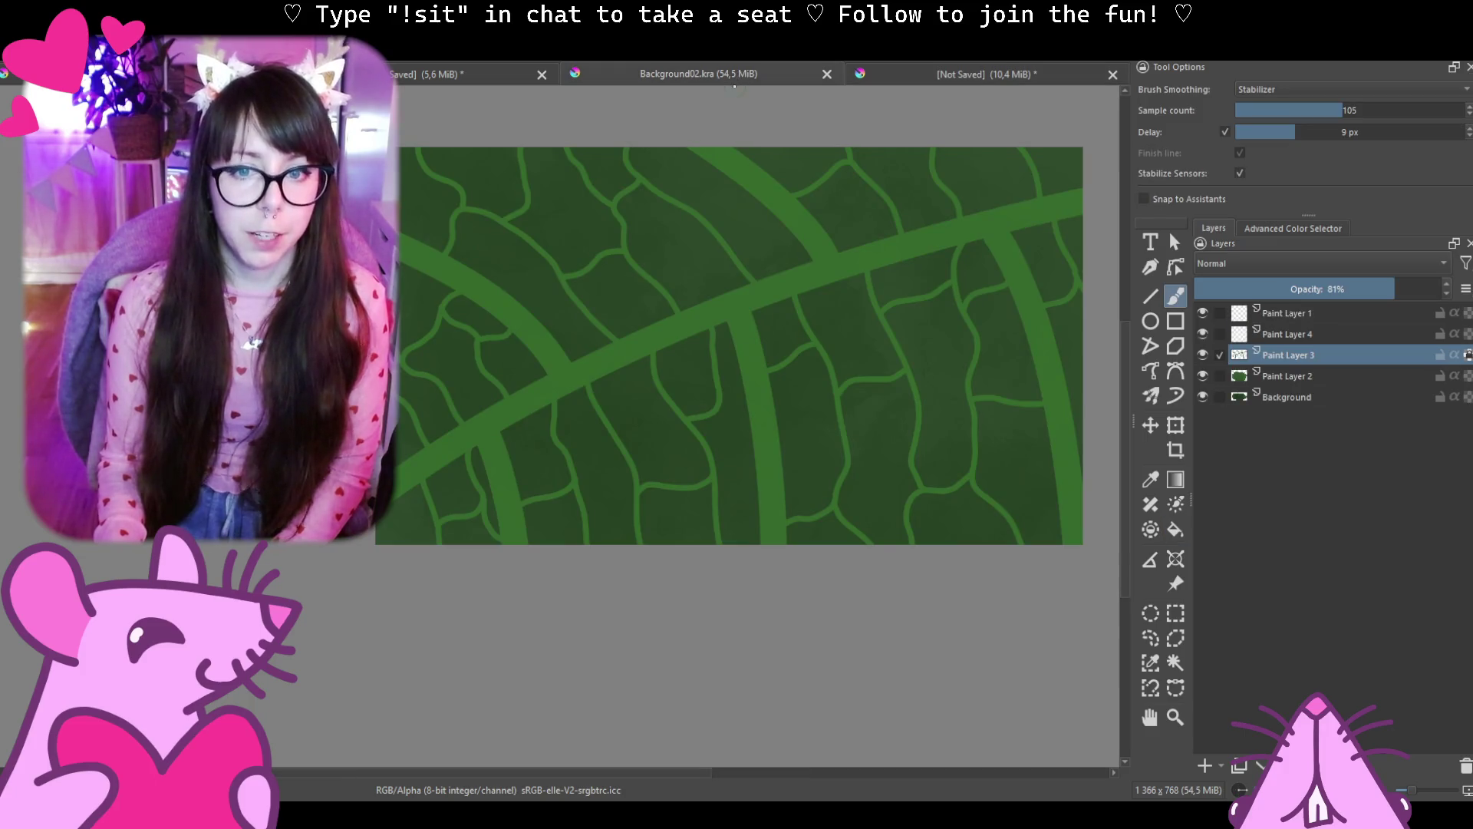
pyautogui.click(948, 72)
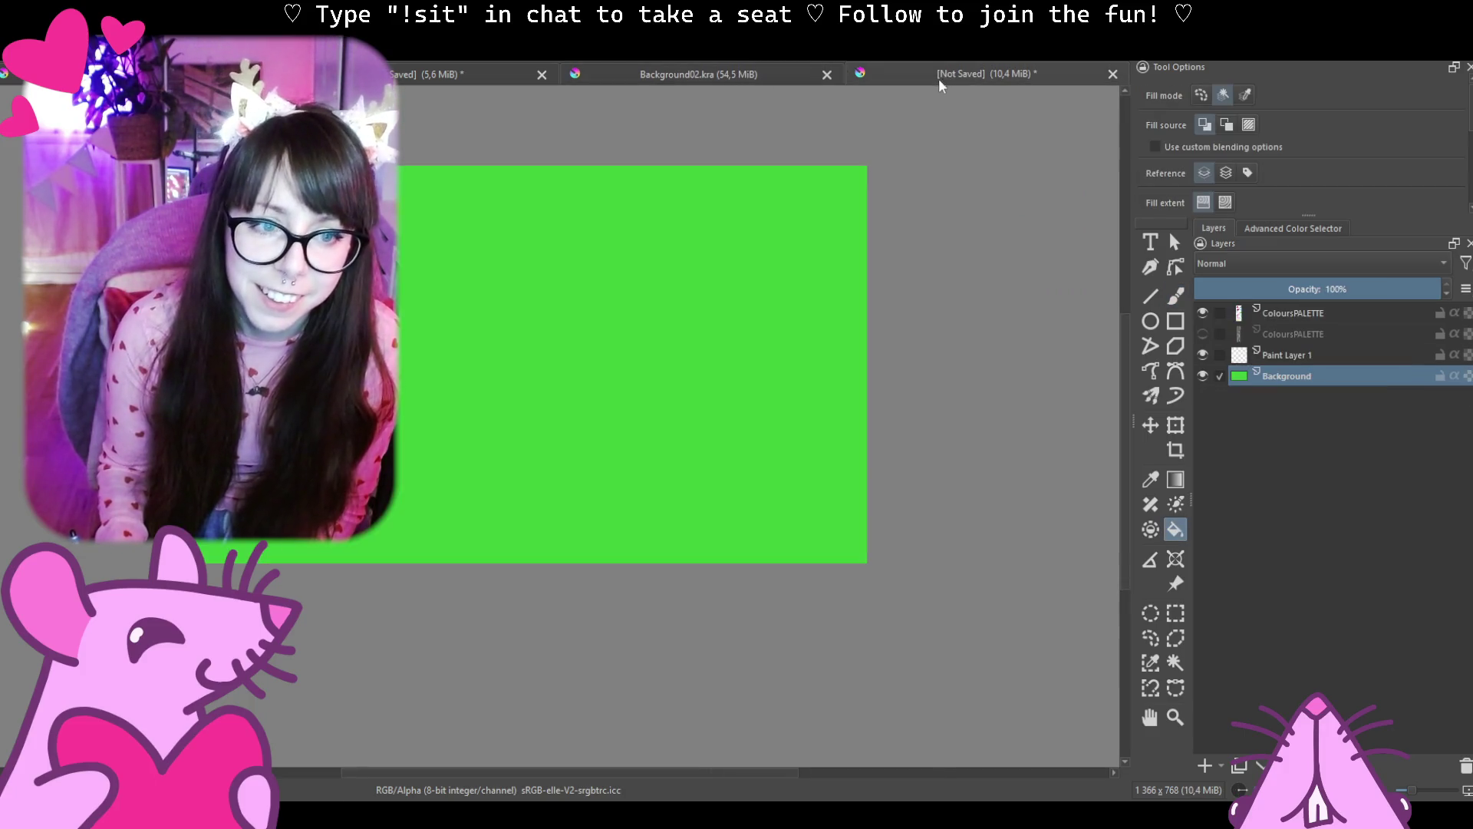
pyautogui.click(769, 73)
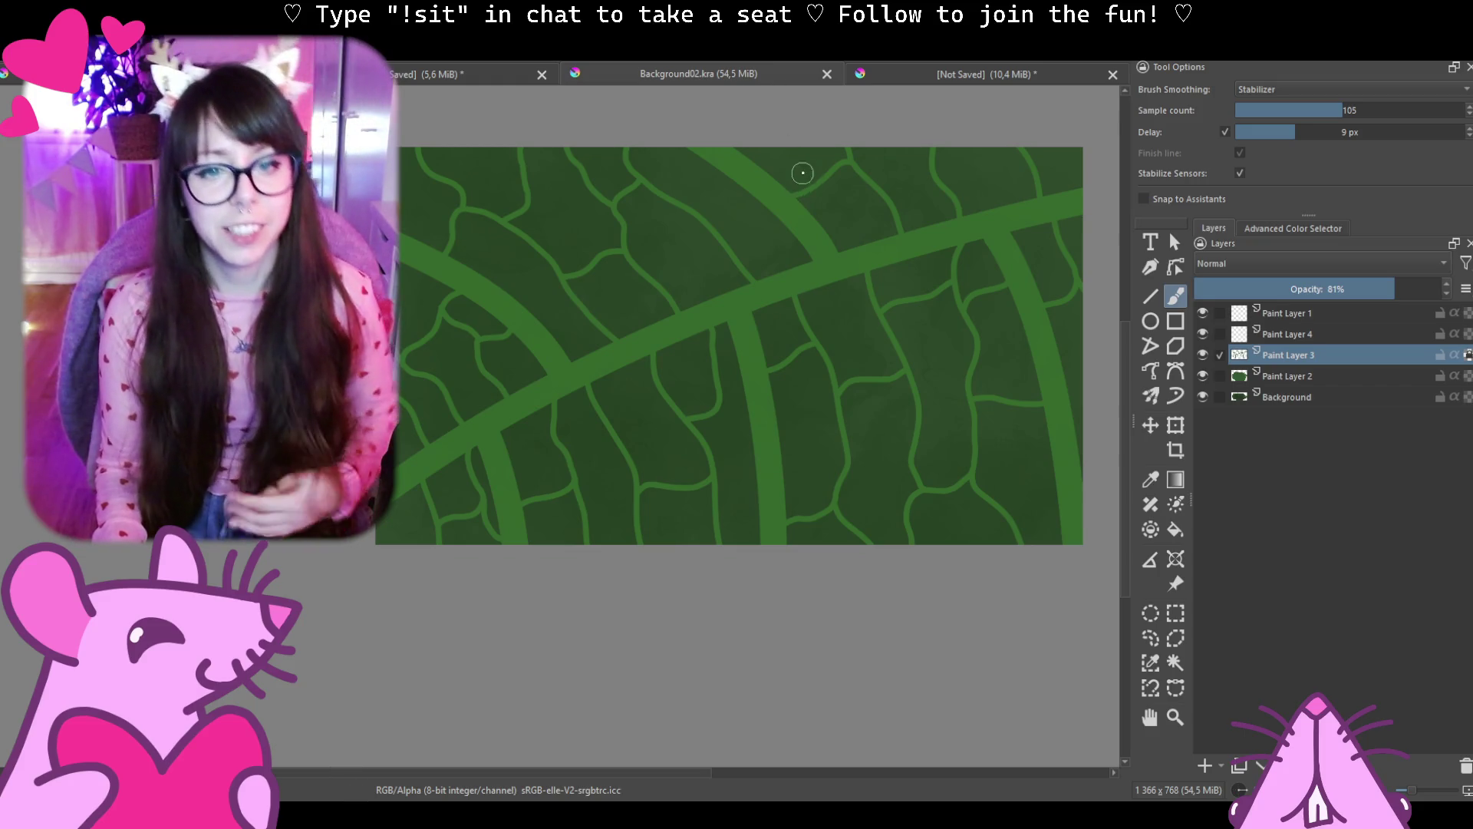
pyautogui.click(931, 69)
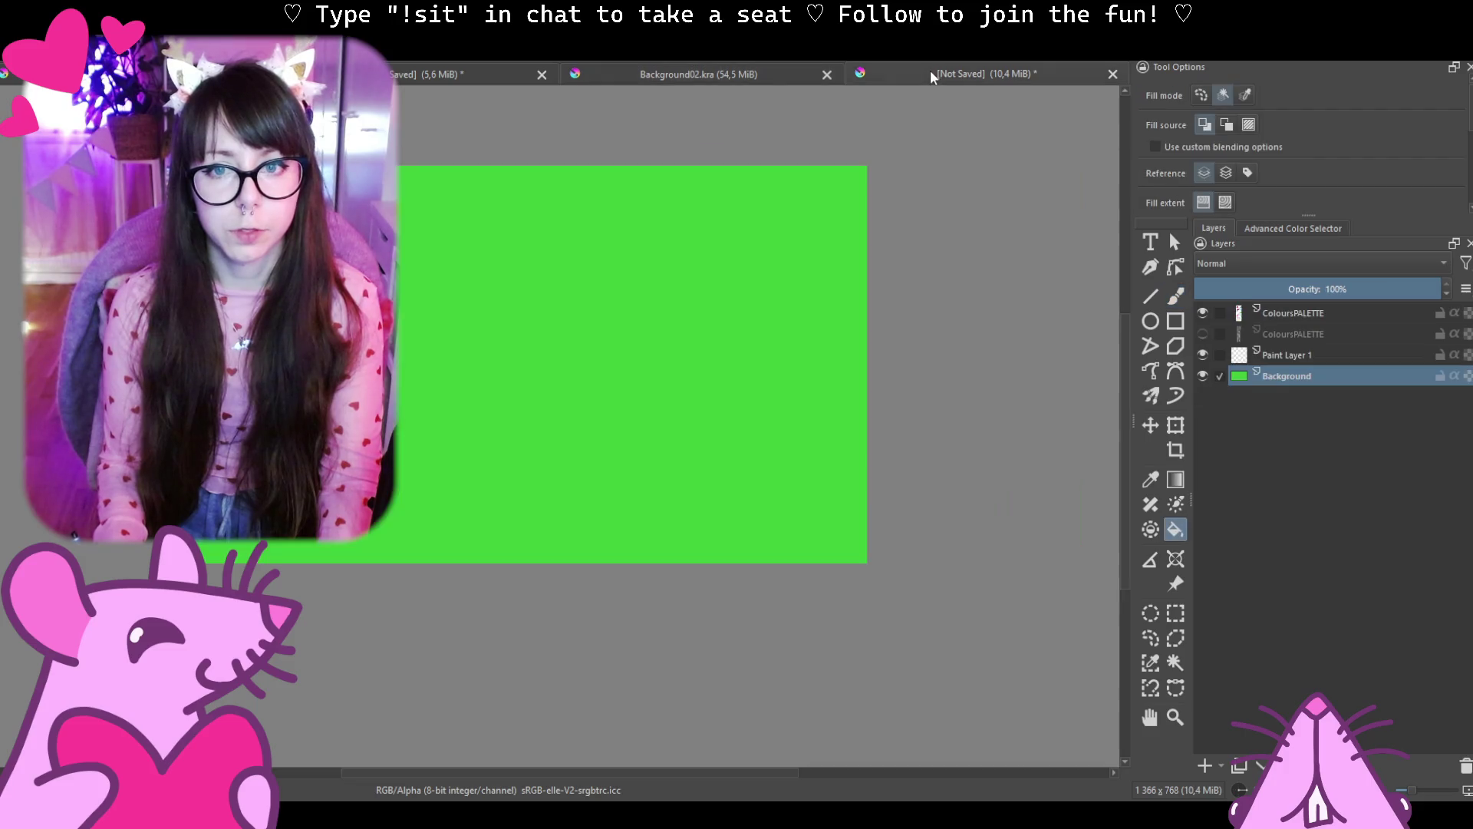
pyautogui.click(742, 81)
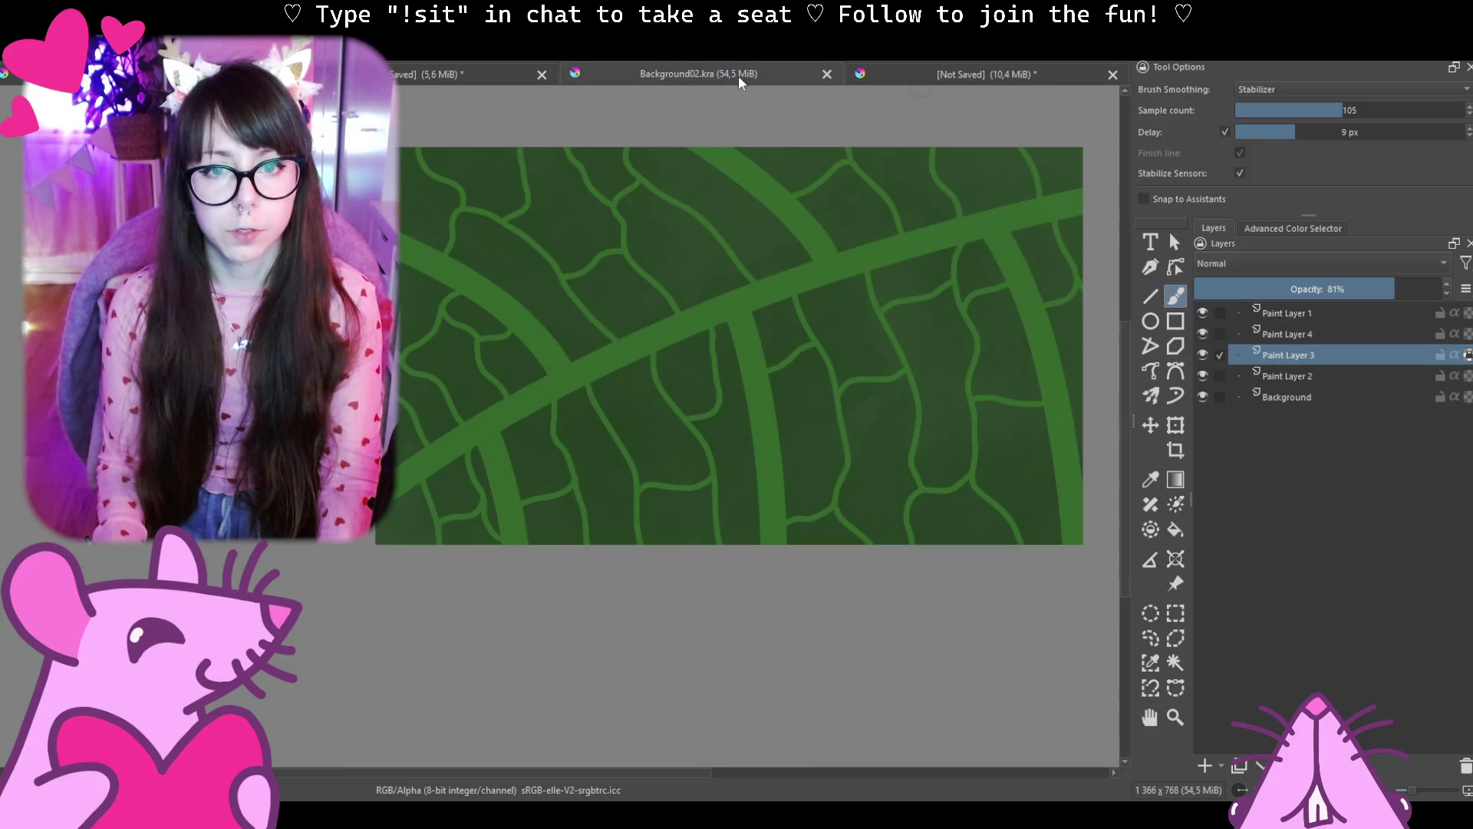
pyautogui.click(937, 75)
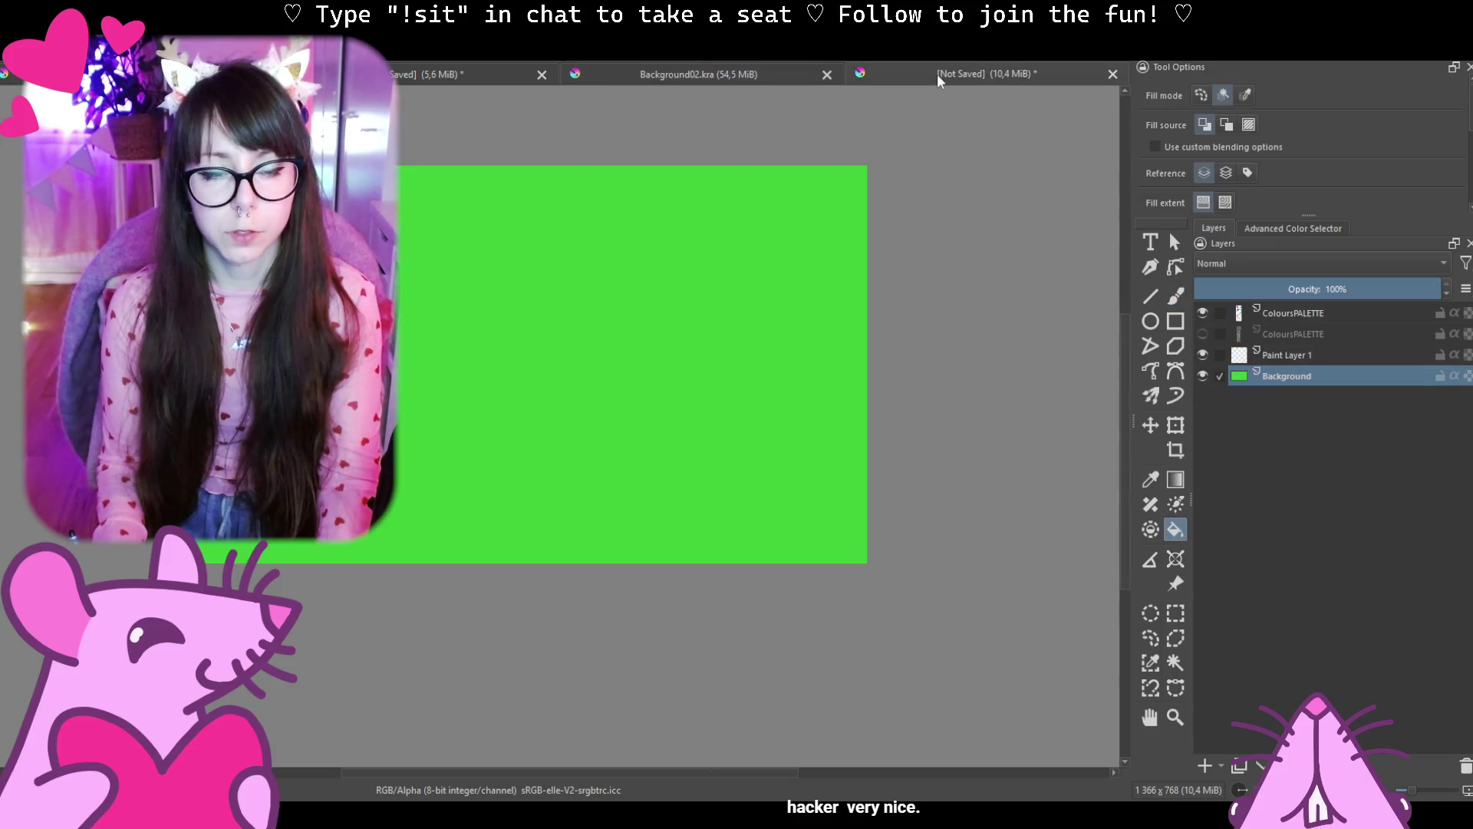
pyautogui.hotkey('ctrl', 'z')
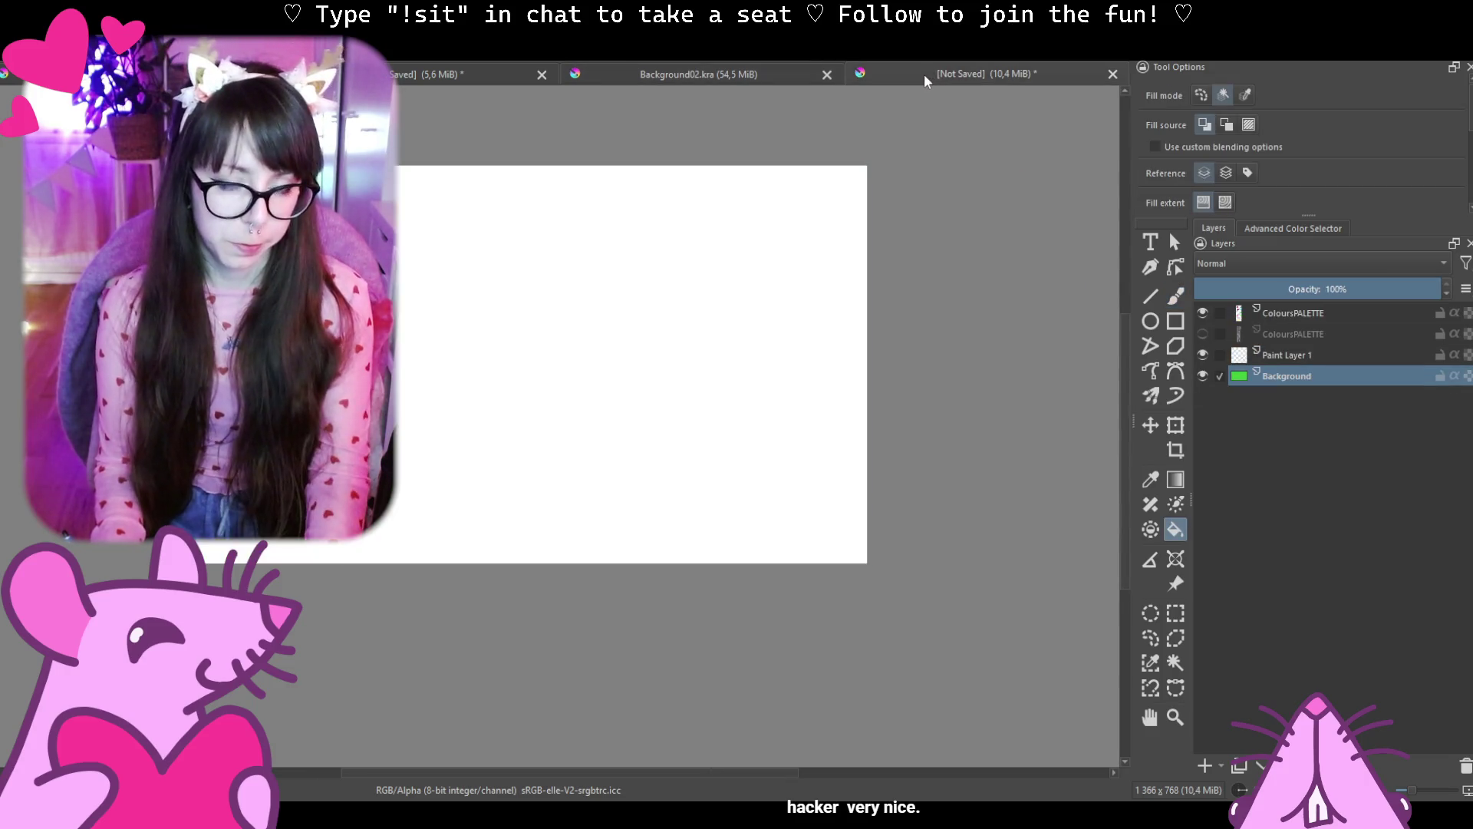
# - Sample the leaf's dark green #294324 and bucket-fill the new canvas with it
pyautogui.click(713, 76)
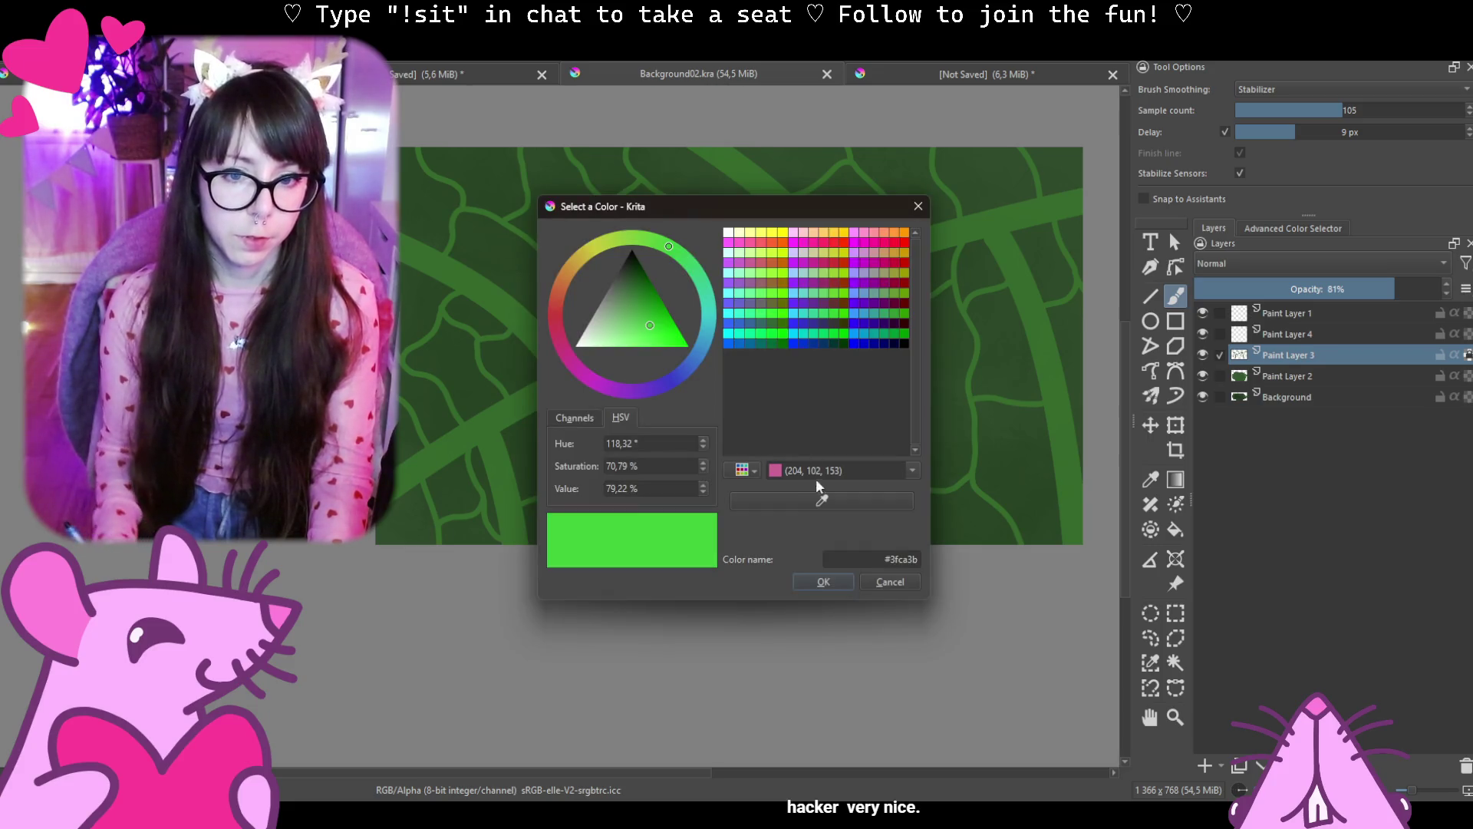
pyautogui.click(821, 512)
pyautogui.click(503, 251)
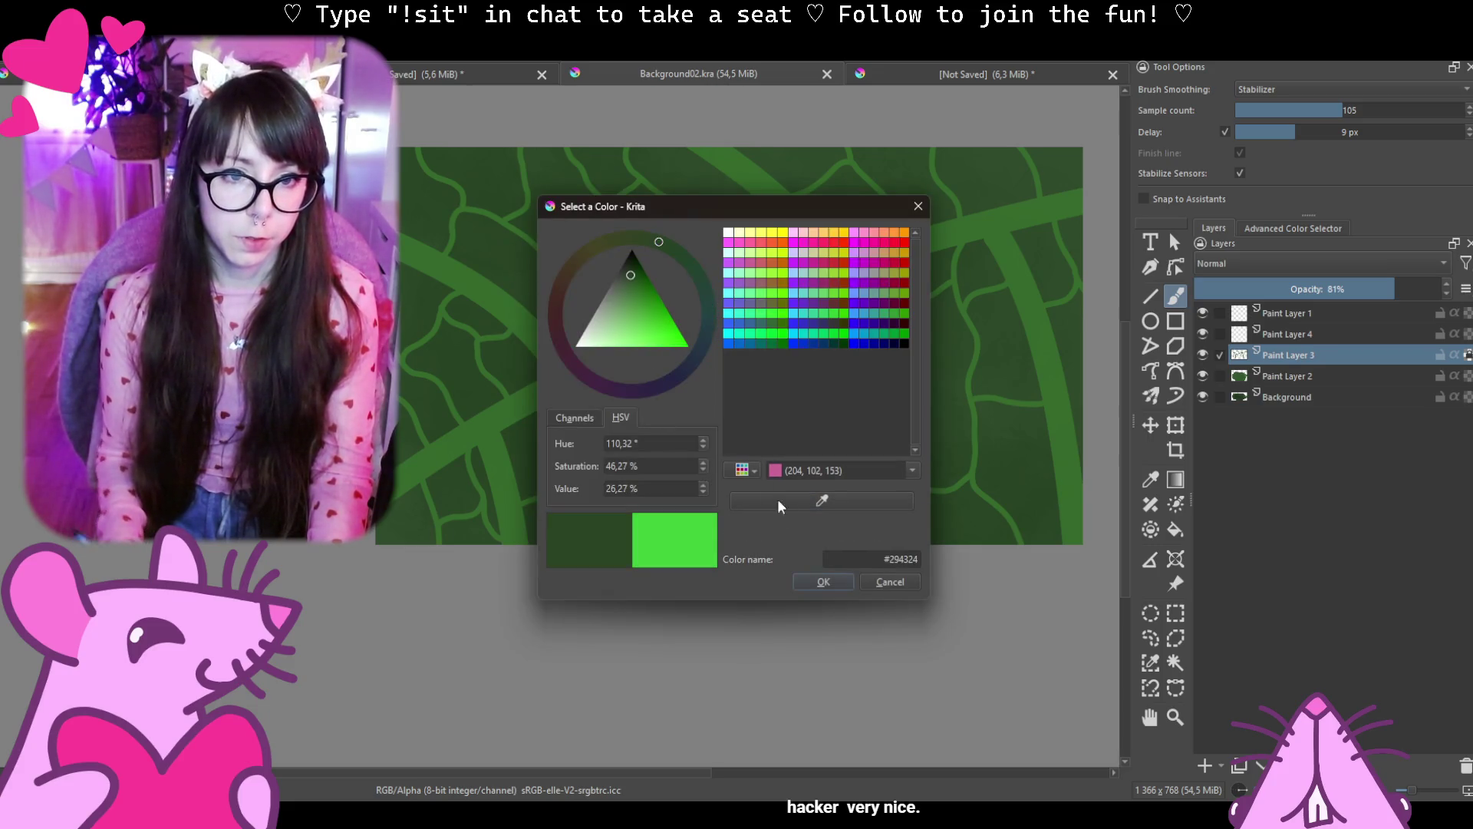
pyautogui.click(817, 582)
pyautogui.click(1007, 68)
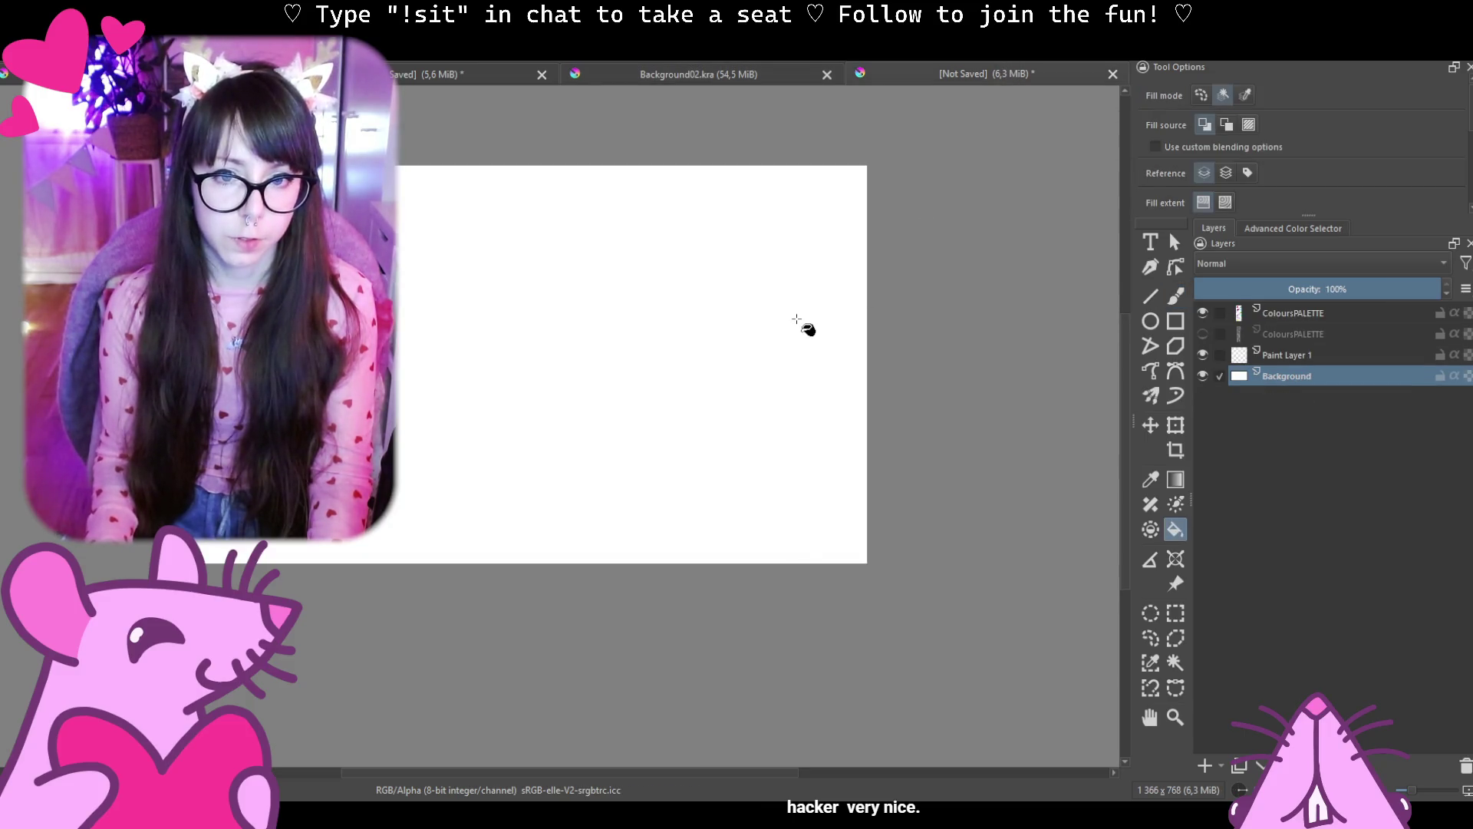
pyautogui.click(805, 324)
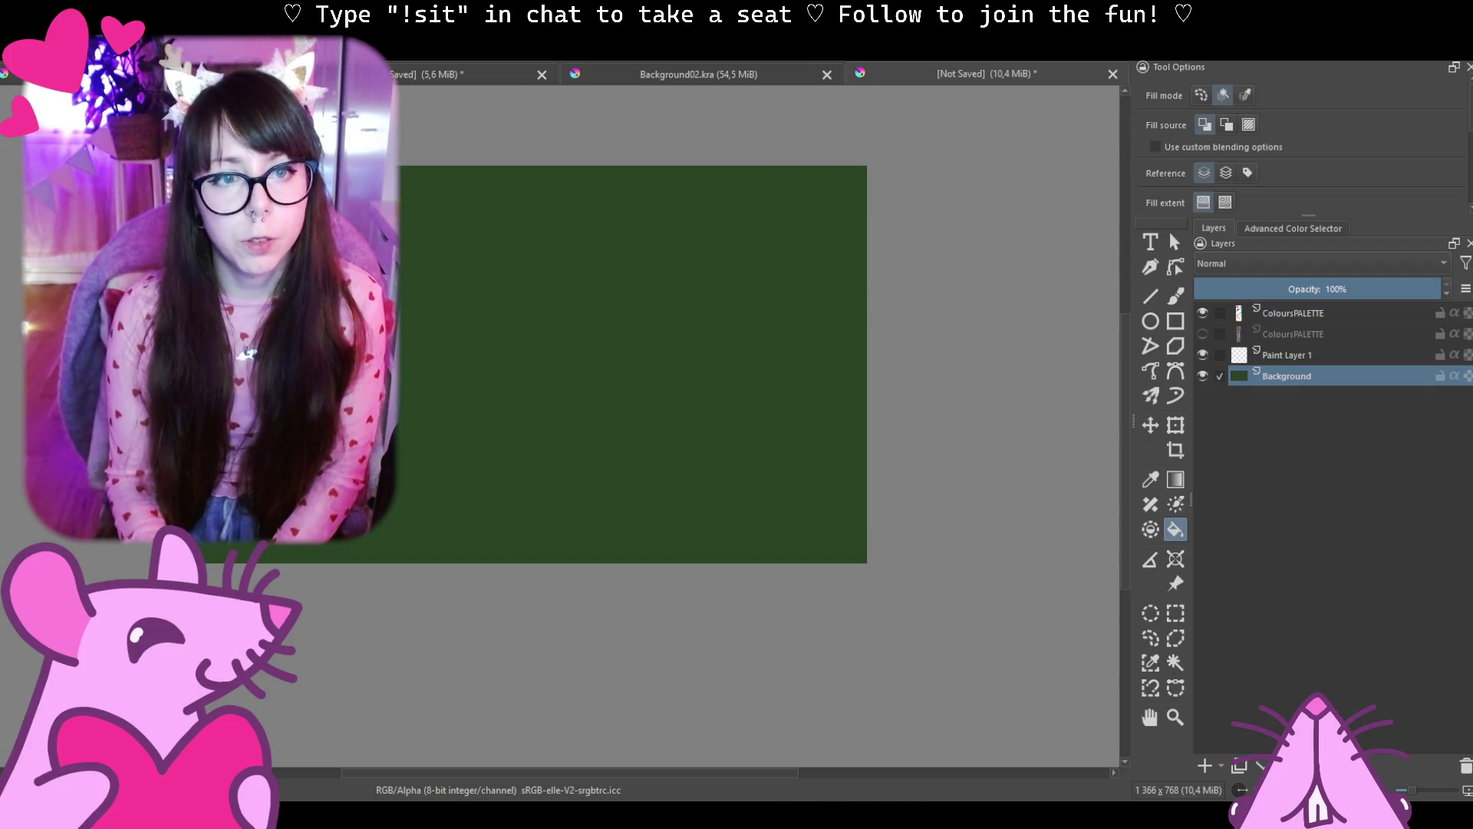
pyautogui.press('F6')
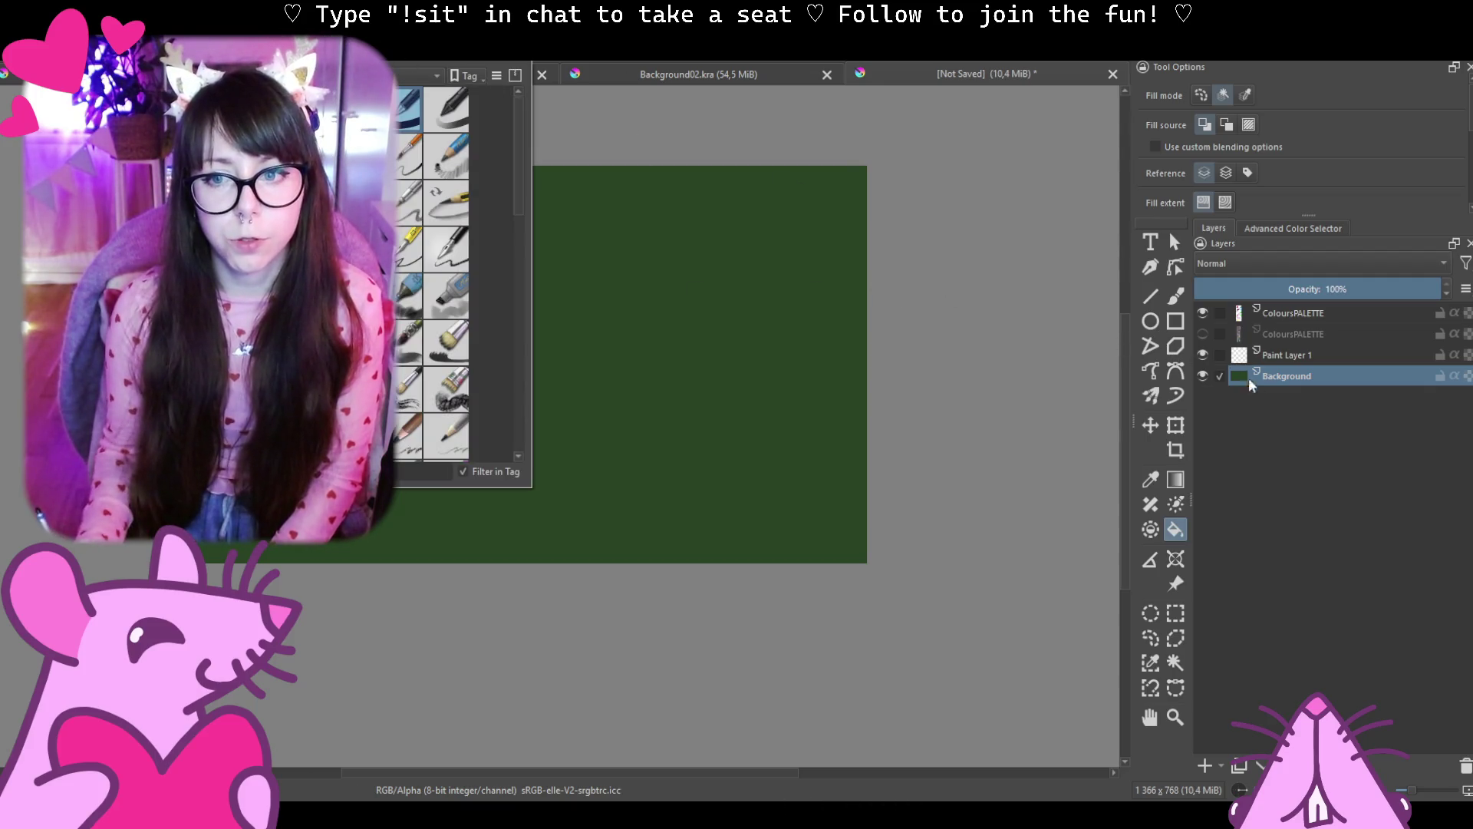
# - Add Paint Layer 2 above the background and choose a near-white paint colour
pyautogui.press('Escape')
pyautogui.click(1206, 757)
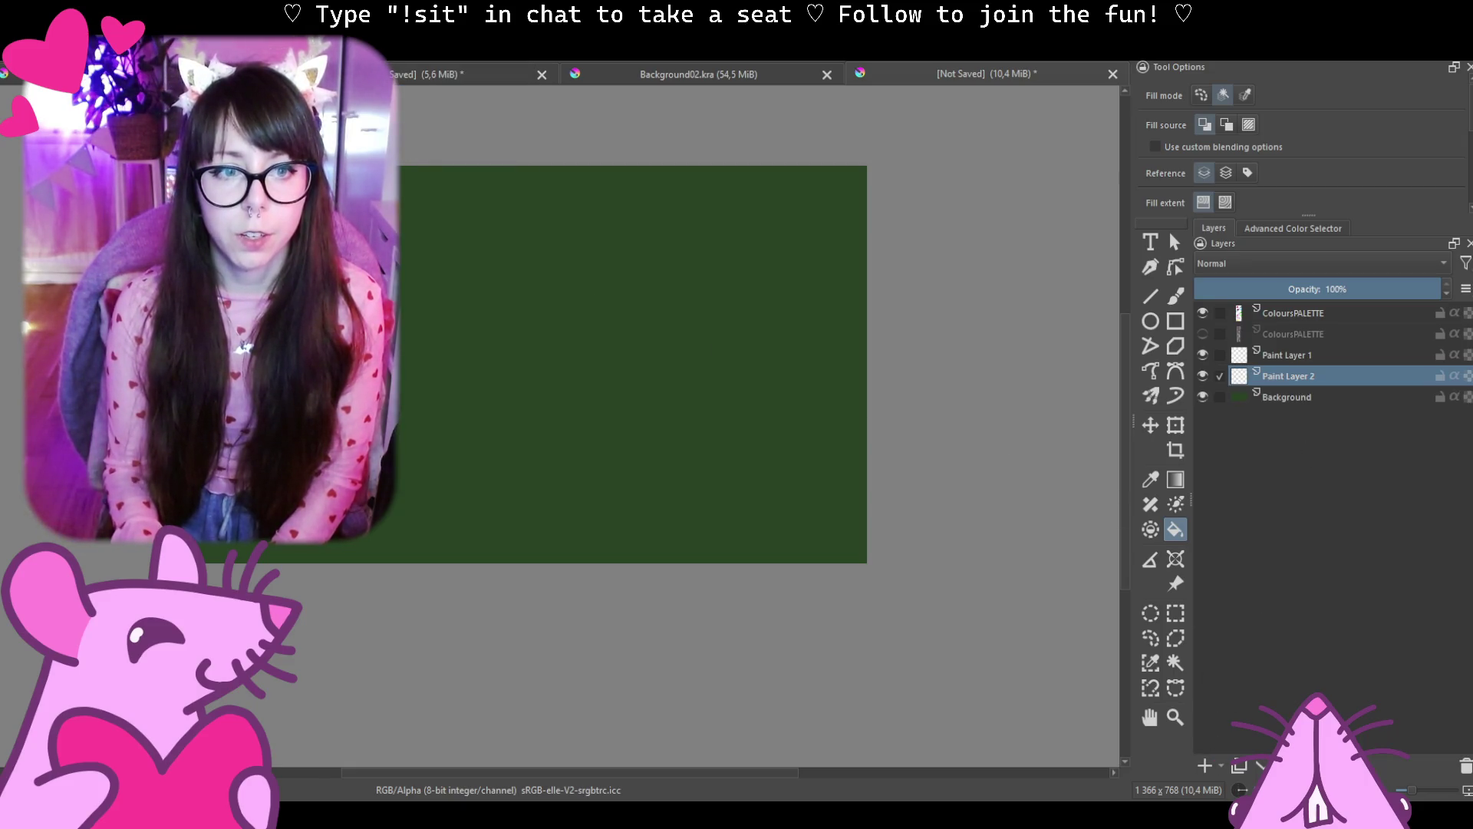
pyautogui.click(794, 500)
pyautogui.click(198, 321)
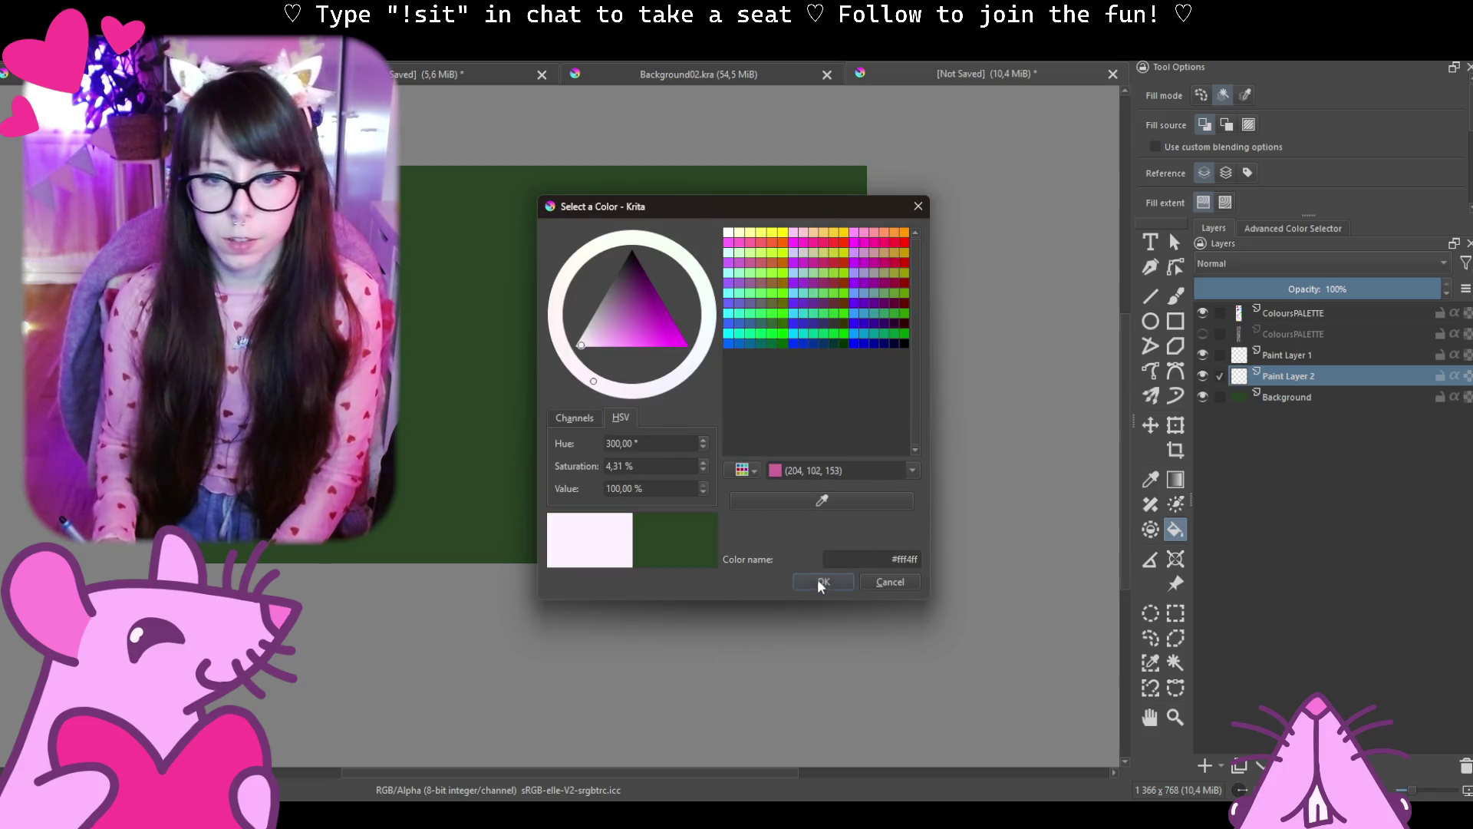
pyautogui.click(823, 582)
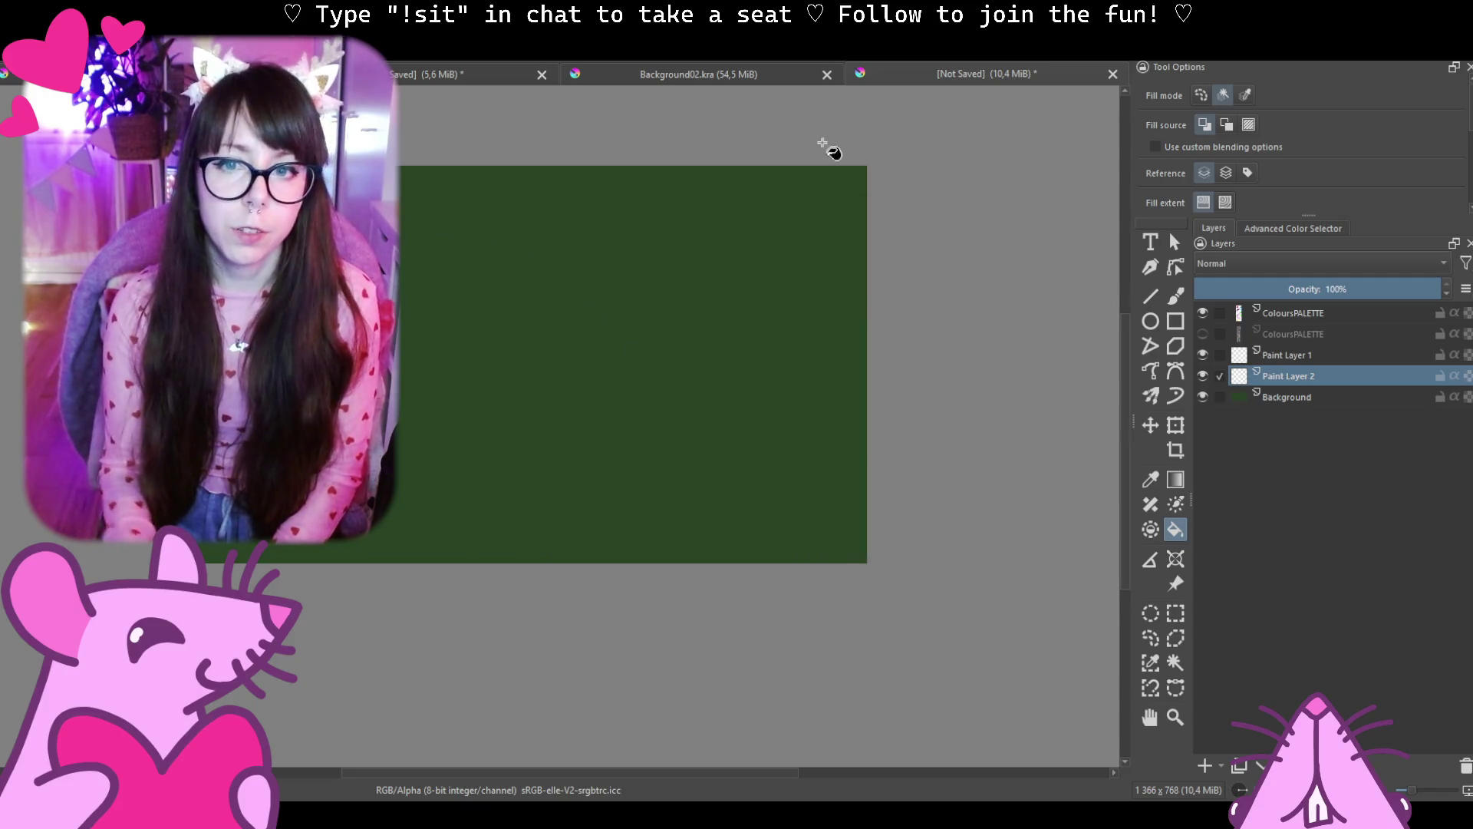
# - Paint whitish test strokes on the dark green canvas with the brush
pyautogui.press('b')
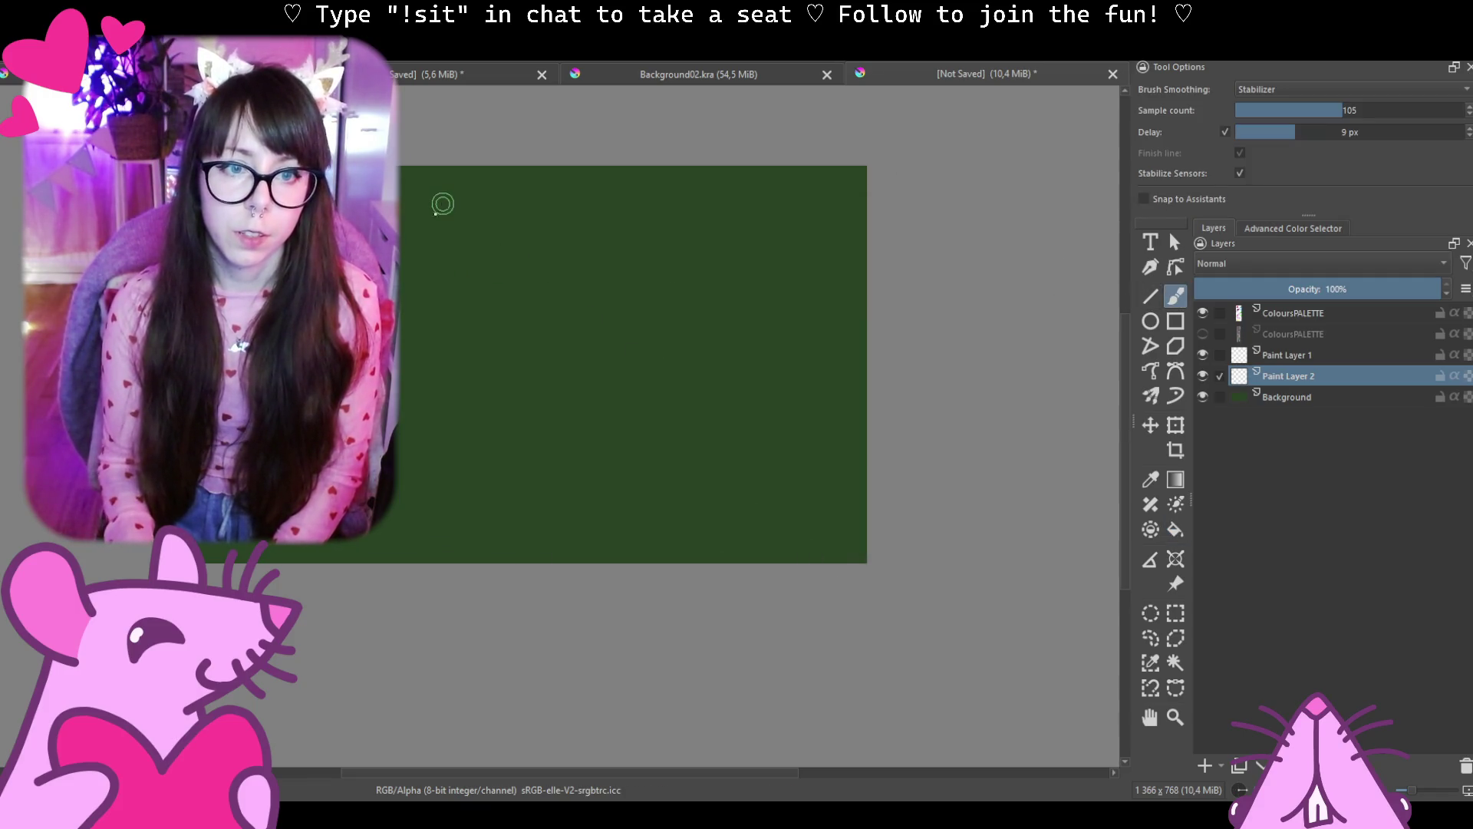
pyautogui.moveTo(443, 204); pyautogui.dragTo(401, 300)
pyautogui.moveTo(456, 224); pyautogui.dragTo(440, 249)
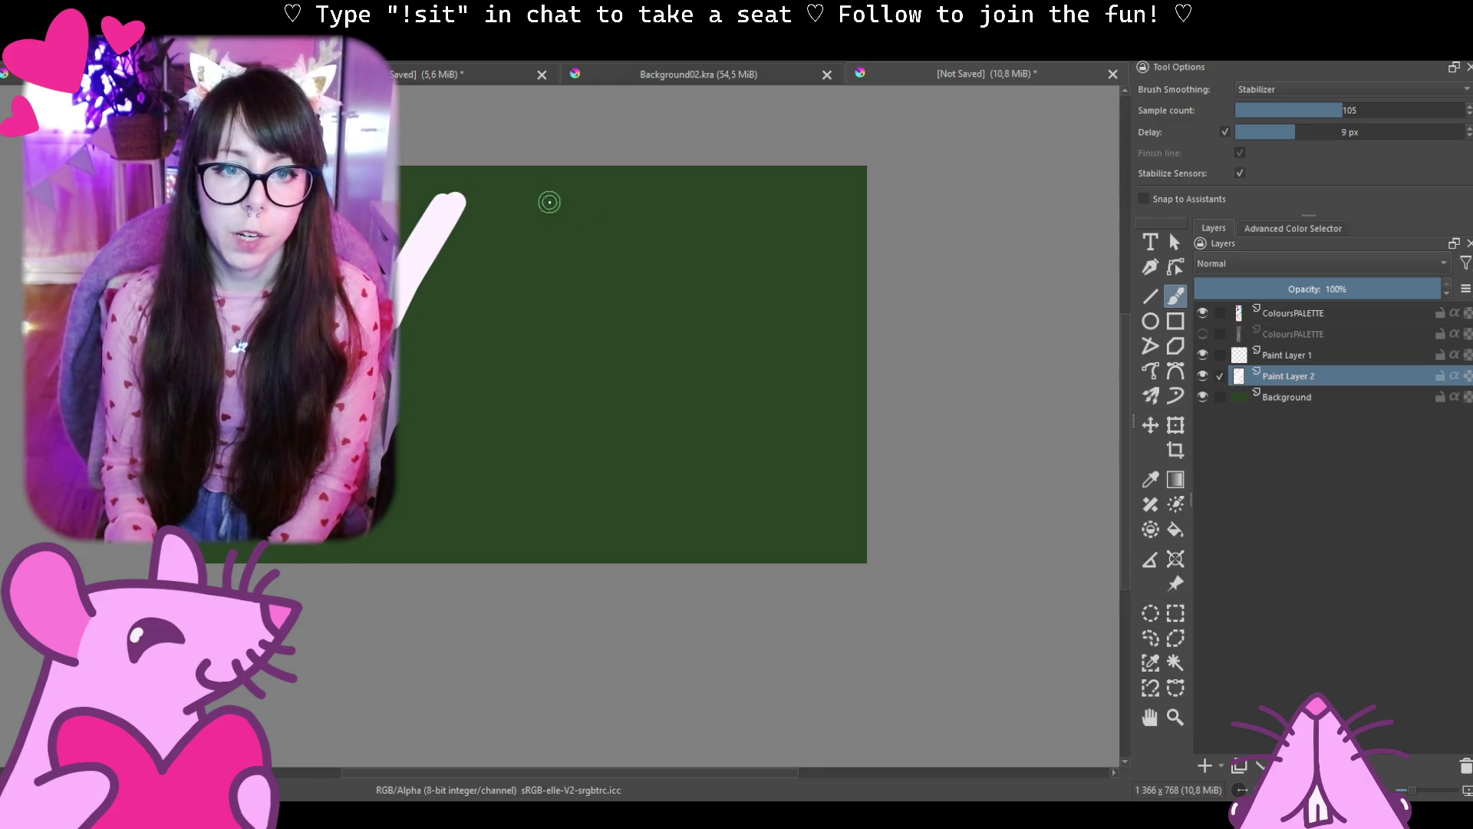
pyautogui.moveTo(550, 202); pyautogui.dragTo(580, 201)
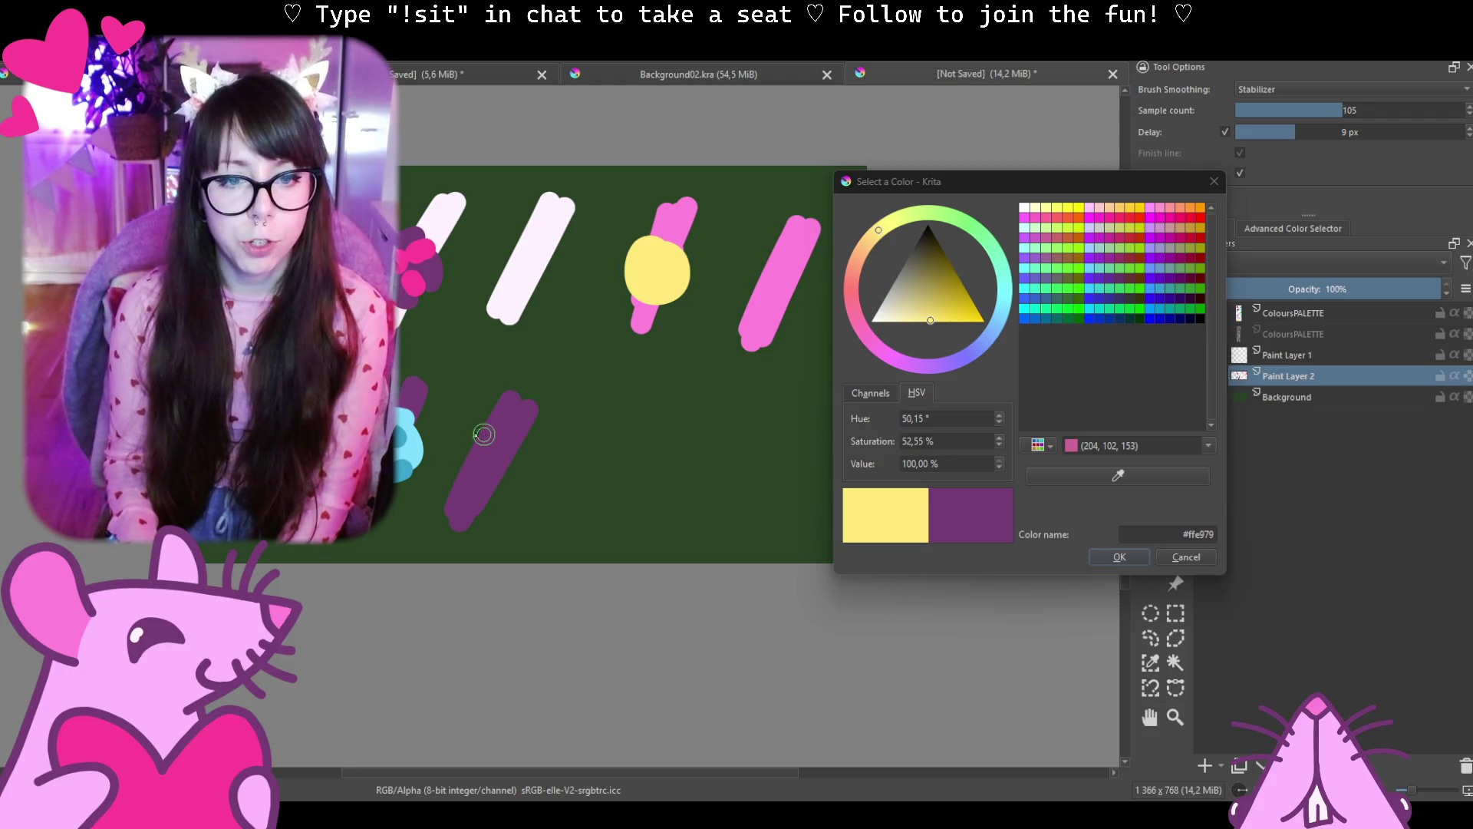
# - Paint a yellow circle over the purple stroke and dab sampled pink spots onto it
pyautogui.moveTo(483, 433); pyautogui.dragTo(491, 443)
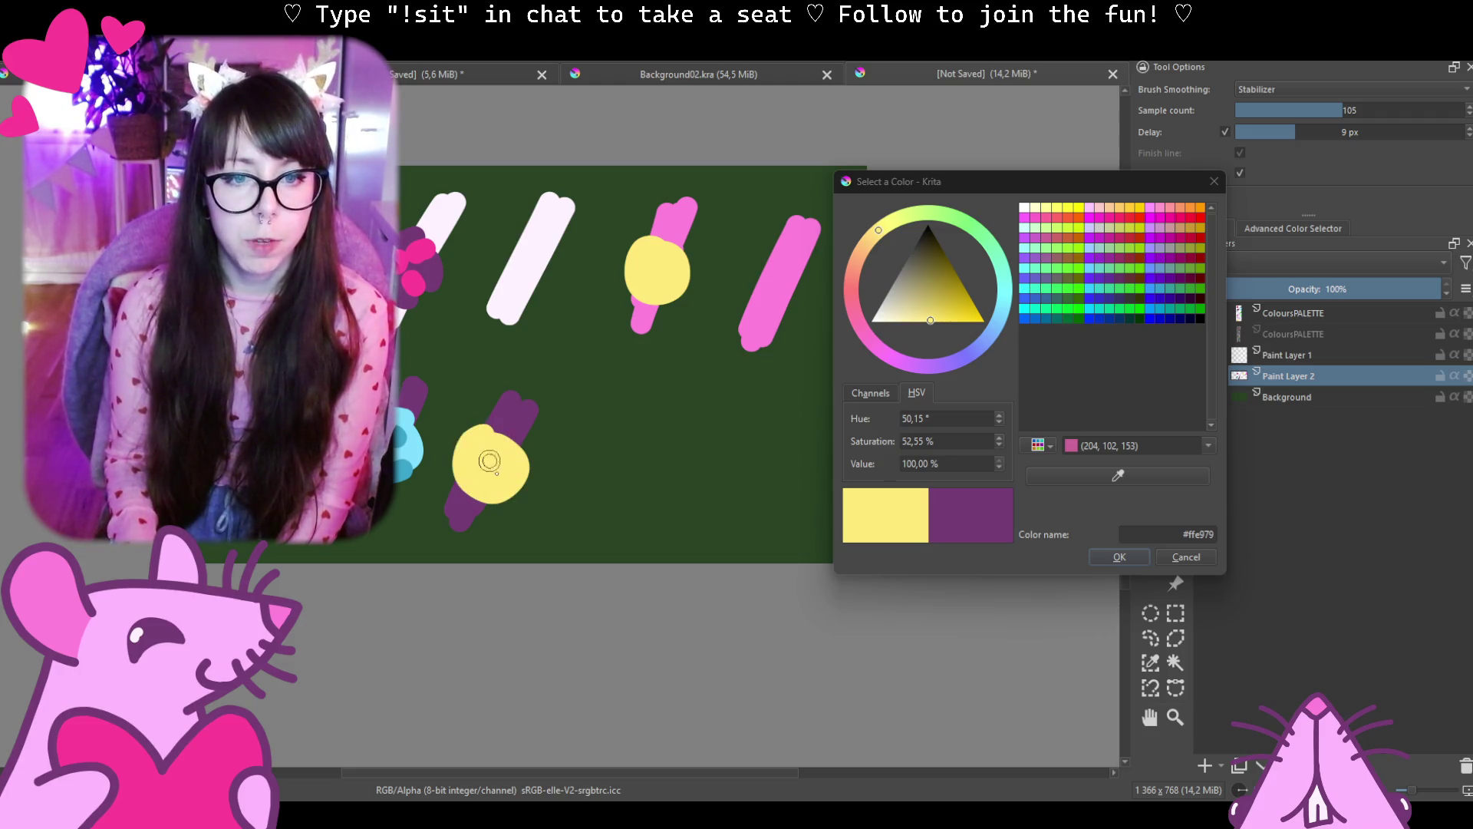
pyautogui.click(1117, 475)
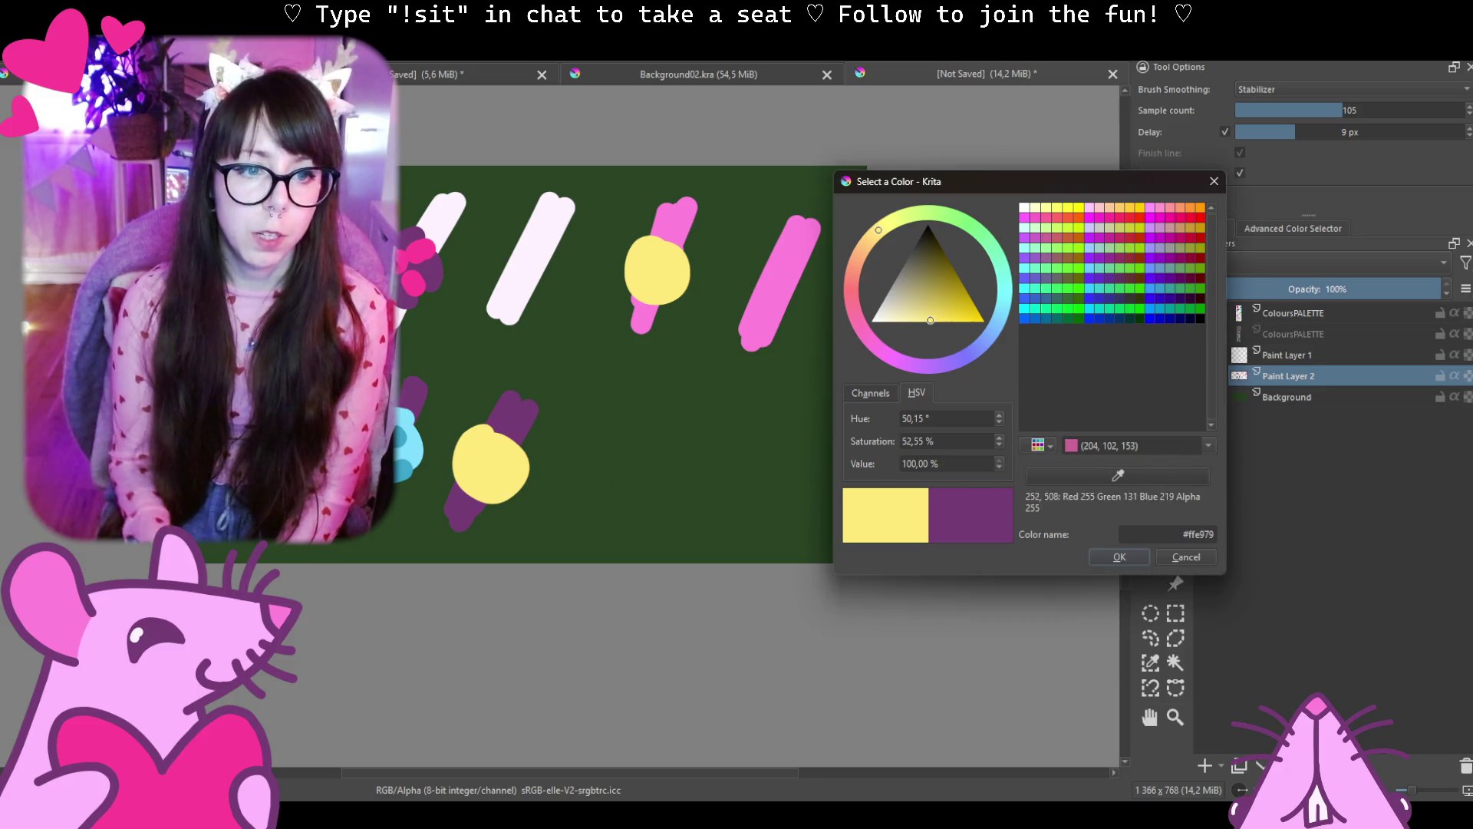
pyautogui.click(209, 385)
pyautogui.moveTo(465, 454); pyautogui.dragTo(470, 463)
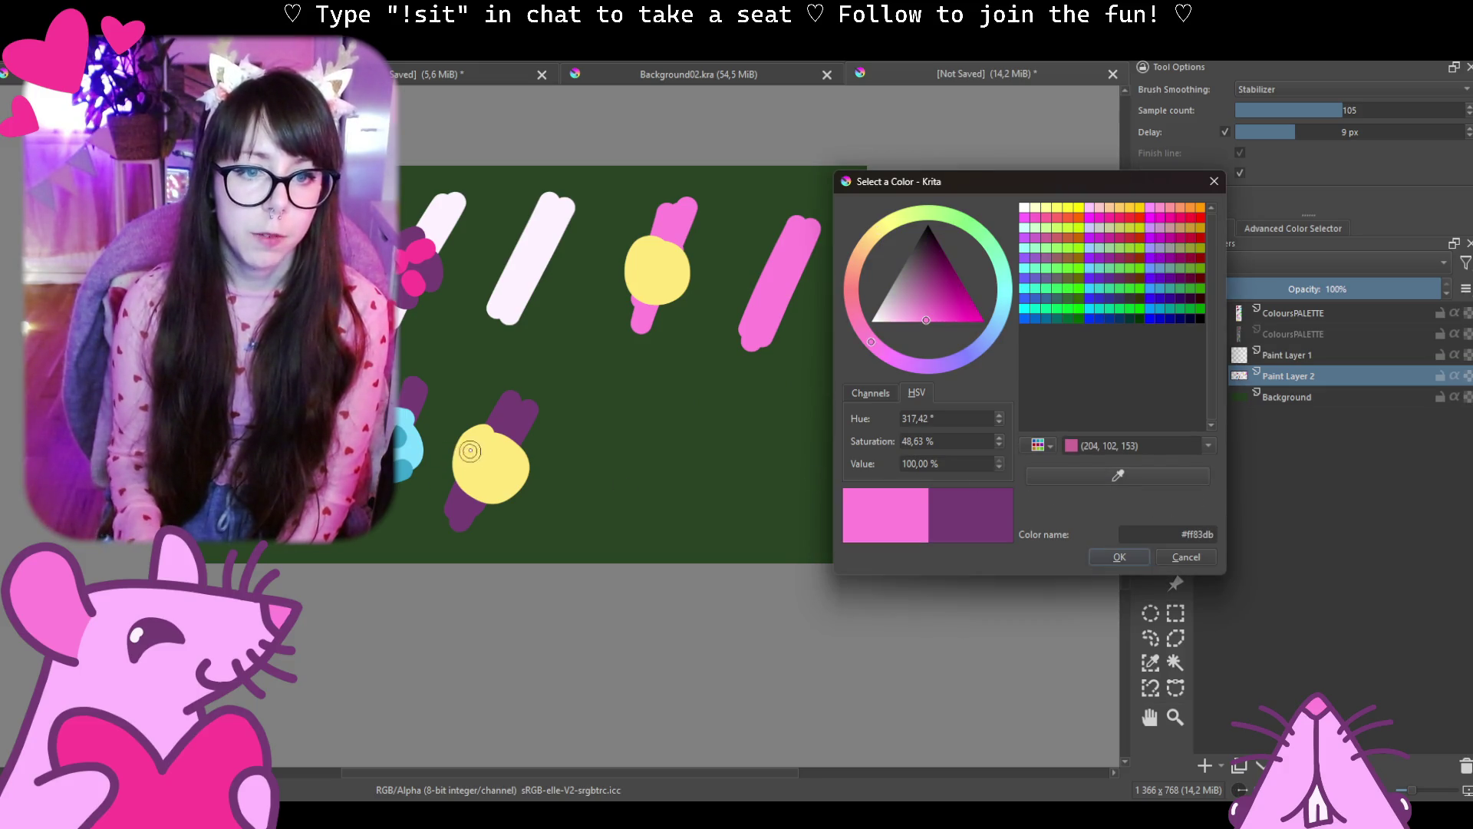
pyautogui.click(509, 465)
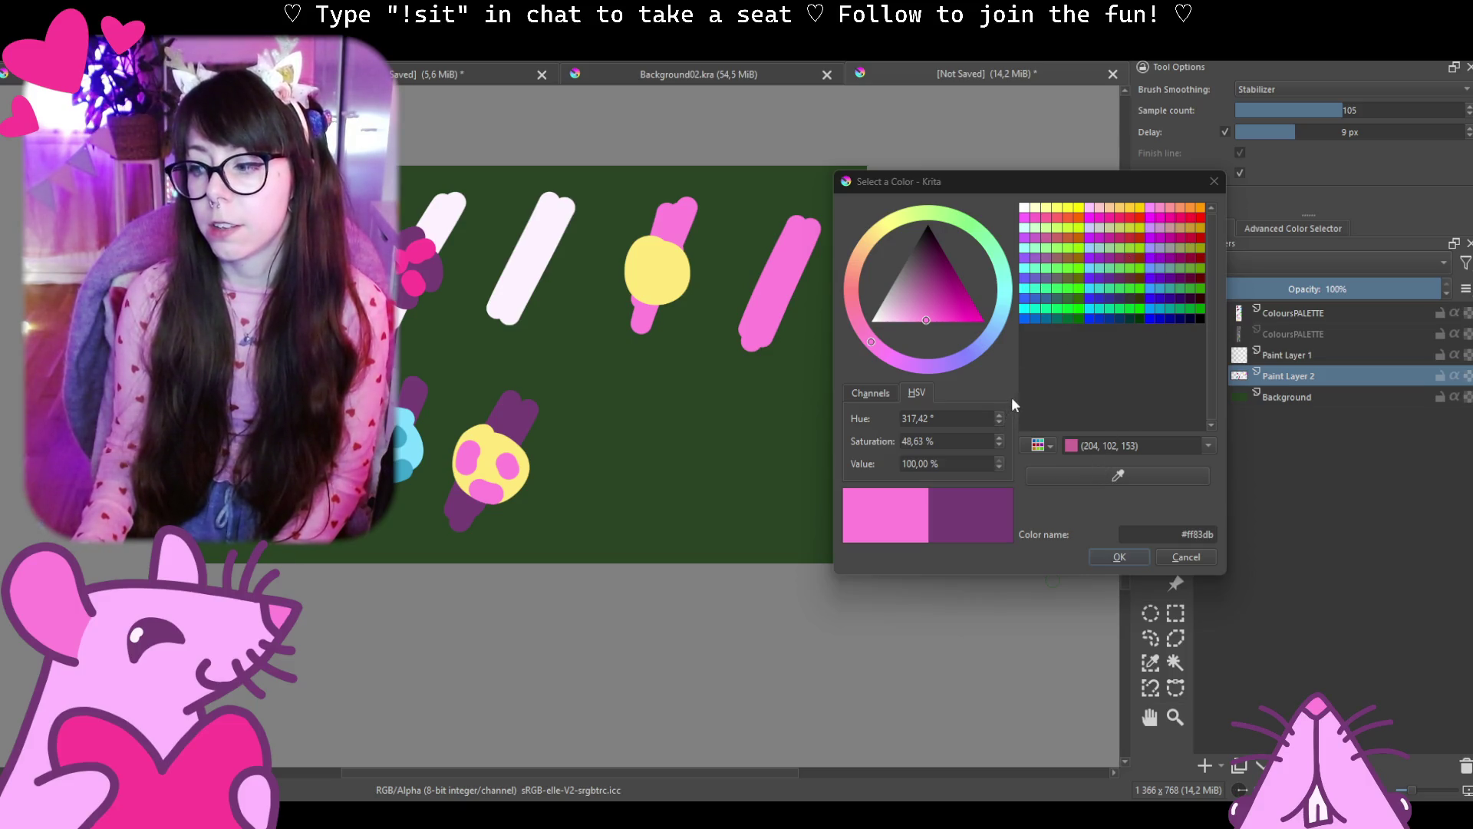
pyautogui.click(1187, 559)
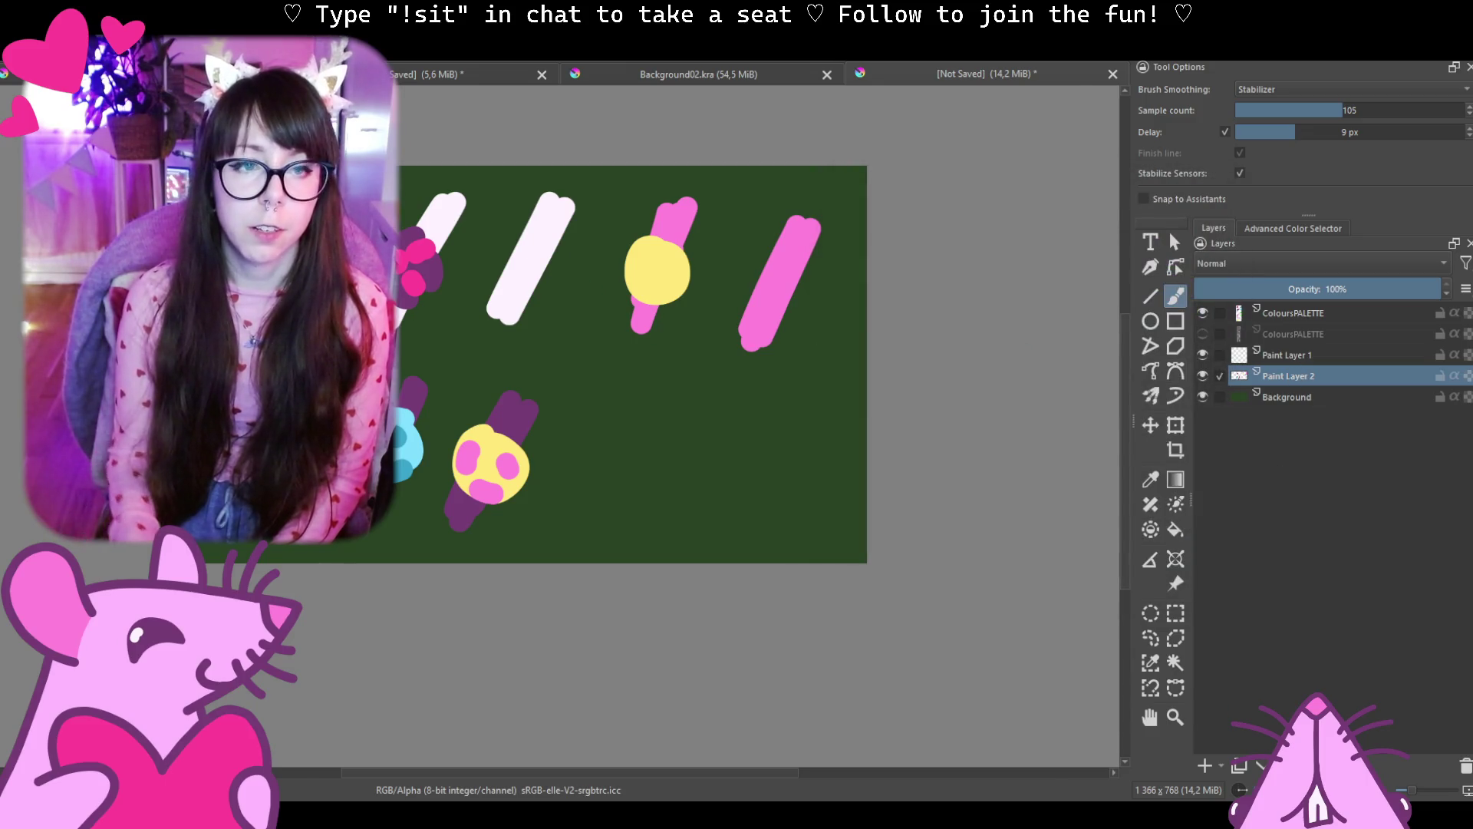
# - Bring up the hue/saturation adjustment for the painted layer
pyautogui.hotkey('alt', 'l')
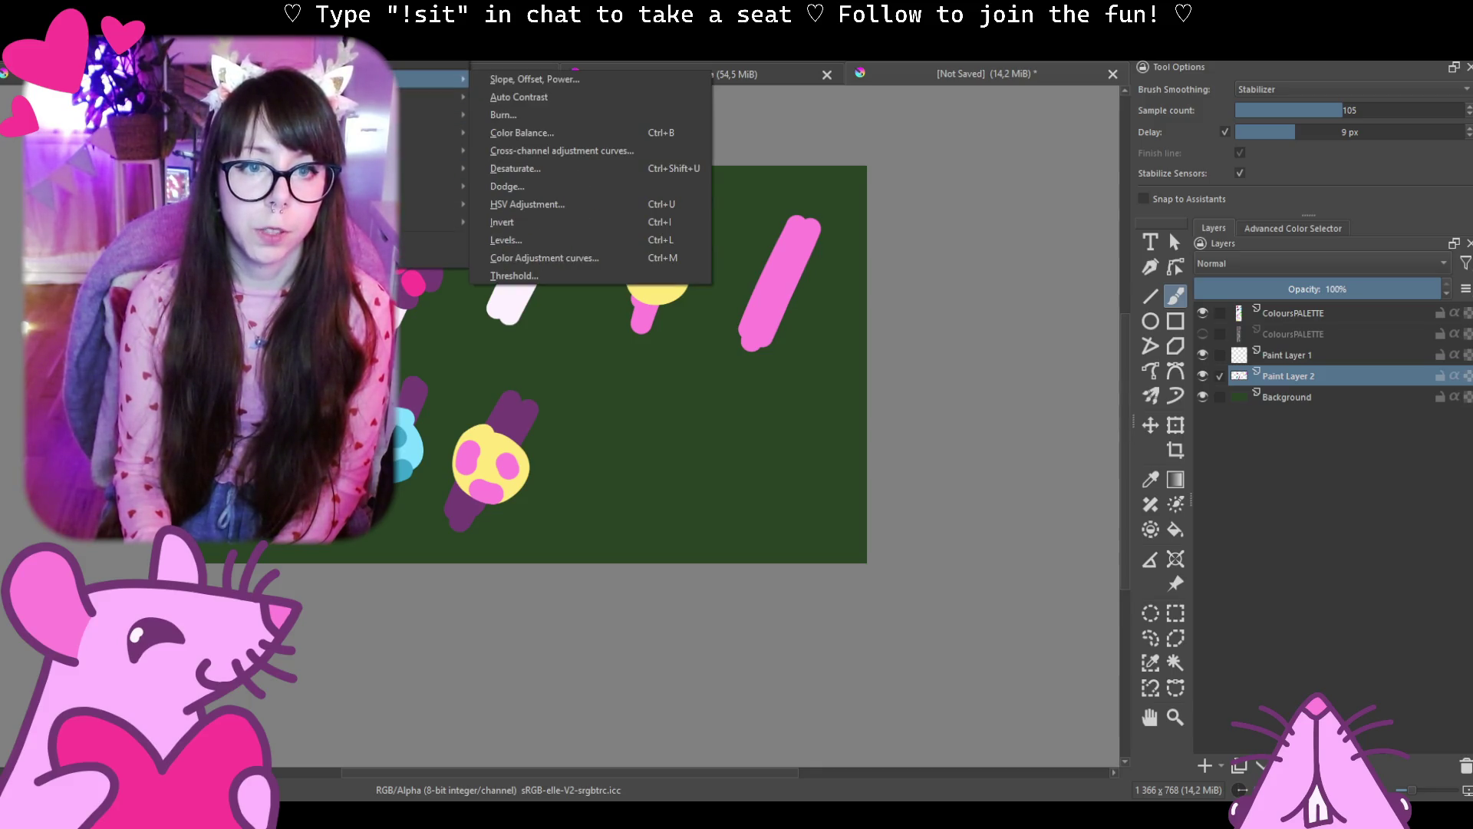
pyautogui.click(561, 204)
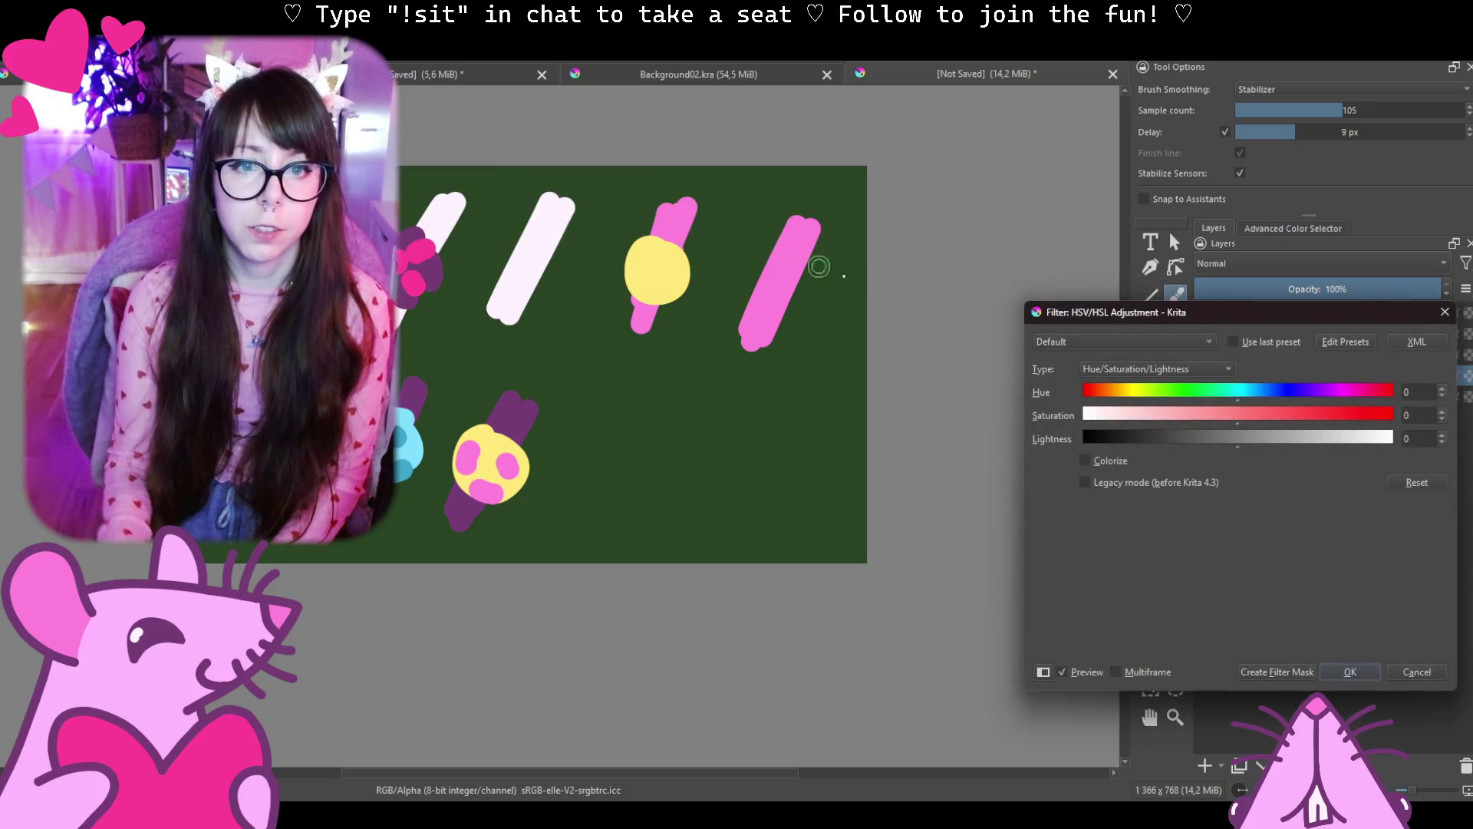
# - With Colorize on, preview green, tan, magenta and blue hues, reset to Default and cancel
pyautogui.click(1088, 460)
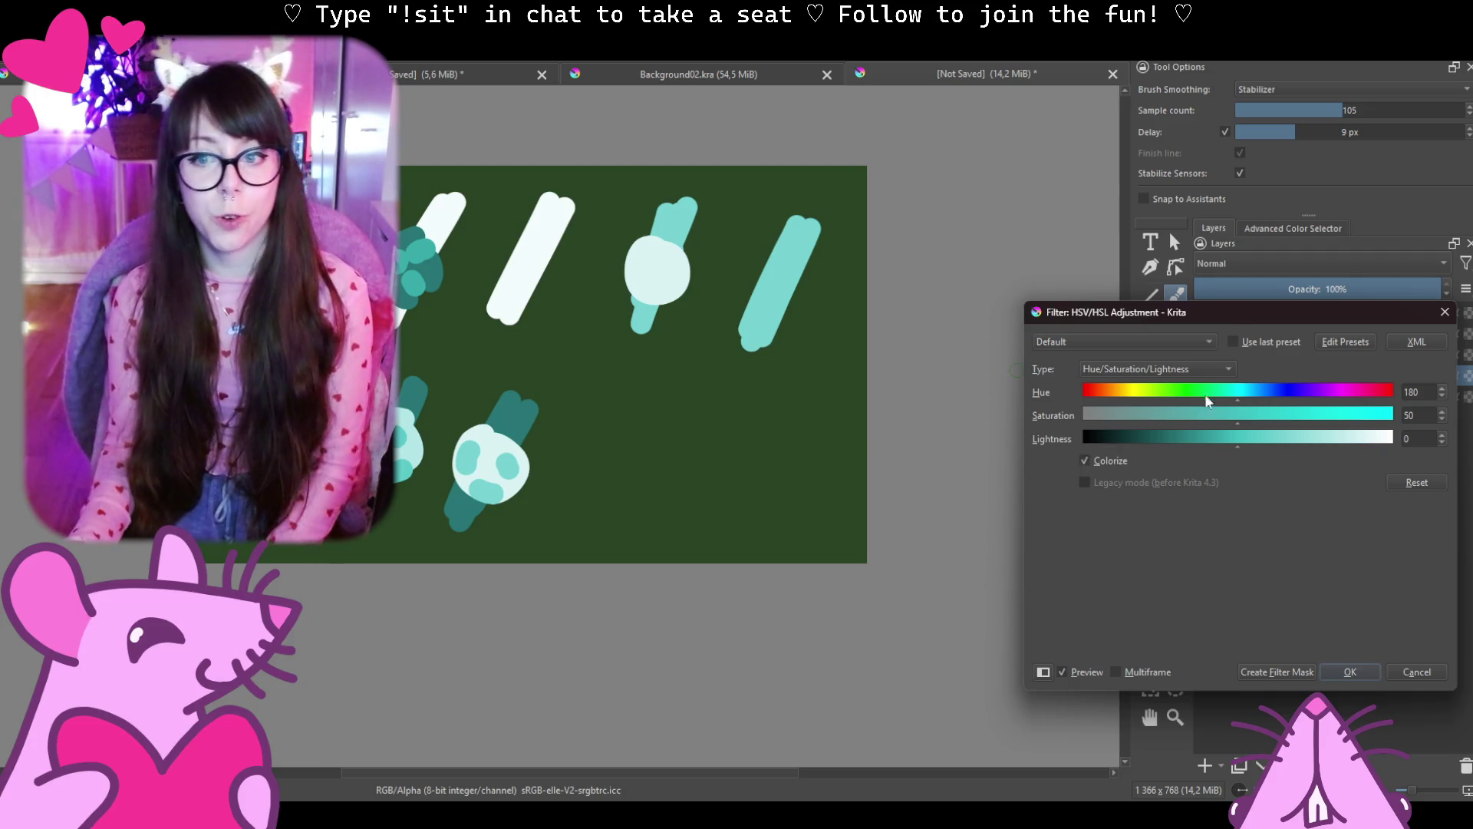
pyautogui.moveTo(1187, 394)
pyautogui.mouseDown()
pyautogui.moveTo(1169, 395)
pyautogui.moveTo(1344, 414)
pyautogui.mouseUp()
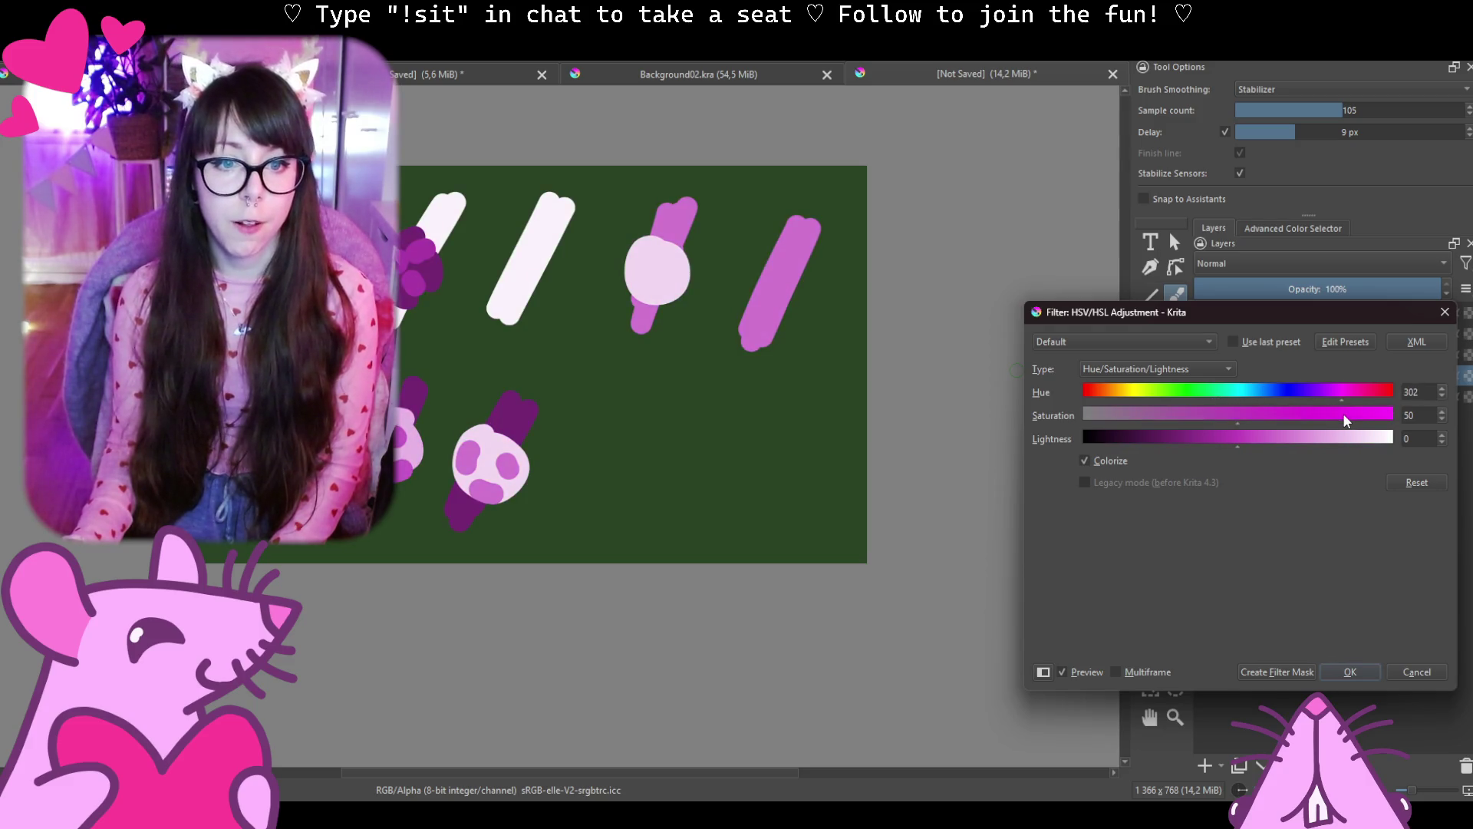
pyautogui.moveTo(1336, 412)
pyautogui.mouseDown()
pyautogui.moveTo(1106, 393)
pyautogui.moveTo(1178, 399)
pyautogui.mouseUp()
pyautogui.moveTo(1241, 405)
pyautogui.mouseDown()
pyautogui.moveTo(1357, 425)
pyautogui.moveTo(1077, 406)
pyautogui.moveTo(1332, 404)
pyautogui.moveTo(1114, 392)
pyautogui.mouseUp()
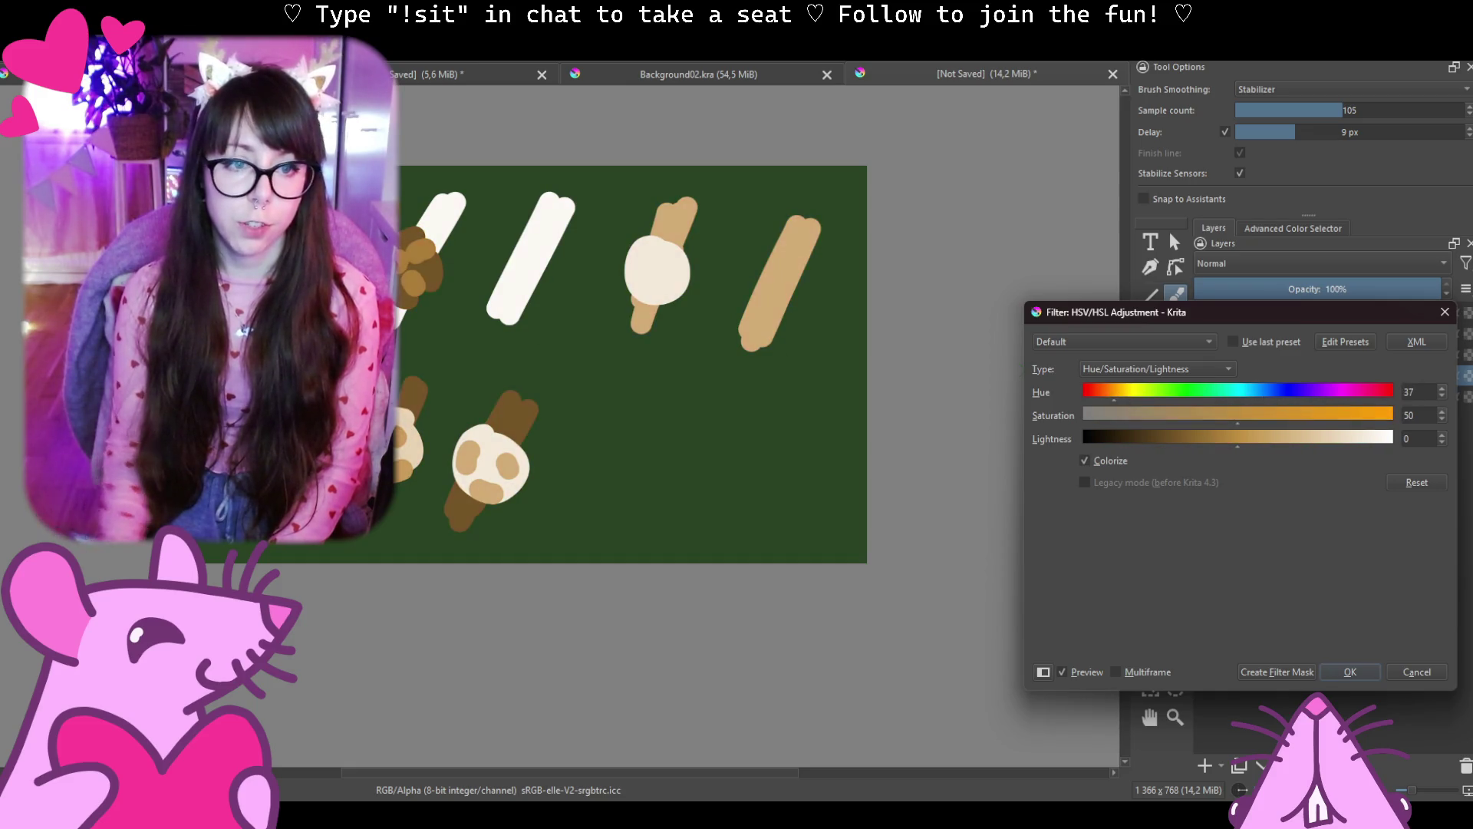
pyautogui.moveTo(1306, 392)
pyautogui.mouseDown()
pyautogui.moveTo(1260, 392)
pyautogui.moveTo(1297, 391)
pyautogui.mouseUp()
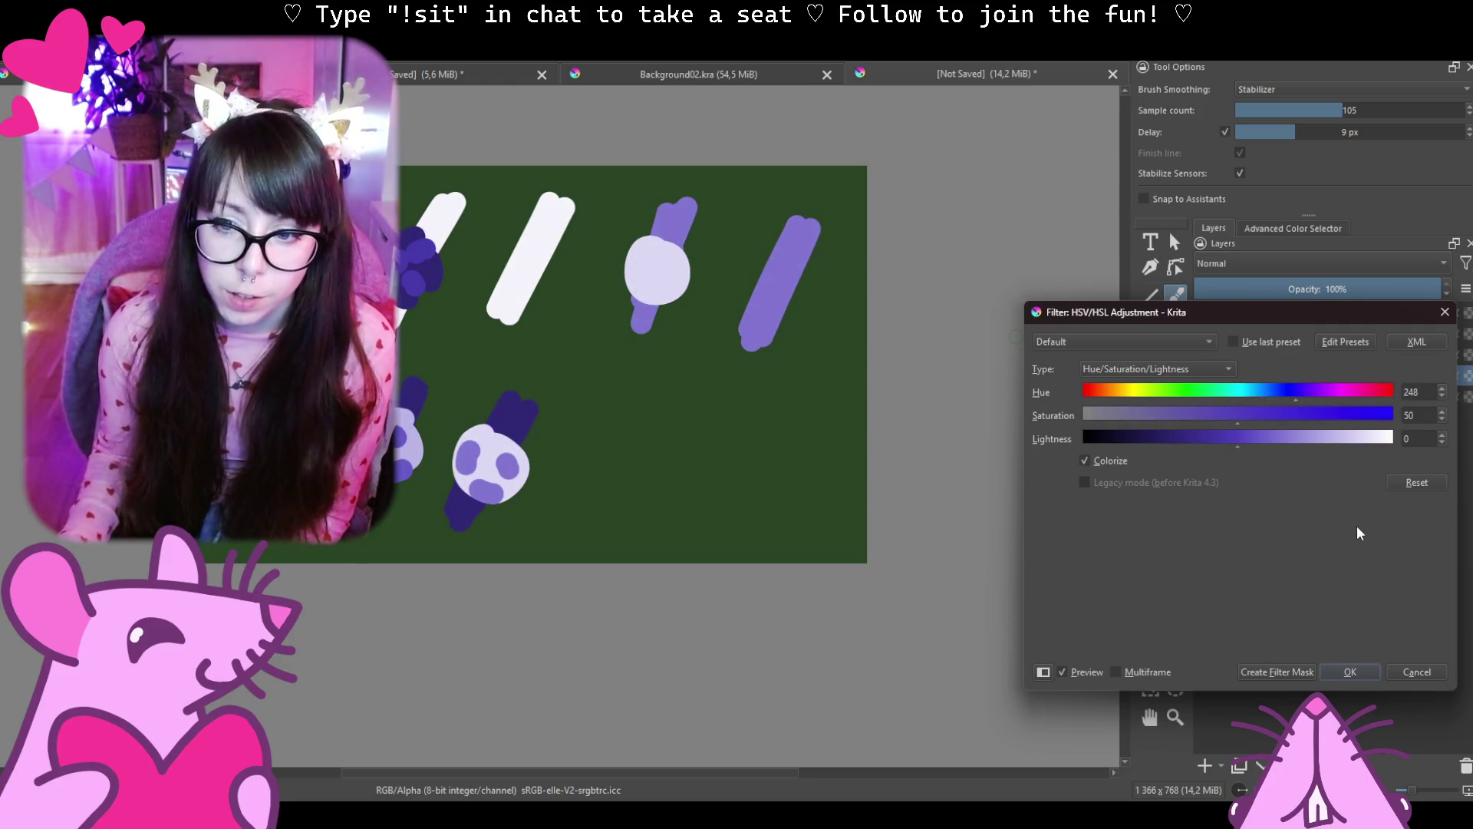
pyautogui.click(1197, 351)
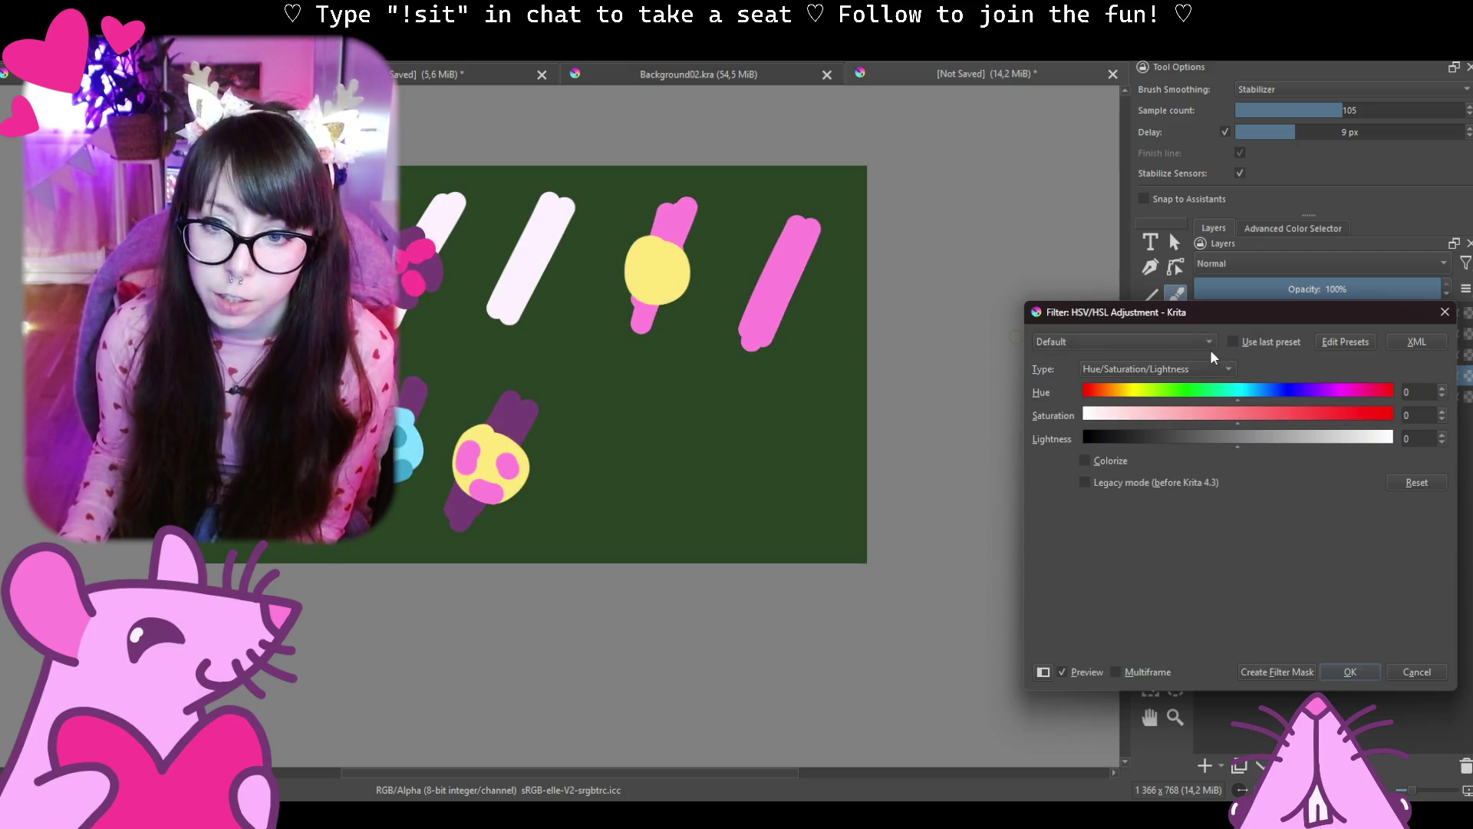
pyautogui.click(1413, 672)
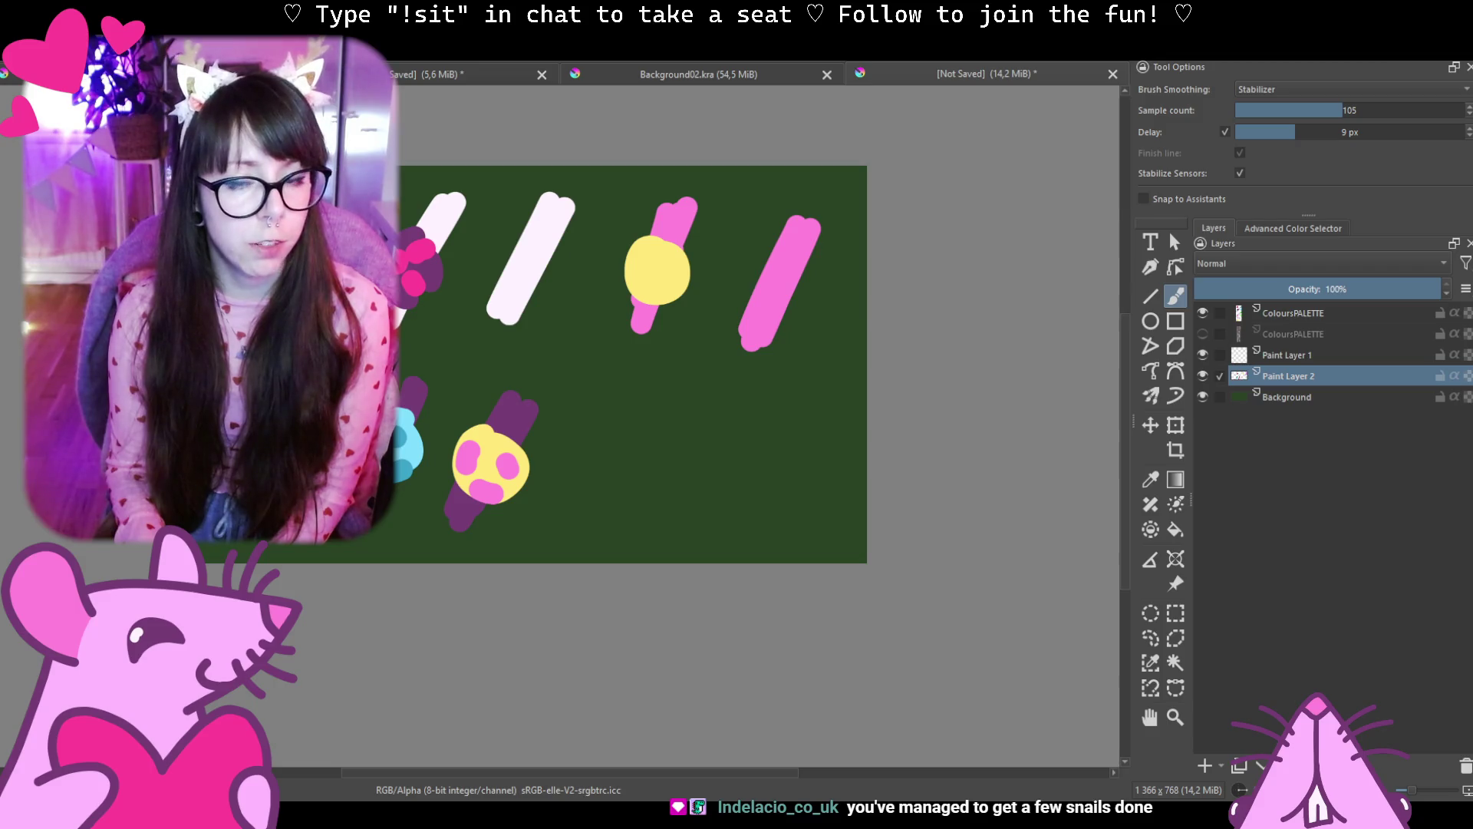
pyautogui.hotkey('ctrl', 'Tab')
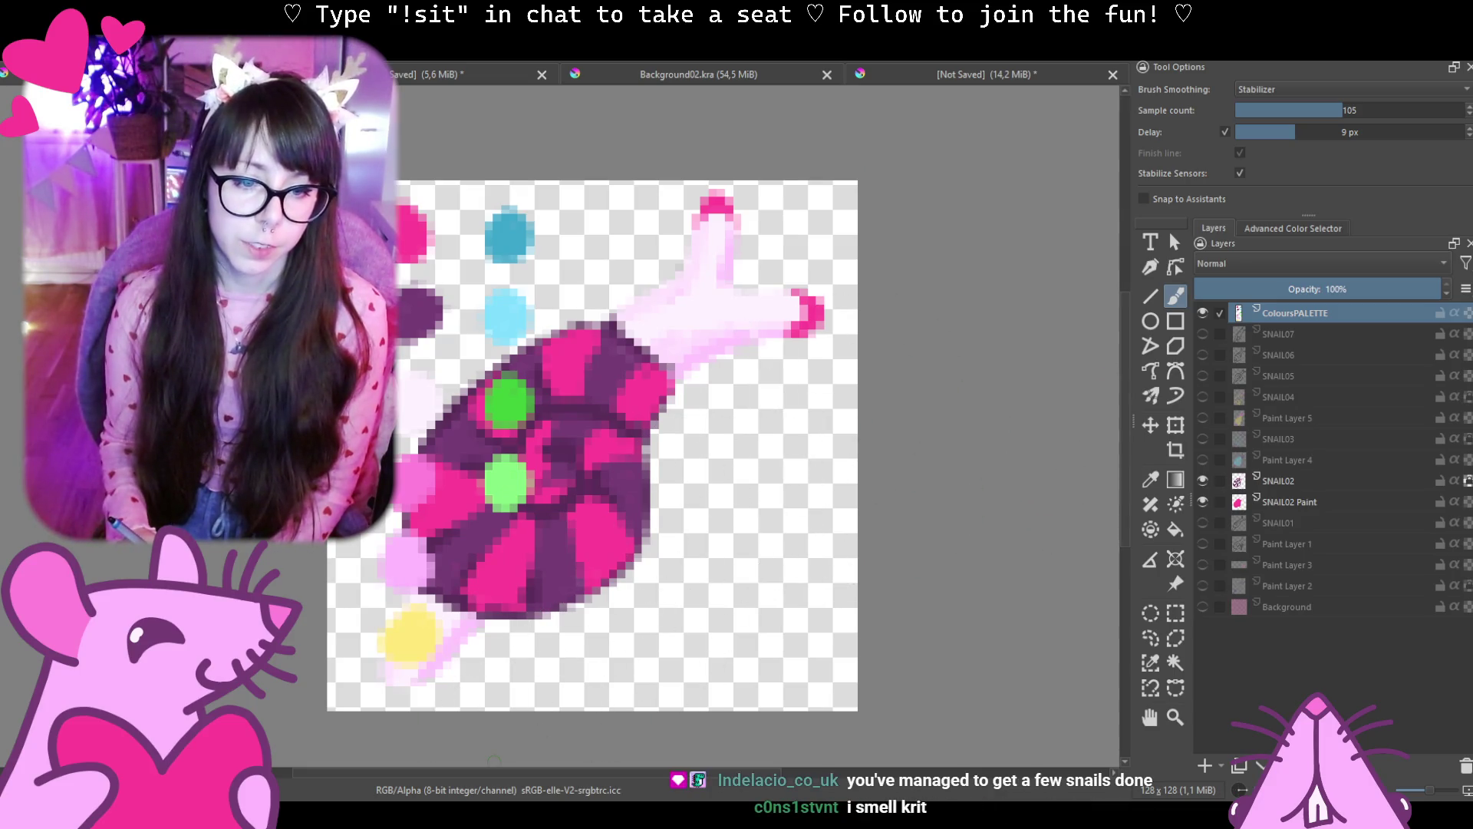
# - Switch from Krita to the snail game's web page in the browser
pyautogui.click(596, 726)
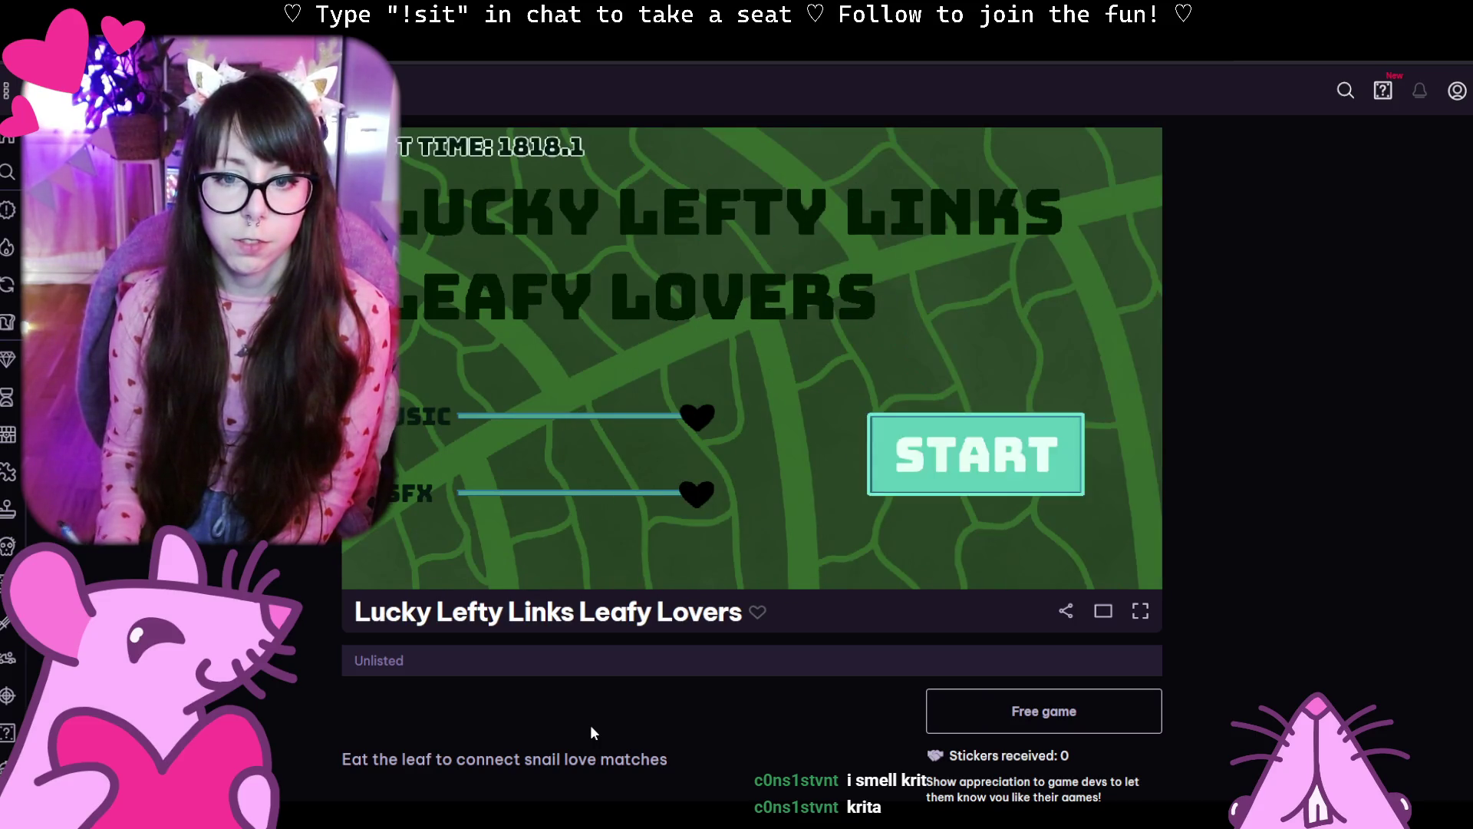
# - Start Lucky Lefty Links Leafy Lovers, steer the snail to its match and advance to the next level
pyautogui.press('space')
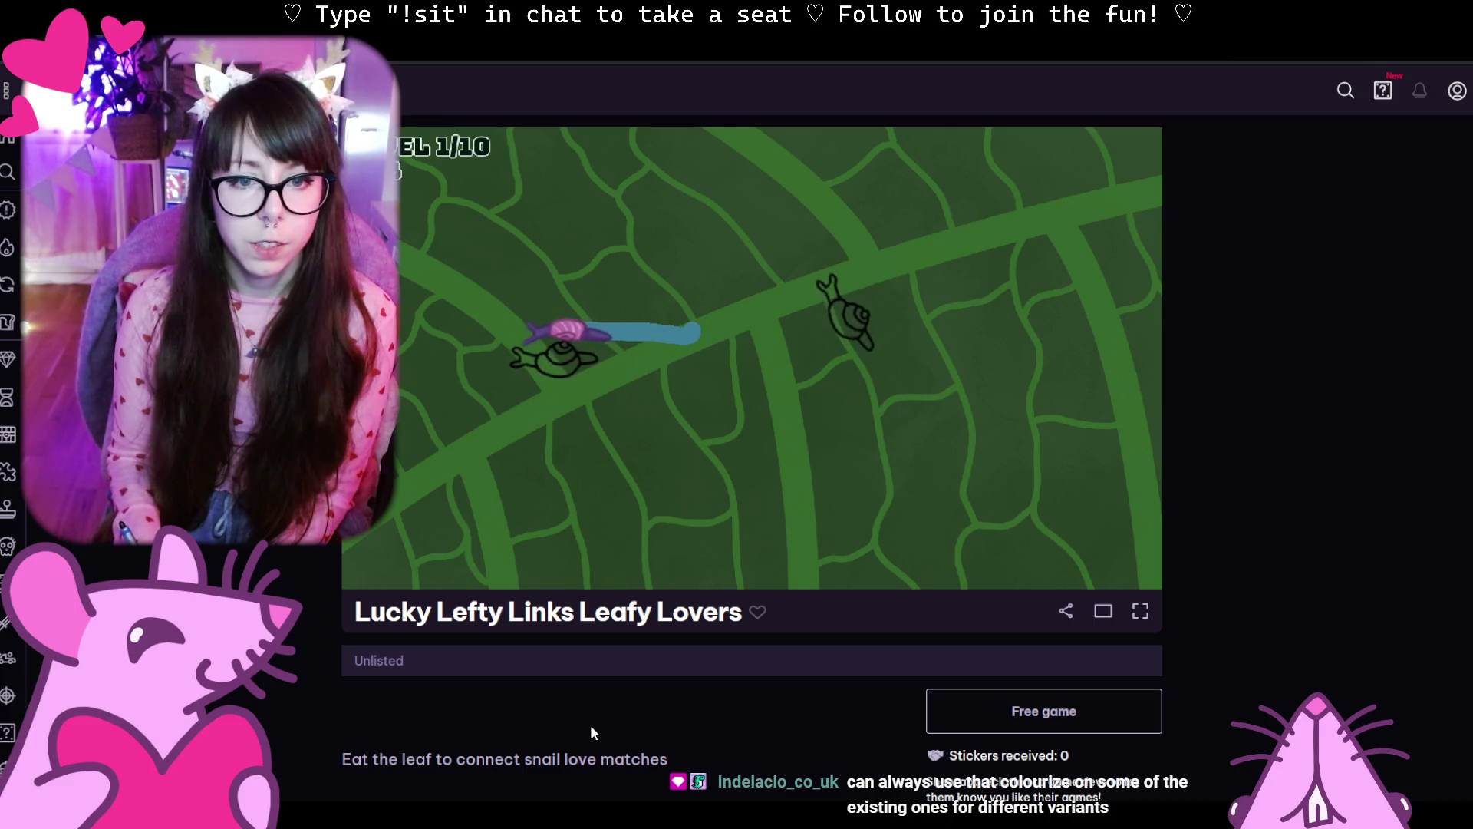
pyautogui.press('Left')
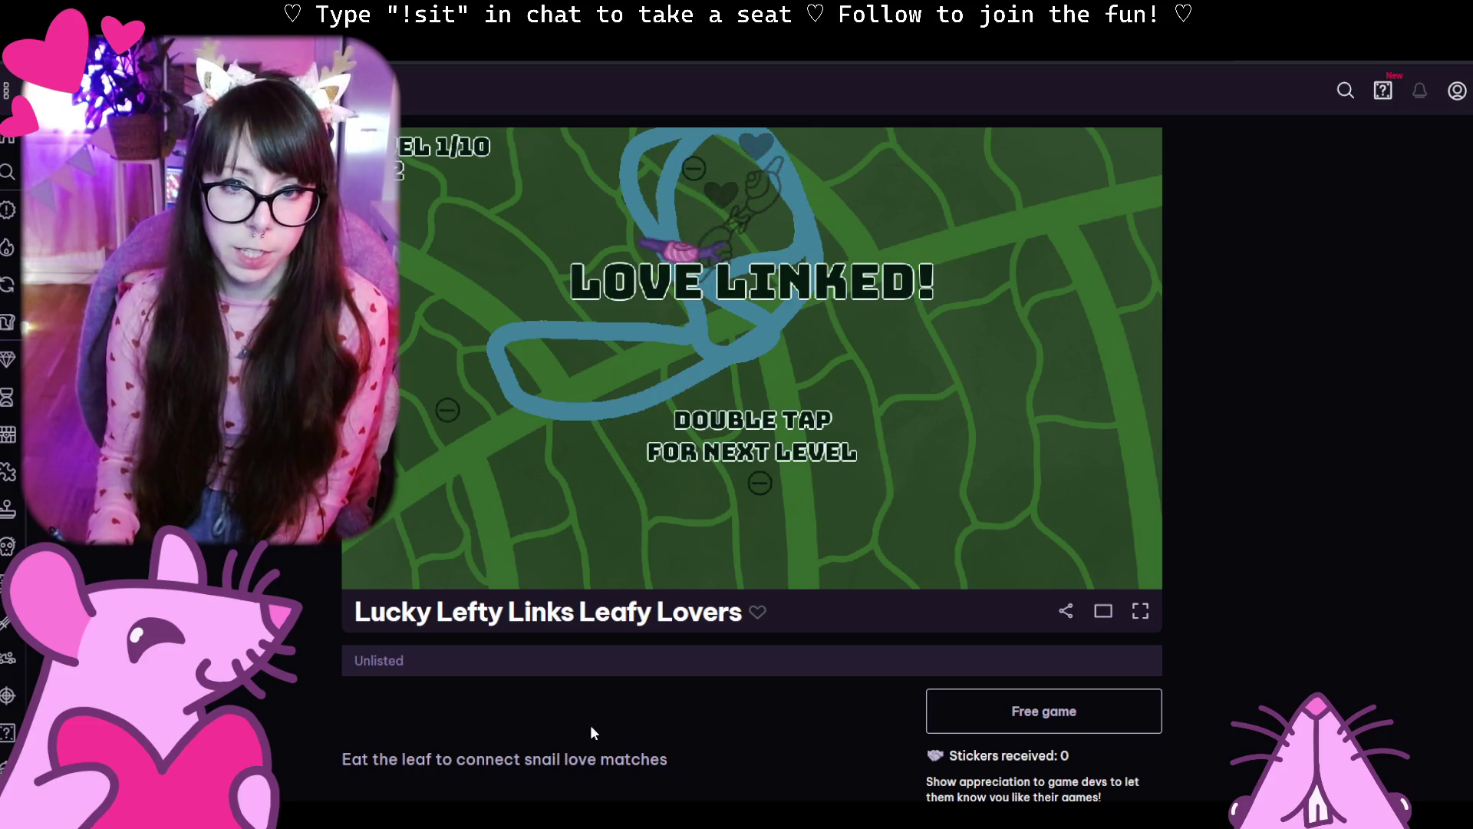
pyautogui.press('space')
pyautogui.press('space')
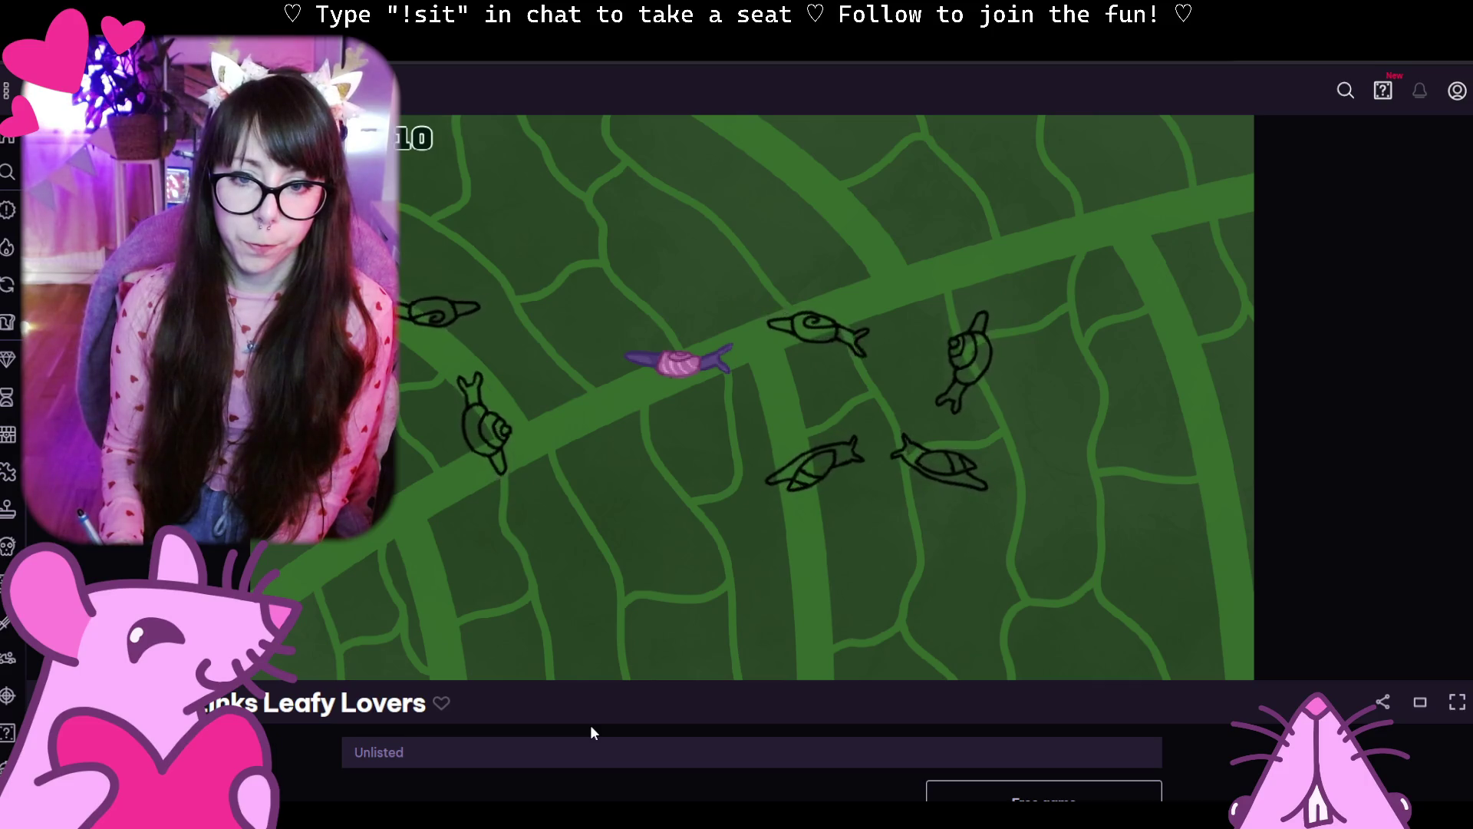
# - Steer the pink slug around the leaf toward a snail, then return to Krita
pyautogui.press('Right')
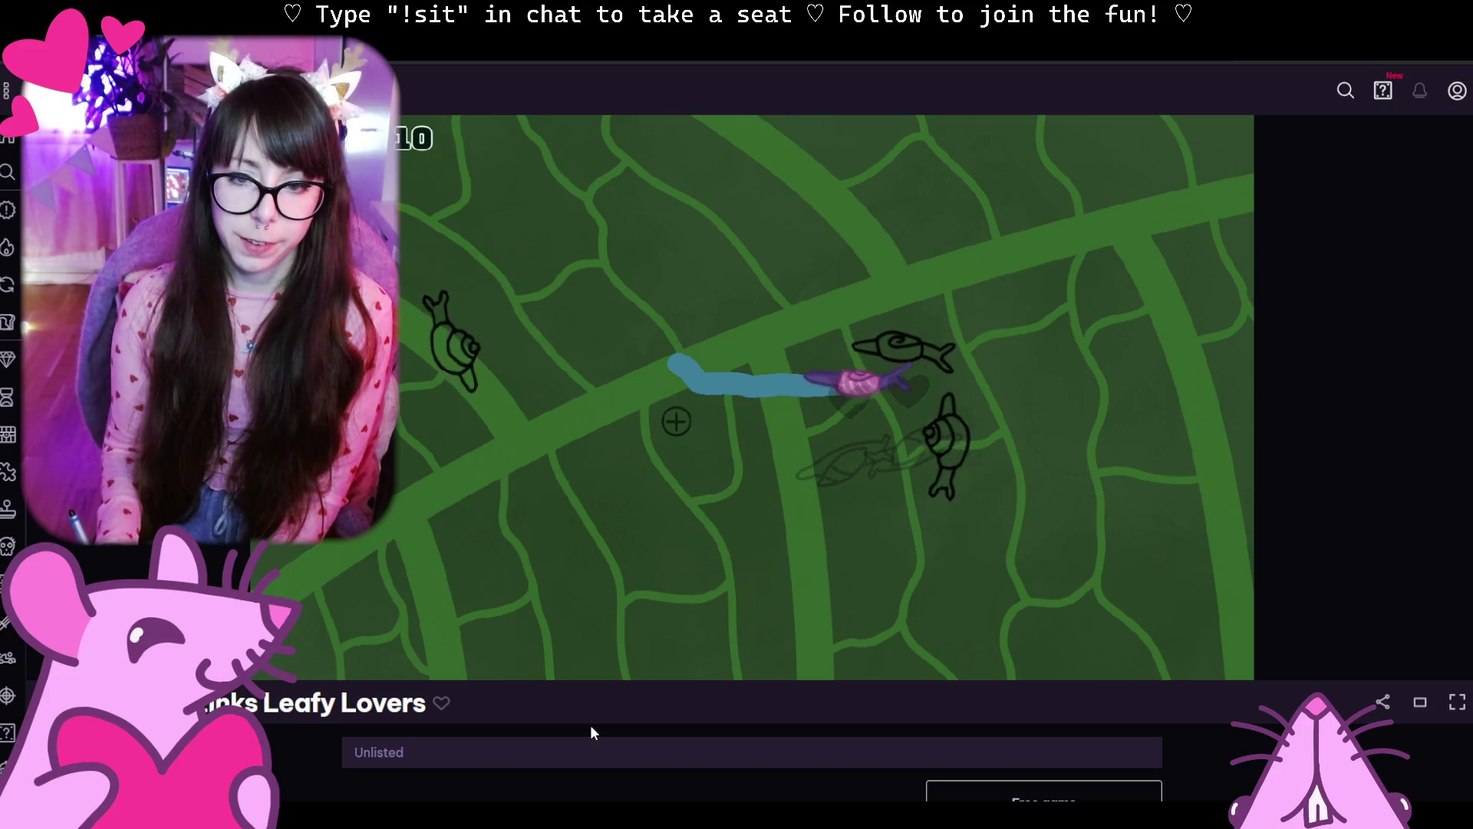
pyautogui.press('Down')
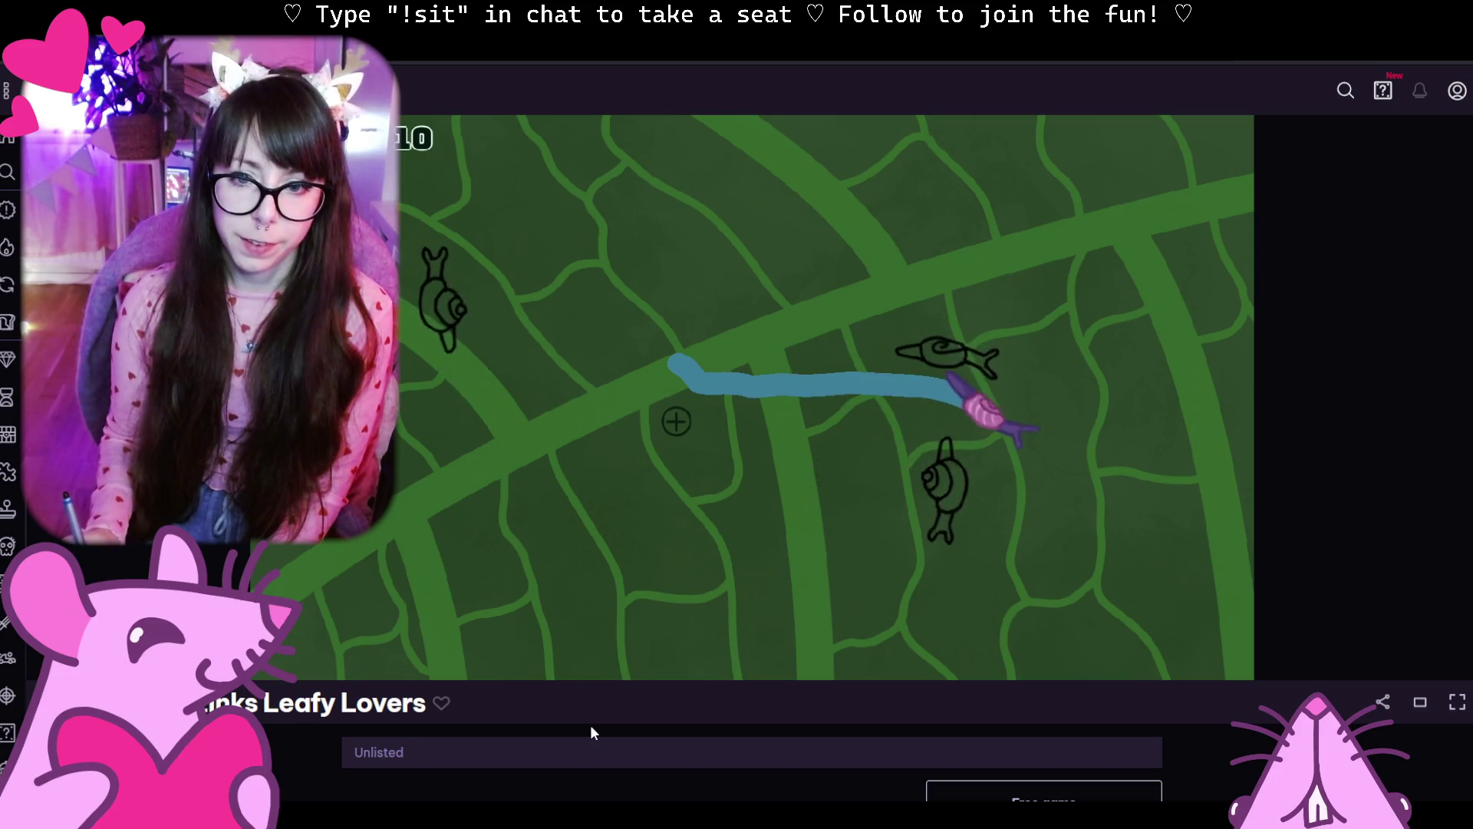
pyautogui.press('Left')
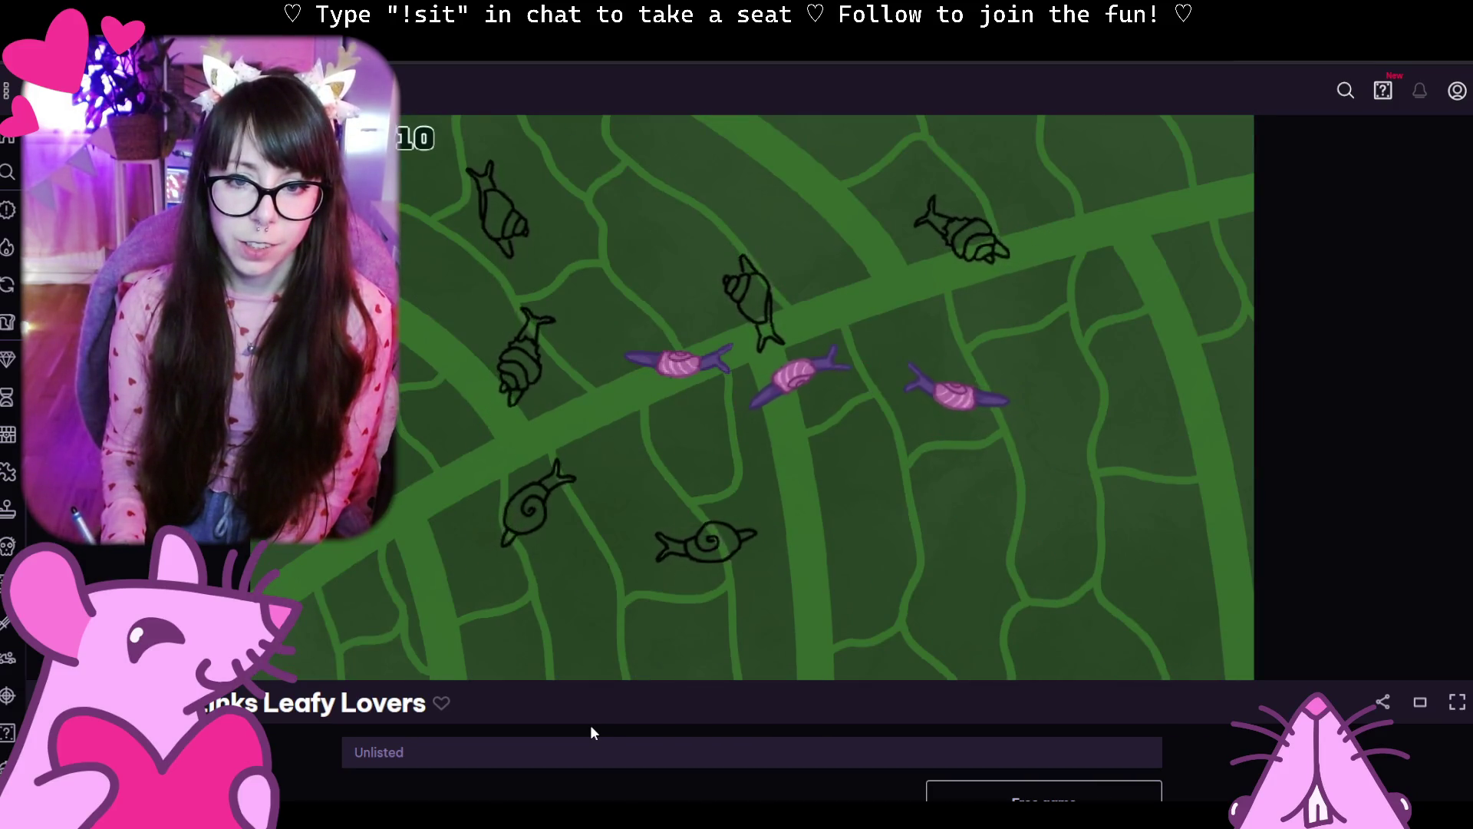
pyautogui.moveTo(674, 364); pyautogui.dragTo(909, 346)
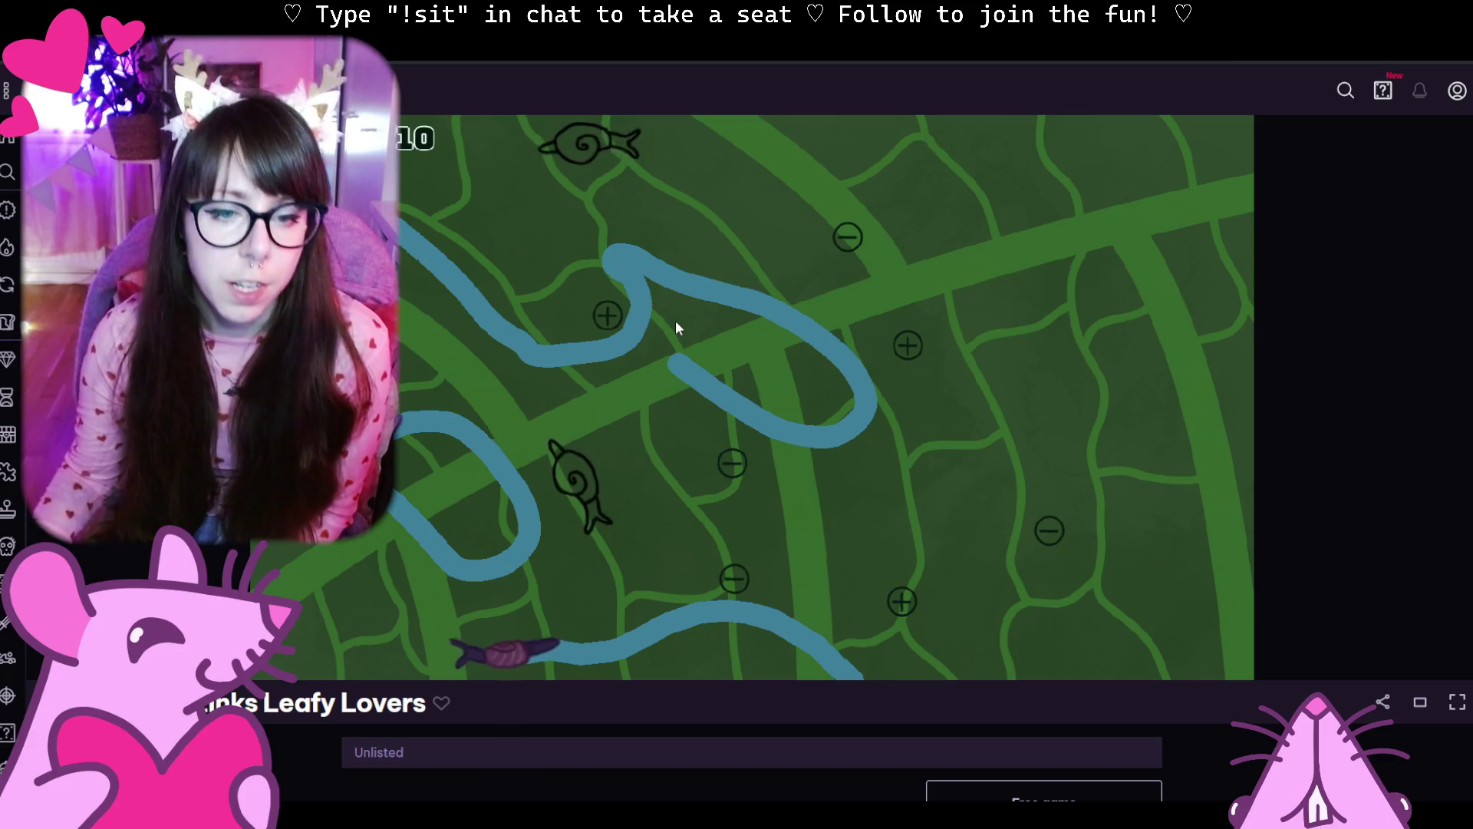
pyautogui.hotkey('alt', 'Tab')
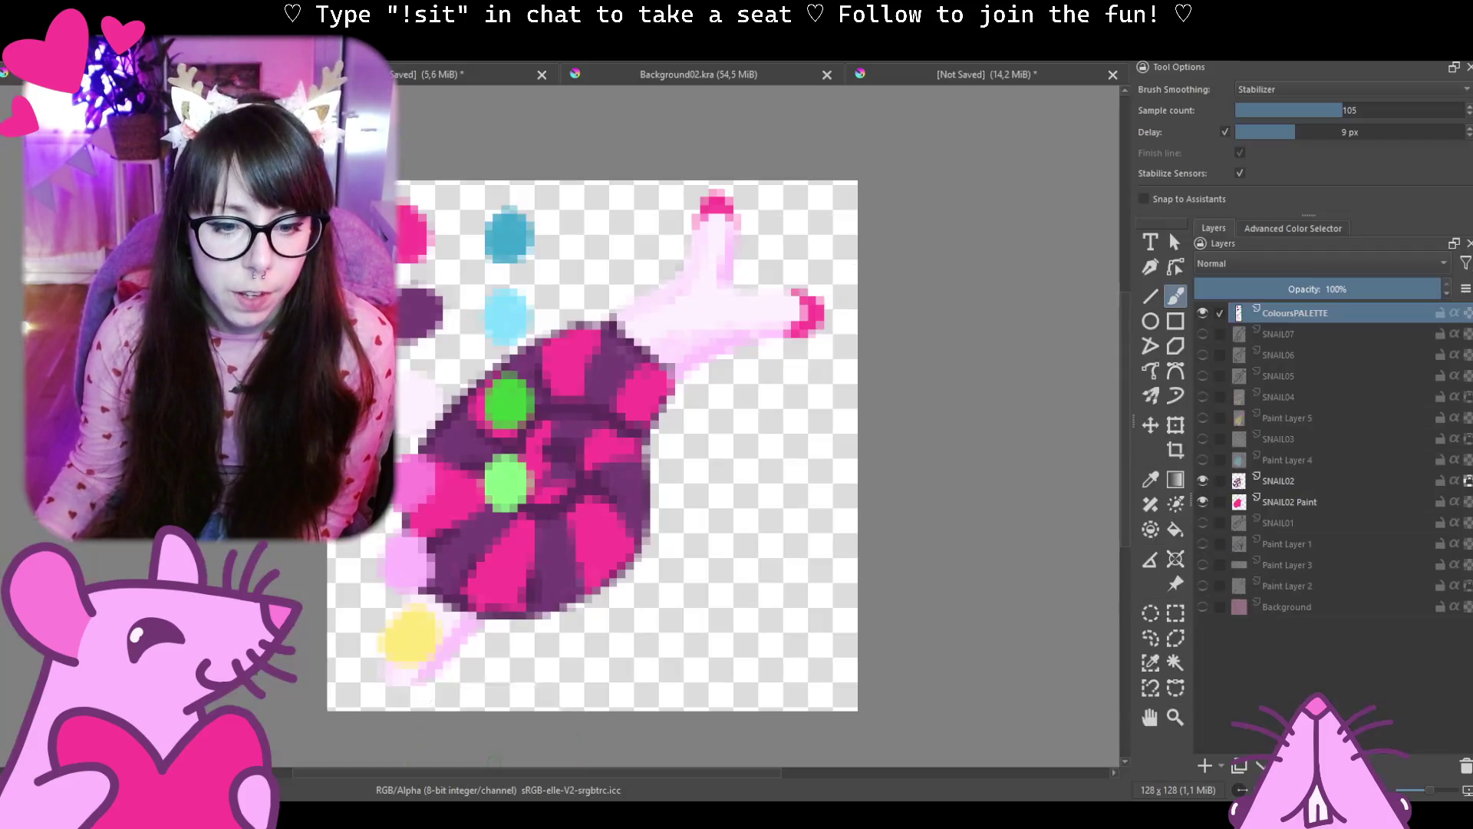
# - Show the SNAIL06 black outline and hide the SNAIL02 pink and purple fill
pyautogui.click(1204, 356)
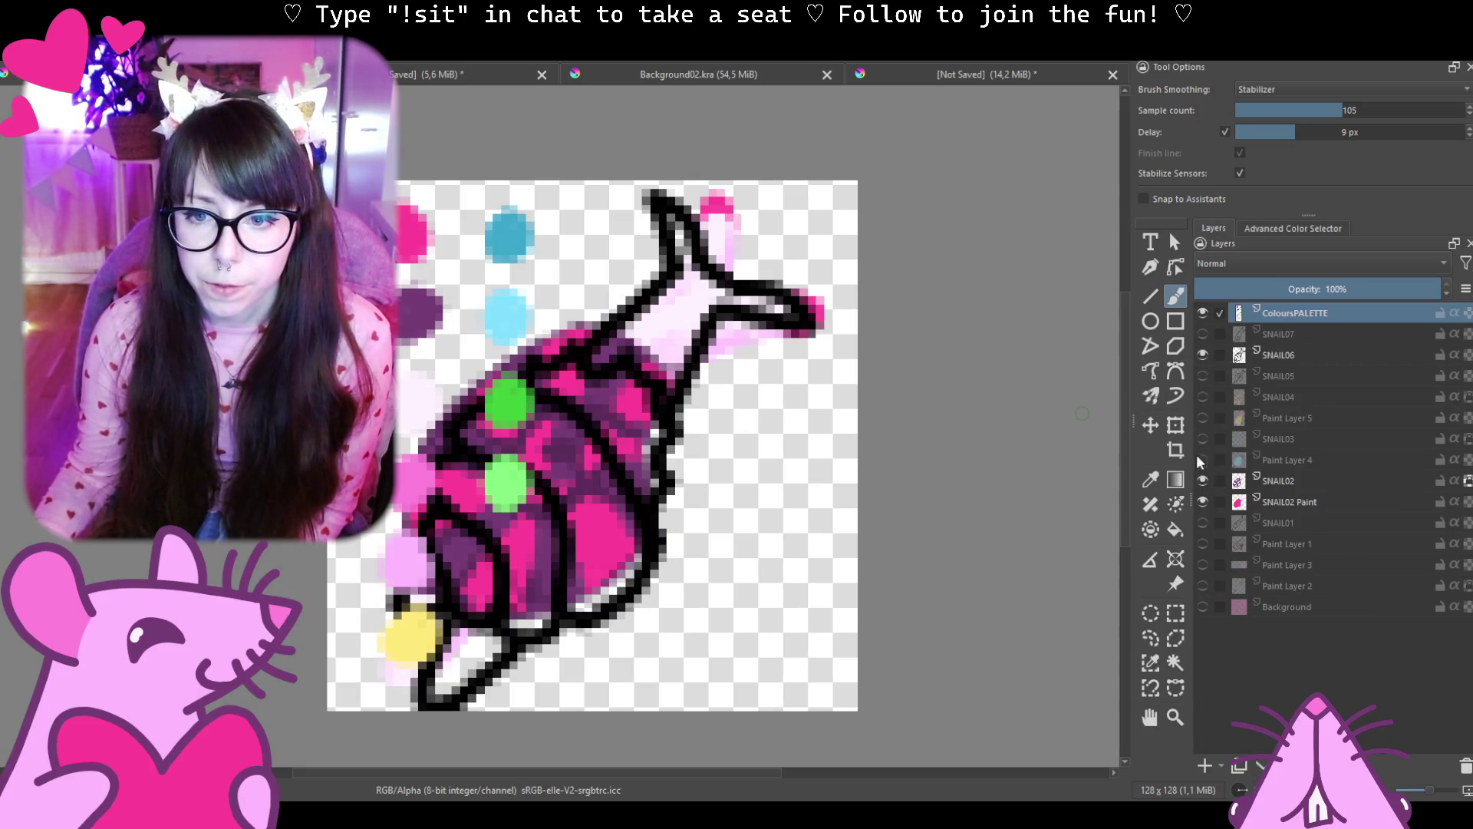
pyautogui.click(1205, 502)
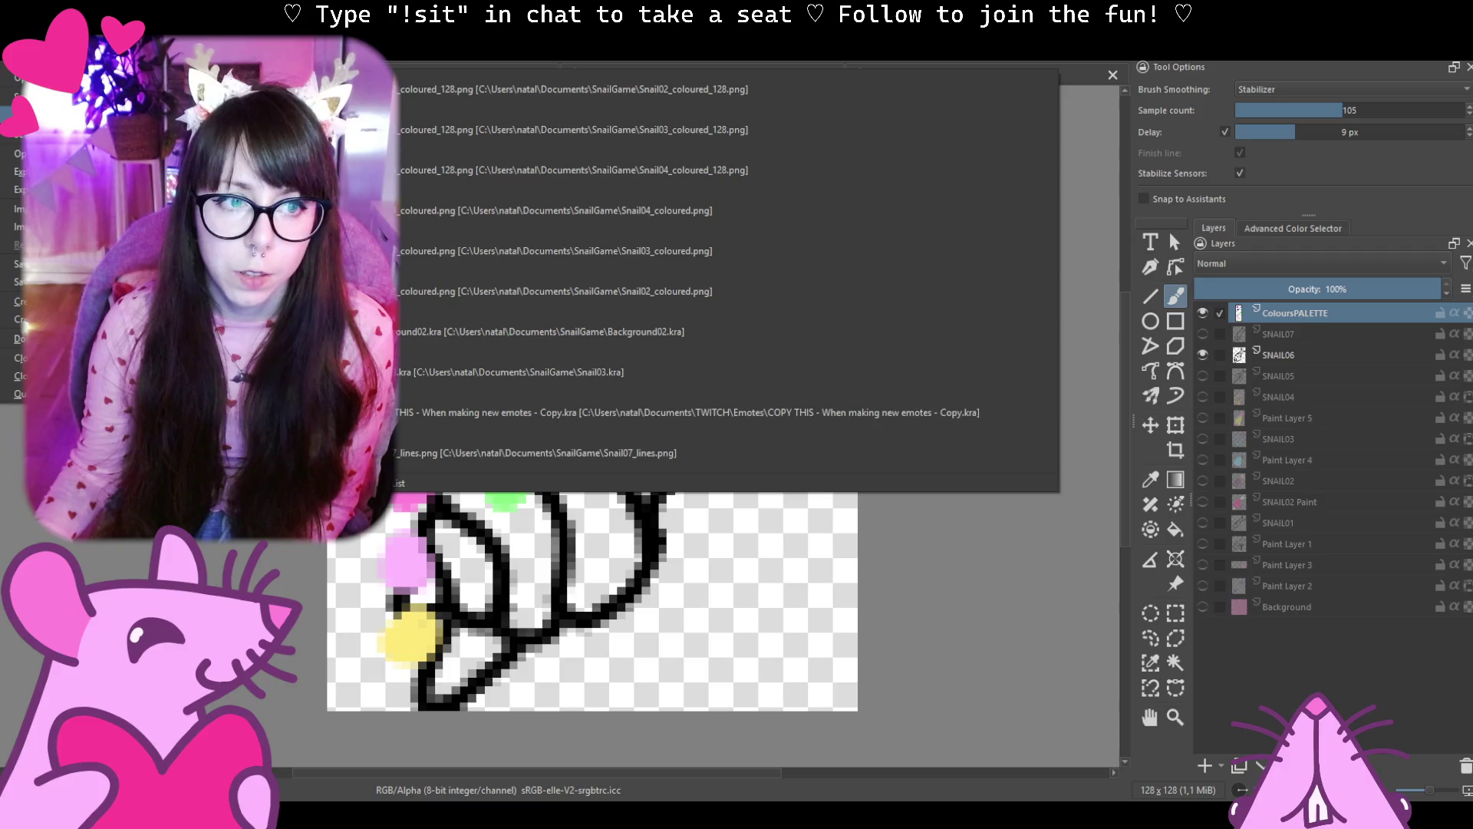
# - Save the document as a Krita document (*.kra) in the SnailGame folder
pyautogui.hotkey('ctrl', 'shift', 's')
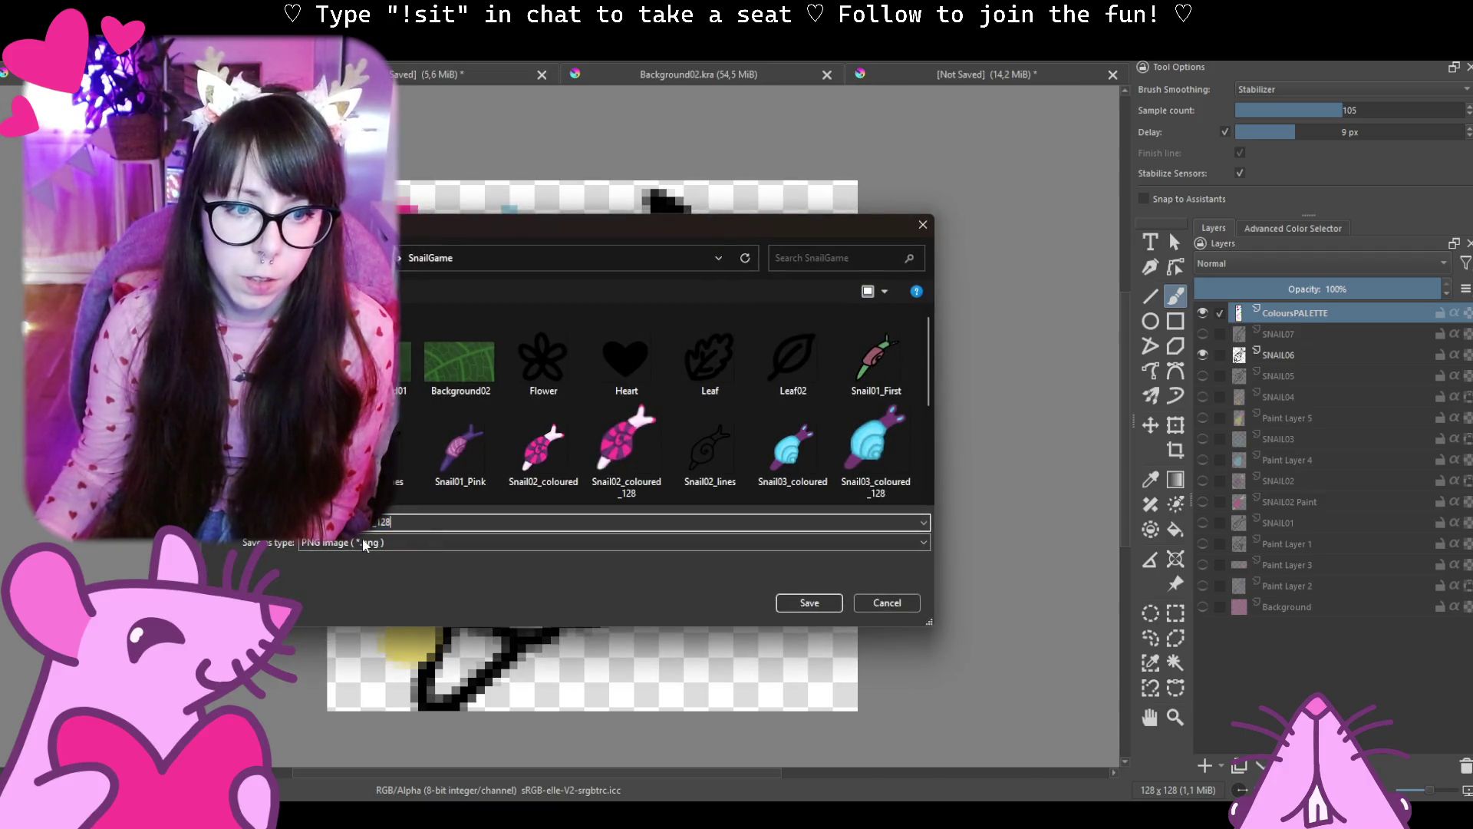
pyautogui.click(366, 541)
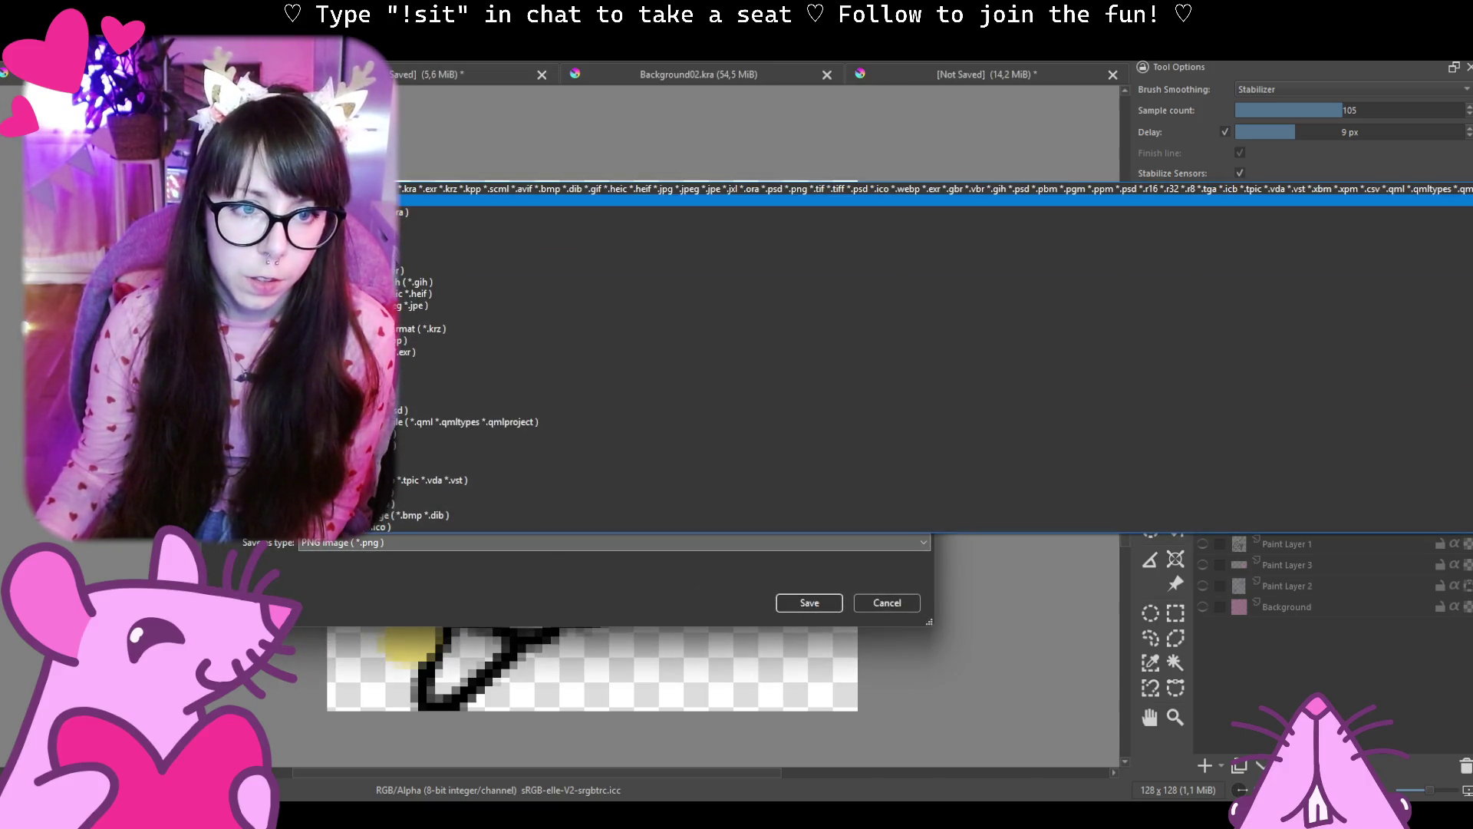
pyautogui.click(575, 194)
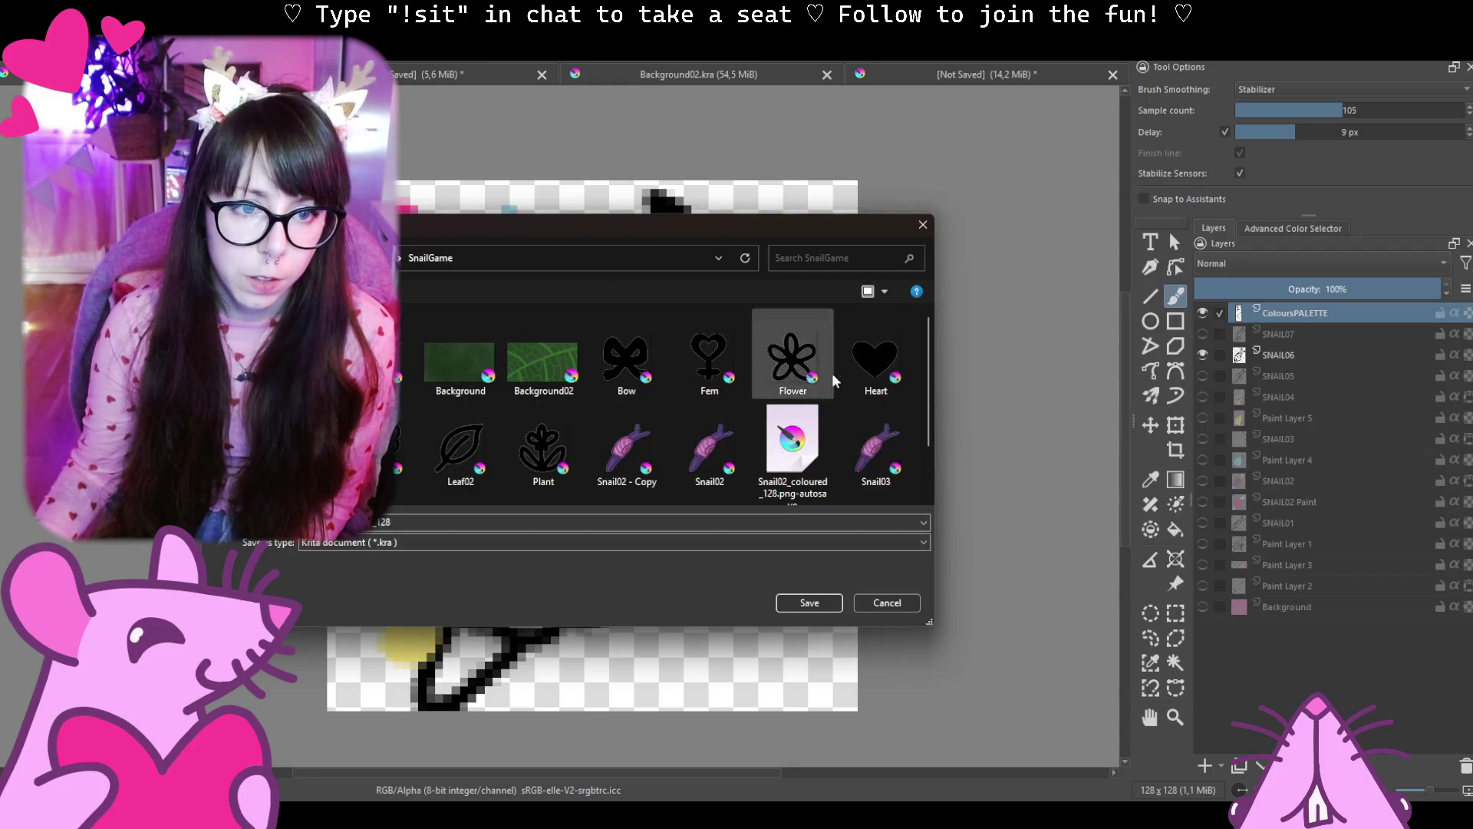
pyautogui.click(806, 604)
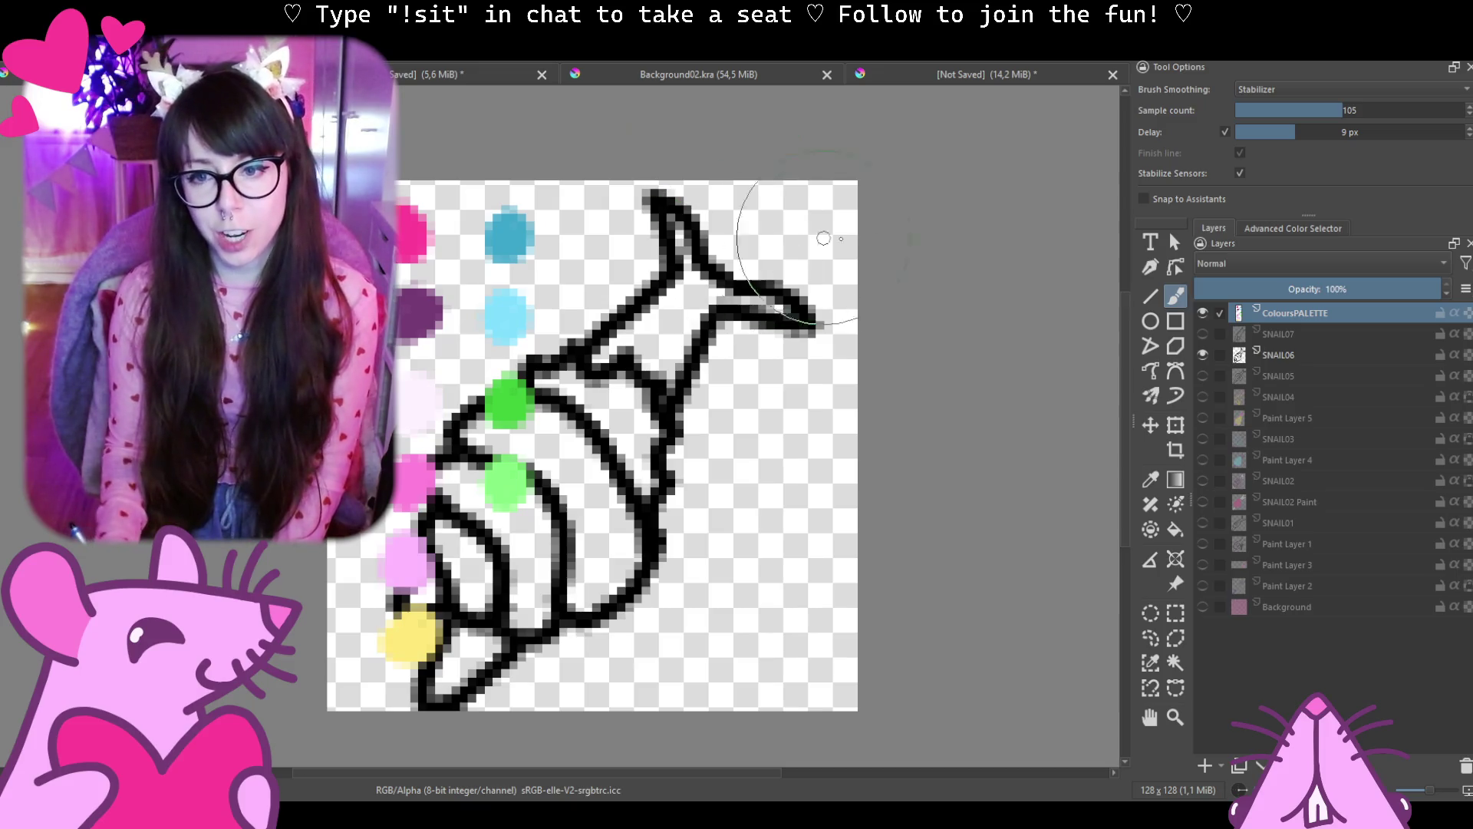
# - Pick purple and recolour the whole SNAIL06 body outline from black to purple
pyautogui.click(1204, 314)
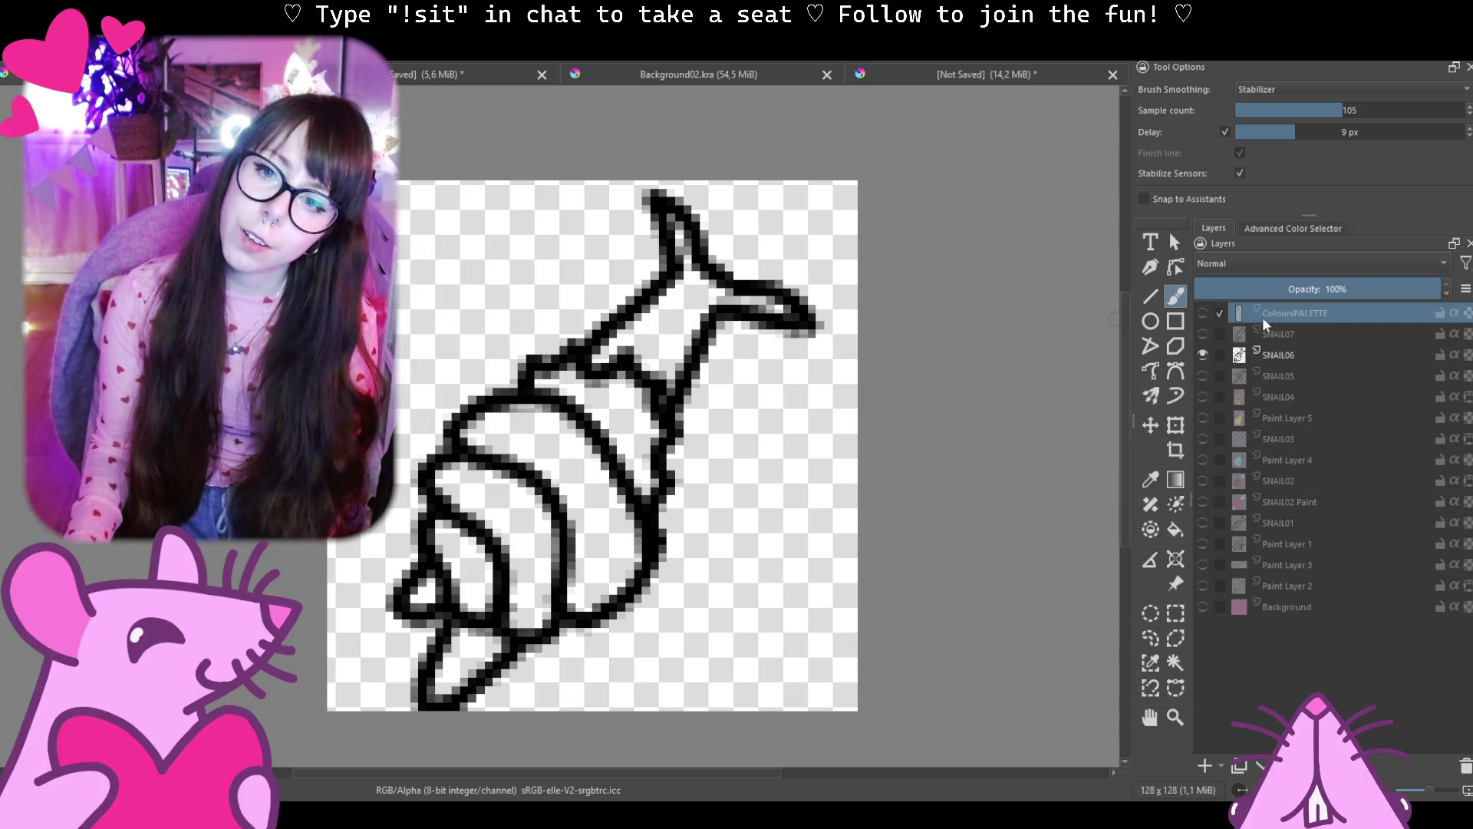
pyautogui.click(1203, 314)
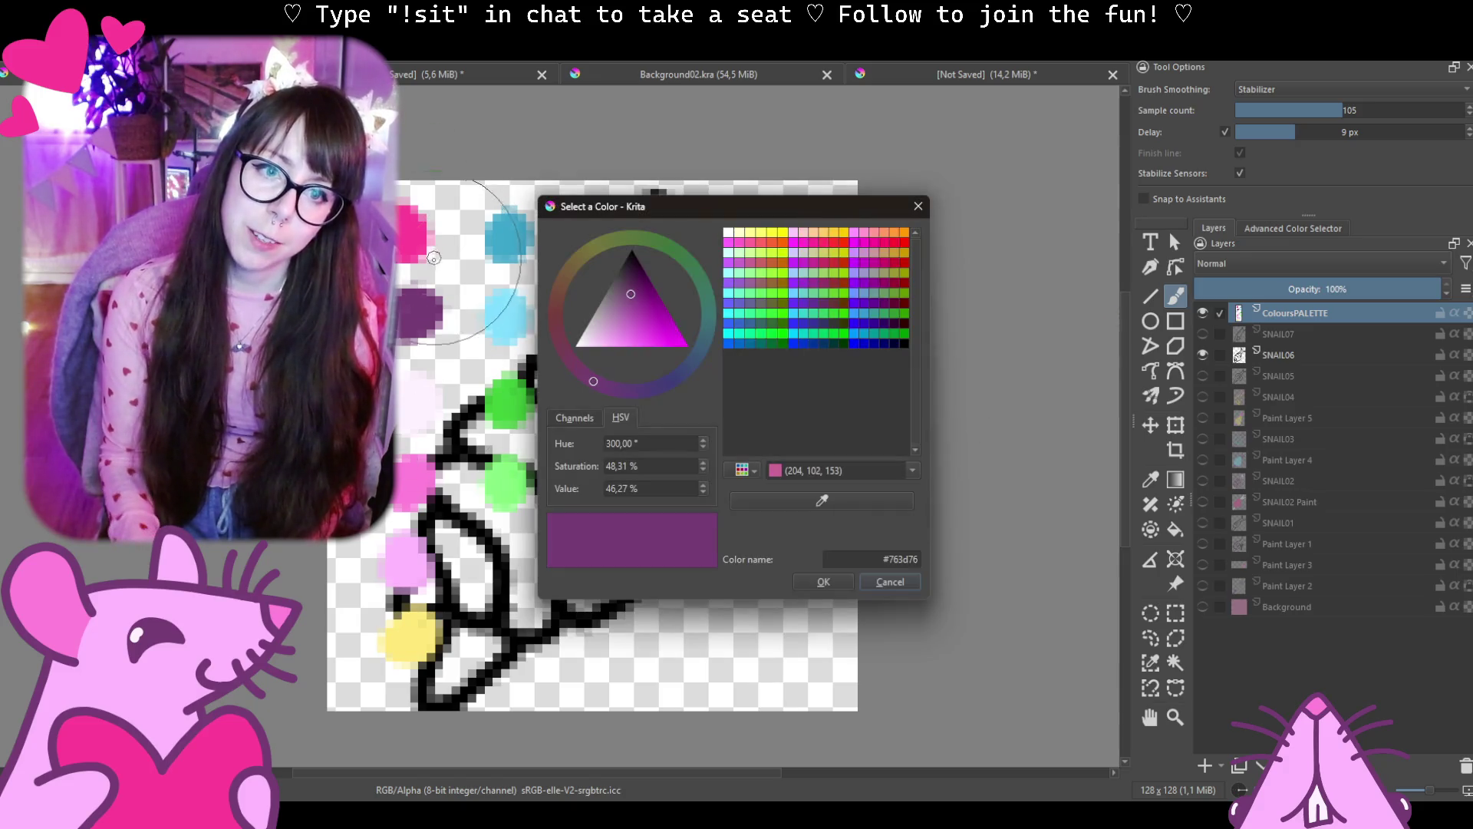
pyautogui.click(823, 581)
pyautogui.click(1260, 353)
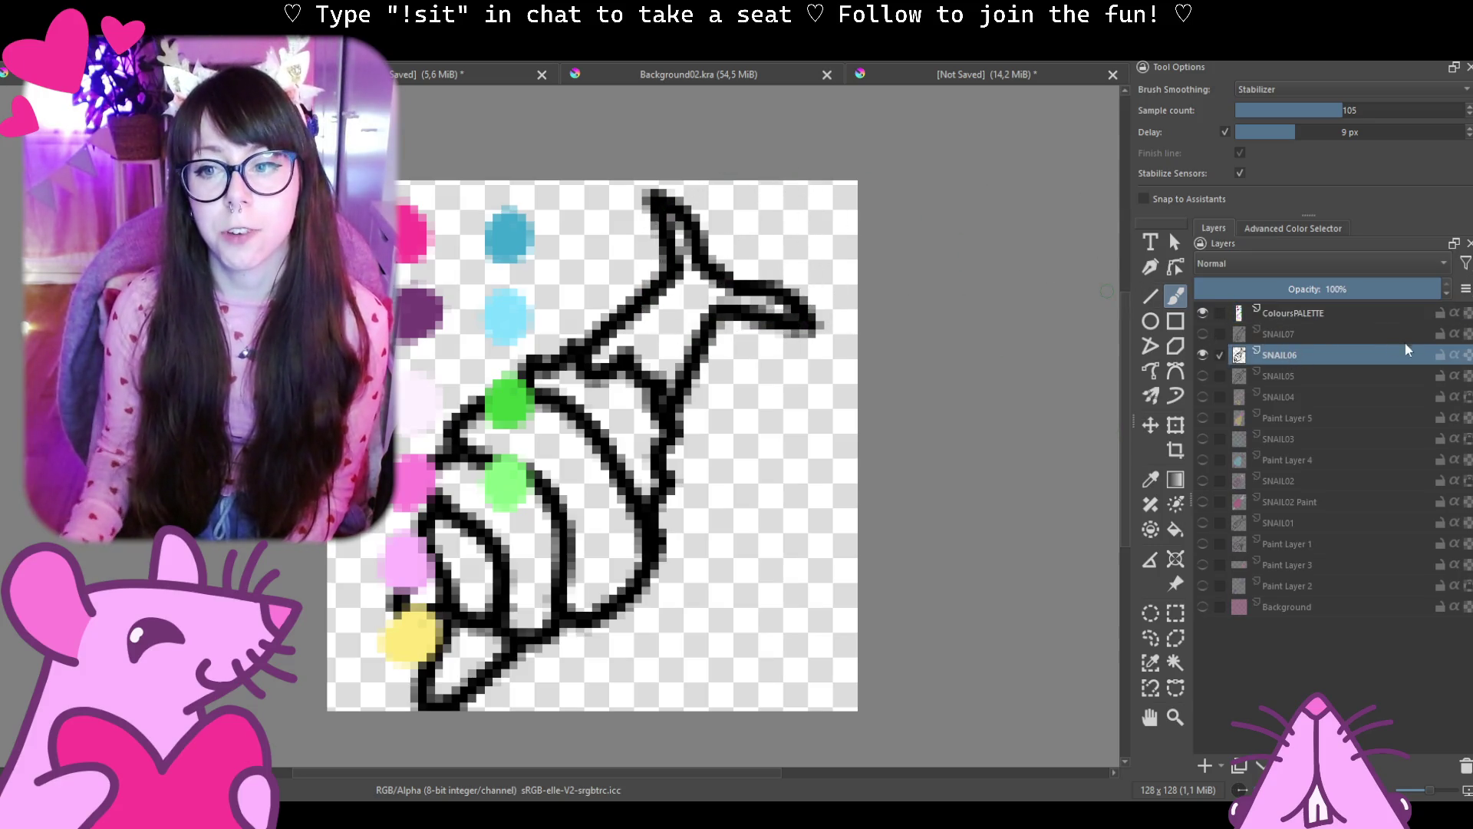
pyautogui.moveTo(656, 196)
pyautogui.mouseDown()
pyautogui.moveTo(702, 265)
pyautogui.moveTo(812, 322)
pyautogui.moveTo(662, 259)
pyautogui.mouseUp()
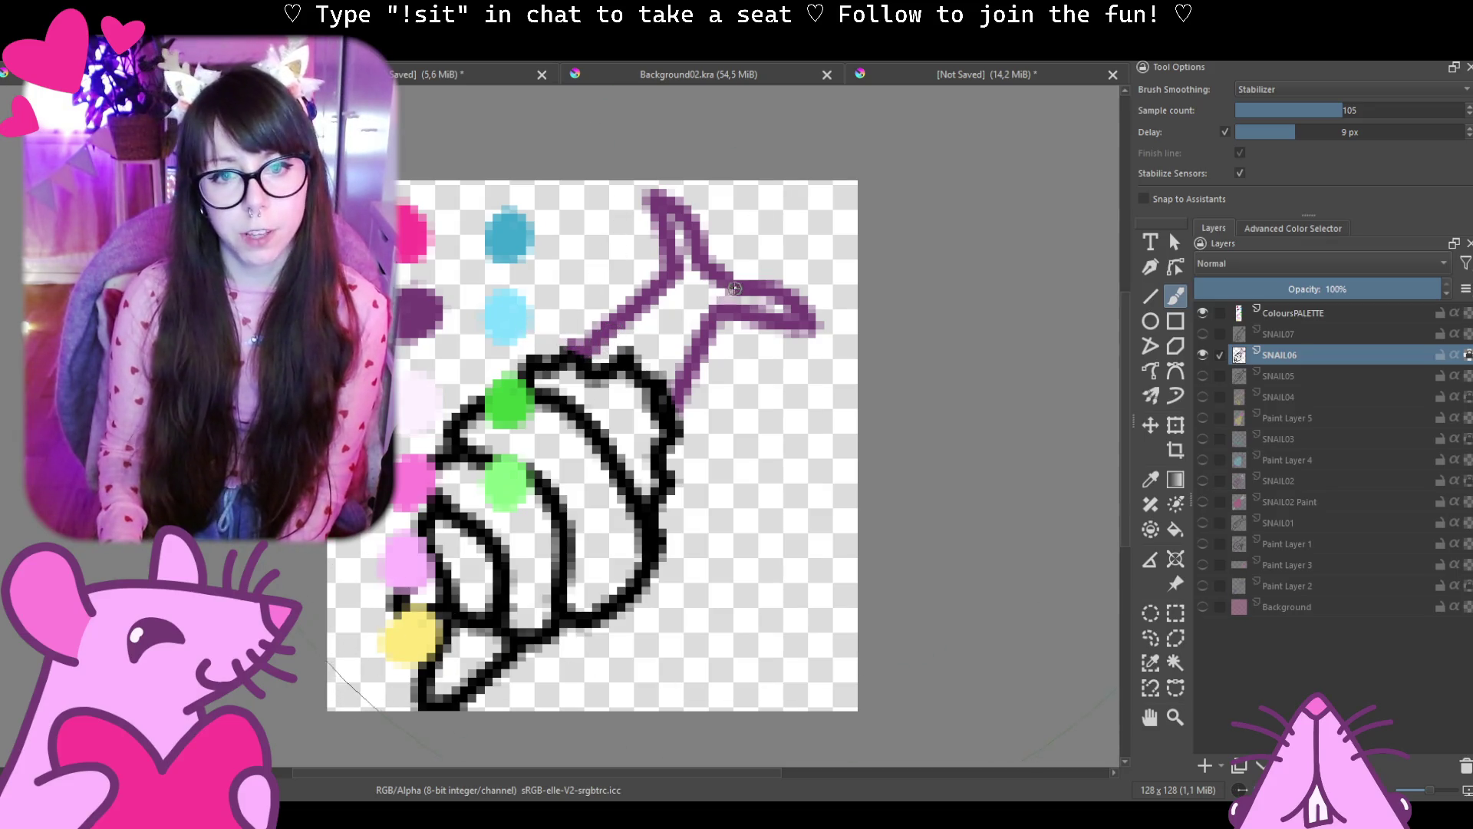
pyautogui.hotkey('shift', 'BackSpace')
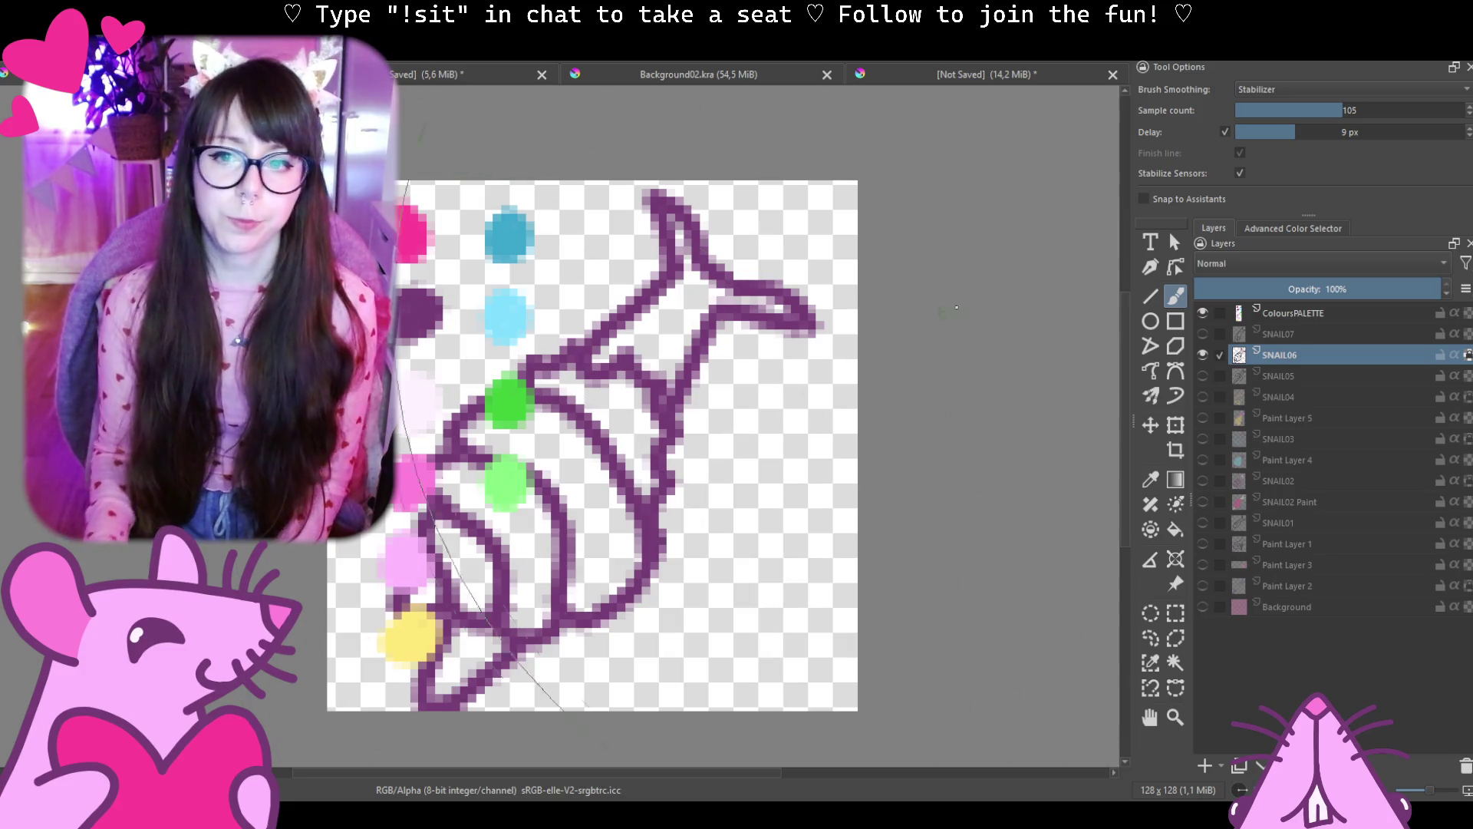
# - Add a new empty Paint Layer 6 above SNAIL06
pyautogui.click(1205, 764)
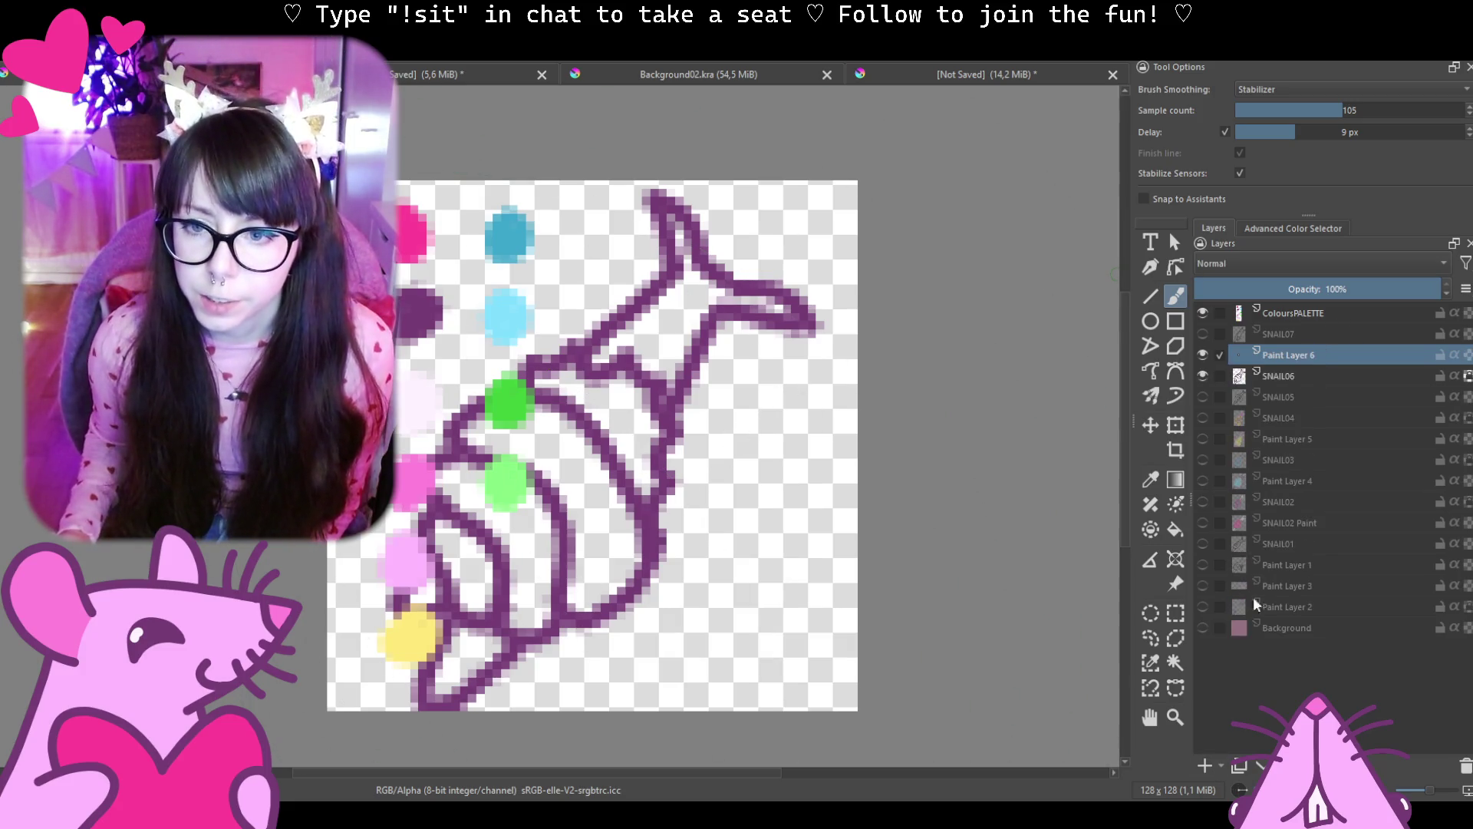
# - Place Paint Layer 6 beneath SNAIL06 and check the purple fill by toggling the palette layer
pyautogui.moveTo(1289, 356); pyautogui.dragTo(1318, 394)
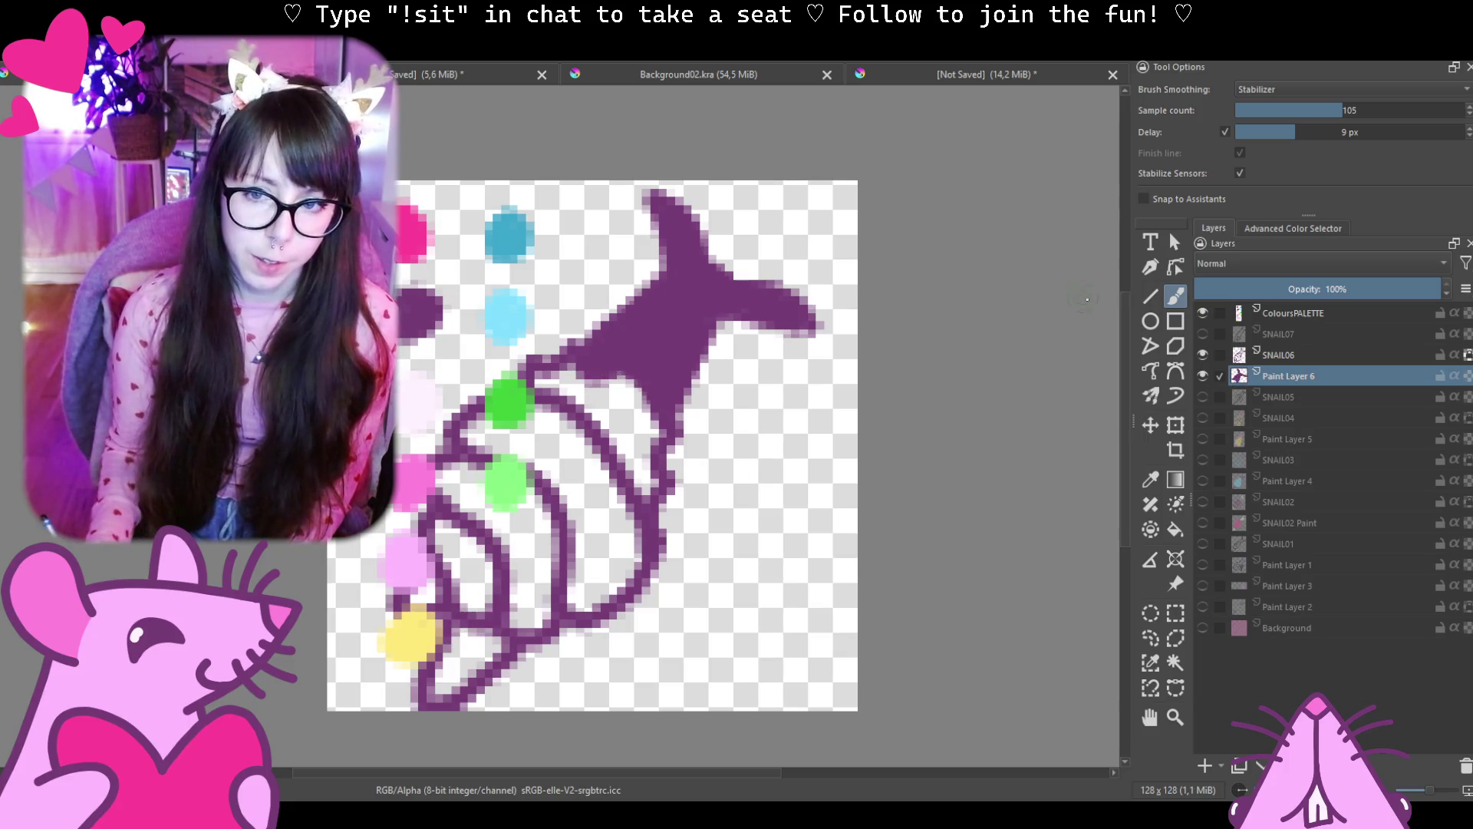
pyautogui.click(1202, 313)
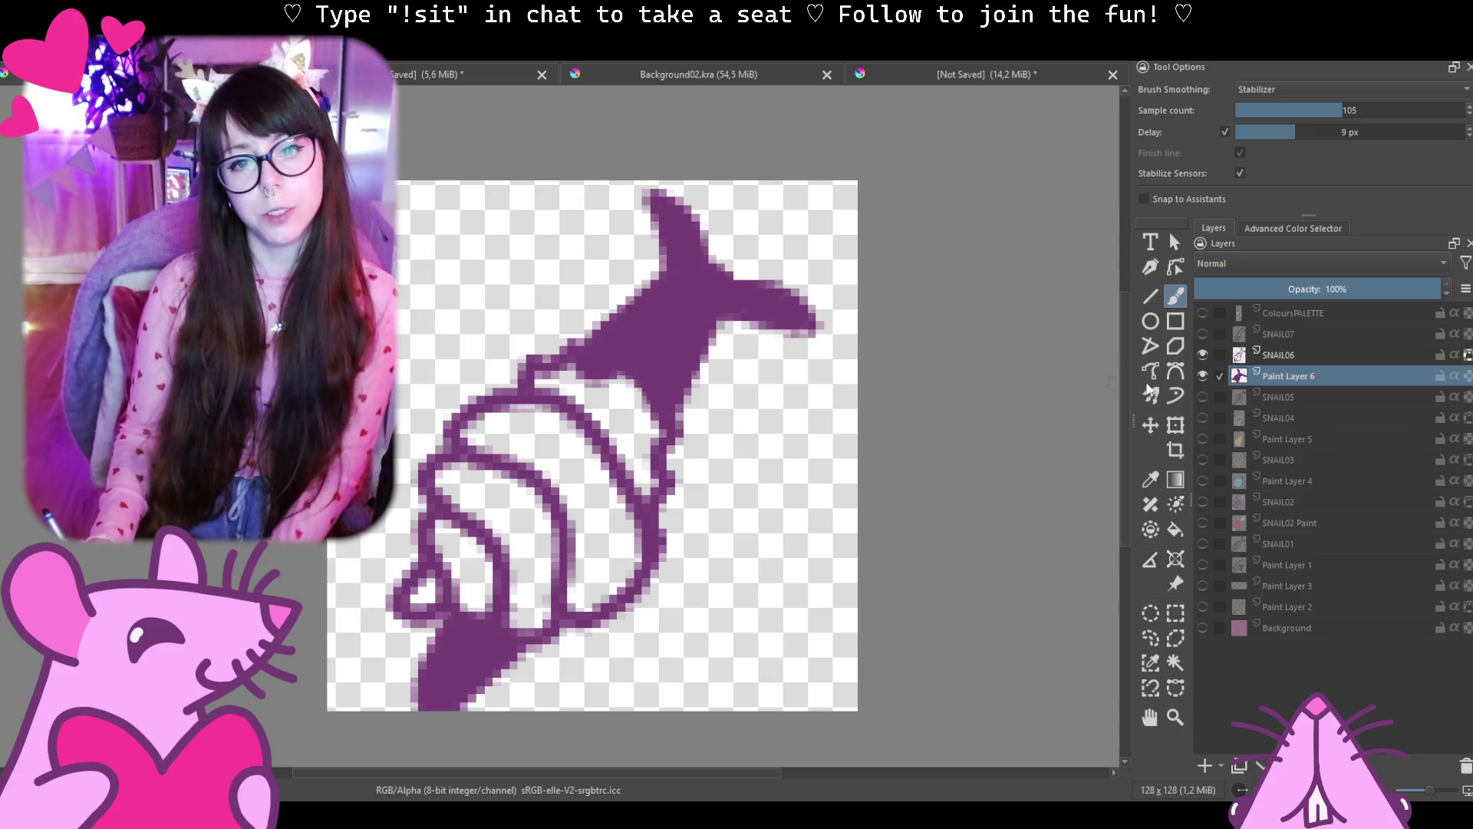
pyautogui.click(1203, 312)
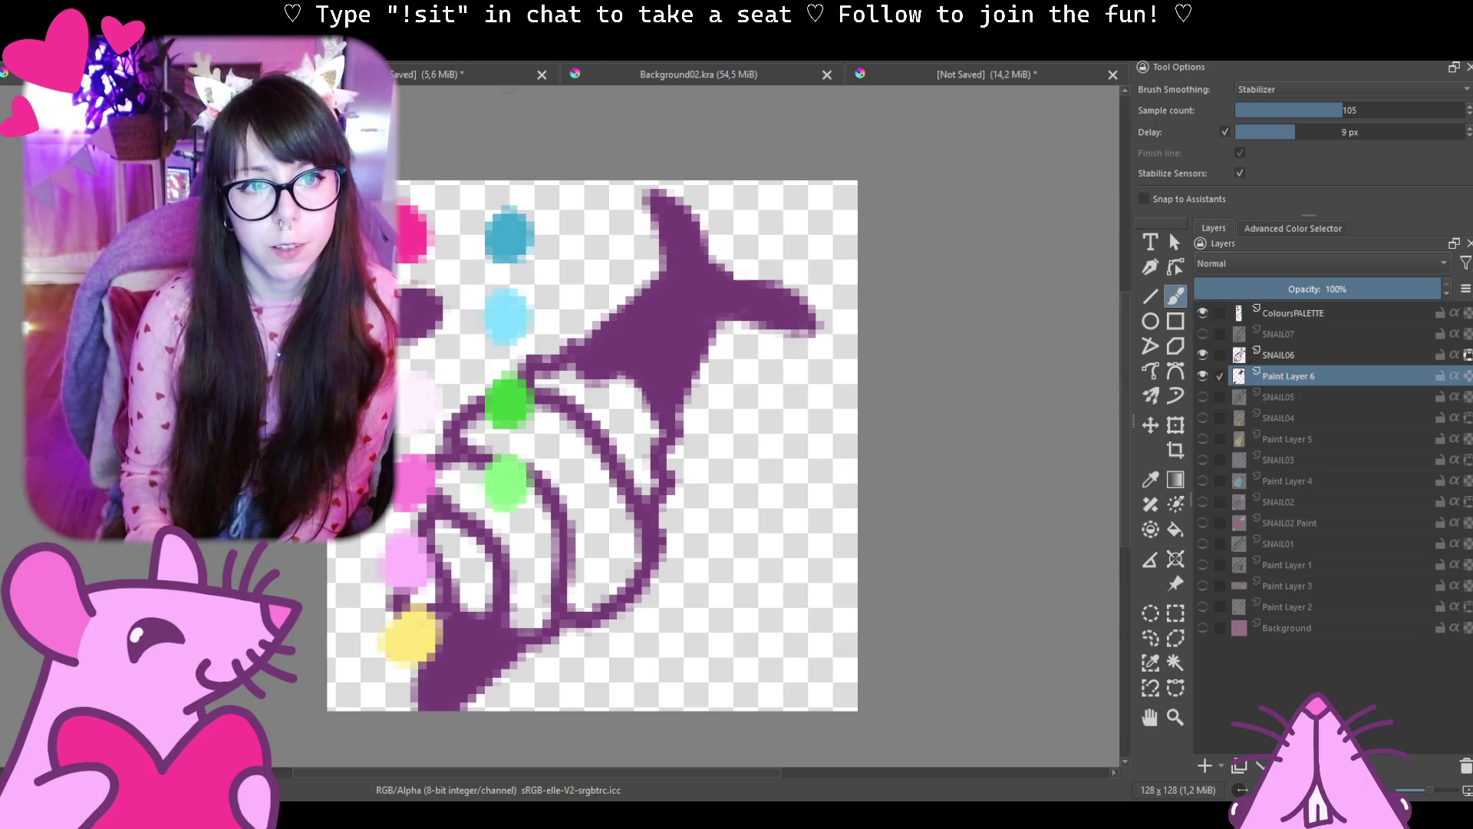
pyautogui.press('F6')
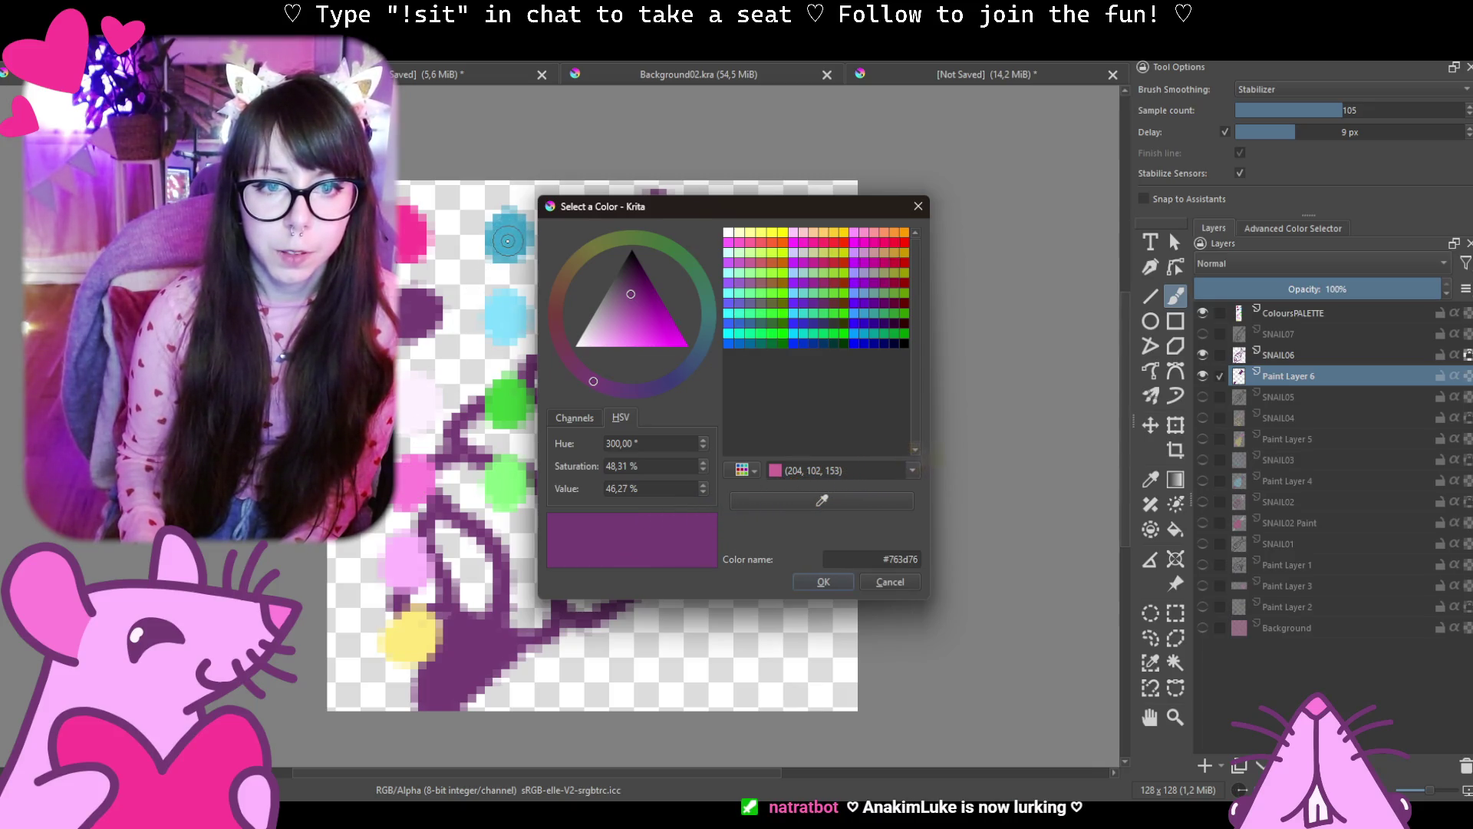
# - Close the colour chooser and toggle the ColoursPALETTE swatches off and back on
pyautogui.click(415, 482)
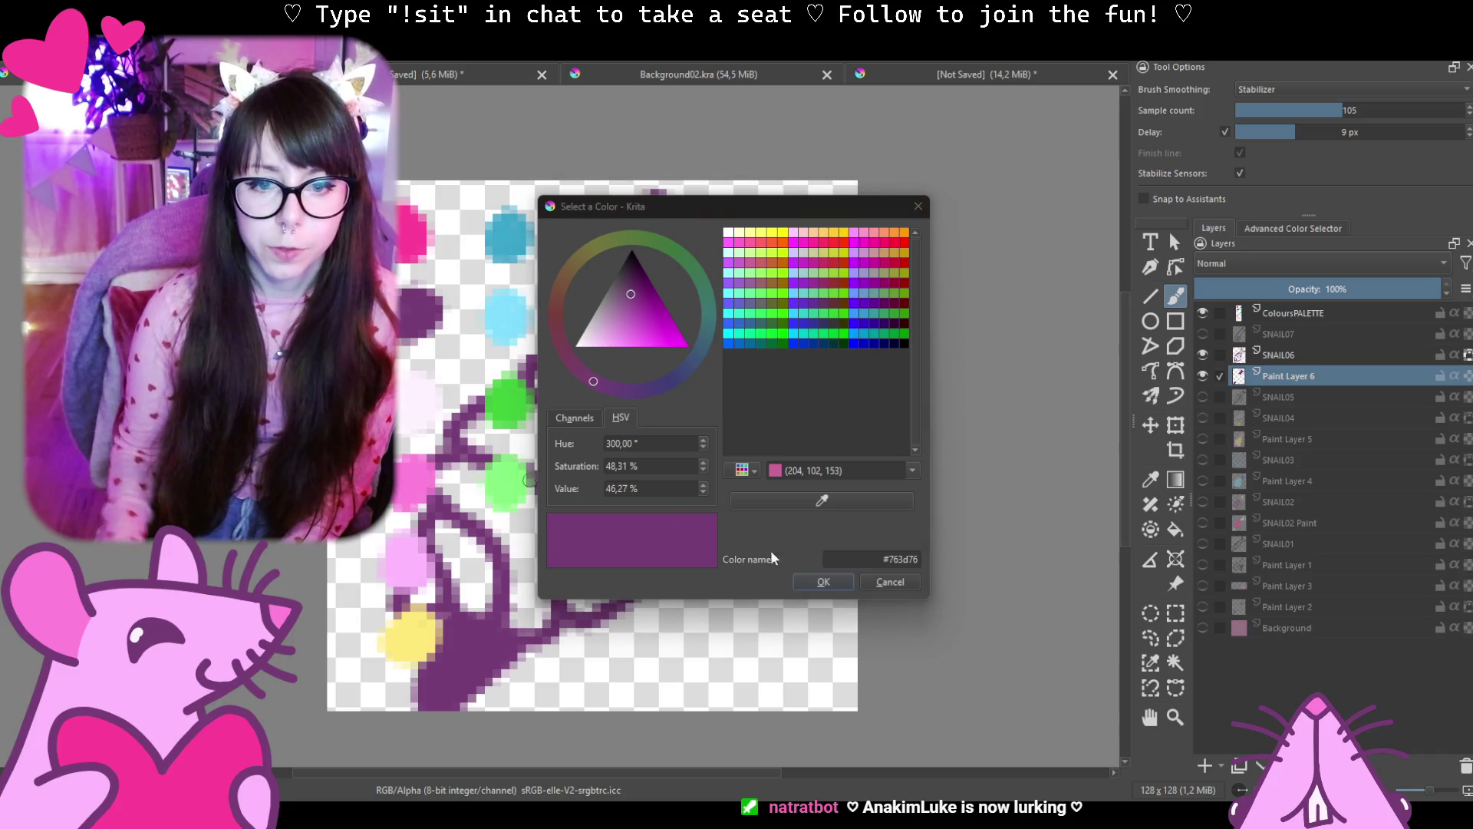
pyautogui.click(819, 581)
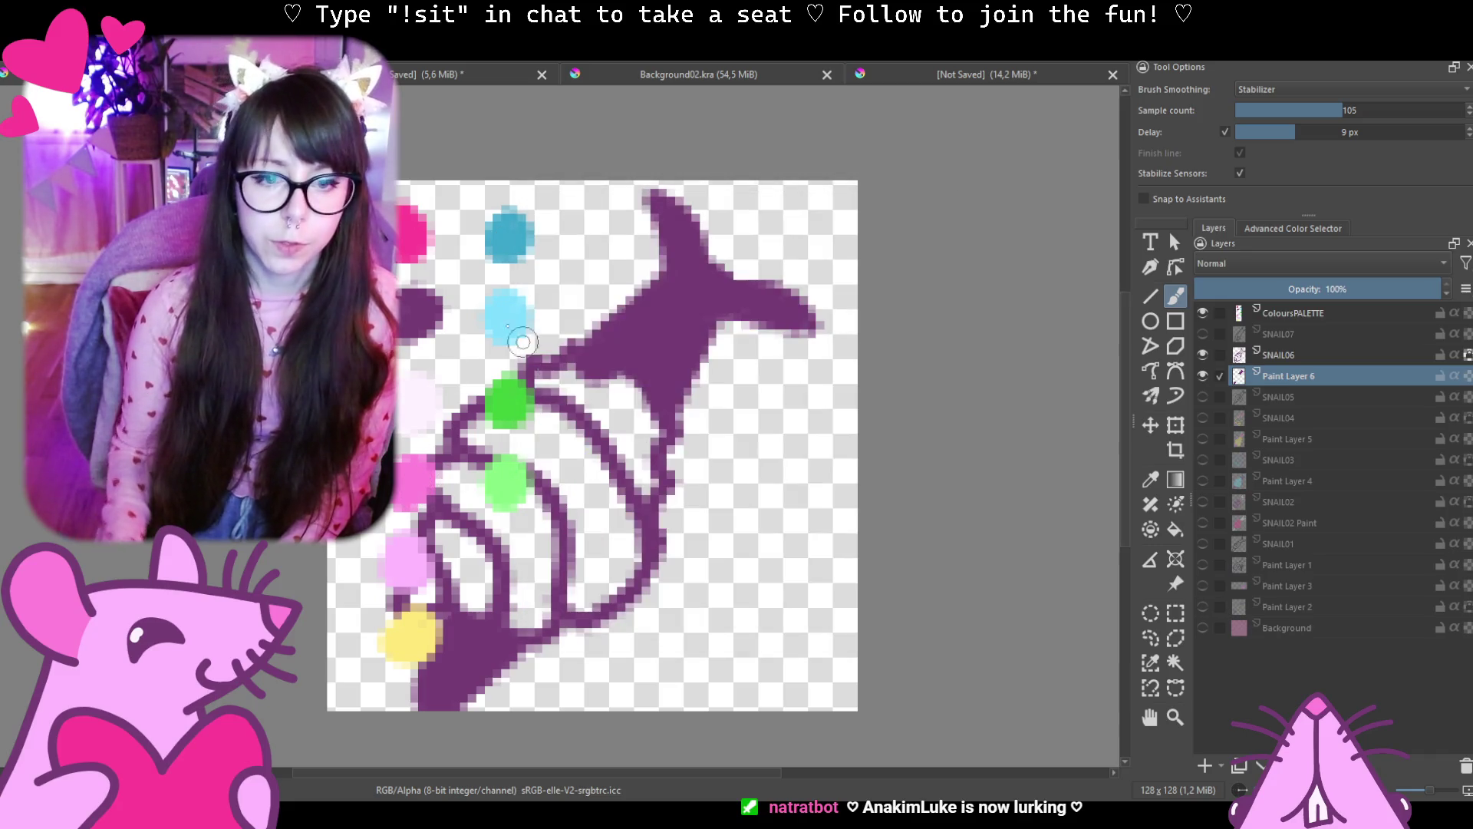
pyautogui.click(1203, 313)
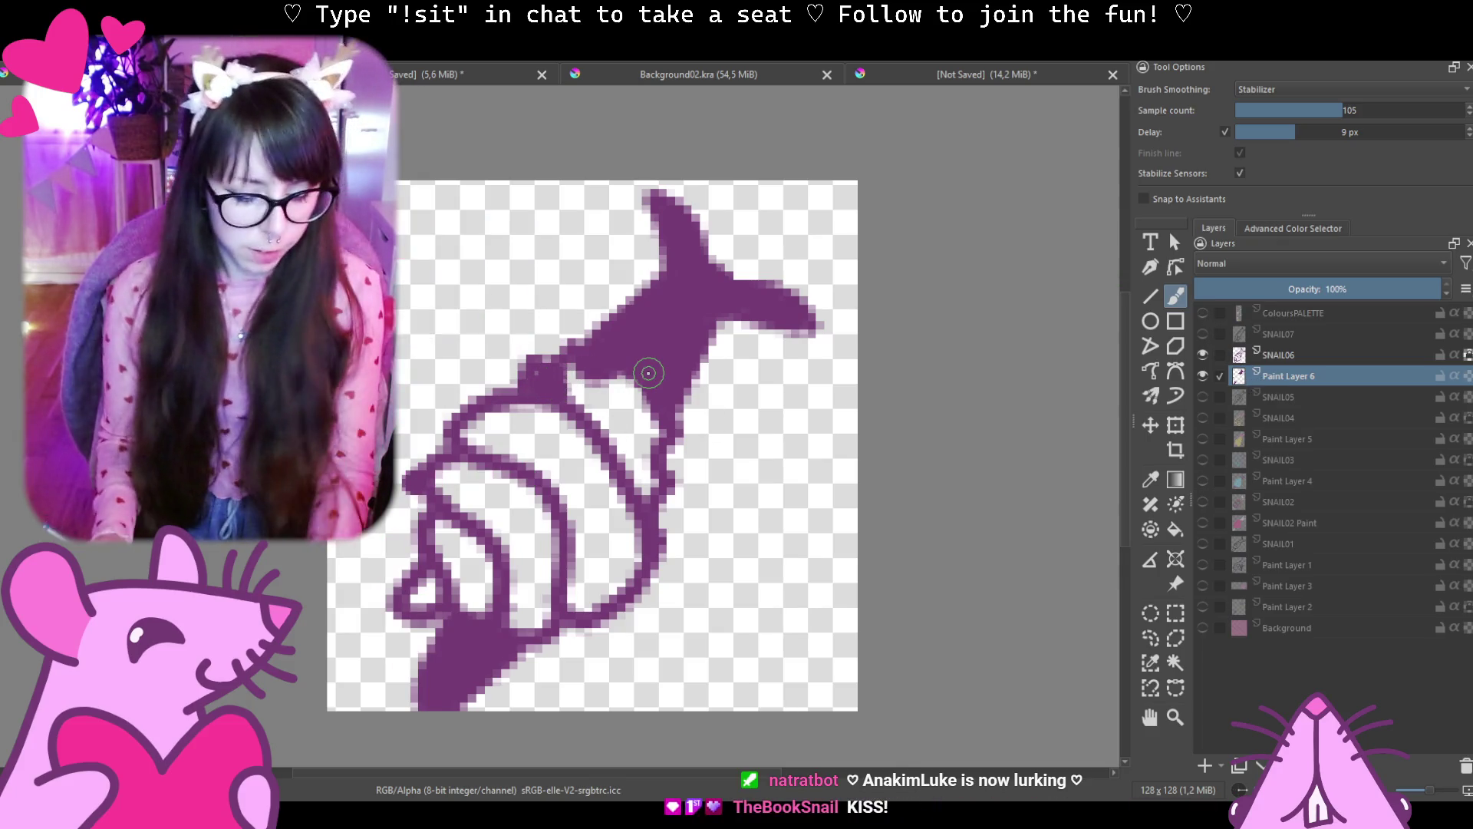
pyautogui.click(1204, 311)
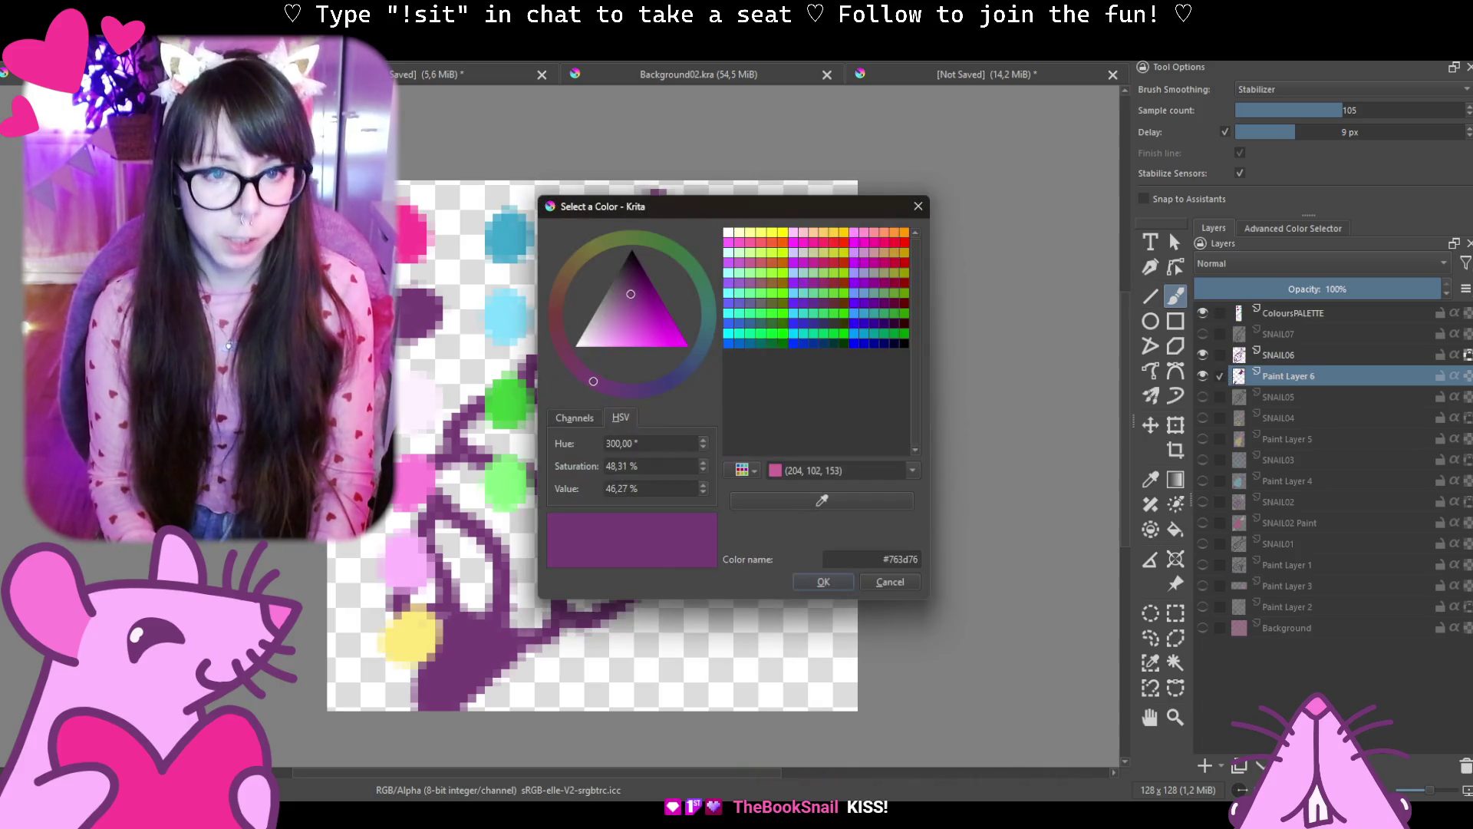
# - Sample the bright pink palette dot with the screen picker as the painting colour, then hide the swatches
pyautogui.click(822, 499)
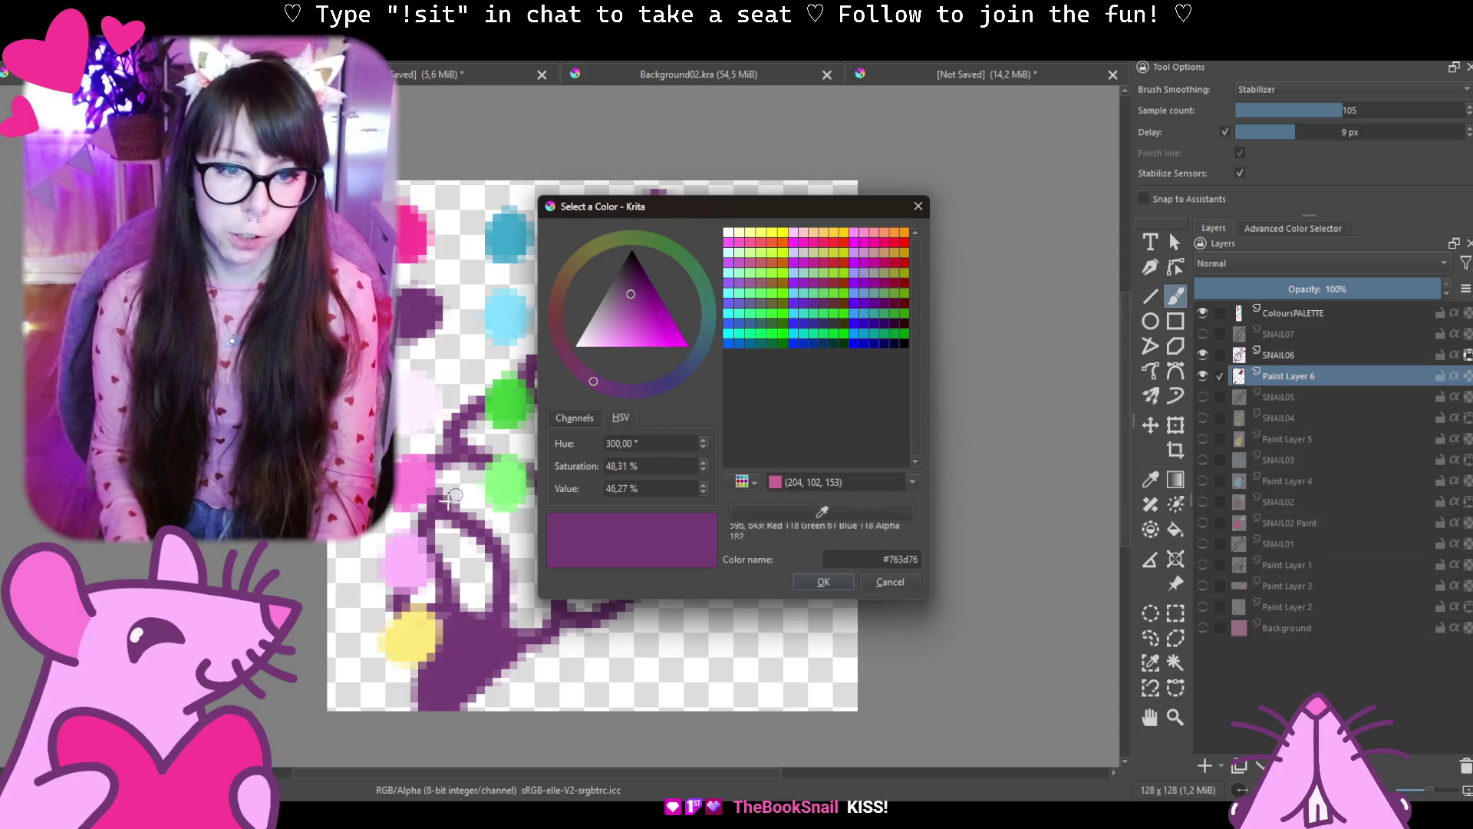
pyautogui.click(408, 485)
pyautogui.click(822, 583)
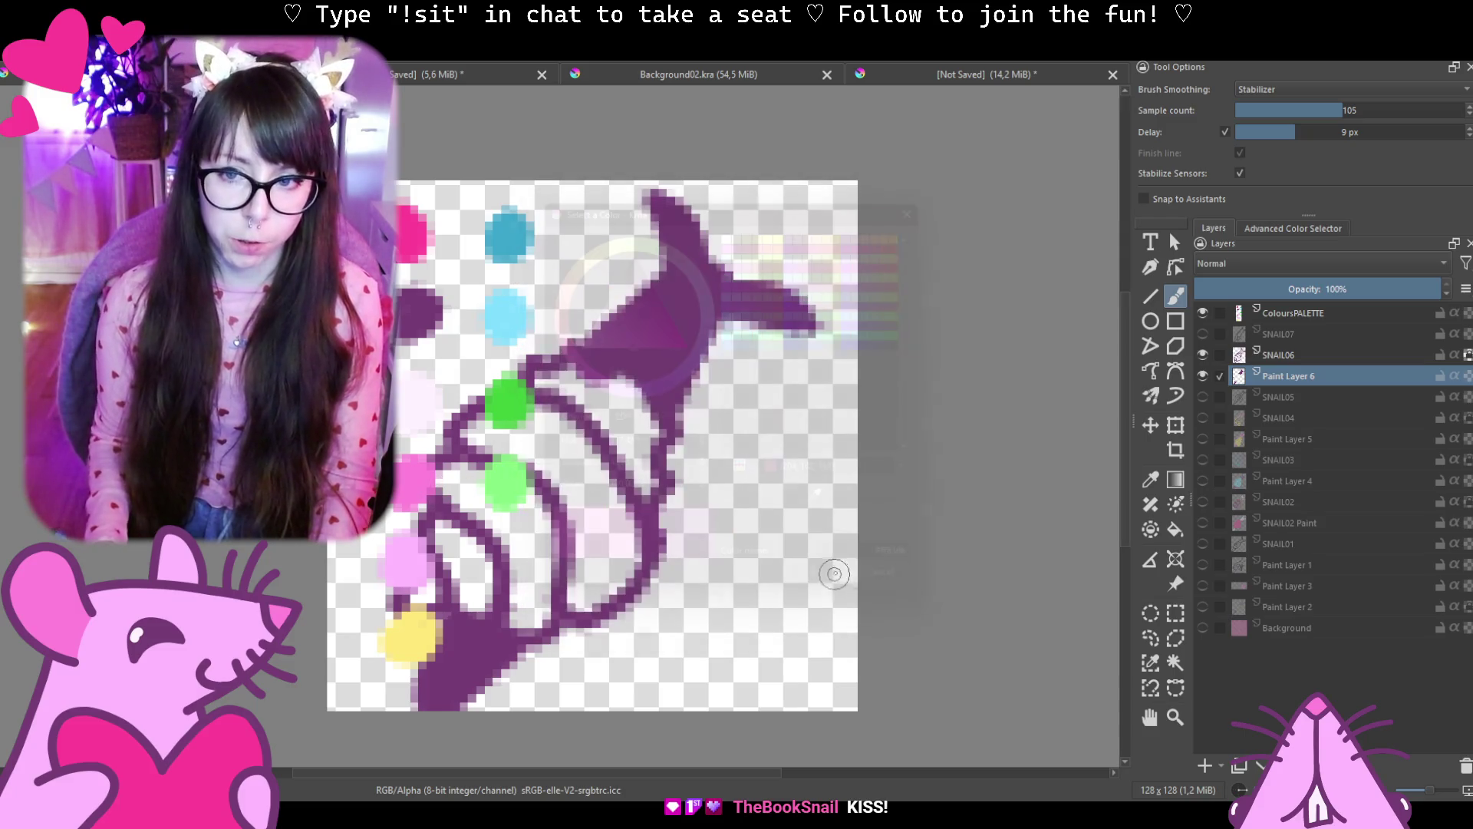
pyautogui.click(1203, 313)
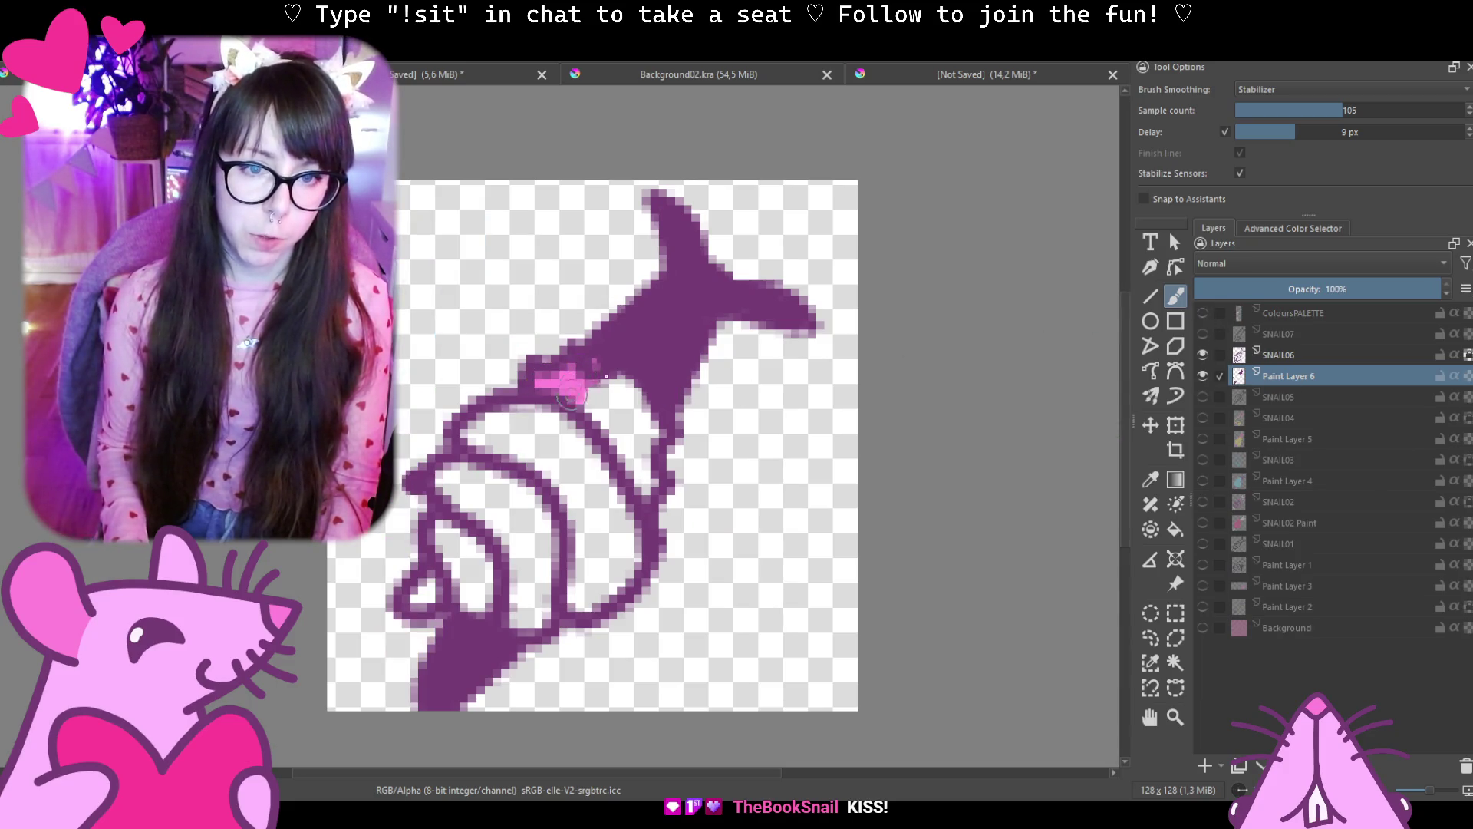
# - Brush pink across the shell's interior, edges and lower-left tip between the purple stripes
pyautogui.moveTo(591, 385)
pyautogui.mouseDown()
pyautogui.moveTo(626, 409)
pyautogui.moveTo(627, 463)
pyautogui.moveTo(451, 482)
pyautogui.mouseUp()
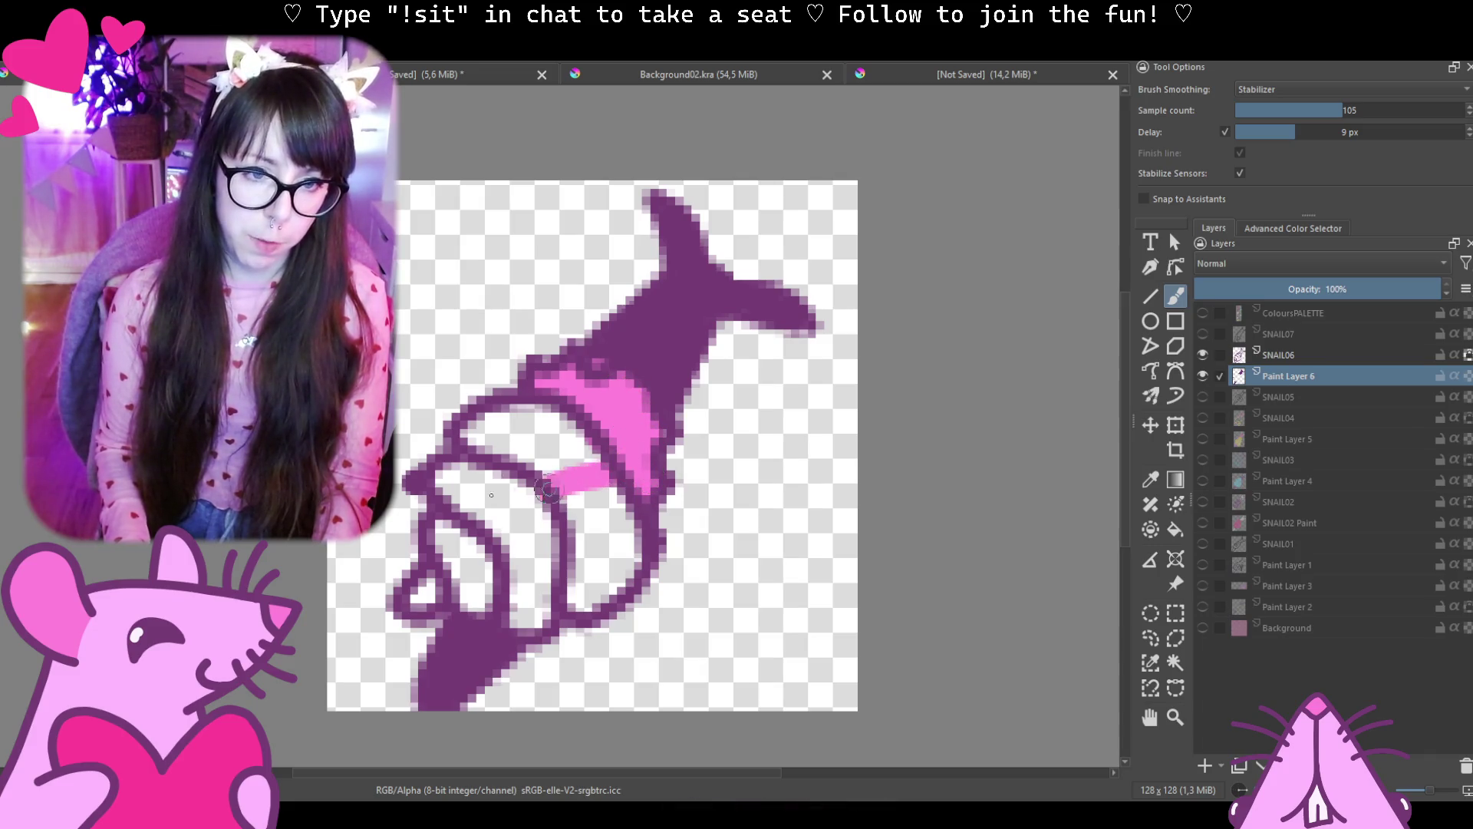
pyautogui.moveTo(524, 403)
pyautogui.mouseDown()
pyautogui.moveTo(554, 455)
pyautogui.moveTo(518, 529)
pyautogui.moveTo(581, 455)
pyautogui.moveTo(608, 460)
pyautogui.moveTo(593, 552)
pyautogui.moveTo(622, 508)
pyautogui.mouseUp()
pyautogui.moveTo(636, 561)
pyautogui.mouseDown()
pyautogui.moveTo(604, 605)
pyautogui.moveTo(558, 593)
pyautogui.moveTo(599, 564)
pyautogui.moveTo(525, 542)
pyautogui.mouseUp()
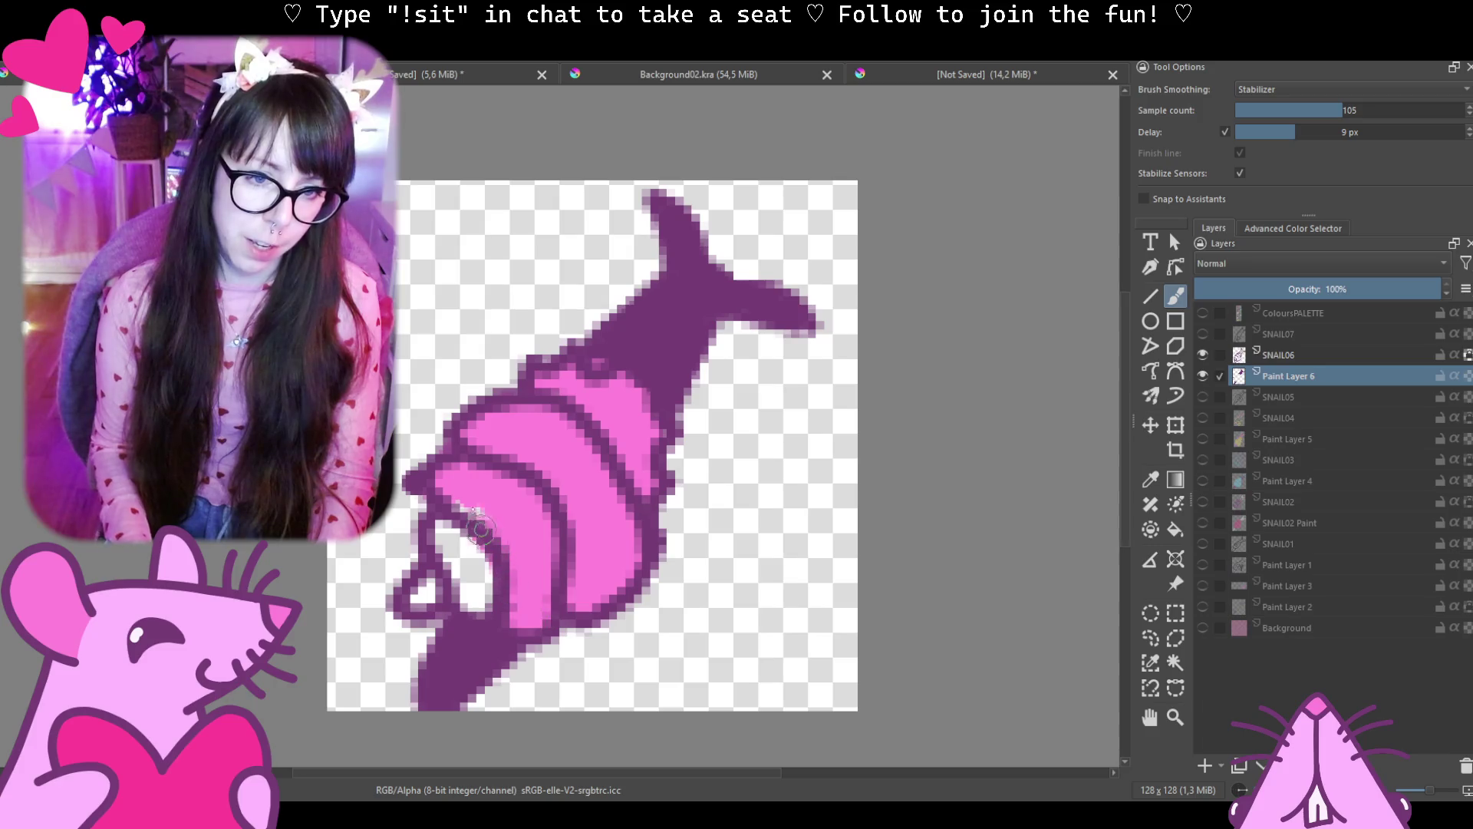
pyautogui.moveTo(449, 550); pyautogui.dragTo(492, 518)
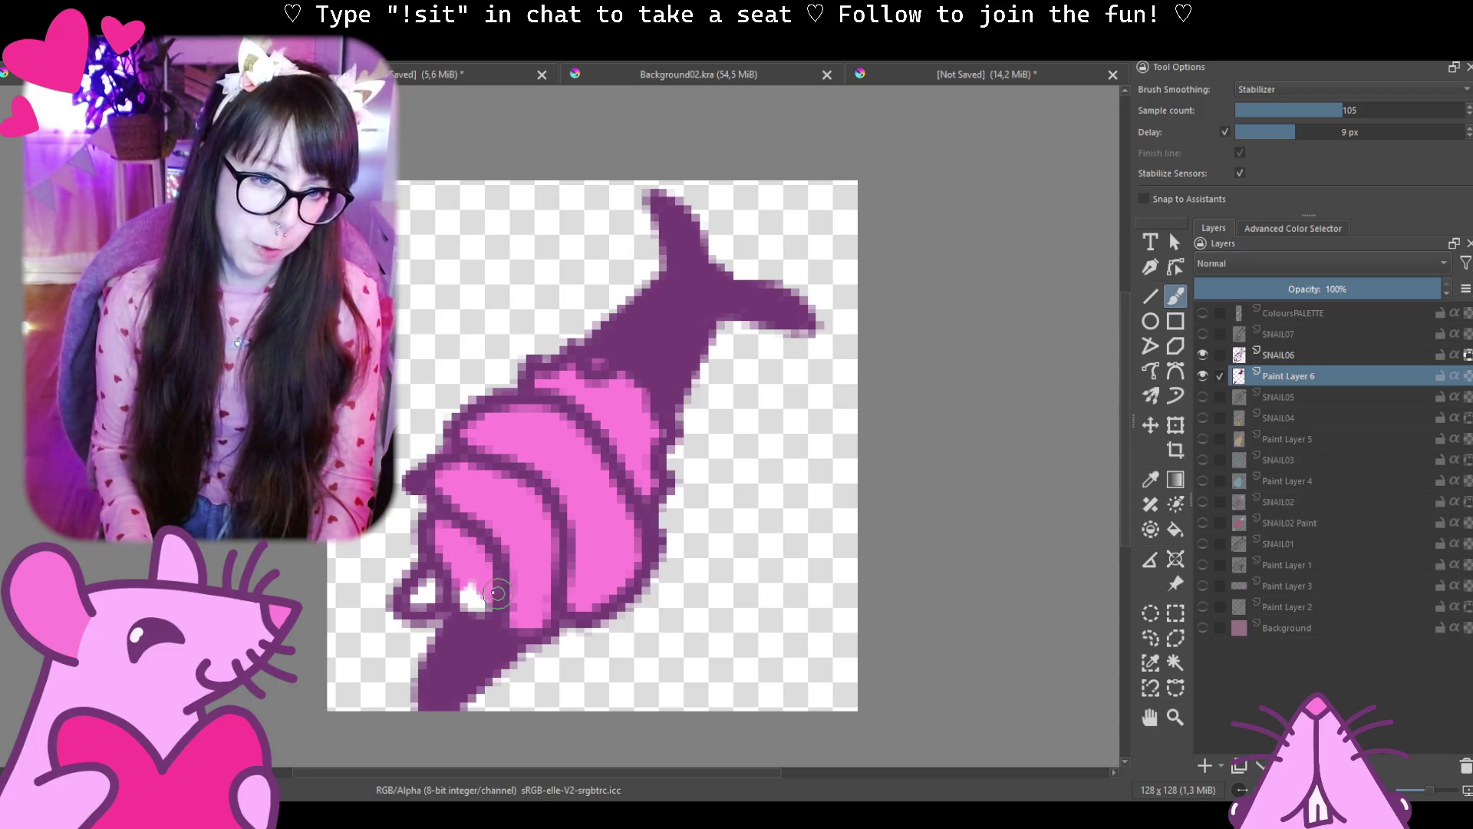
pyautogui.moveTo(461, 600); pyautogui.dragTo(419, 600)
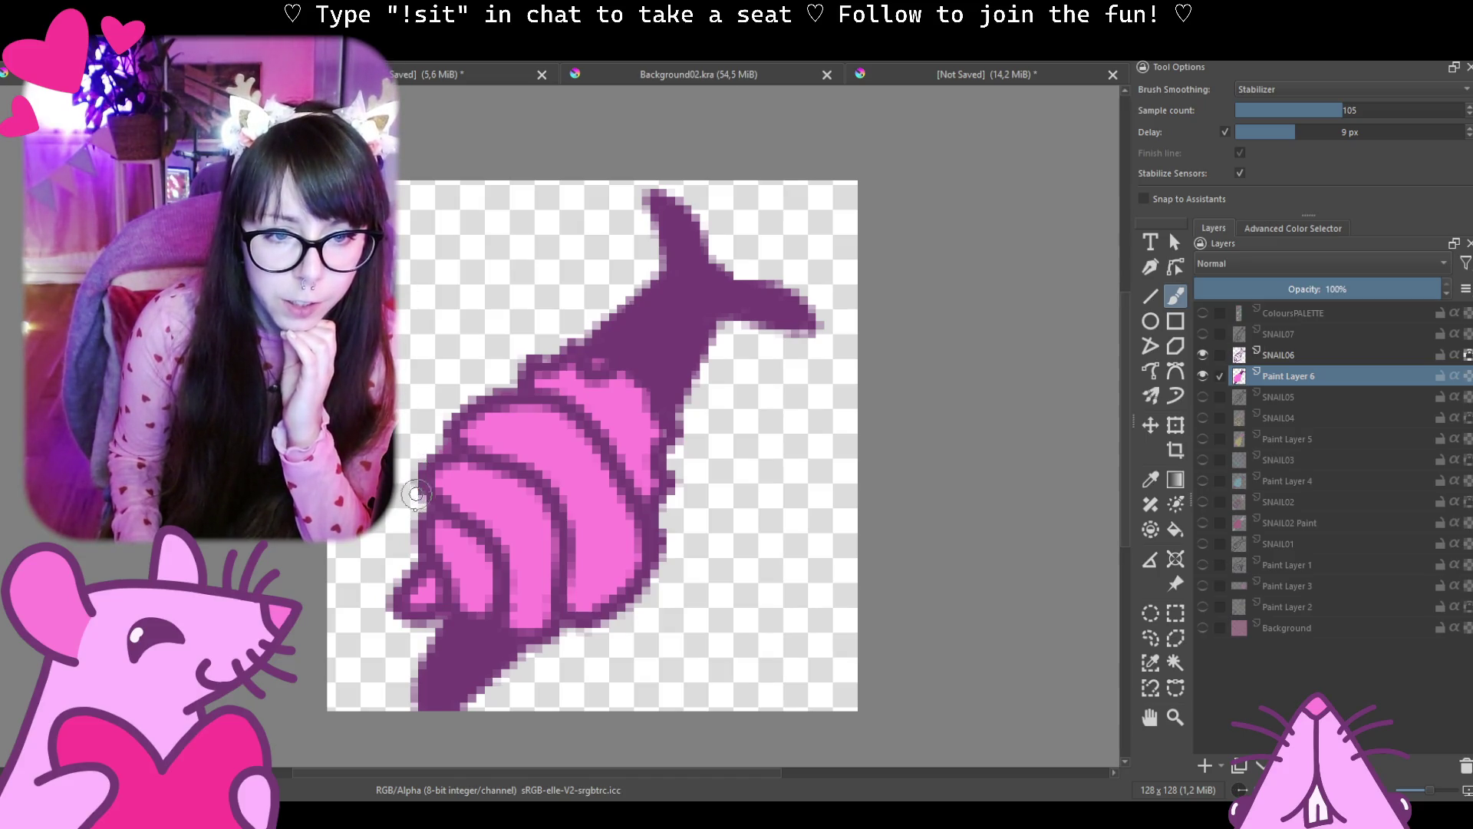
pyautogui.moveTo(597, 350); pyautogui.dragTo(647, 364)
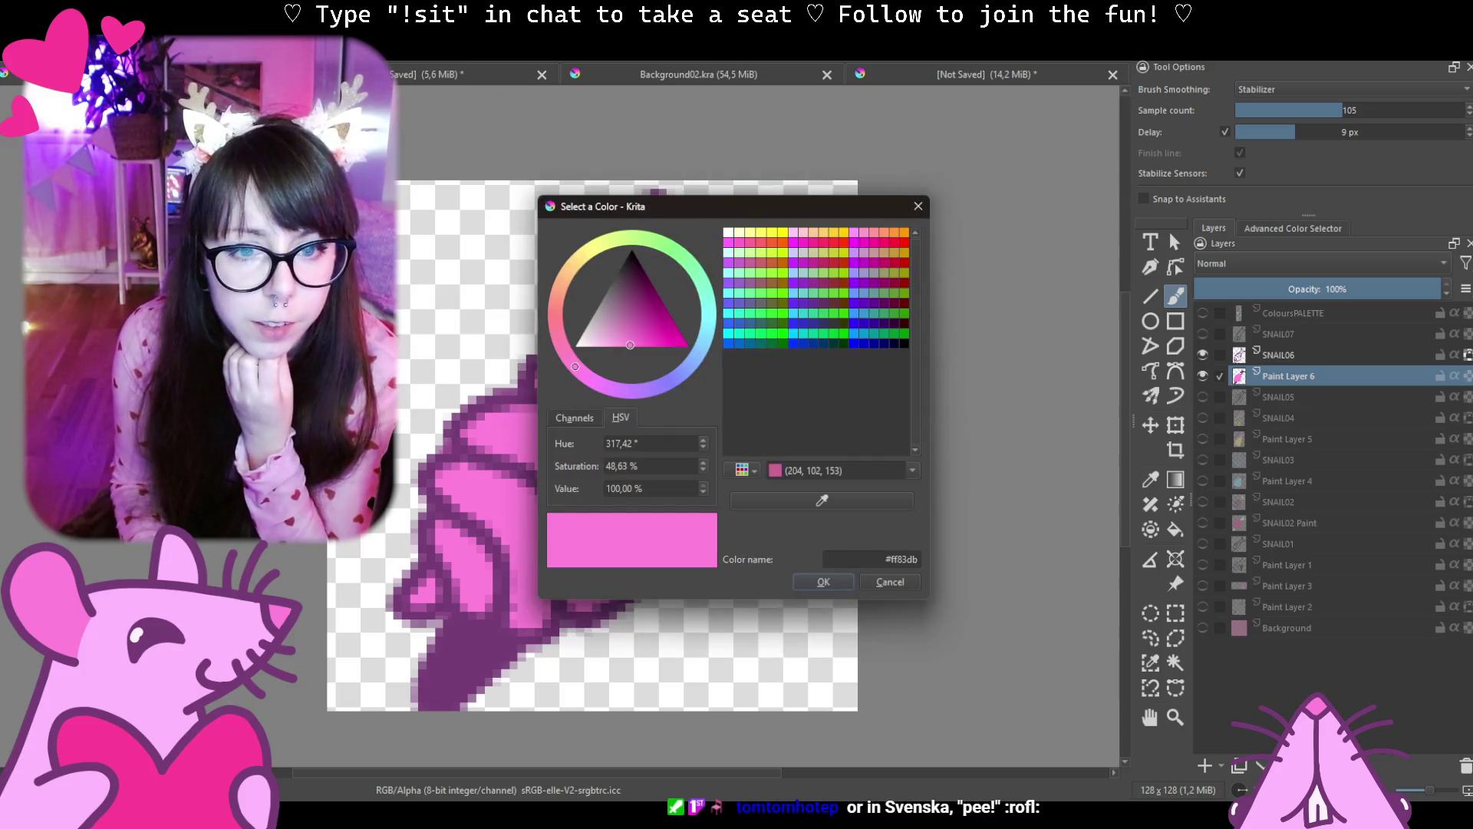
# - Sample a colour from the snail drawing with the screen picker and confirm it
pyautogui.click(821, 582)
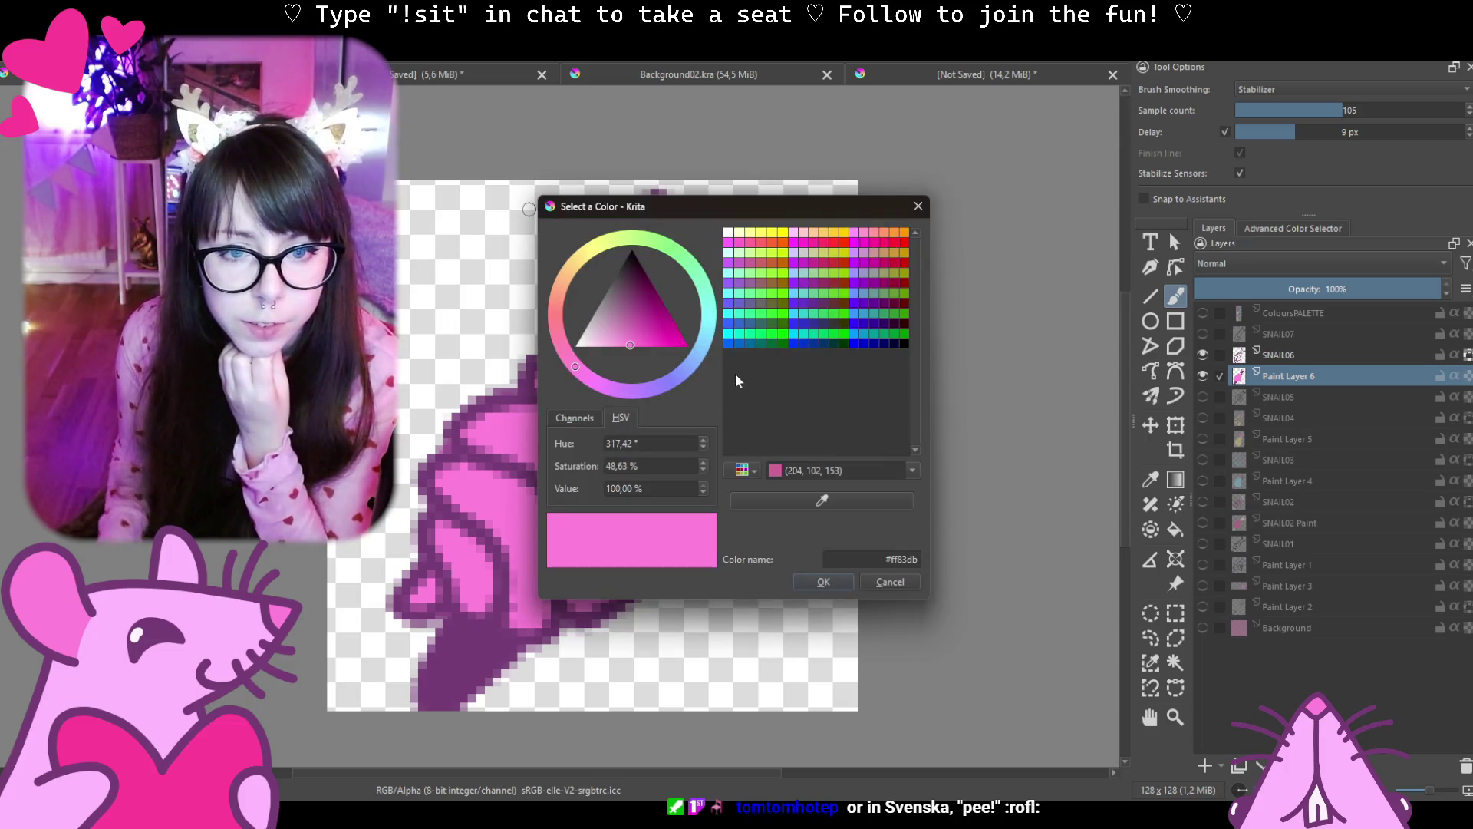
pyautogui.click(819, 501)
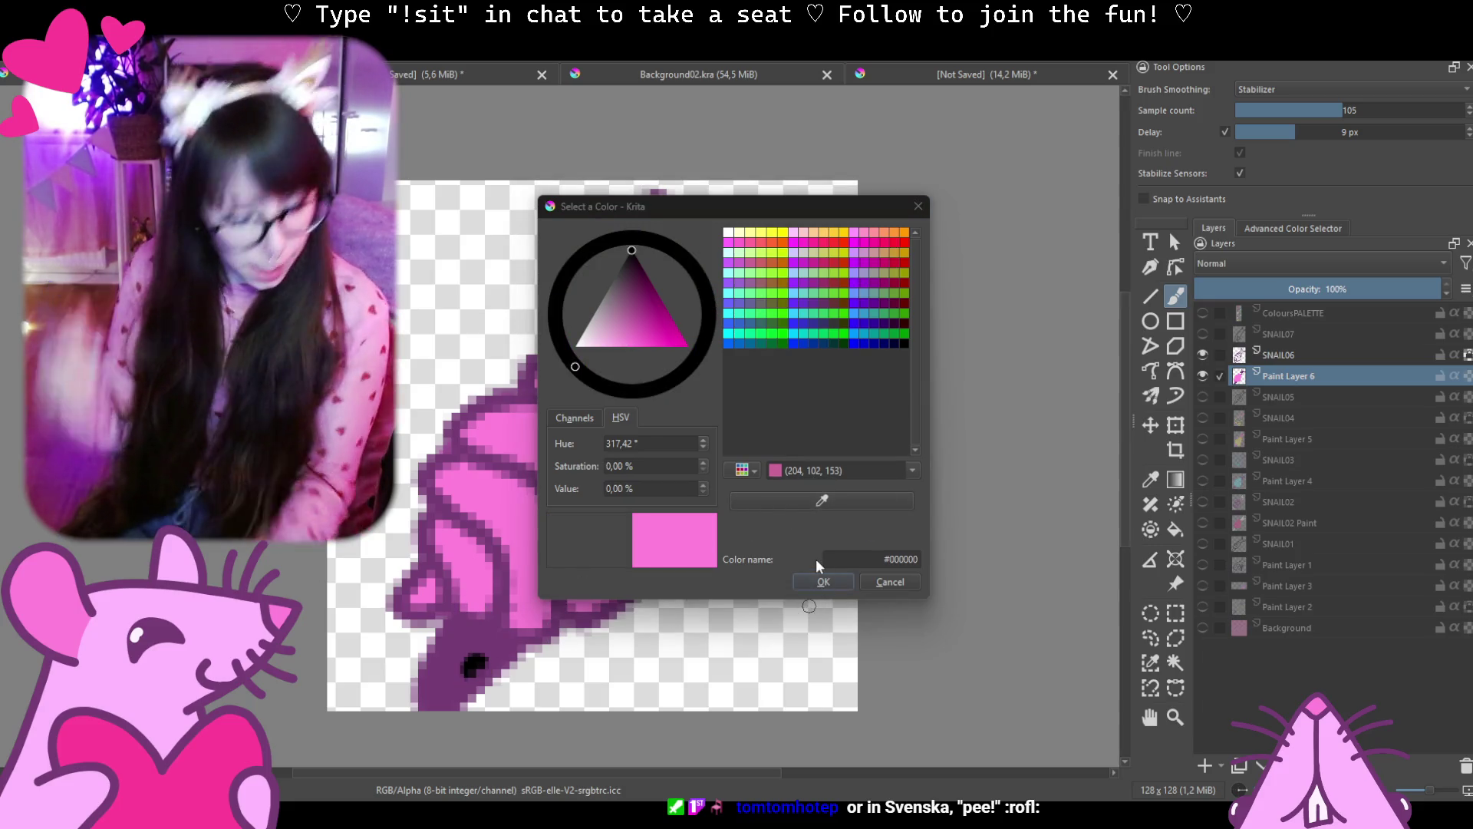
pyautogui.click(820, 502)
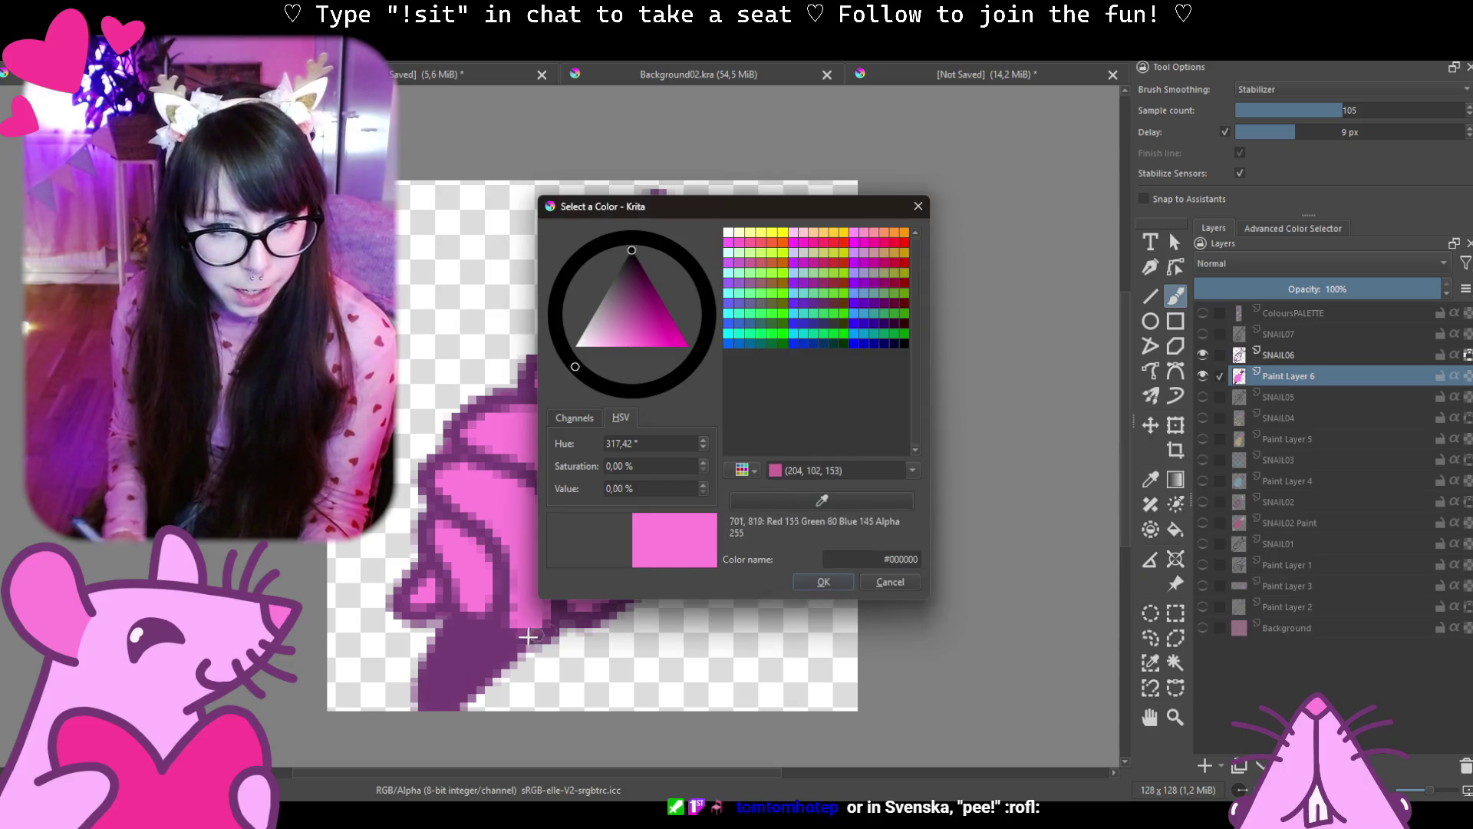
pyautogui.click(849, 576)
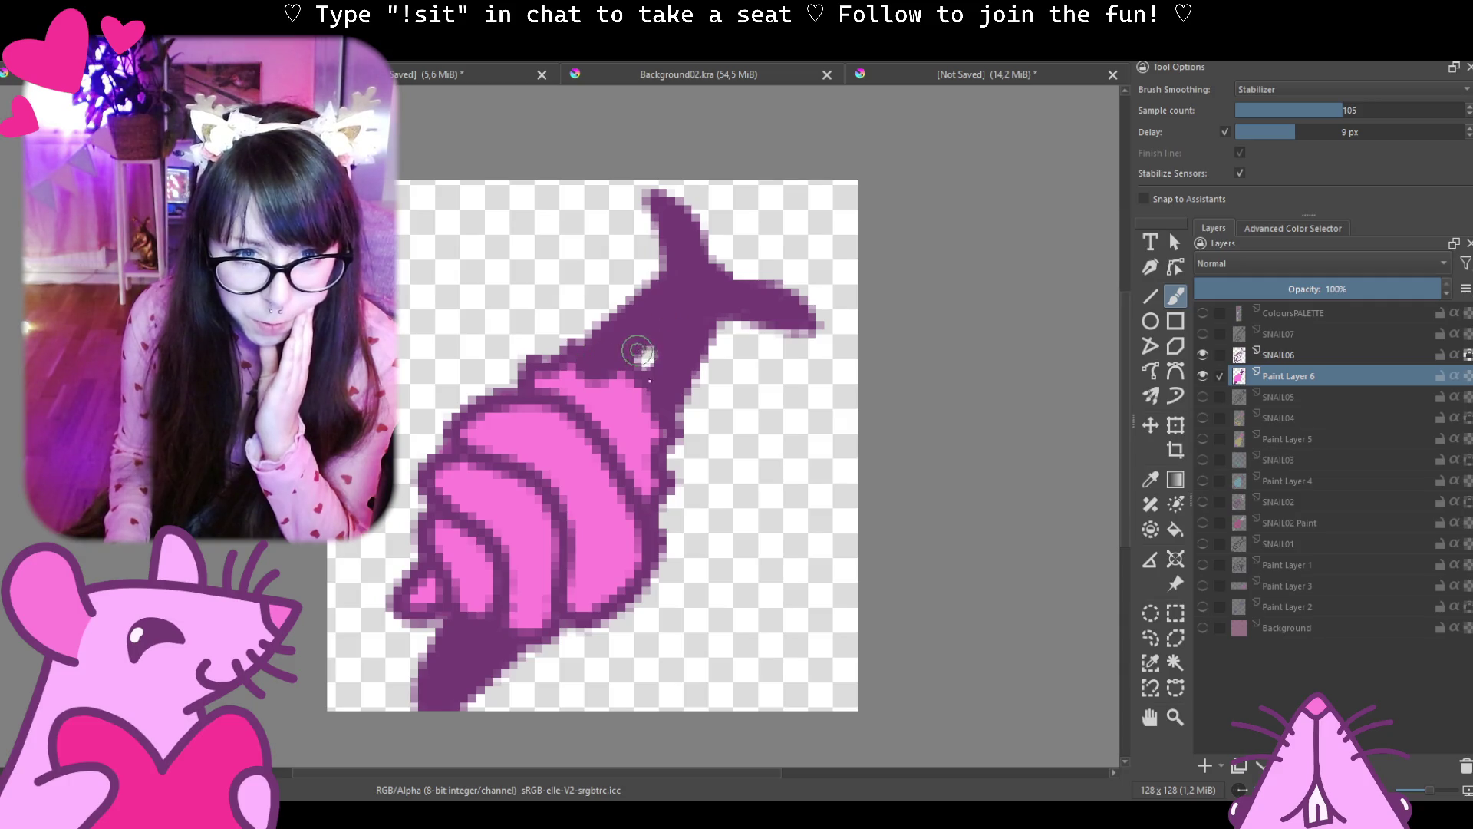
pyautogui.press('1')
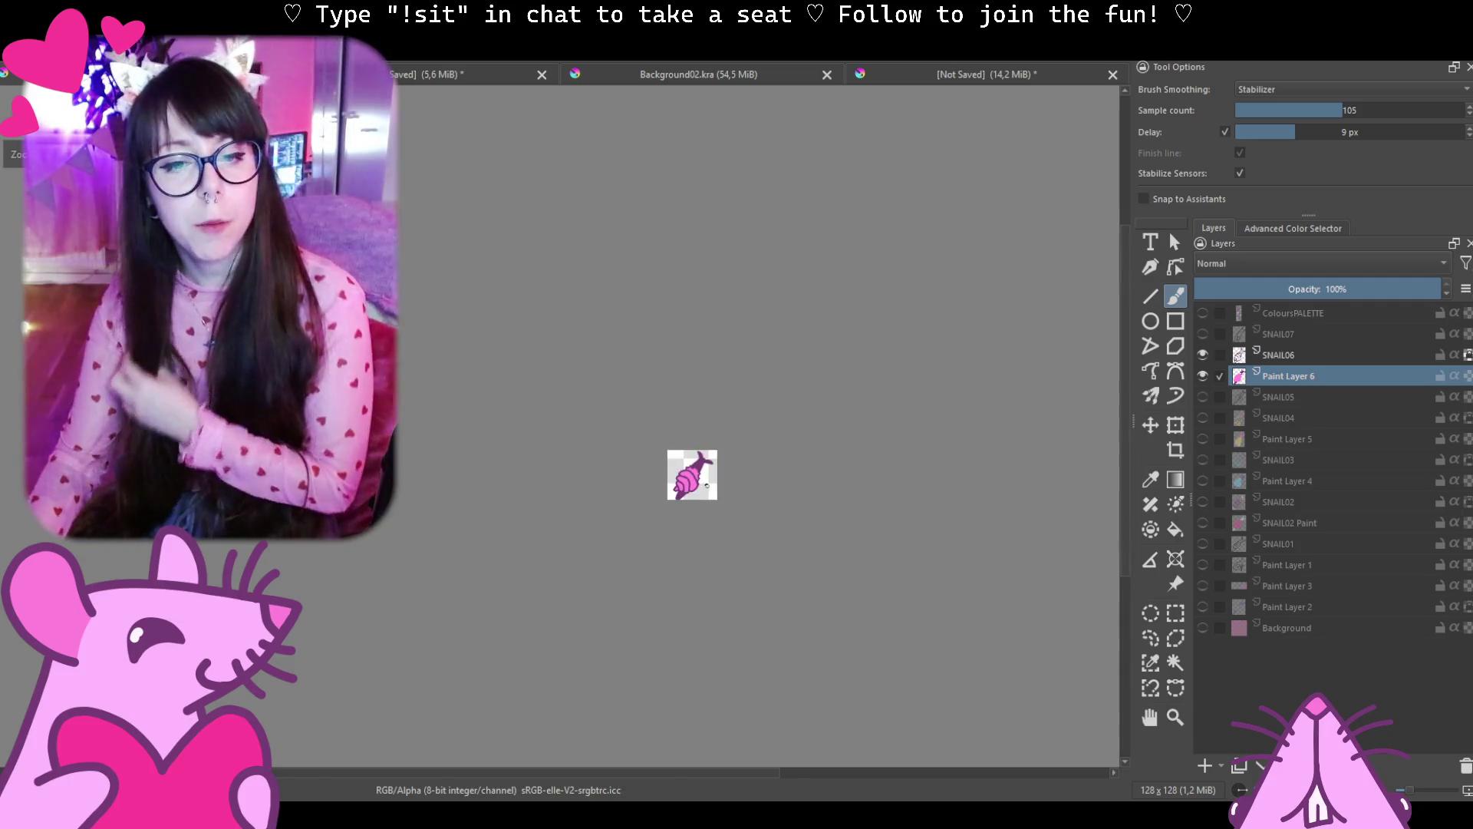
pyautogui.scroll(2, 702, 483)
pyautogui.scroll(1, 702, 483)
pyautogui.scroll(3, 657, 487)
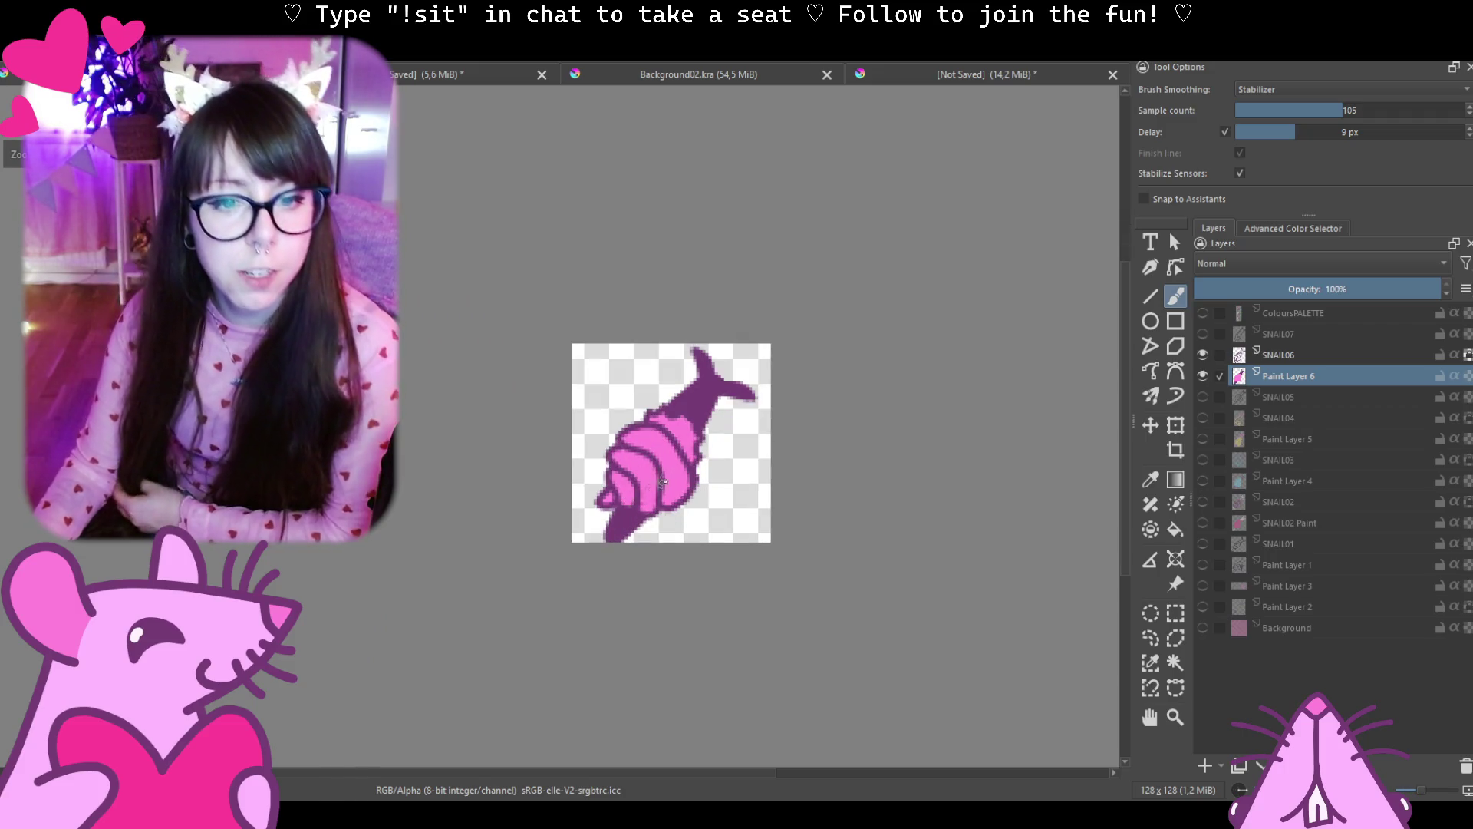
pyautogui.scroll(3, 648, 457)
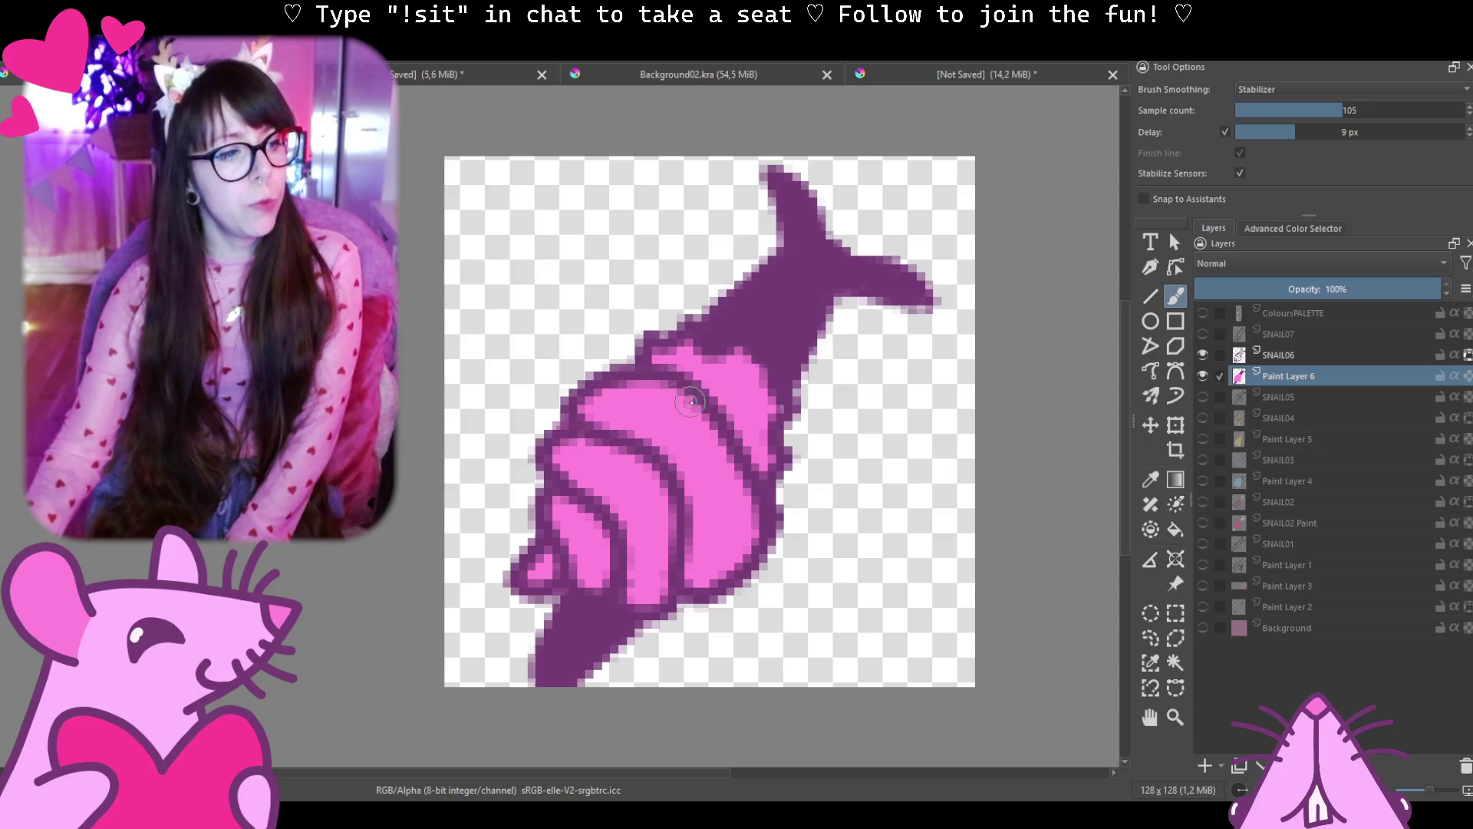
pyautogui.scroll(-5, 679, 398)
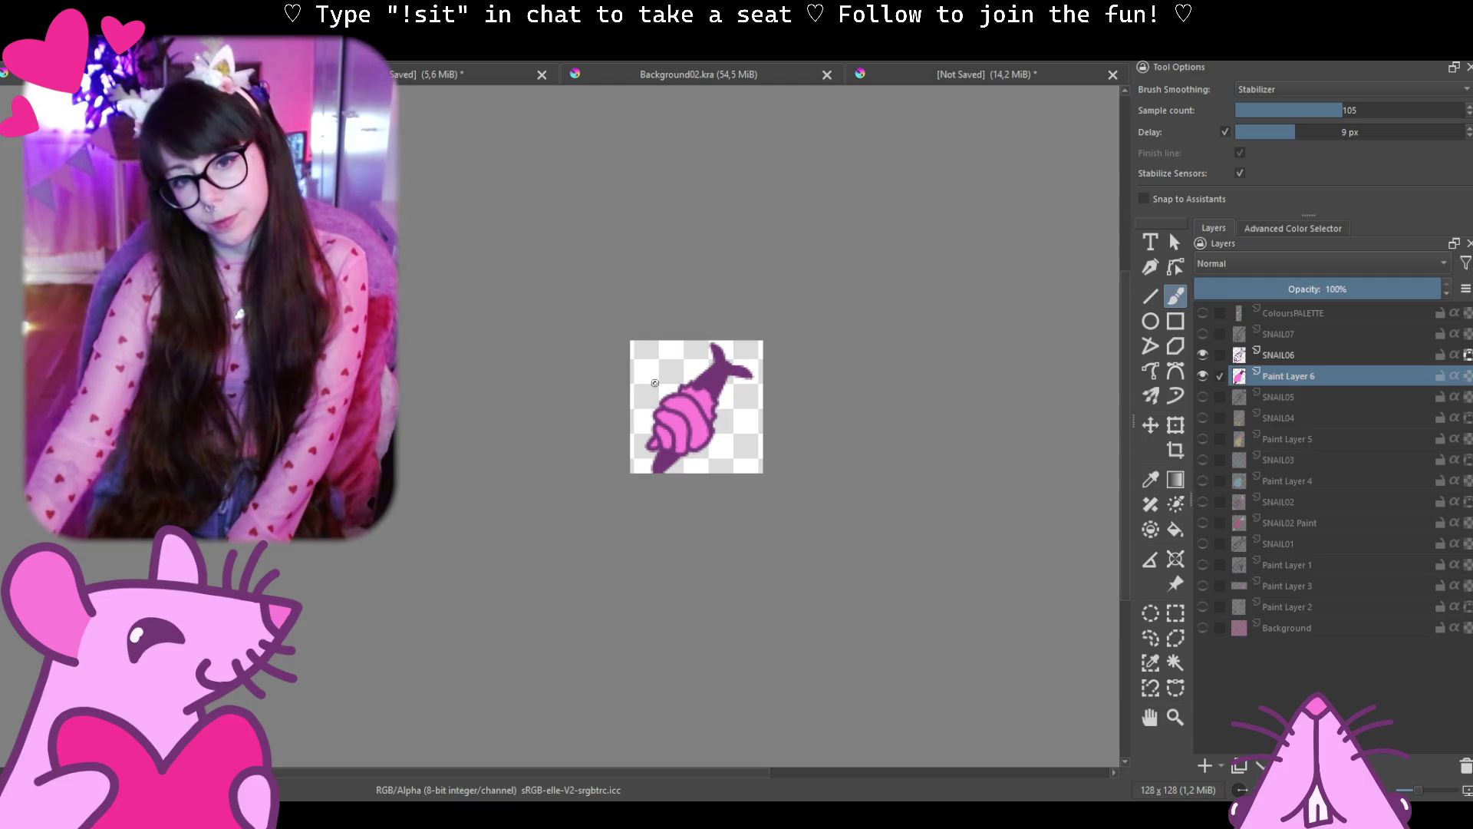
pyautogui.scroll(3, 654, 383)
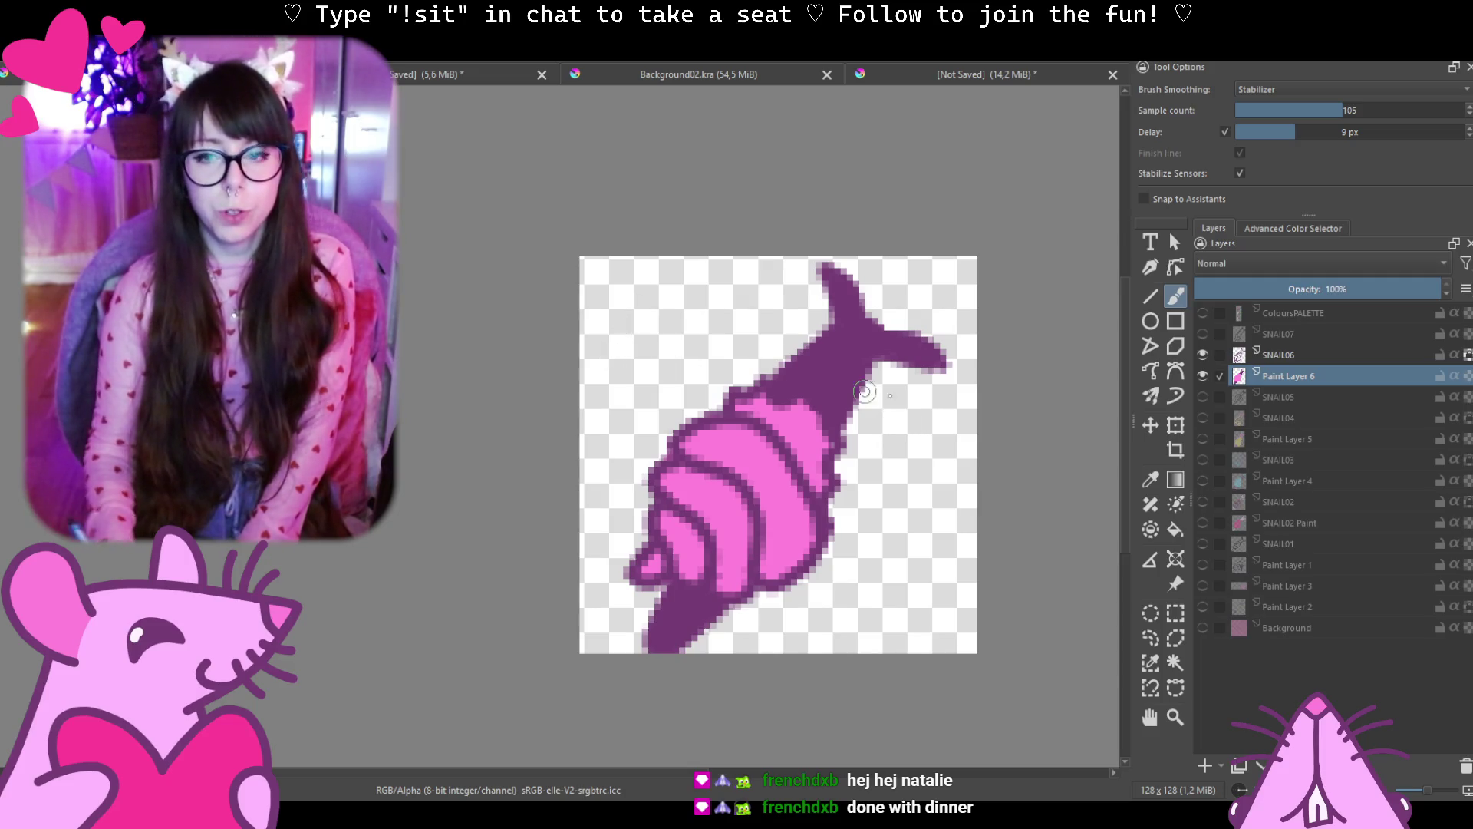
pyautogui.click(1279, 308)
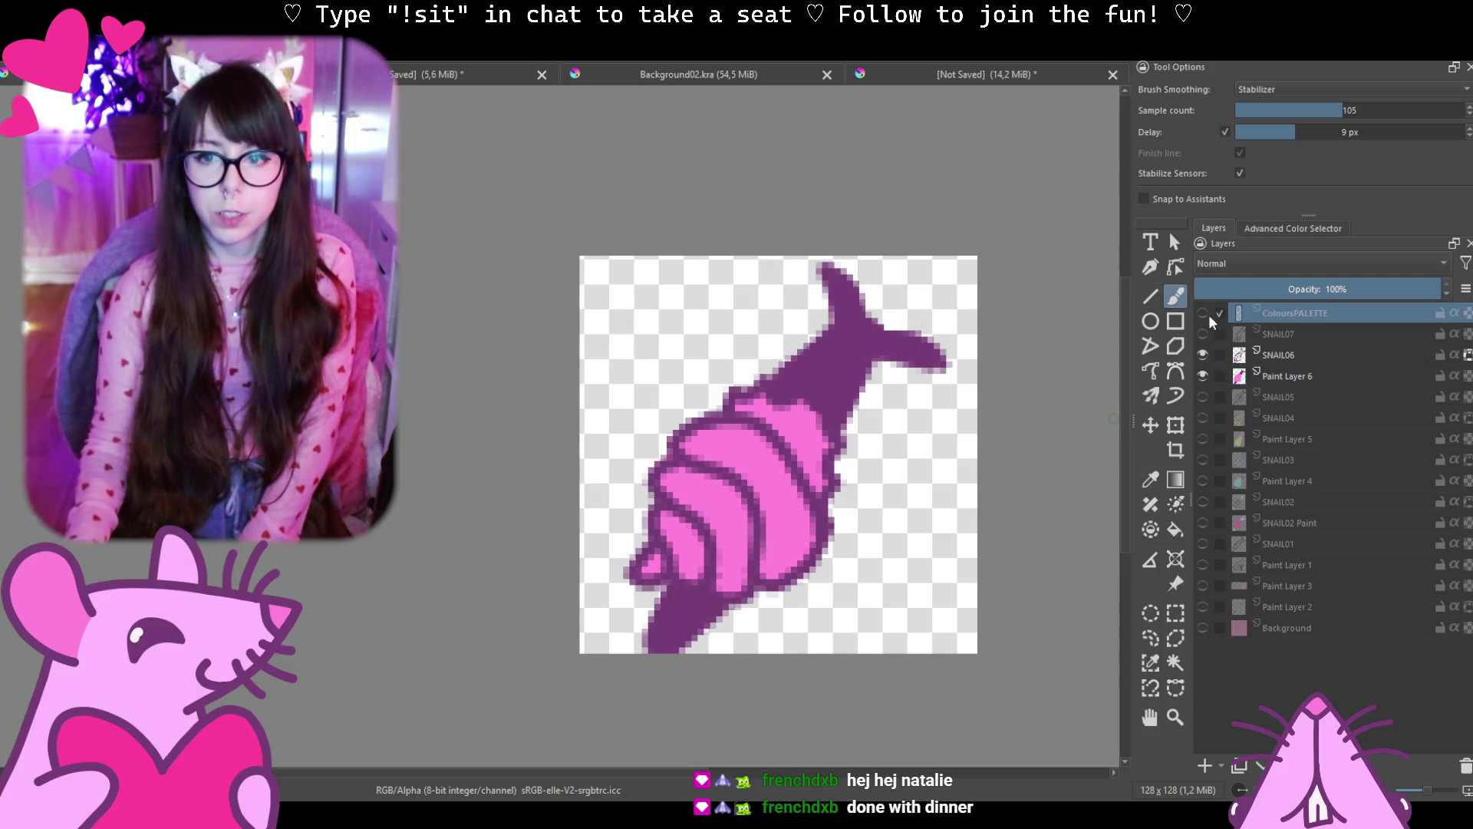
# - Activate the ColoursPALETTE layer and move the colour chooser off the drawing
pyautogui.click(1204, 313)
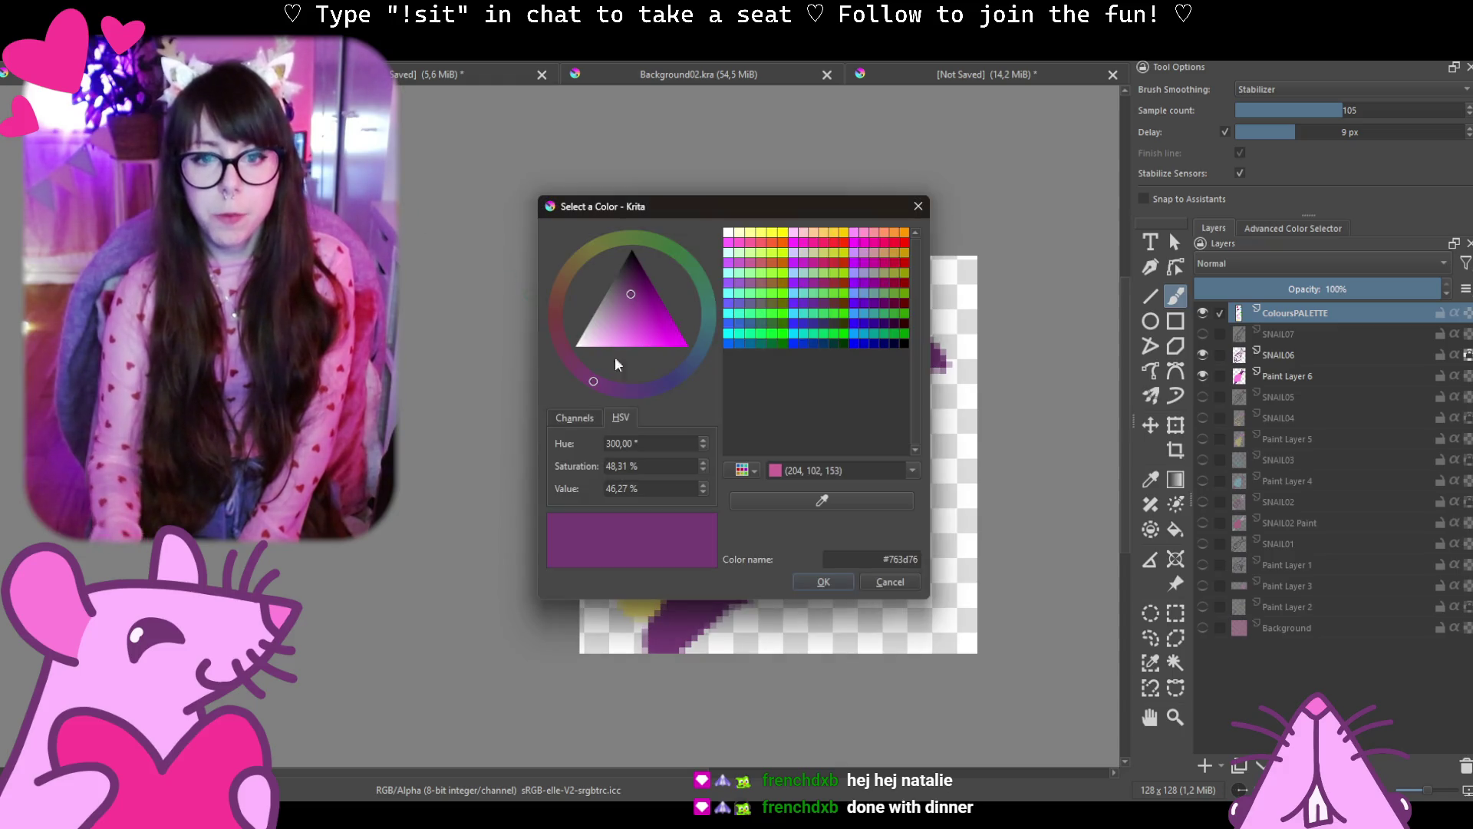
pyautogui.click(798, 501)
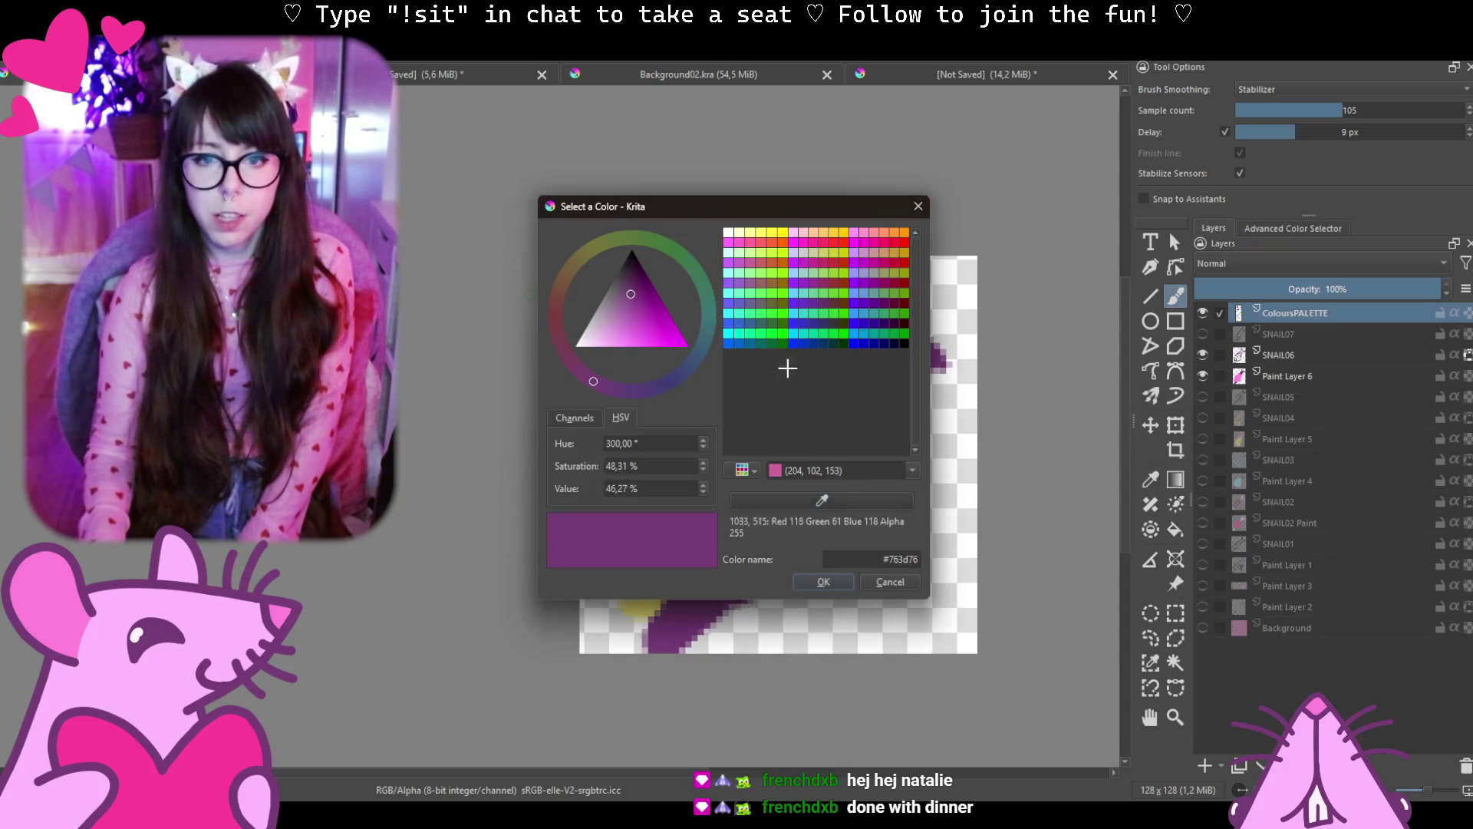
pyautogui.click(708, 207)
pyautogui.moveTo(684, 198); pyautogui.dragTo(238, 203)
# - Sample the pale pink #ffbbff swatch with the screen picker and return to Paint Layer 6
pyautogui.click(373, 512)
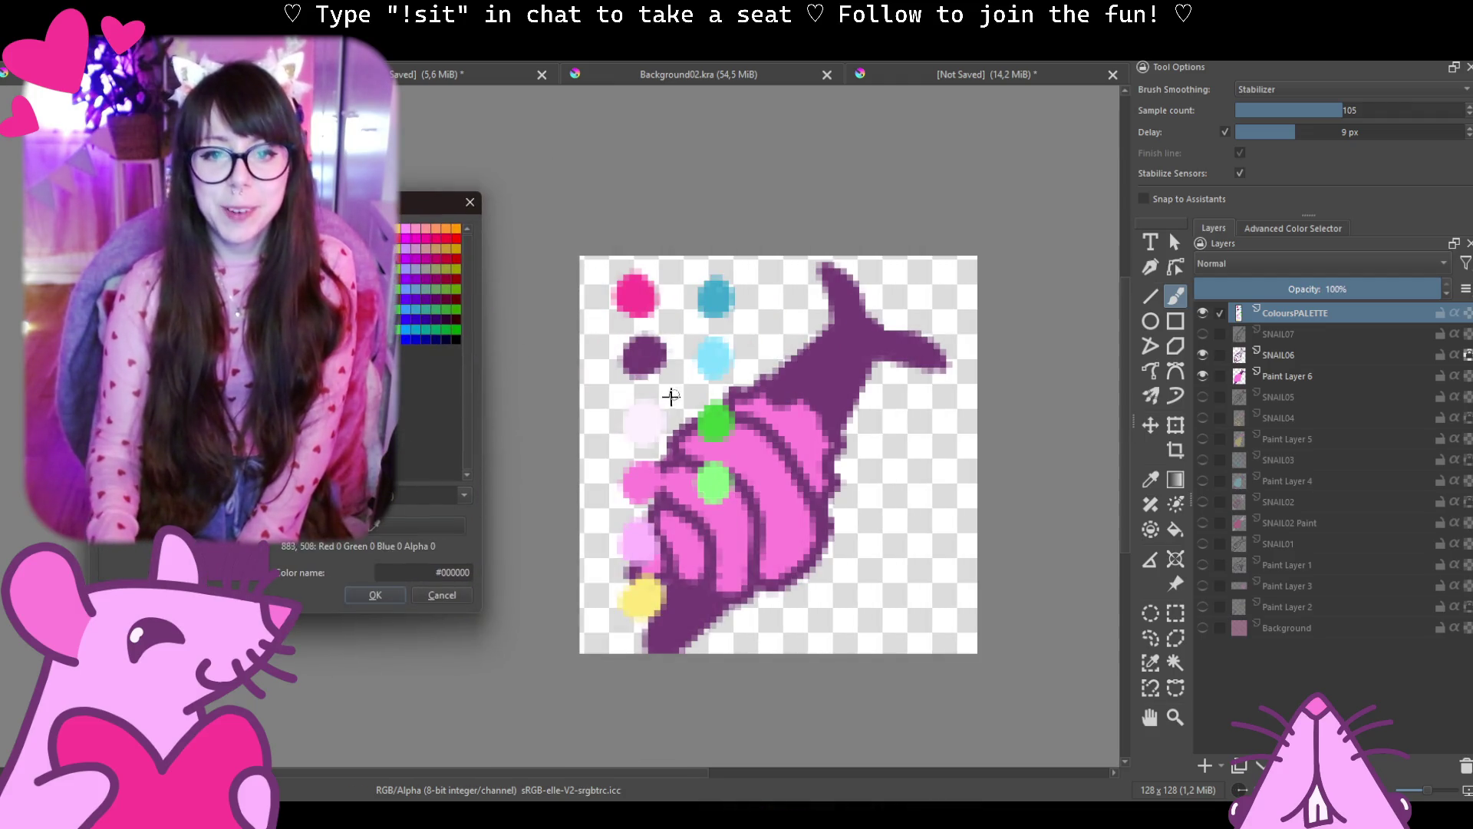
pyautogui.click(643, 544)
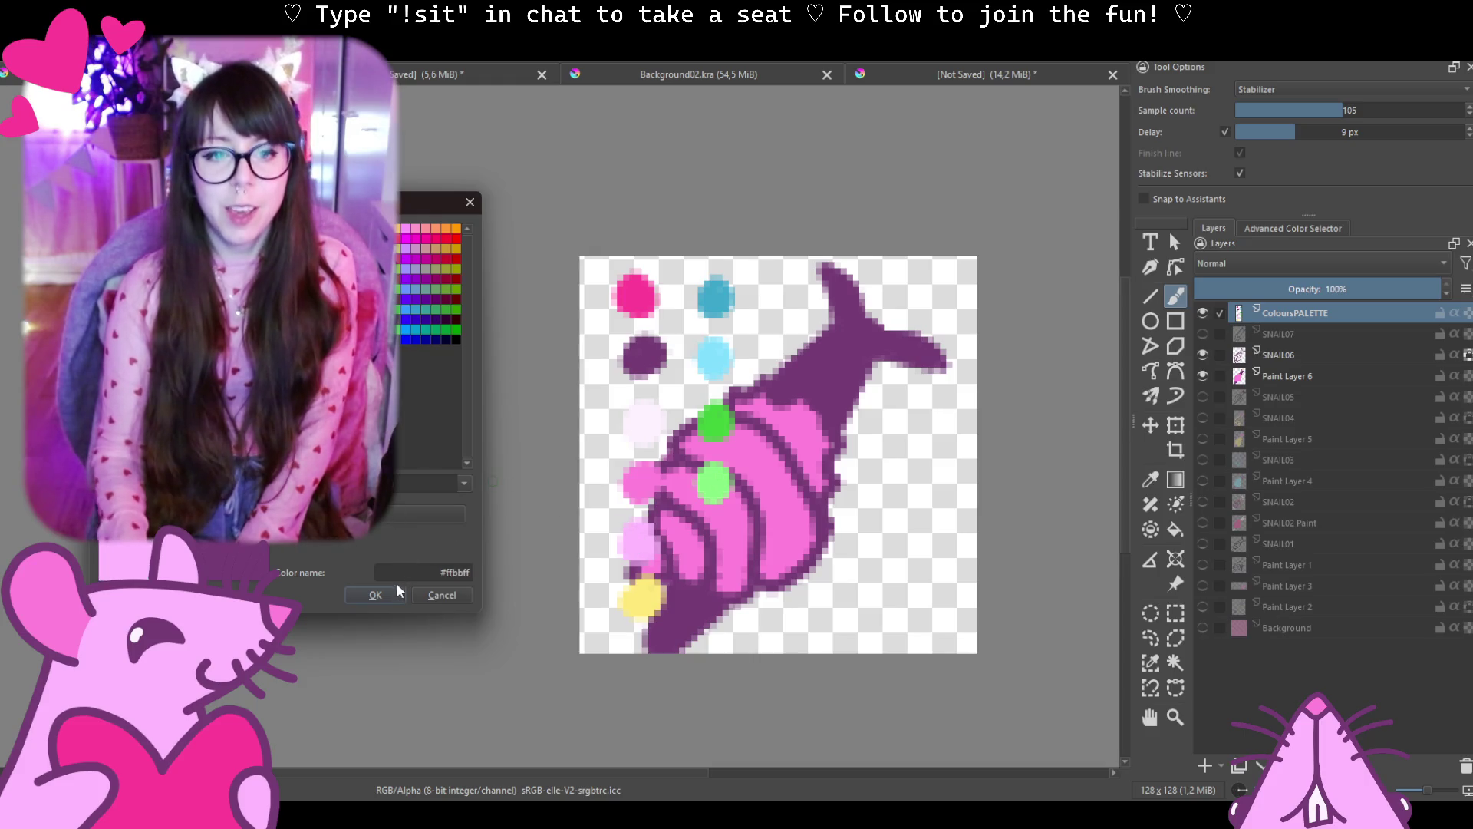
pyautogui.click(1275, 377)
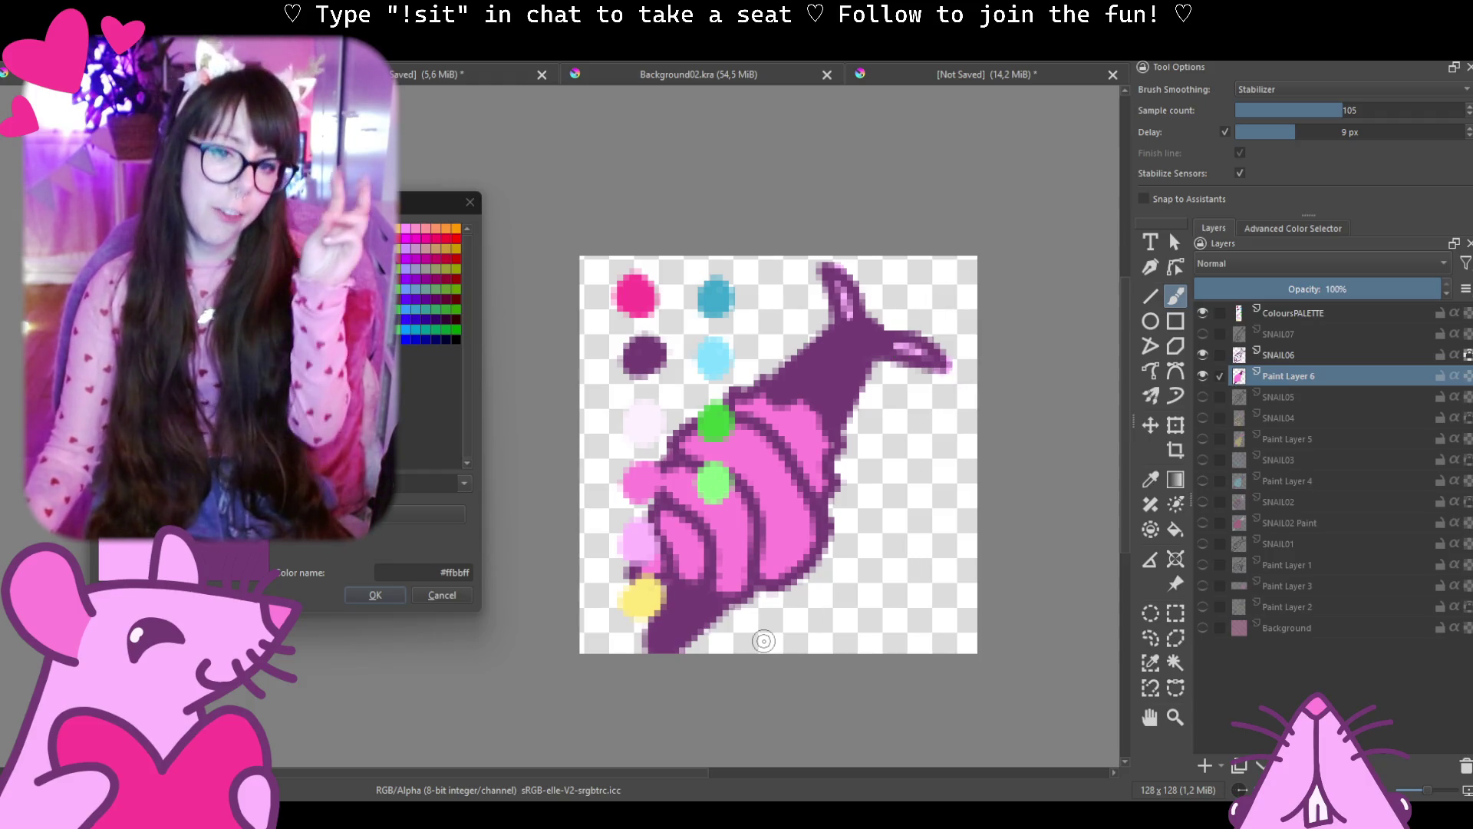
pyautogui.scroll(-5, 898, 438)
pyautogui.scroll(2, 886, 426)
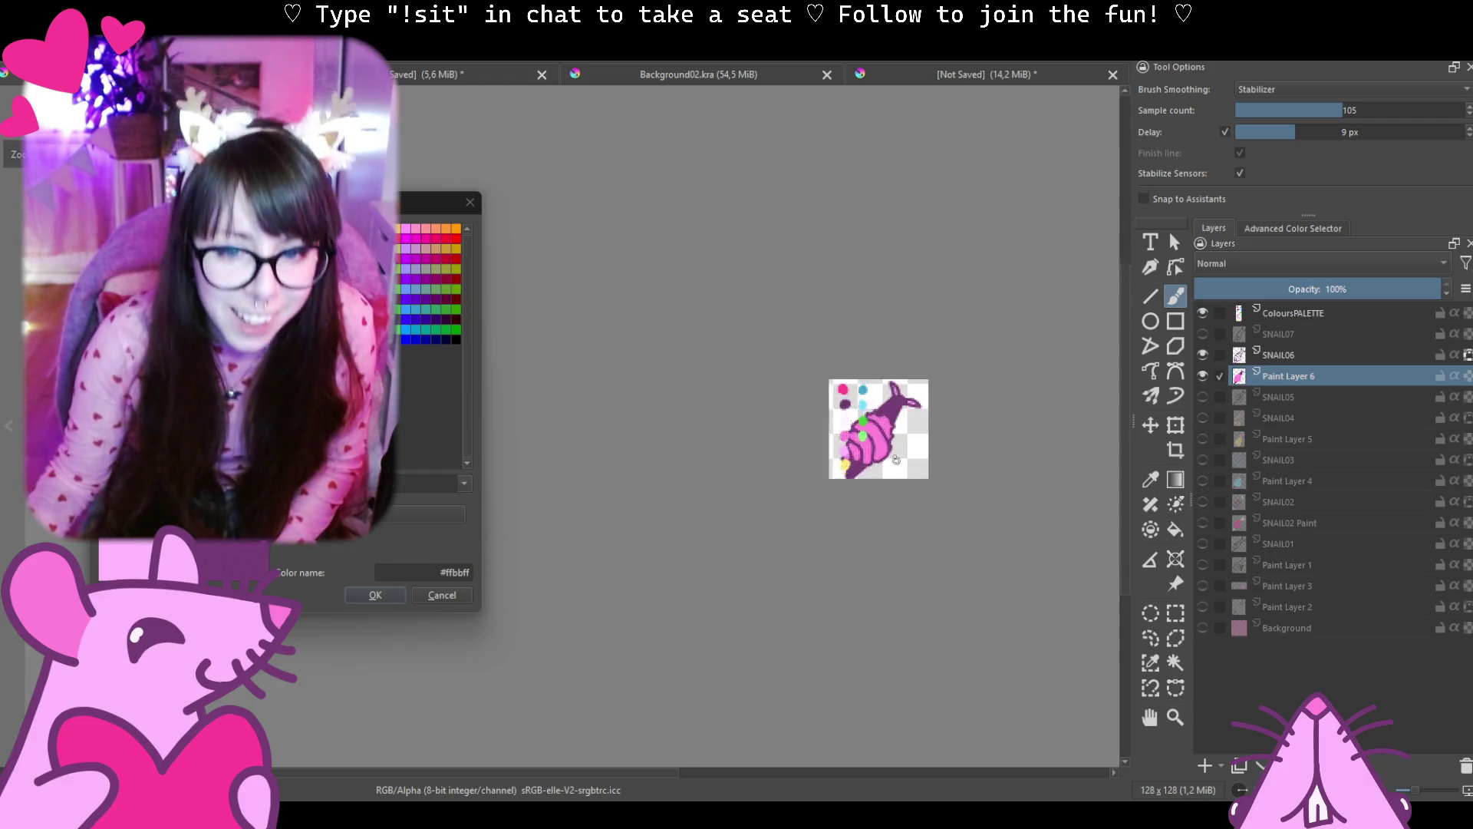
pyautogui.scroll(2, 952, 341)
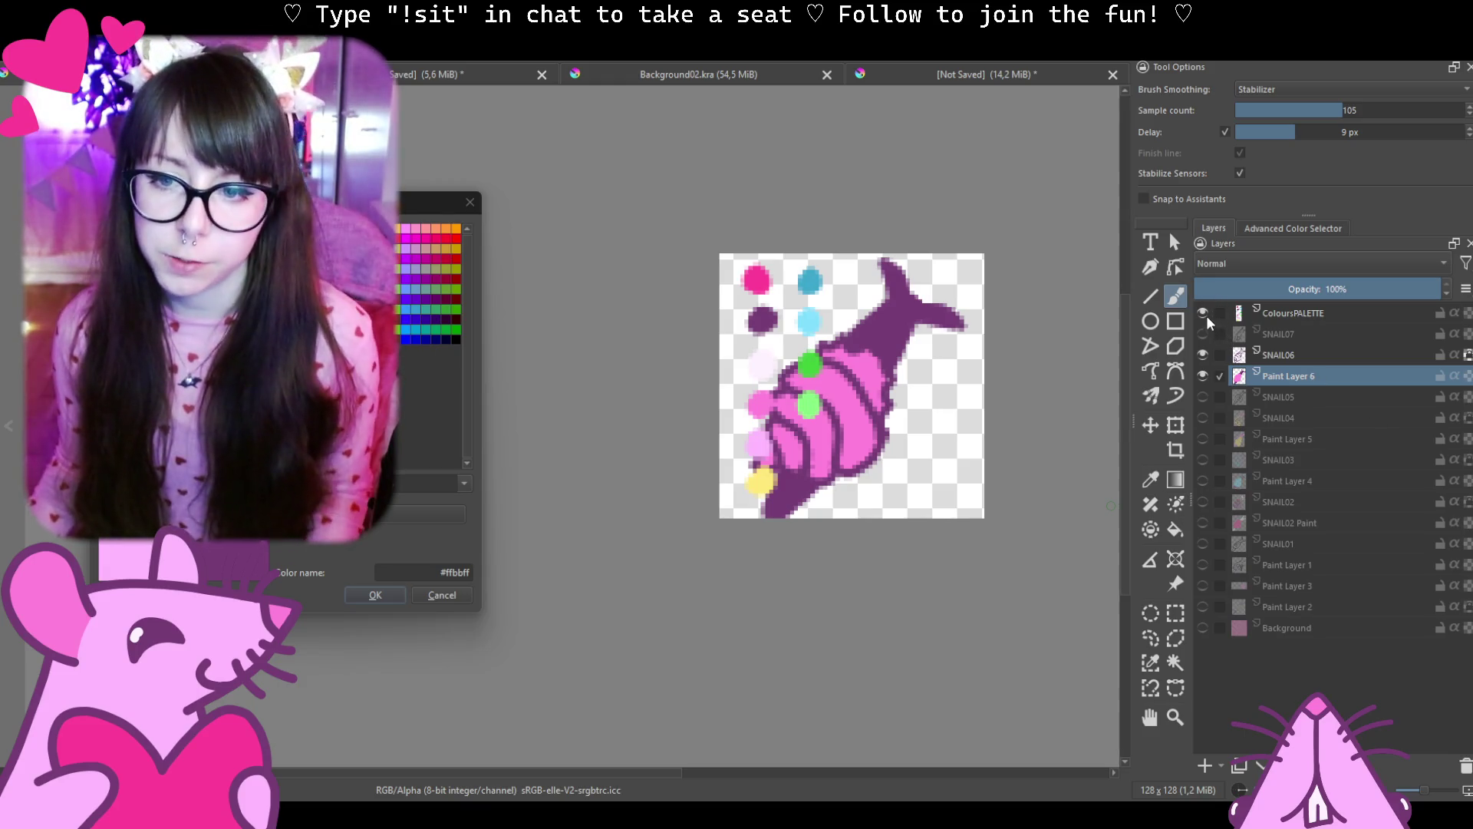
# - Hide the ColoursPALETTE swatches and bring up Save As on the SnailGame folder
pyautogui.click(1203, 313)
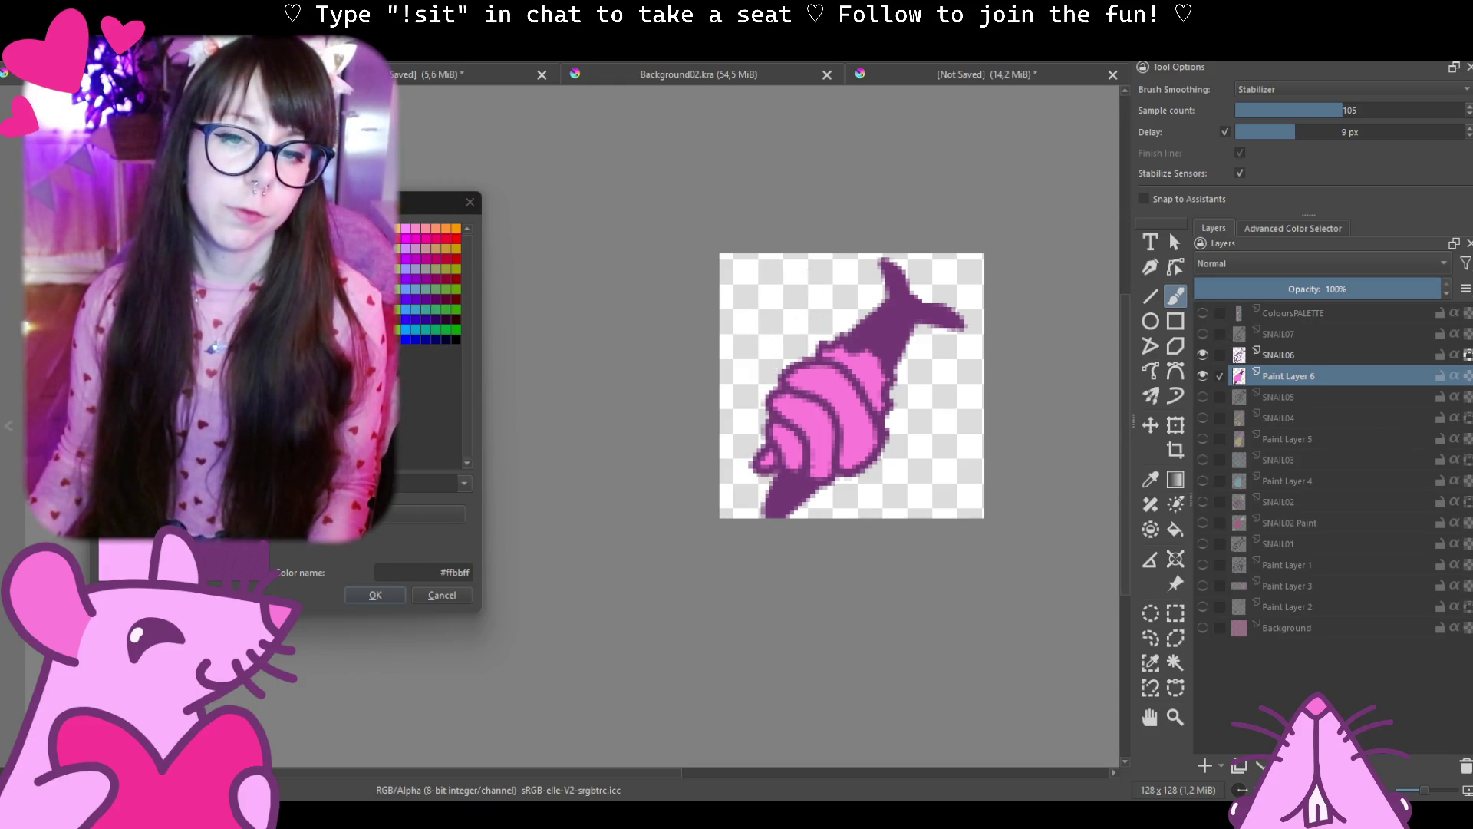
pyautogui.hotkey('alt', 'f')
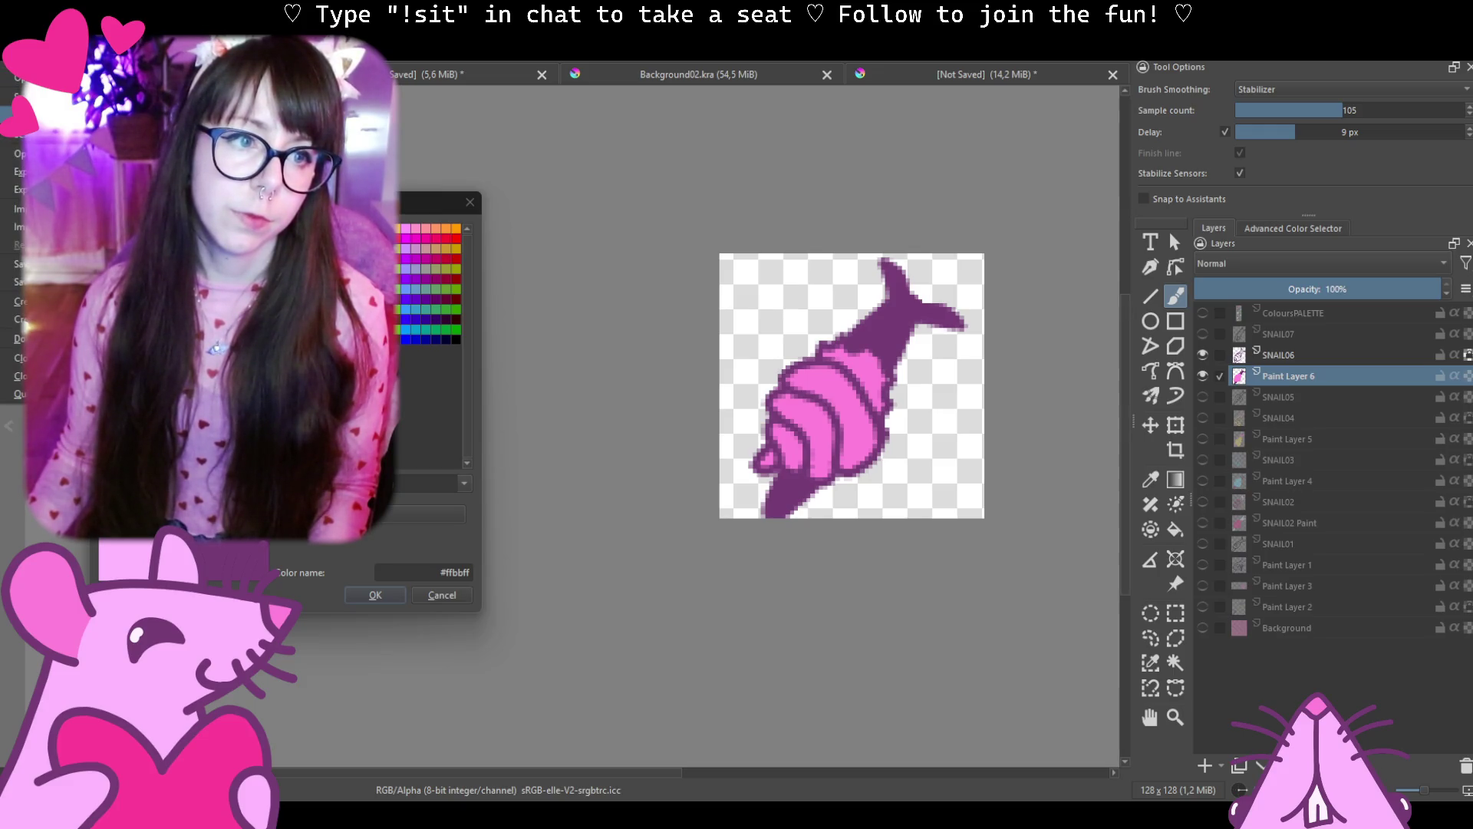
pyautogui.hotkey('ctrl', 'shift', 's')
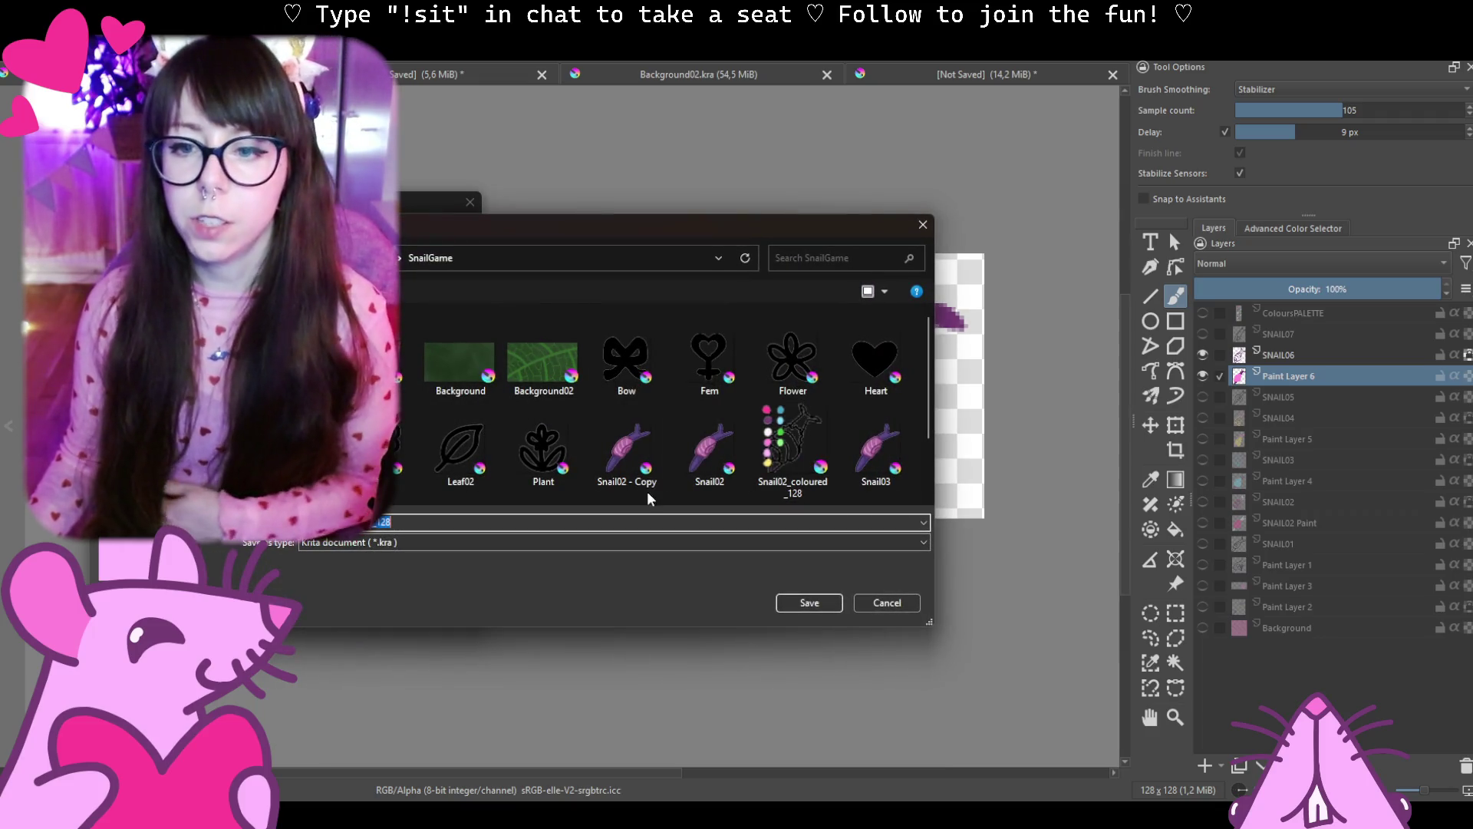
# - Save the snail as a PNG with the alpha channel stored
pyautogui.click(425, 518)
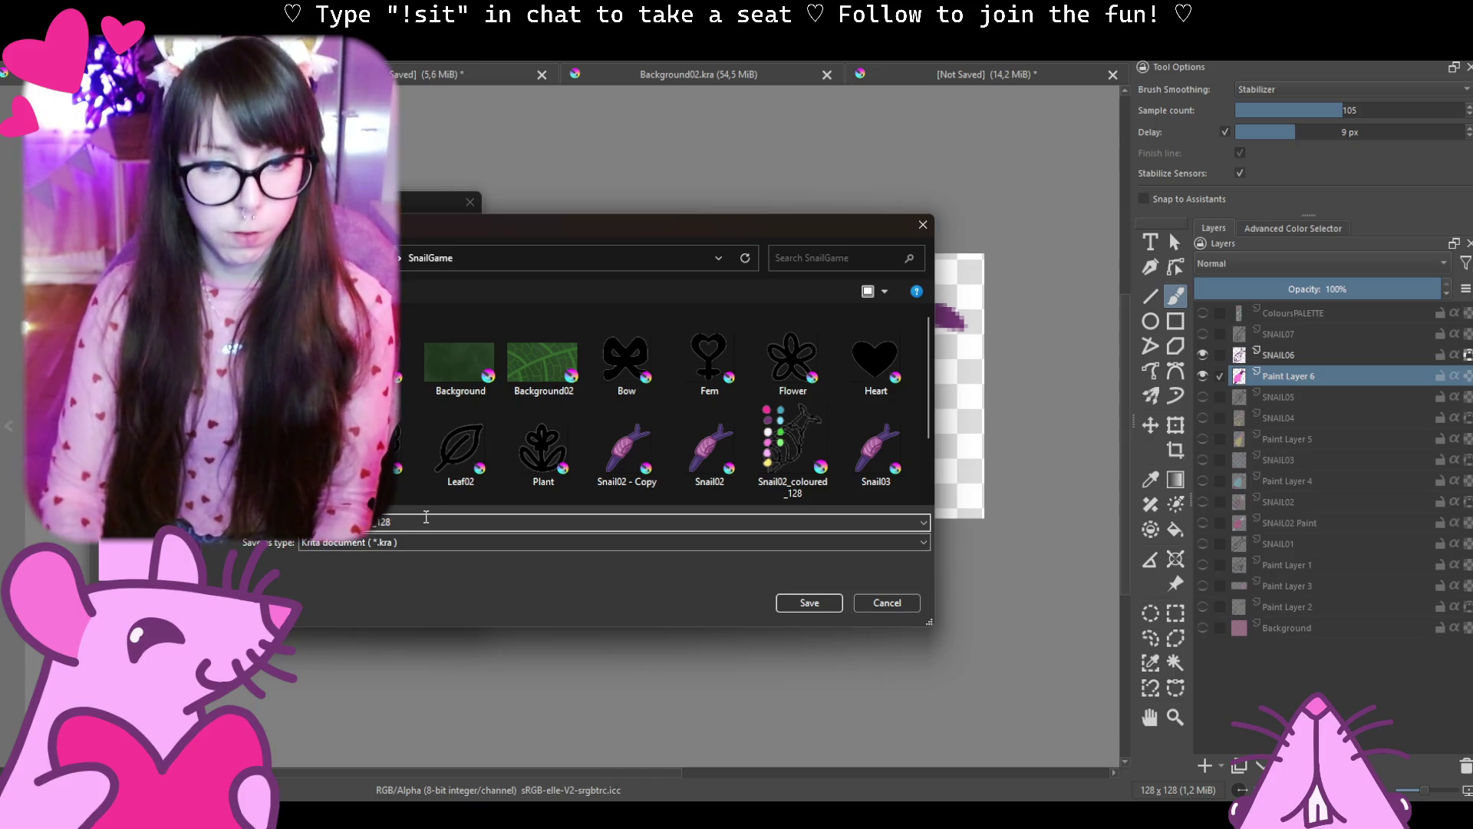
pyautogui.click(441, 544)
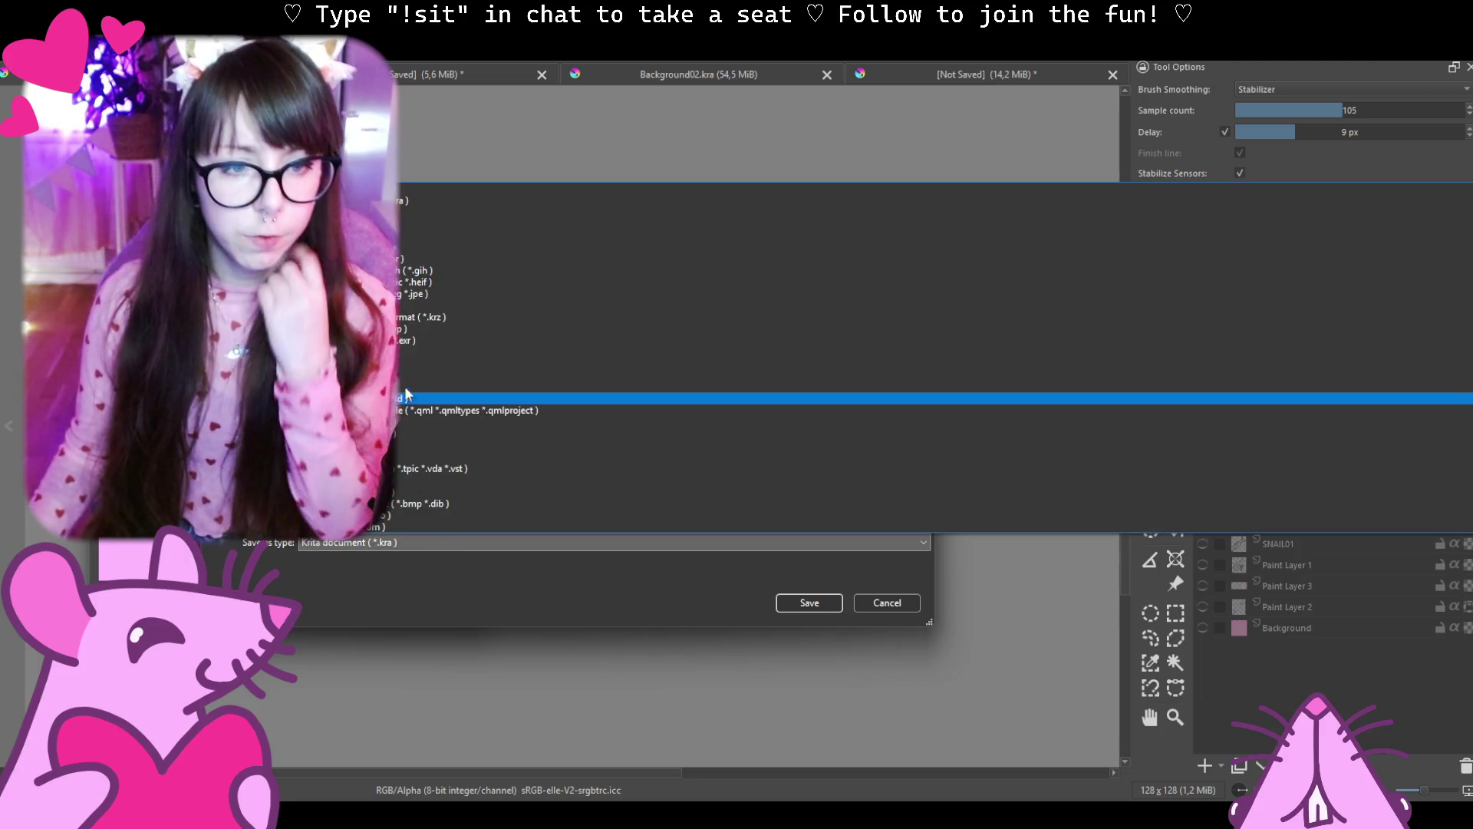
pyautogui.click(403, 378)
pyautogui.click(811, 601)
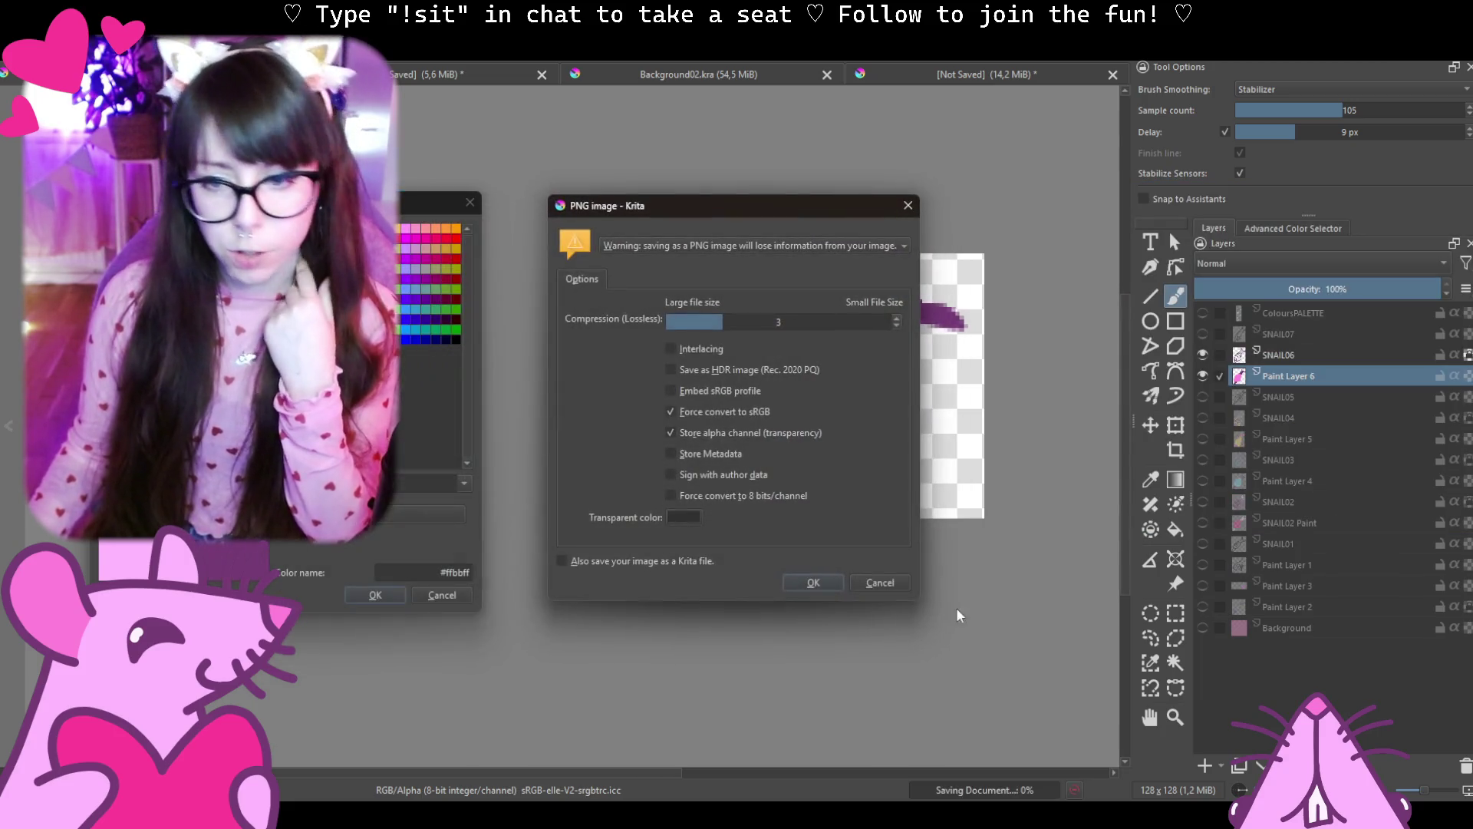
pyautogui.click(811, 583)
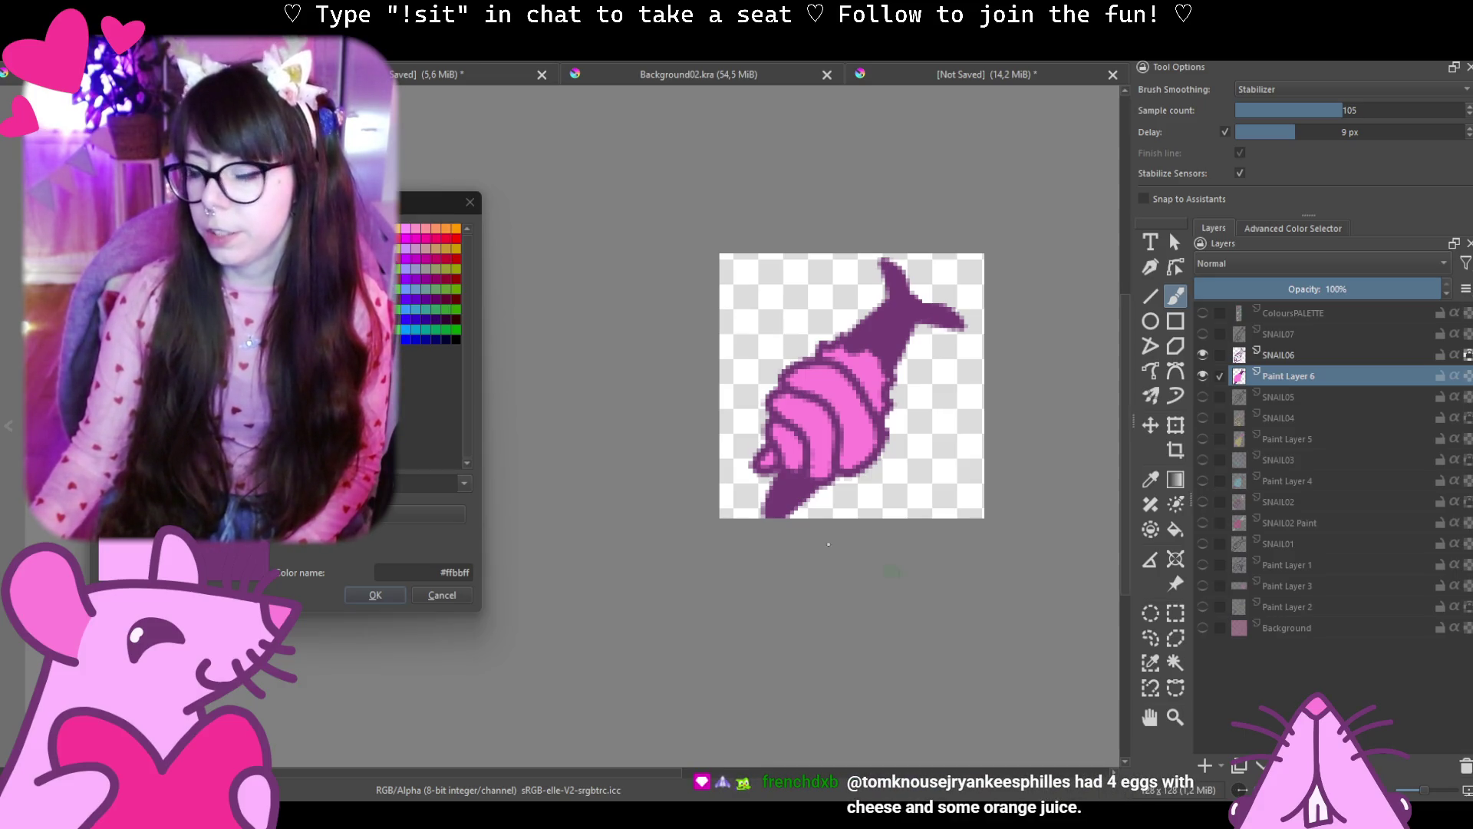
pyautogui.scroll(-3, 859, 351)
pyautogui.scroll(4, 858, 350)
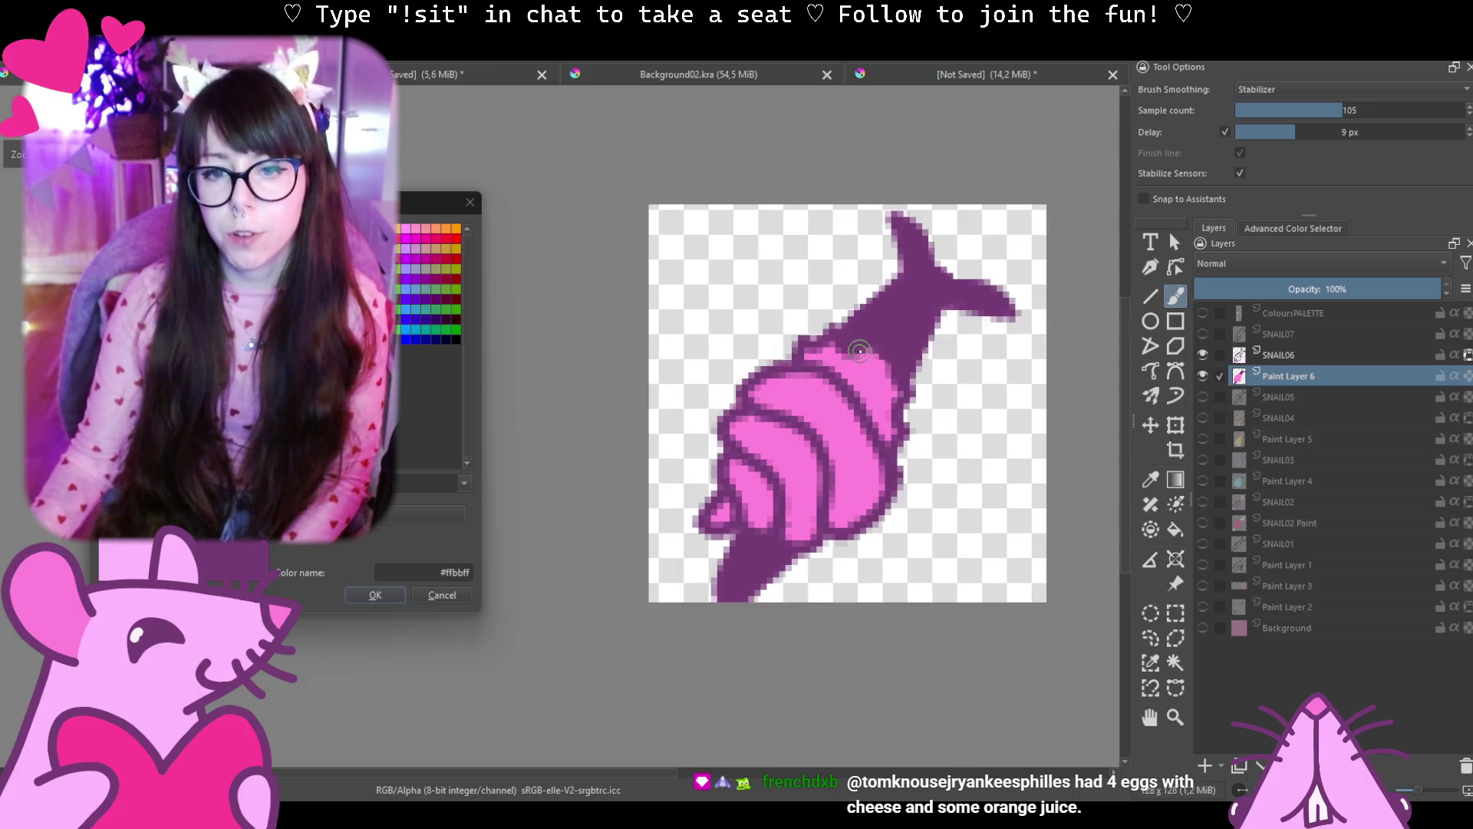
pyautogui.click(1201, 377)
pyautogui.click(1202, 376)
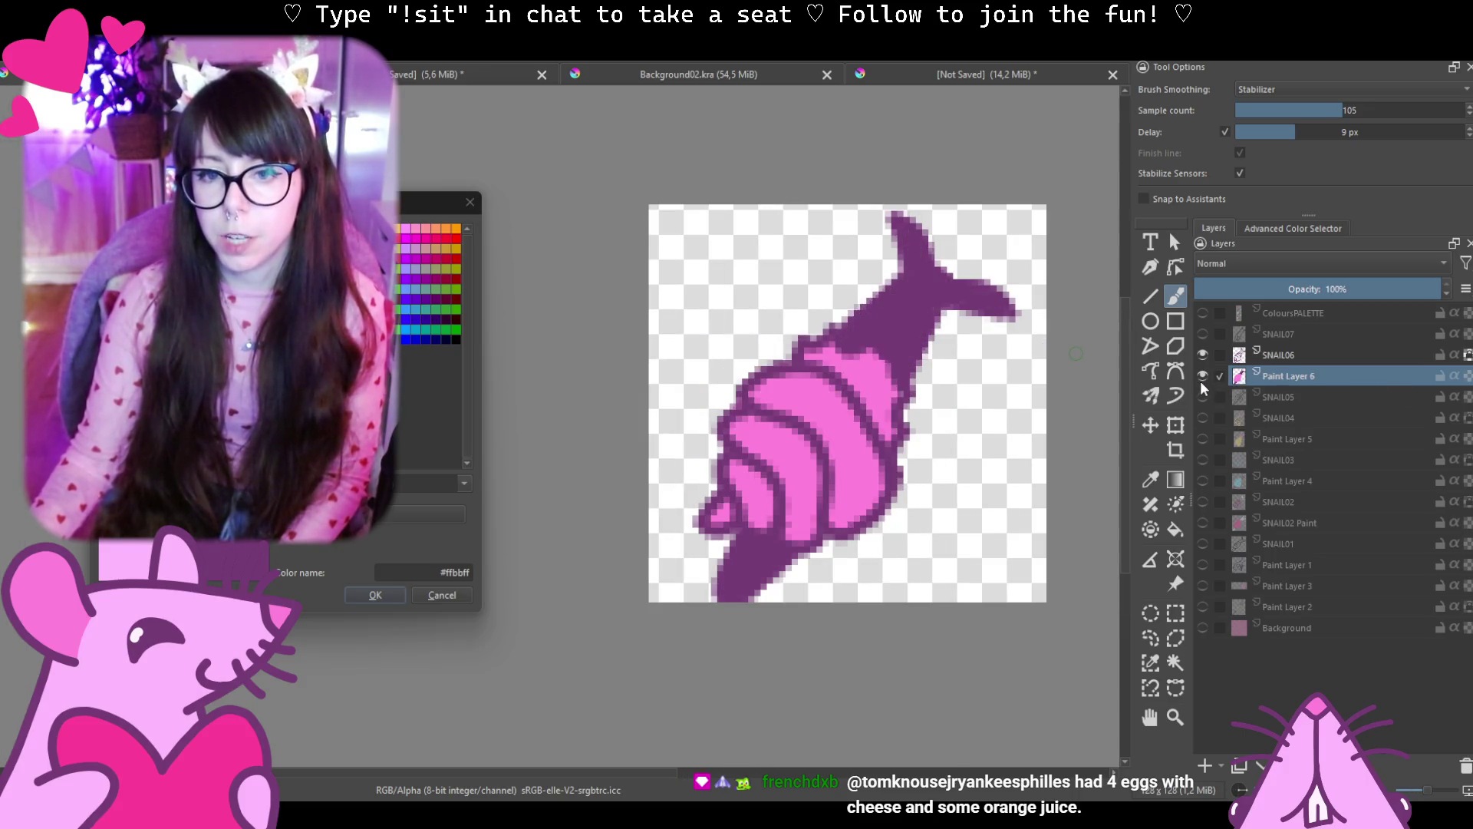
pyautogui.click(1201, 380)
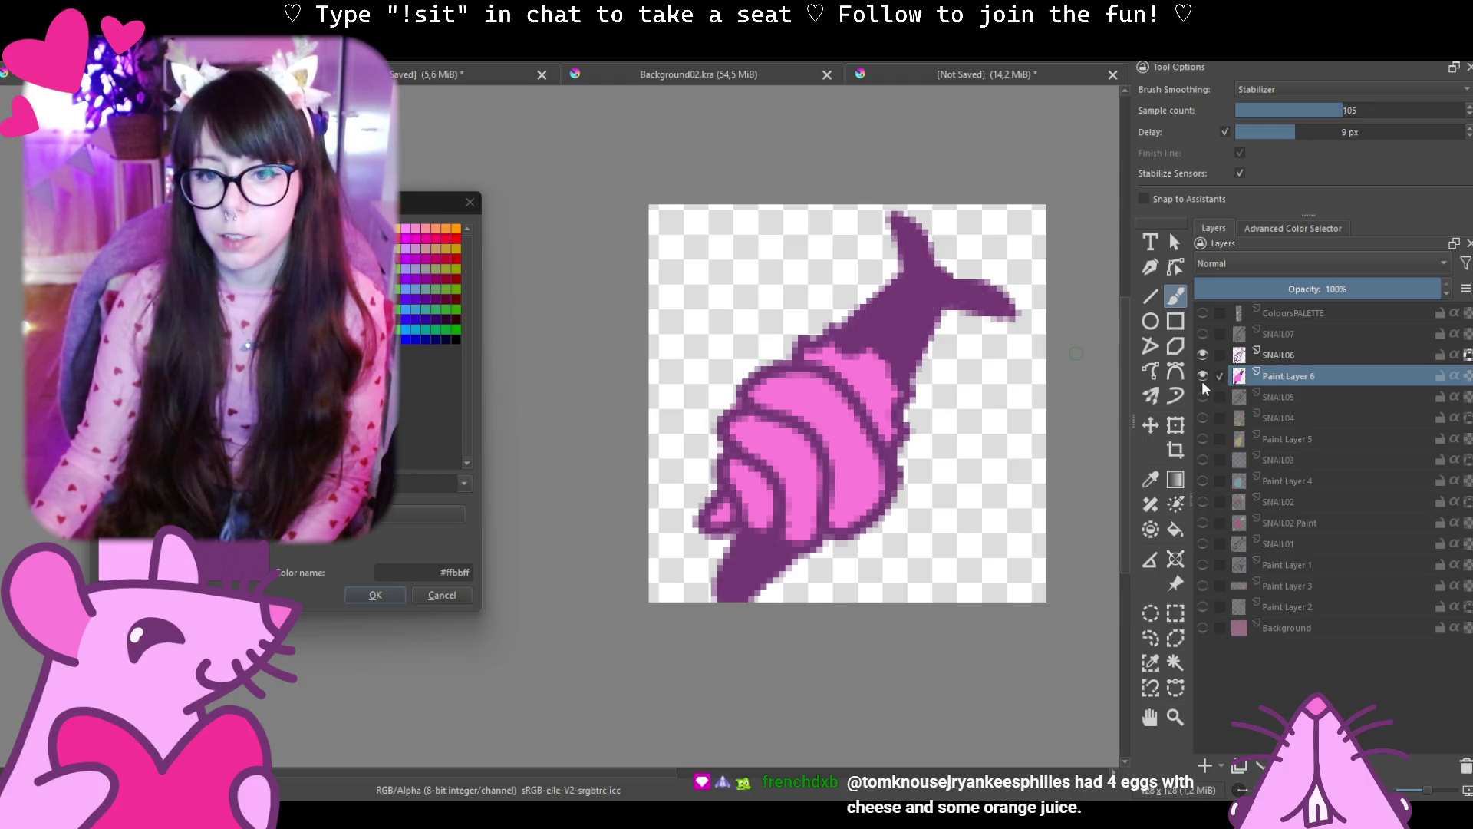
pyautogui.click(1201, 381)
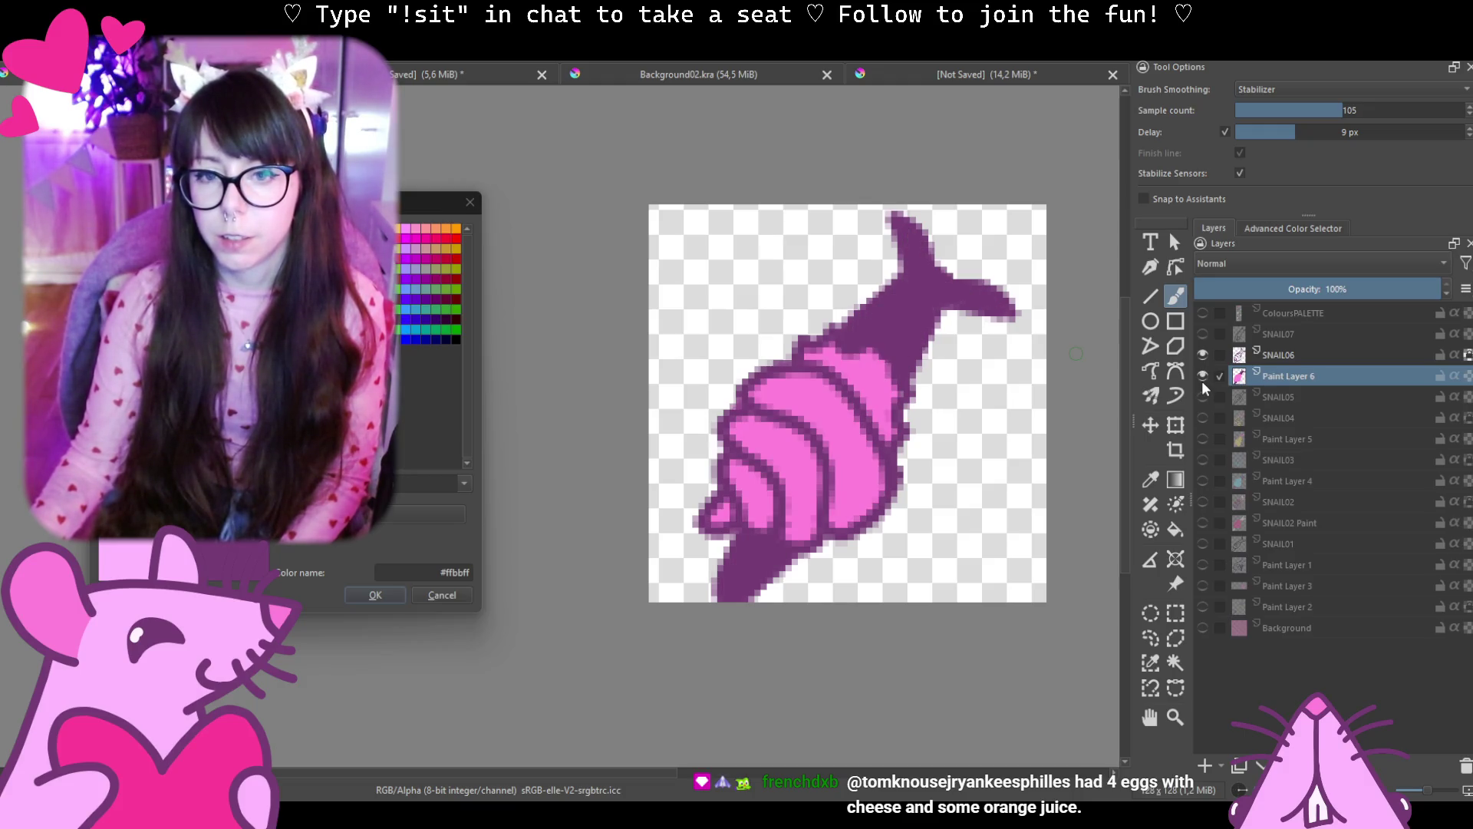
pyautogui.click(1203, 378)
pyautogui.click(1203, 376)
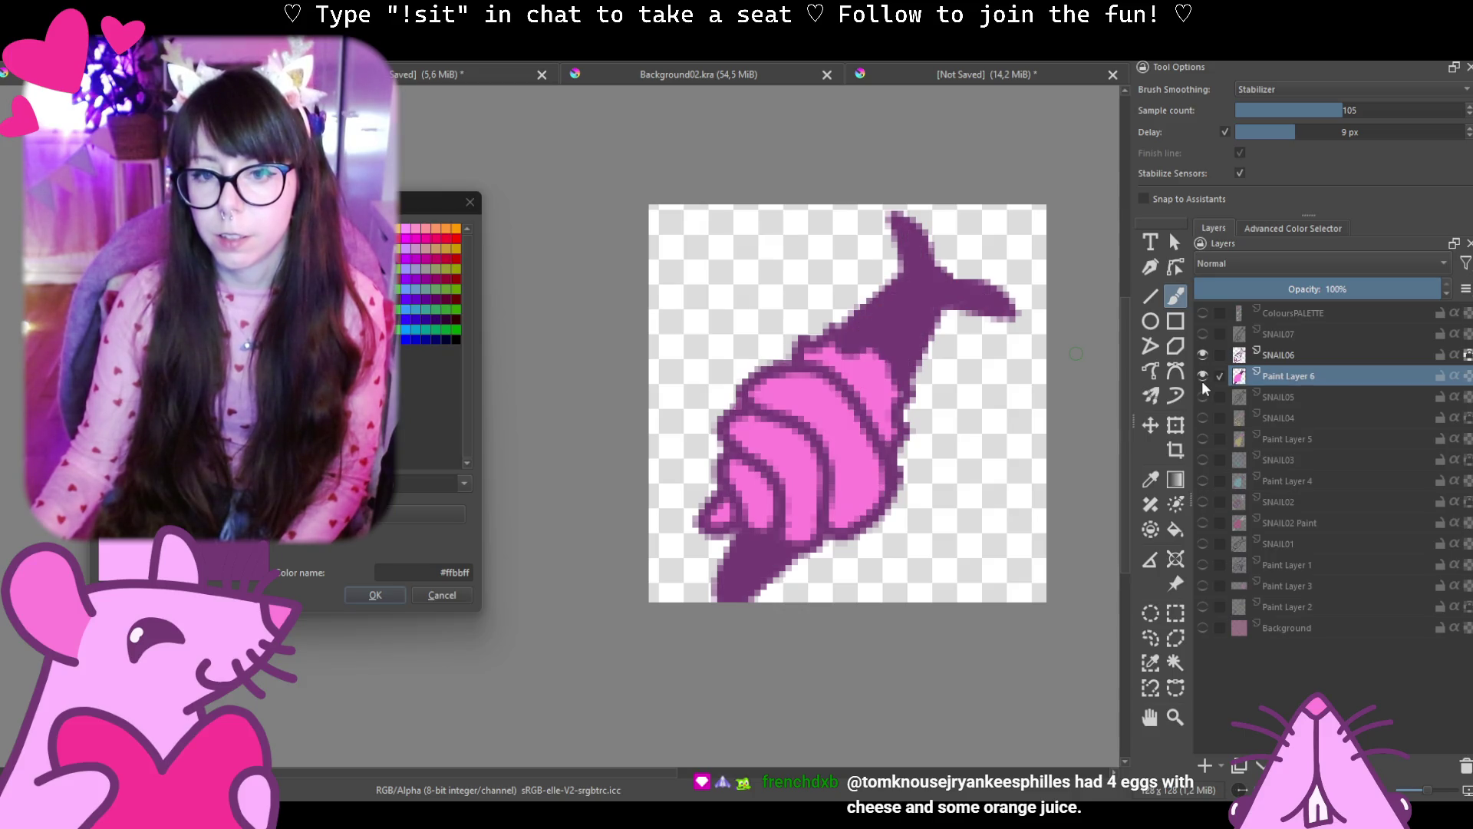
pyautogui.click(1203, 377)
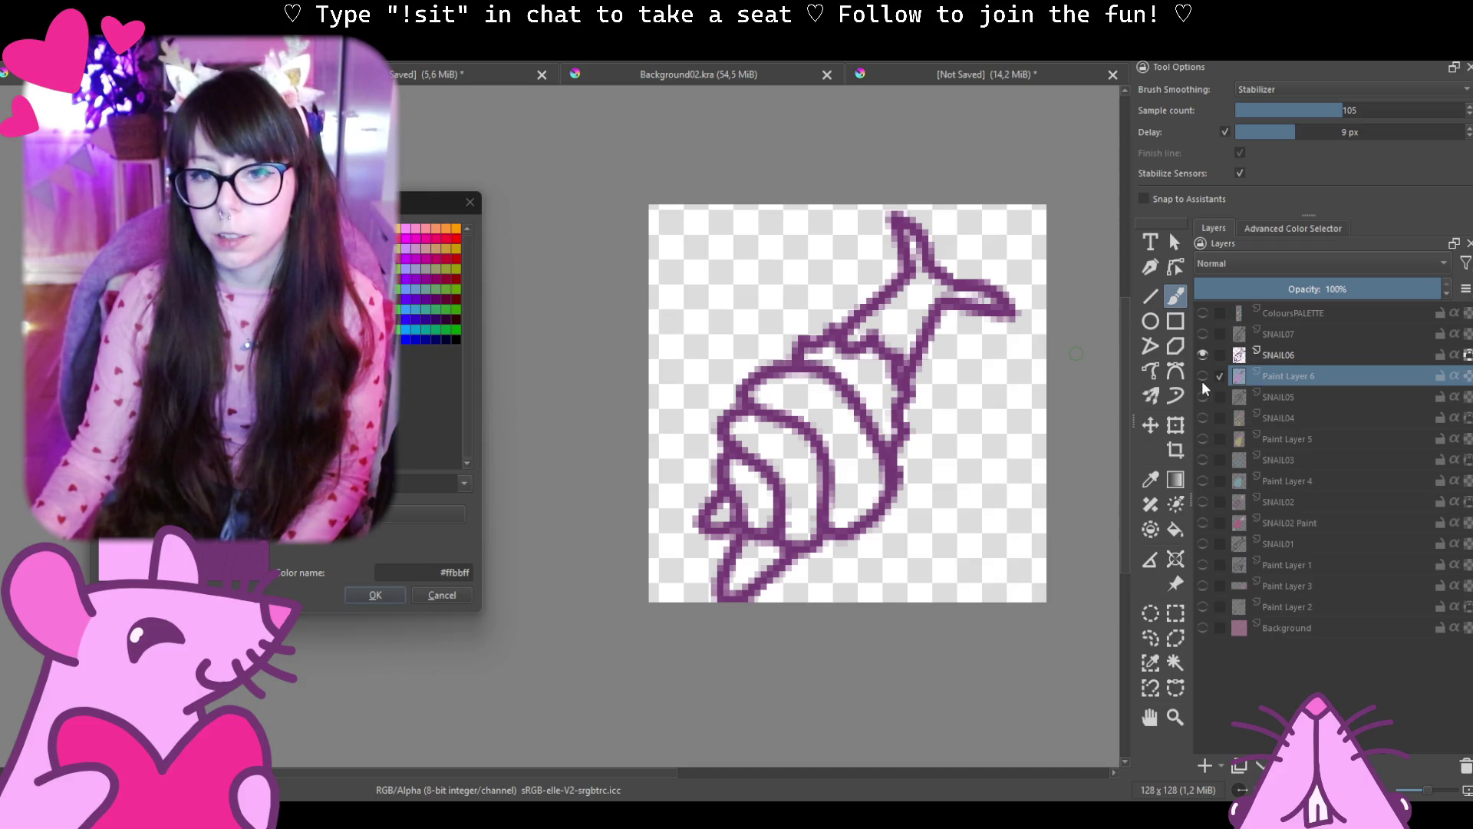
pyautogui.click(1203, 376)
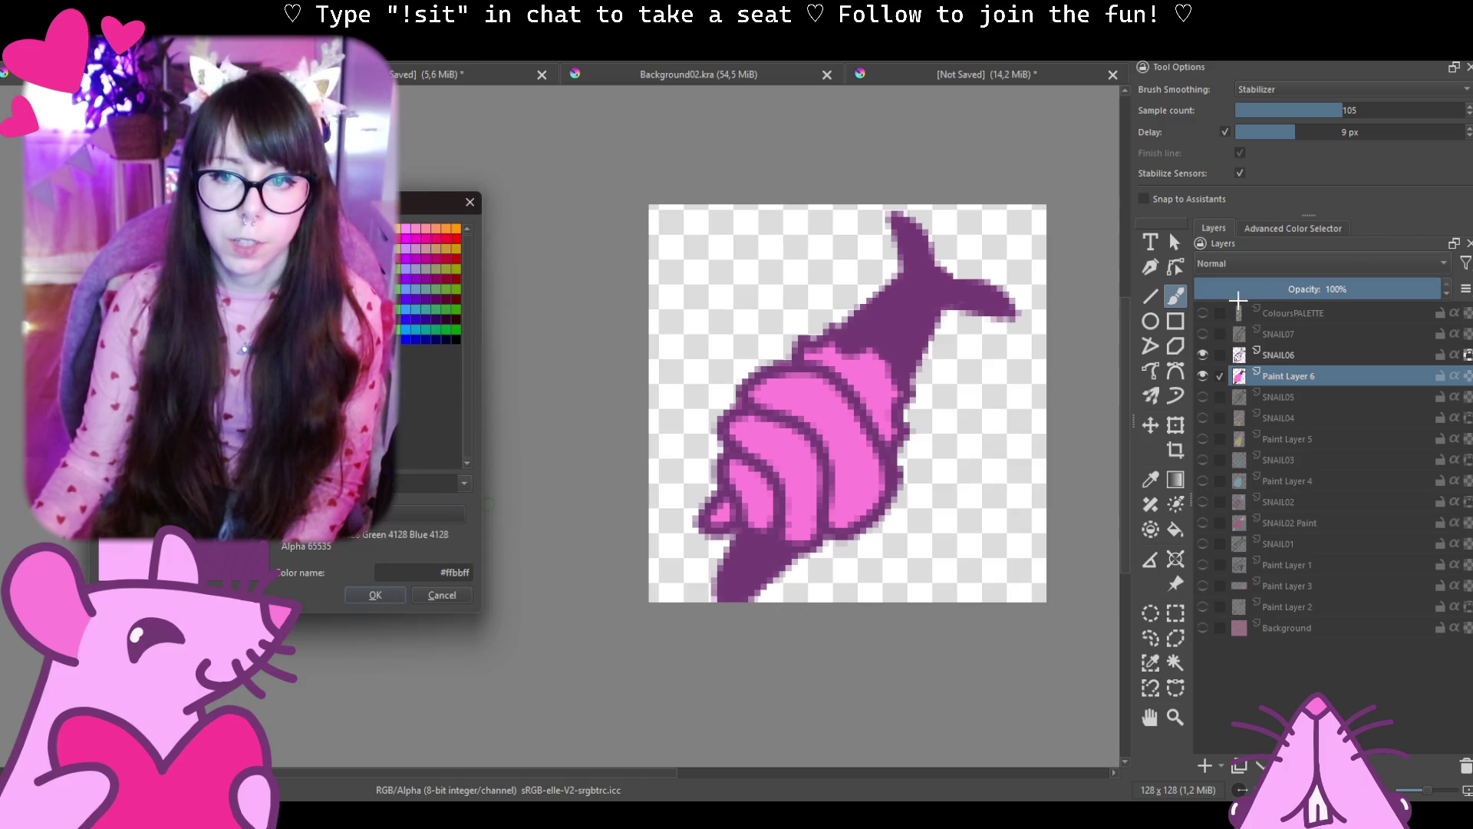
pyautogui.click(1203, 313)
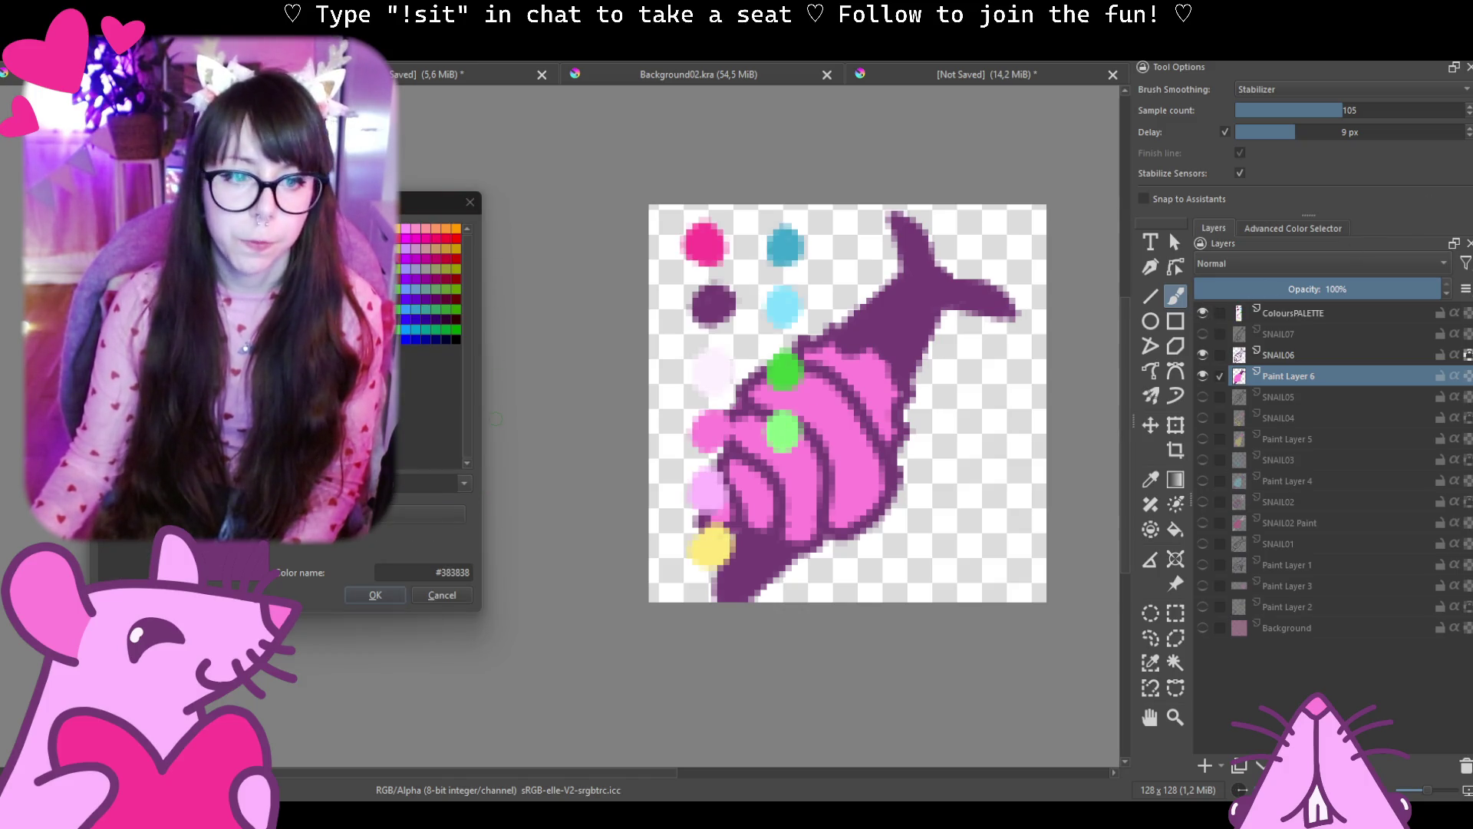
# - Pick light pink #ffbbff from the palette, paint the tail down to its tip, then hide the palette dots
pyautogui.click(426, 515)
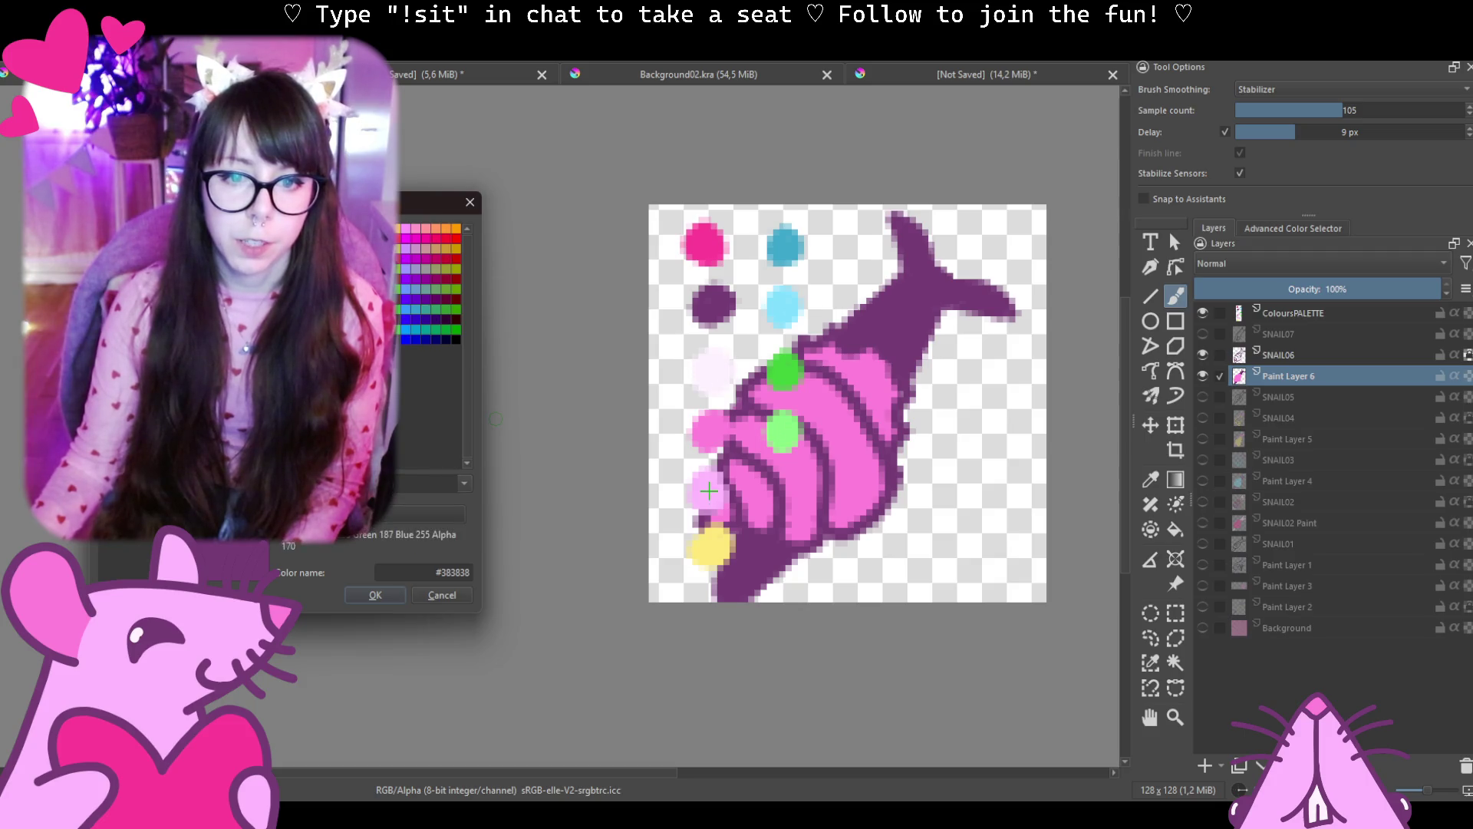
pyautogui.click(710, 488)
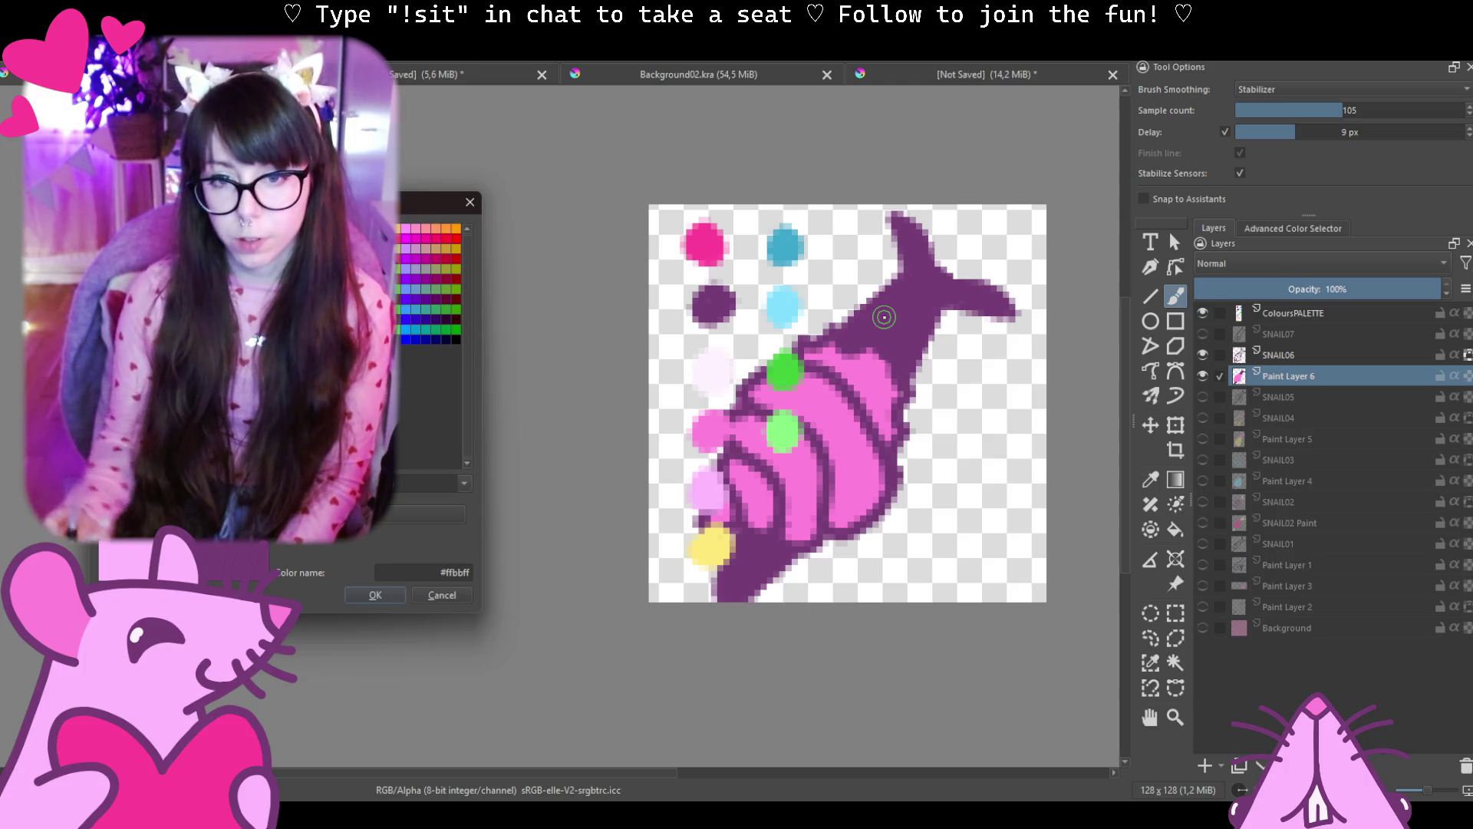
pyautogui.click(906, 294)
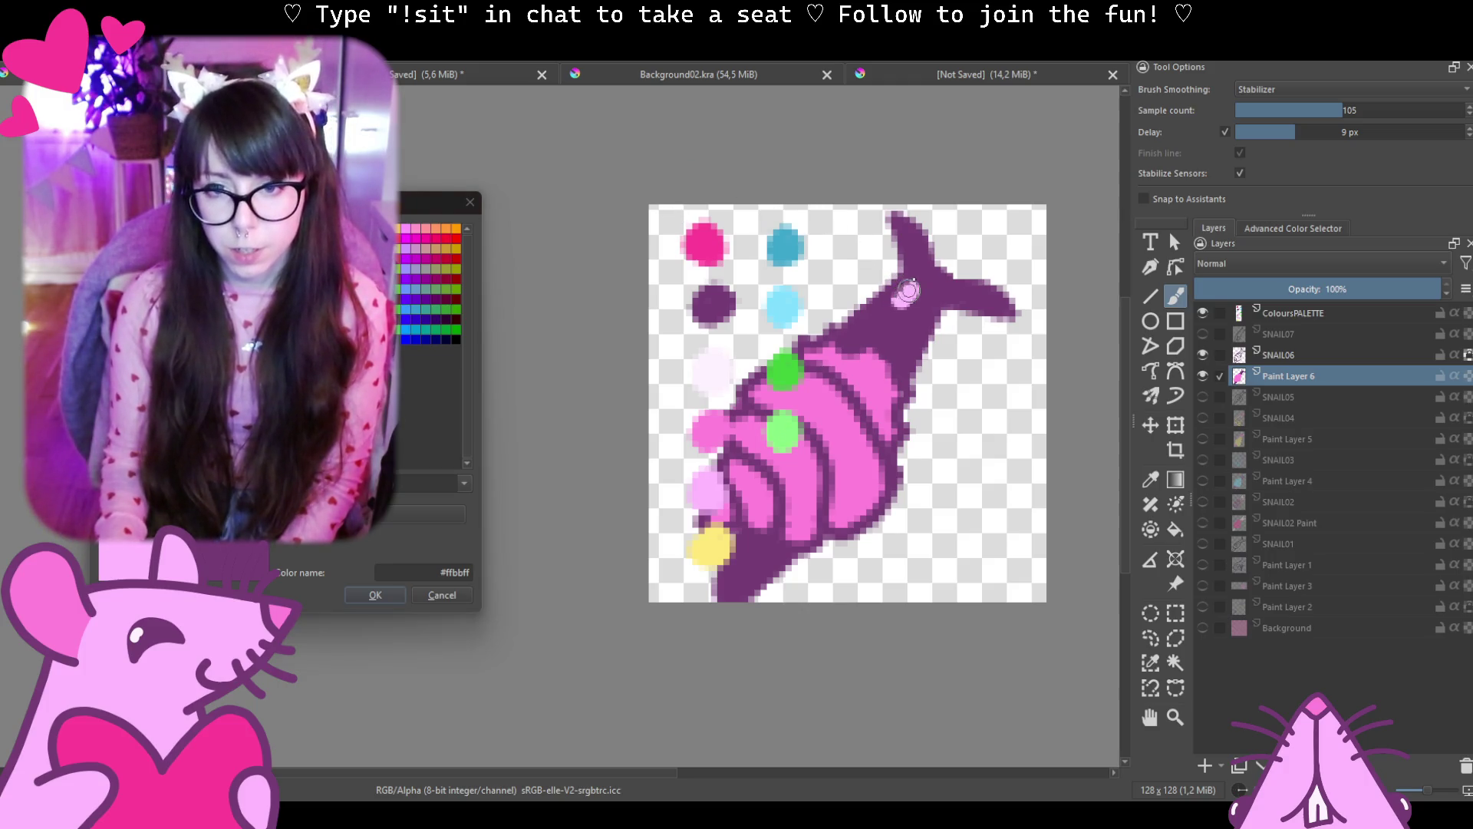
pyautogui.moveTo(909, 234)
pyautogui.mouseDown()
pyautogui.moveTo(996, 303)
pyautogui.moveTo(895, 314)
pyautogui.mouseUp()
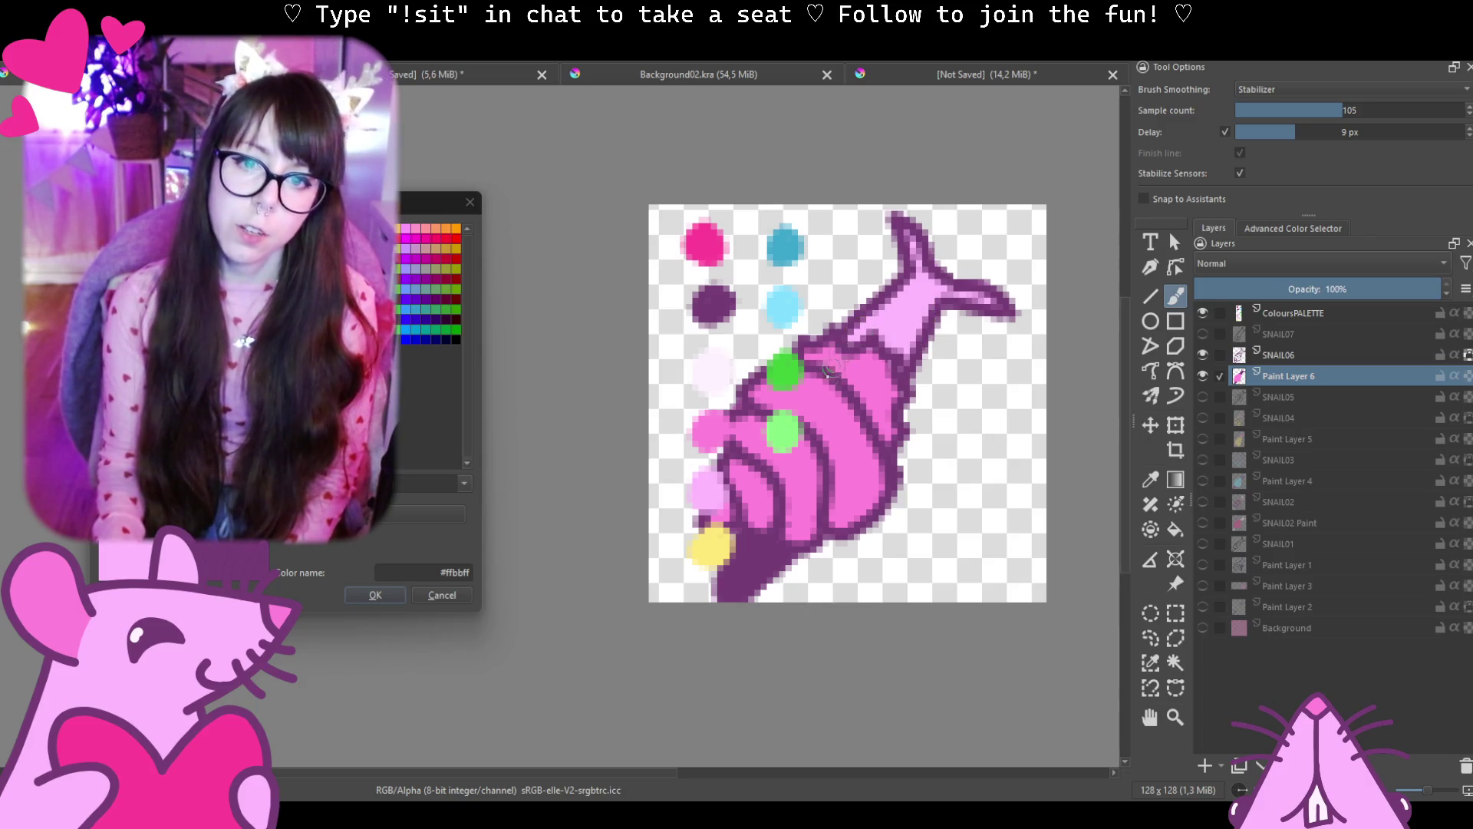
pyautogui.click(1202, 311)
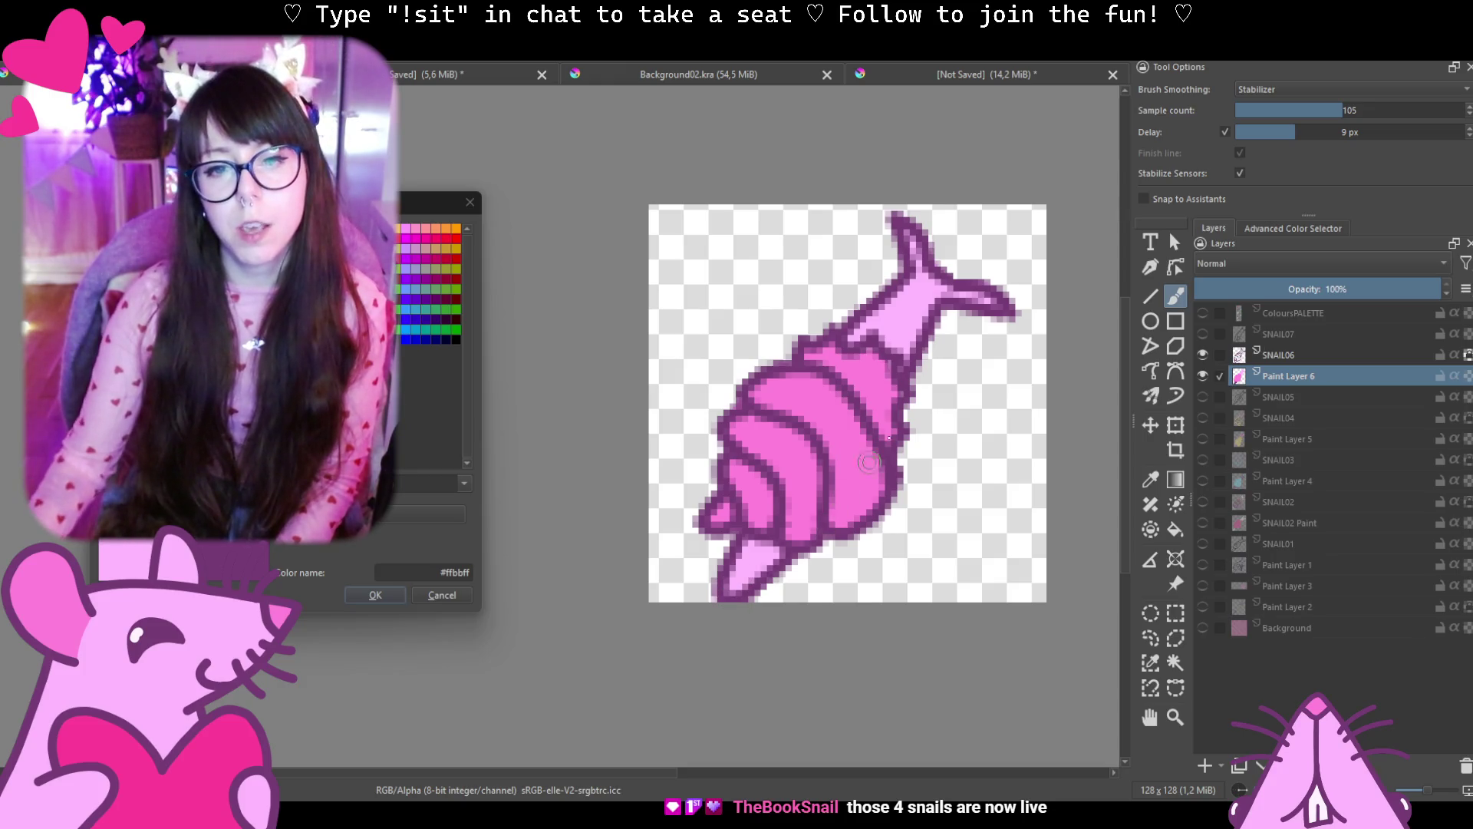
pyautogui.scroll(-4, 935, 466)
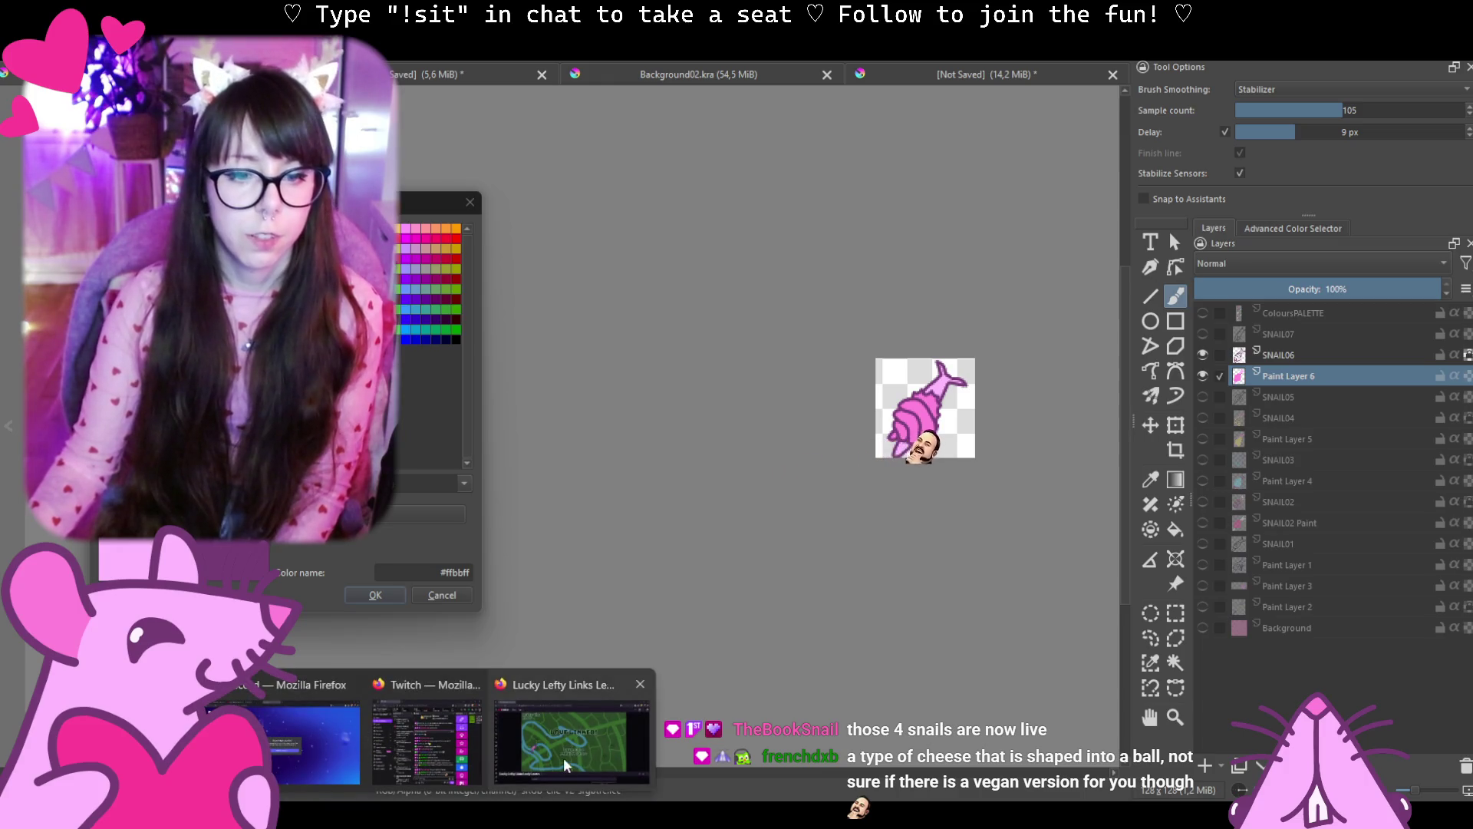
# - Switch to the browser game, reload it, go full screen and click past the Snouse Games splash
pyautogui.click(575, 754)
pyautogui.press('F5')
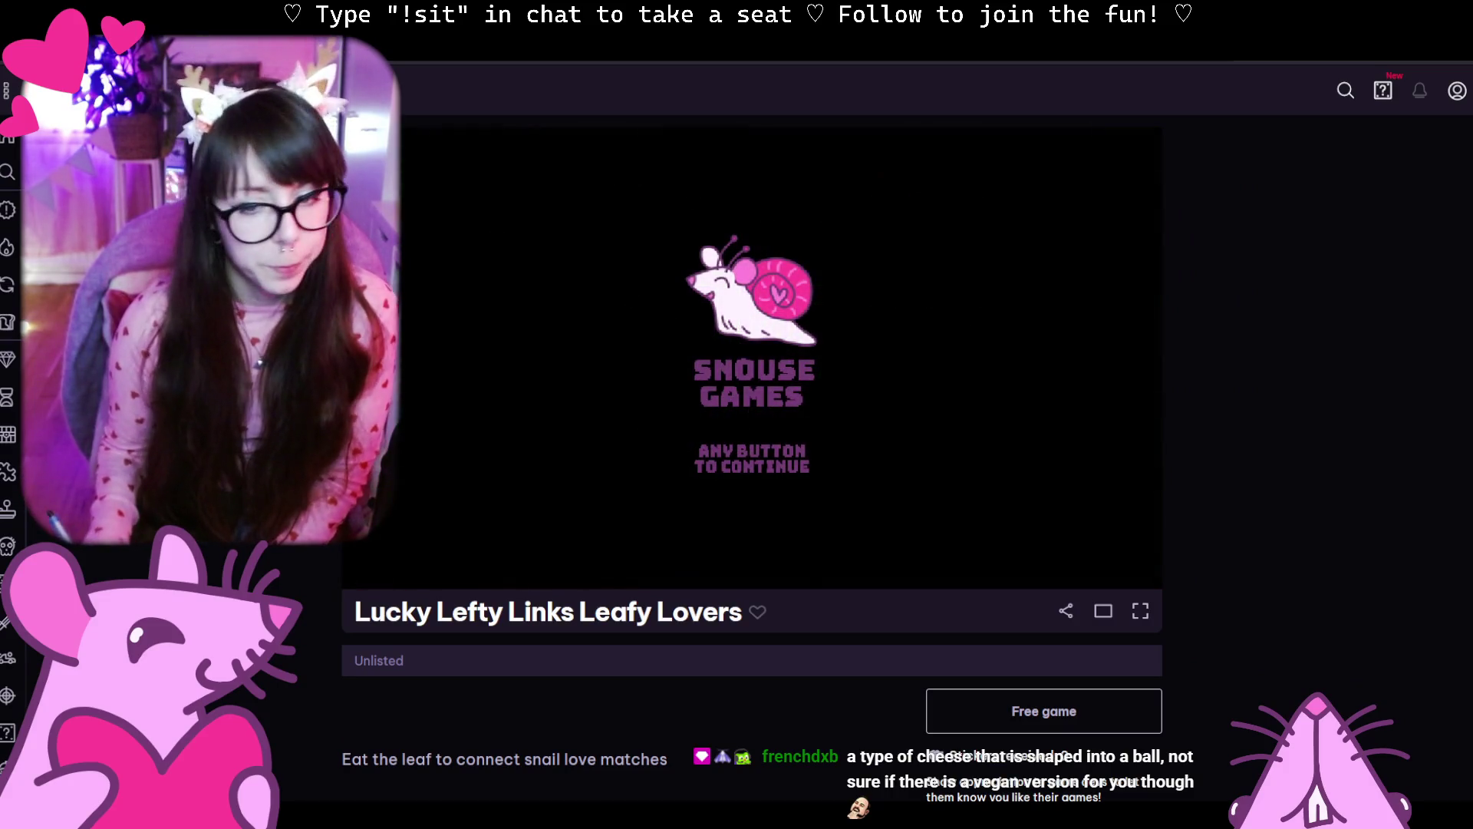
pyautogui.click(1139, 610)
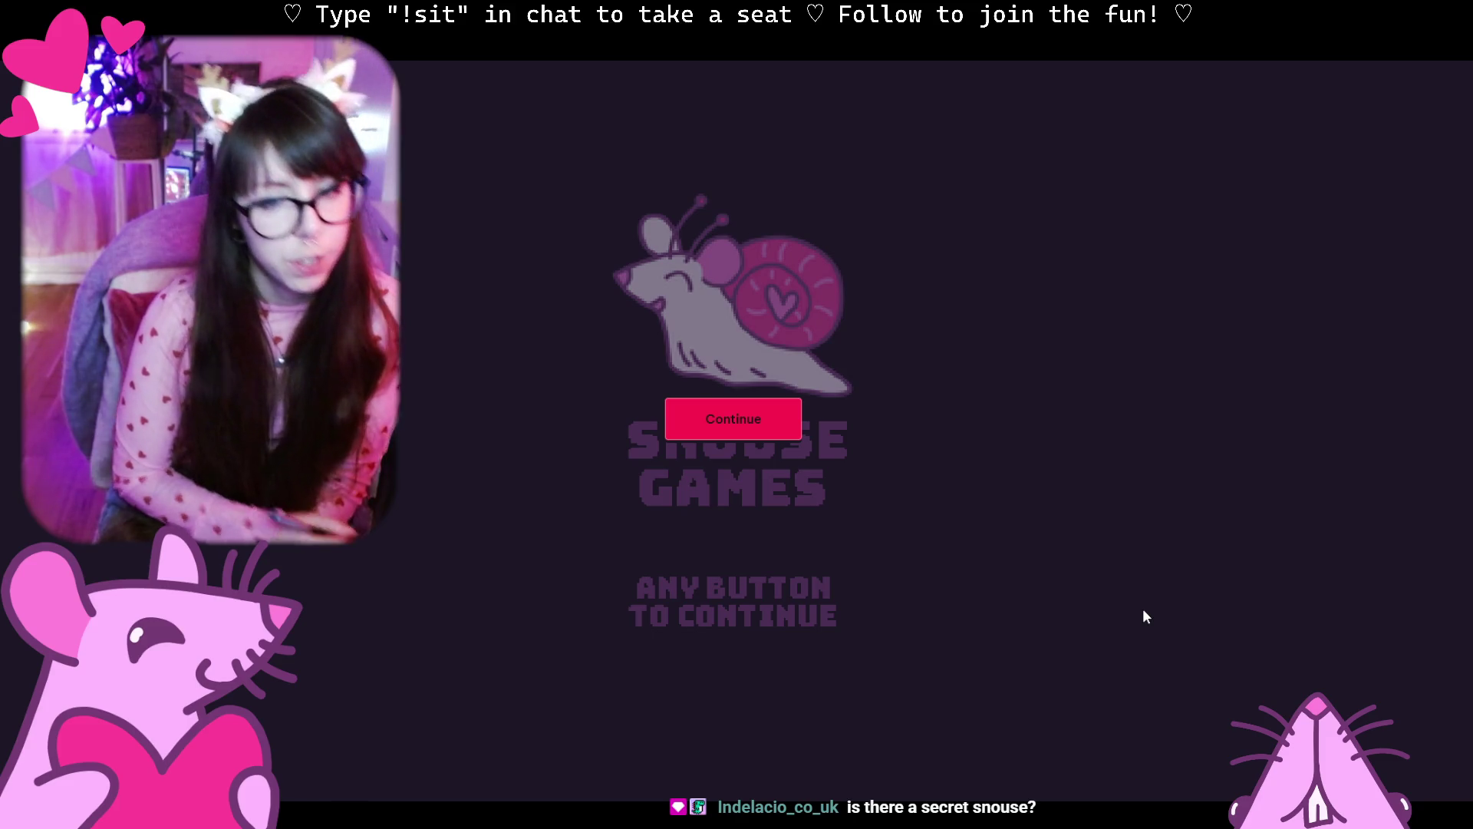
pyautogui.click(1146, 619)
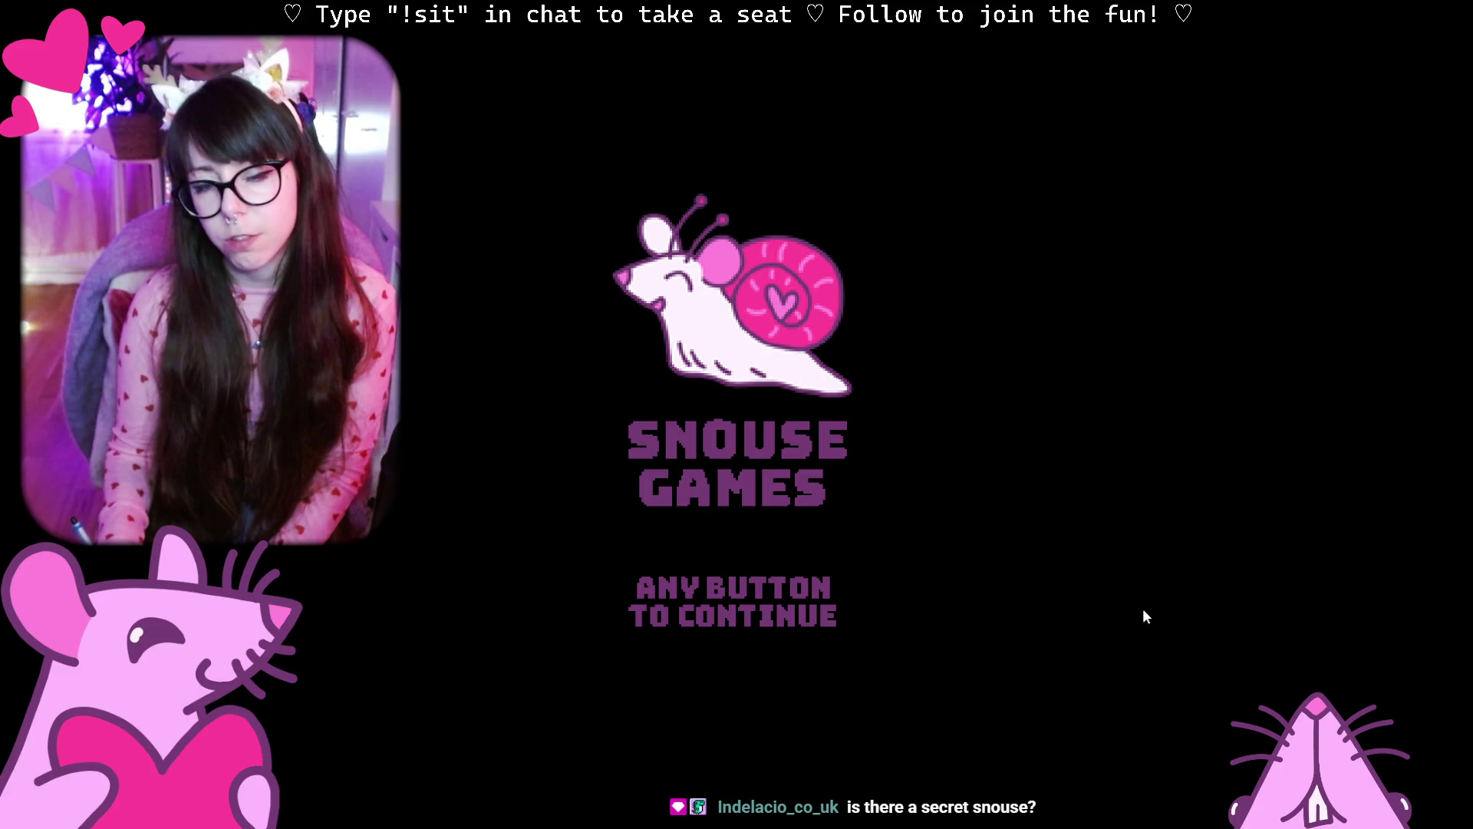
pyautogui.click(1143, 609)
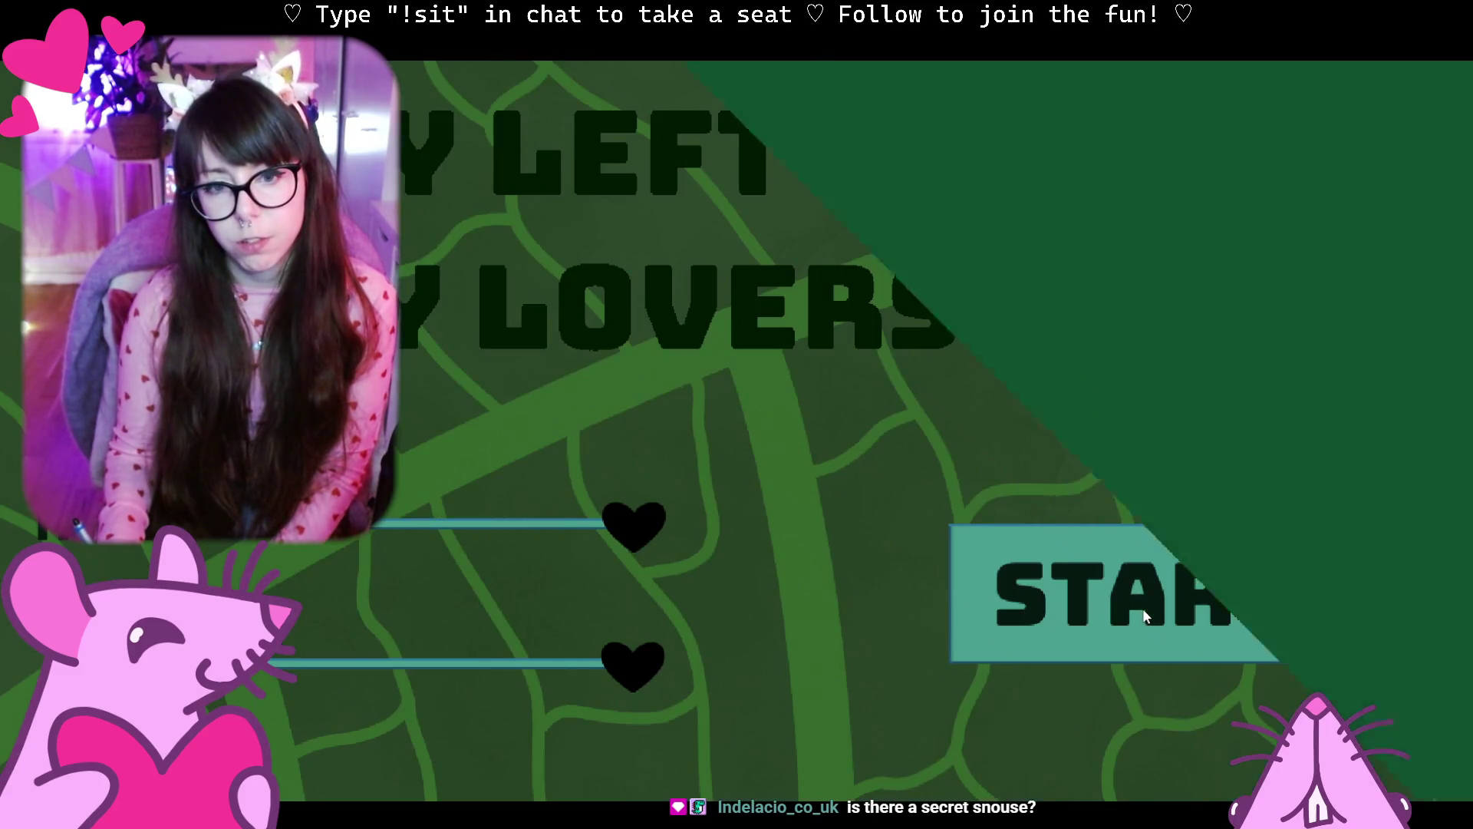
# - Start the game, link the two yellow snails and advance to the next level
pyautogui.click(1145, 613)
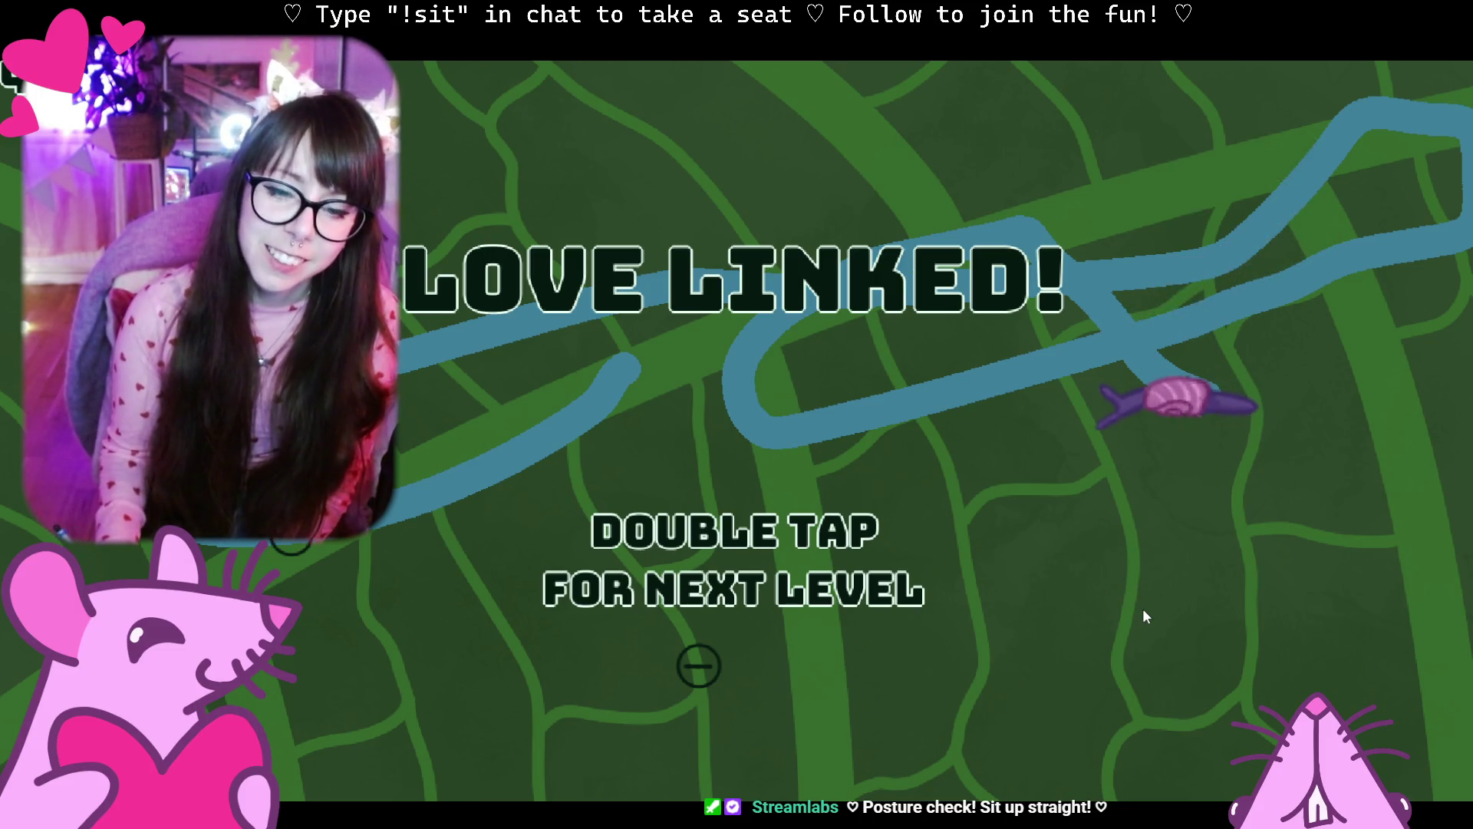
pyautogui.doubleClick(1143, 612)
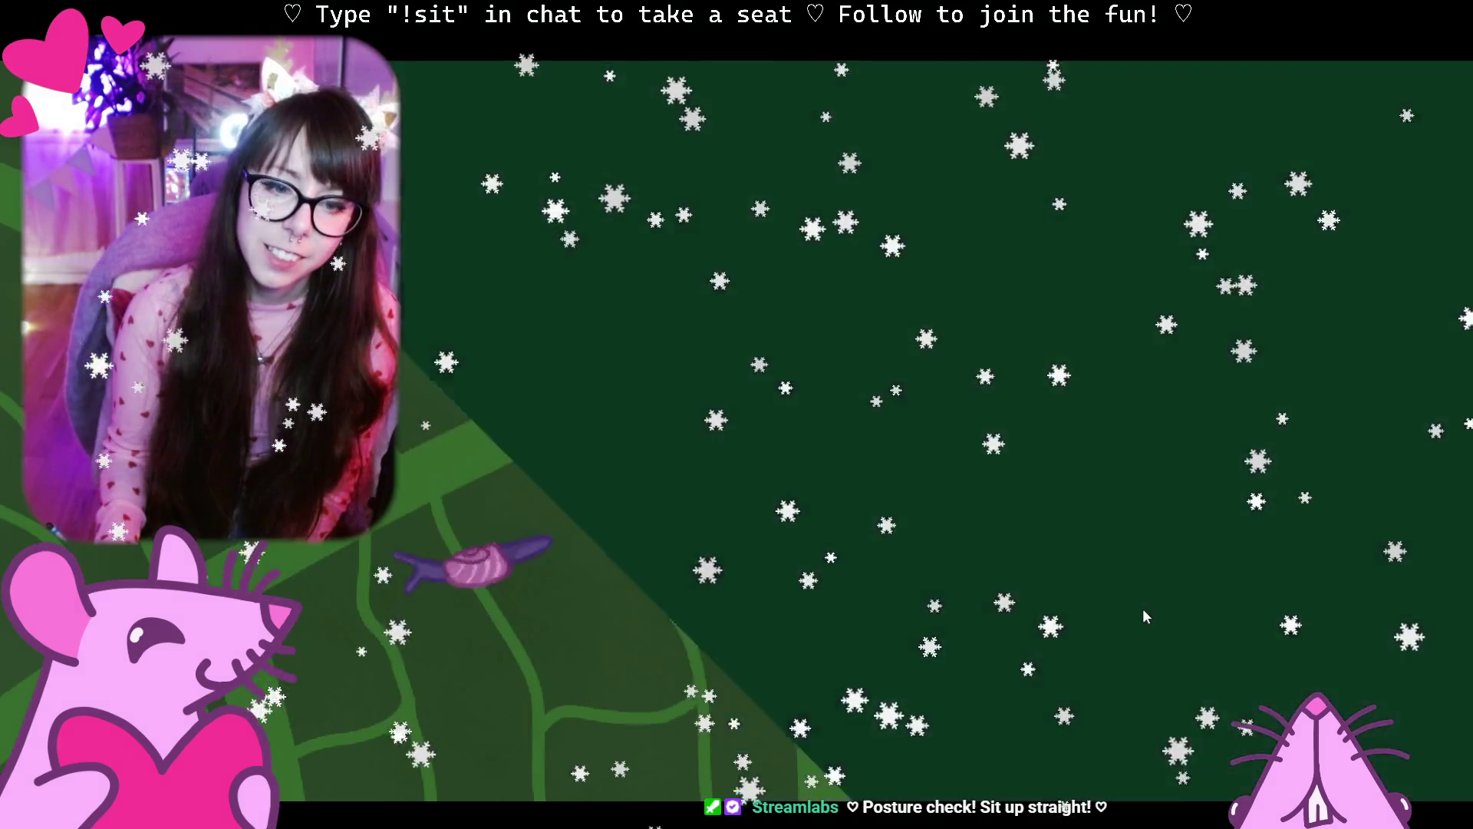
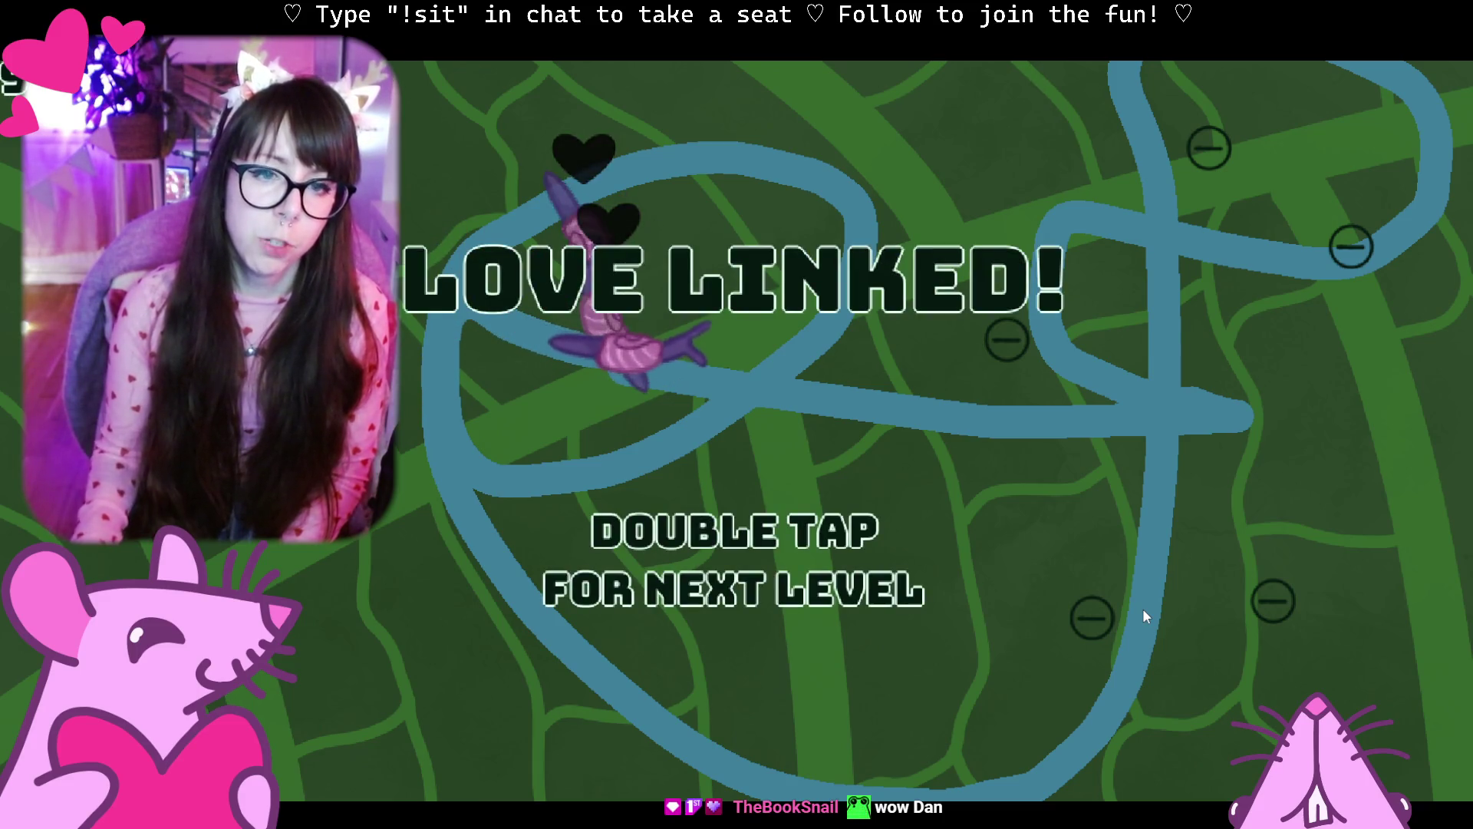
# - Advance the snail matching game to level 3 of 10 and leave fullscreen
pyautogui.doubleClick(1144, 615)
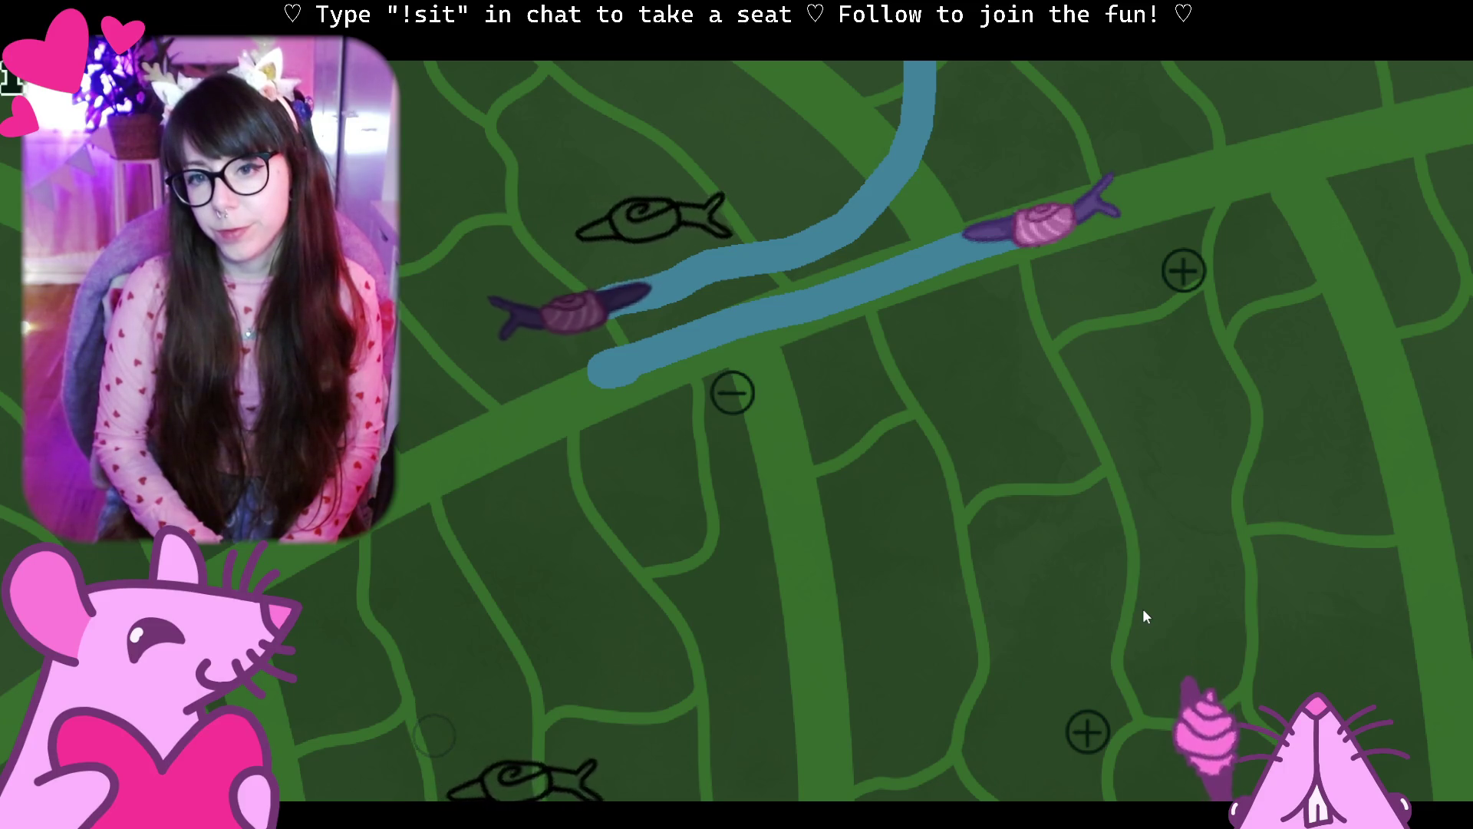
pyautogui.press('Escape')
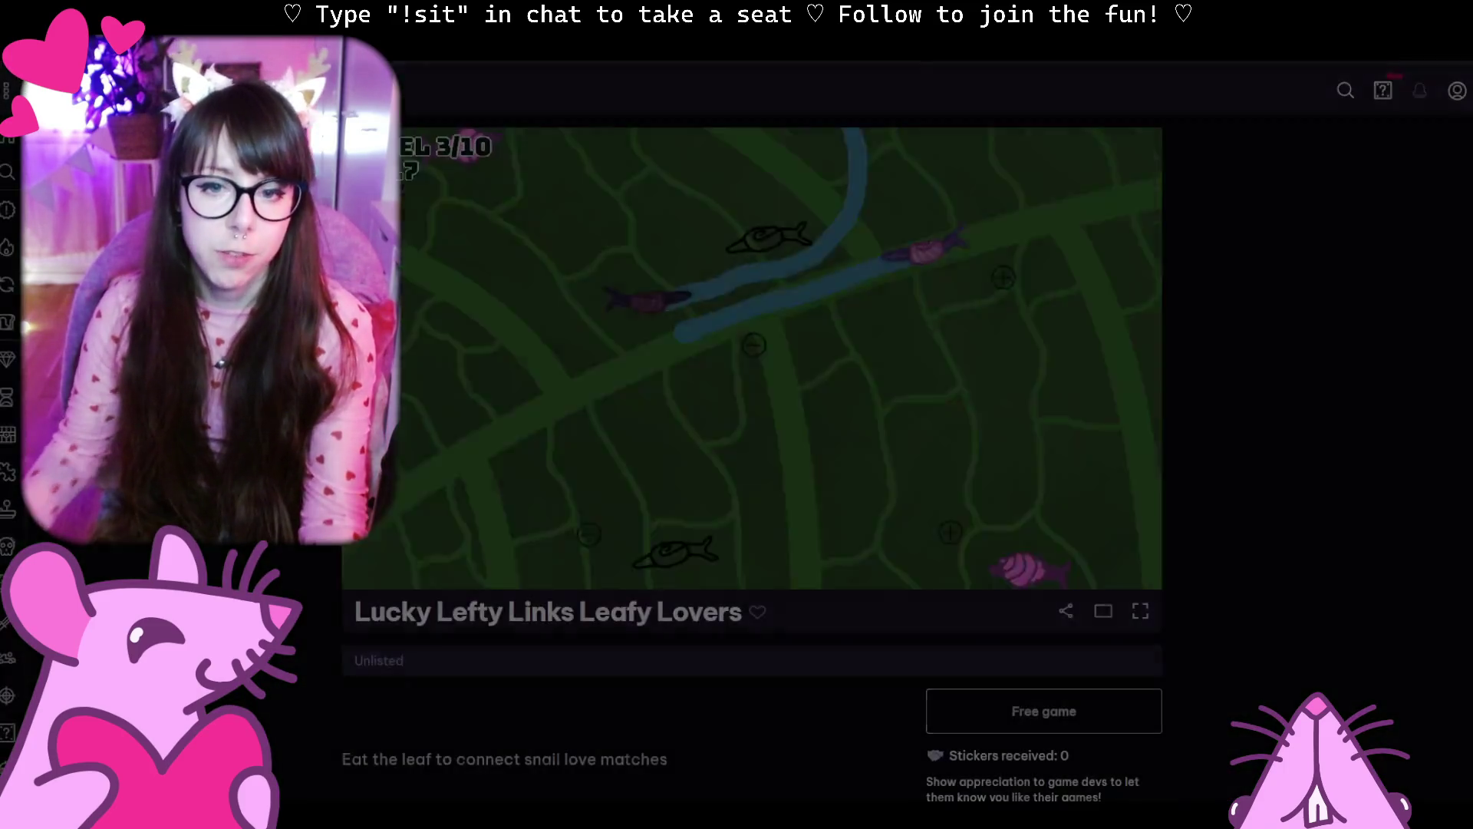
# - Reload the game page from the address bar, then switch over to the Krita snail drawing
pyautogui.hotkey('ctrl', 'l')
pyautogui.press('Return')
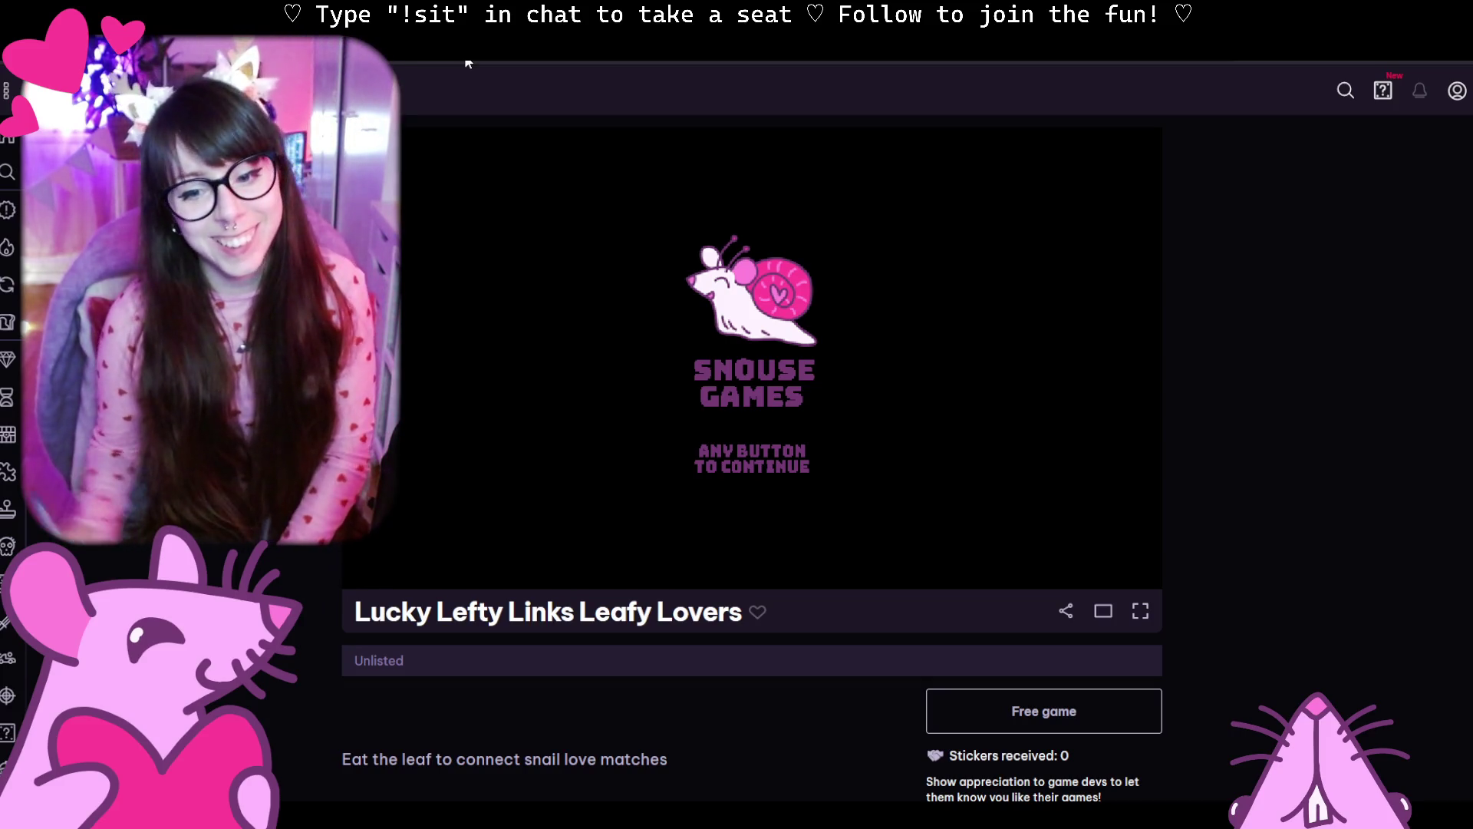
pyautogui.scroll(-1, 564, 347)
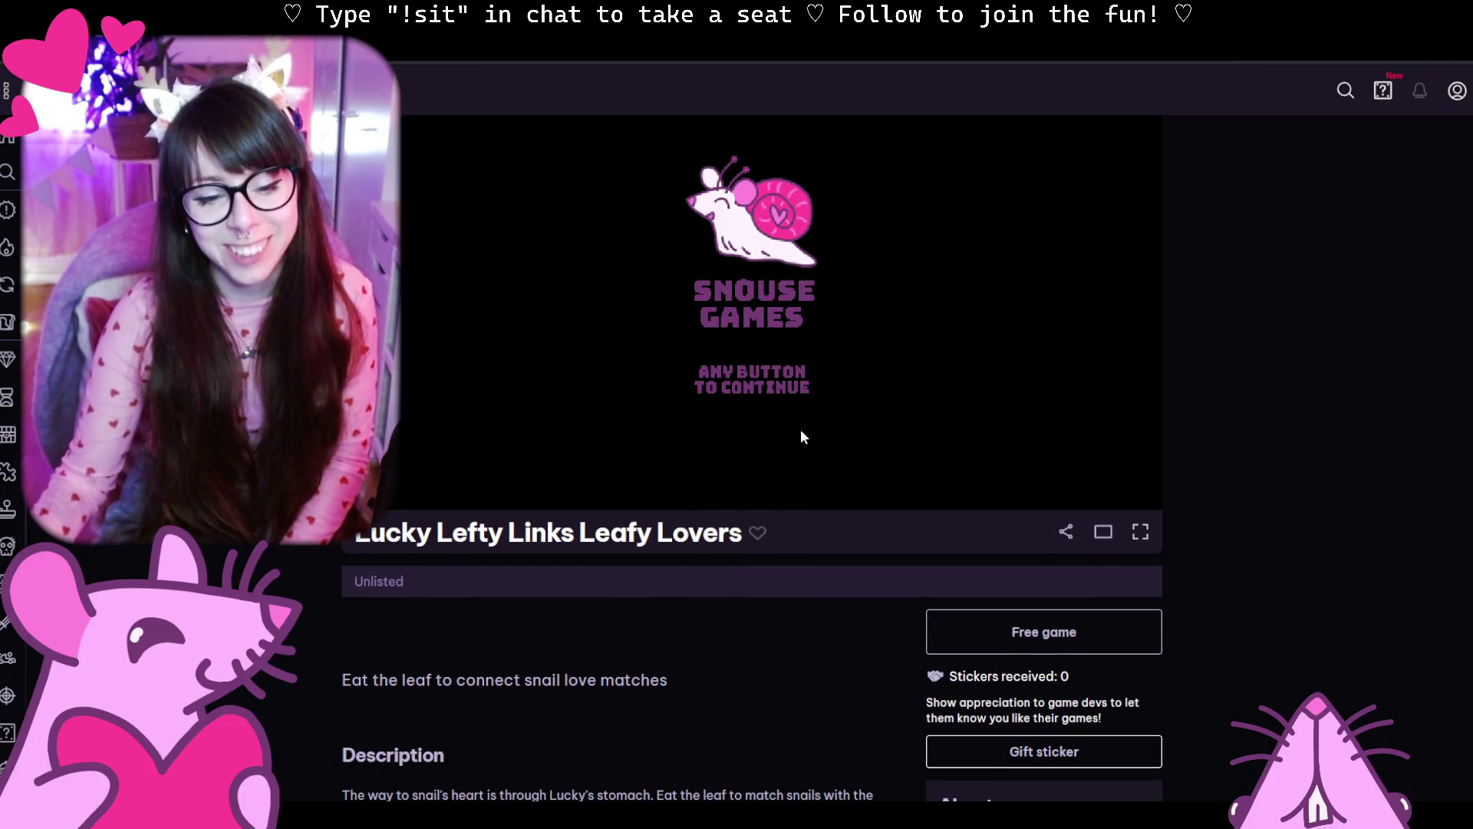
pyautogui.scroll(-4, 862, 618)
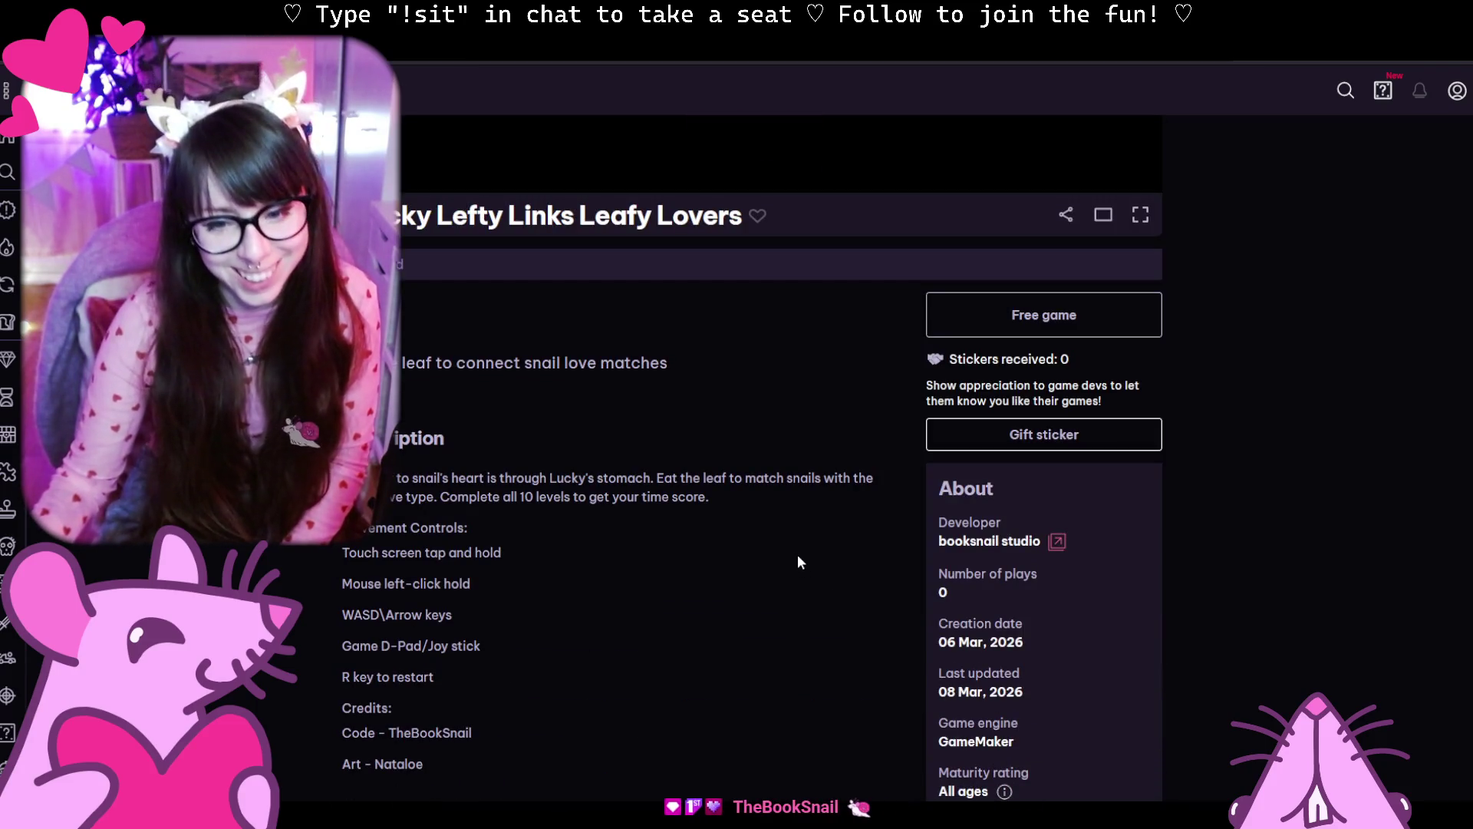
pyautogui.scroll(5, 797, 550)
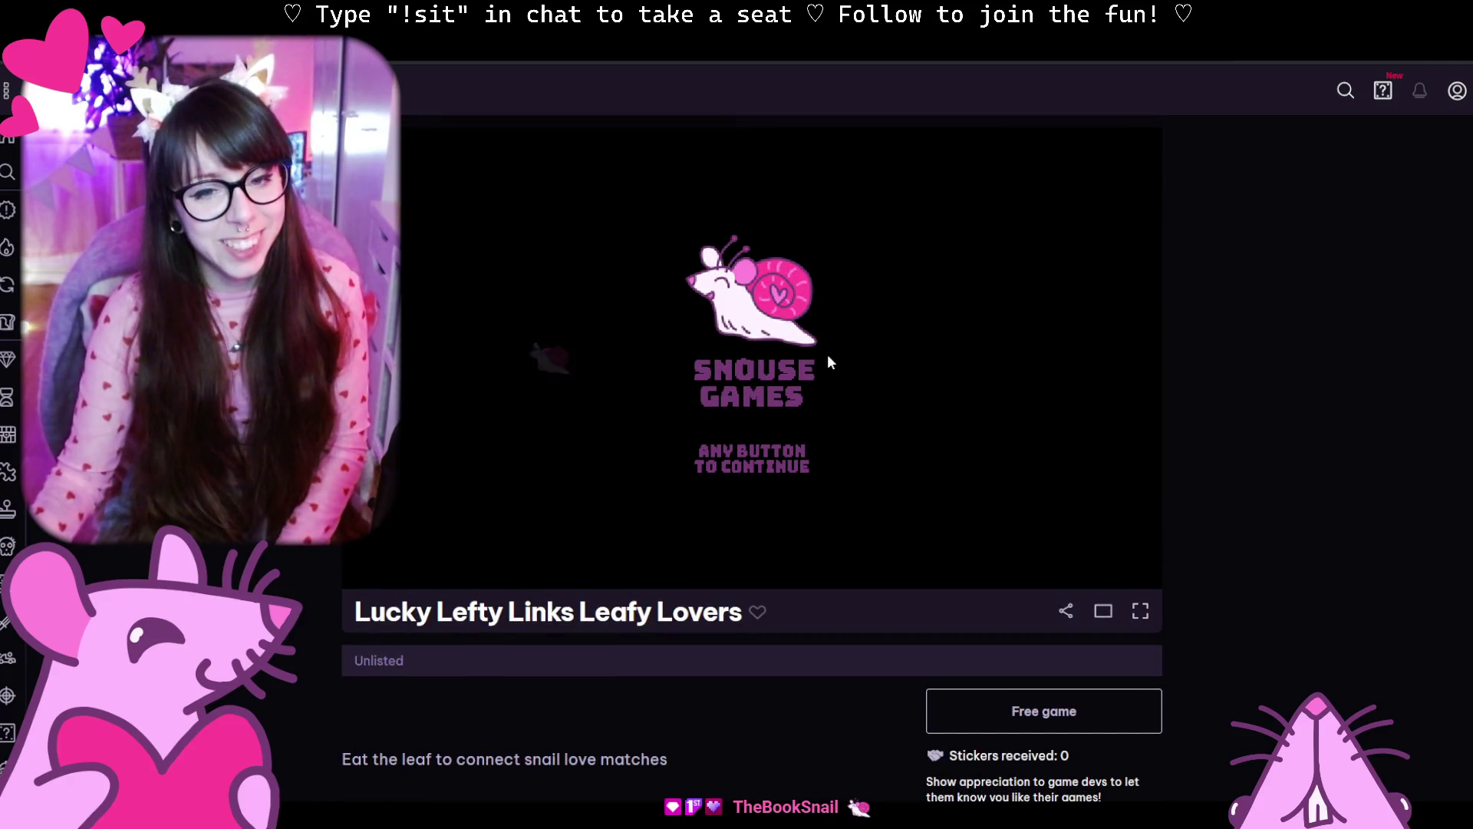
pyautogui.scroll(-3, 791, 710)
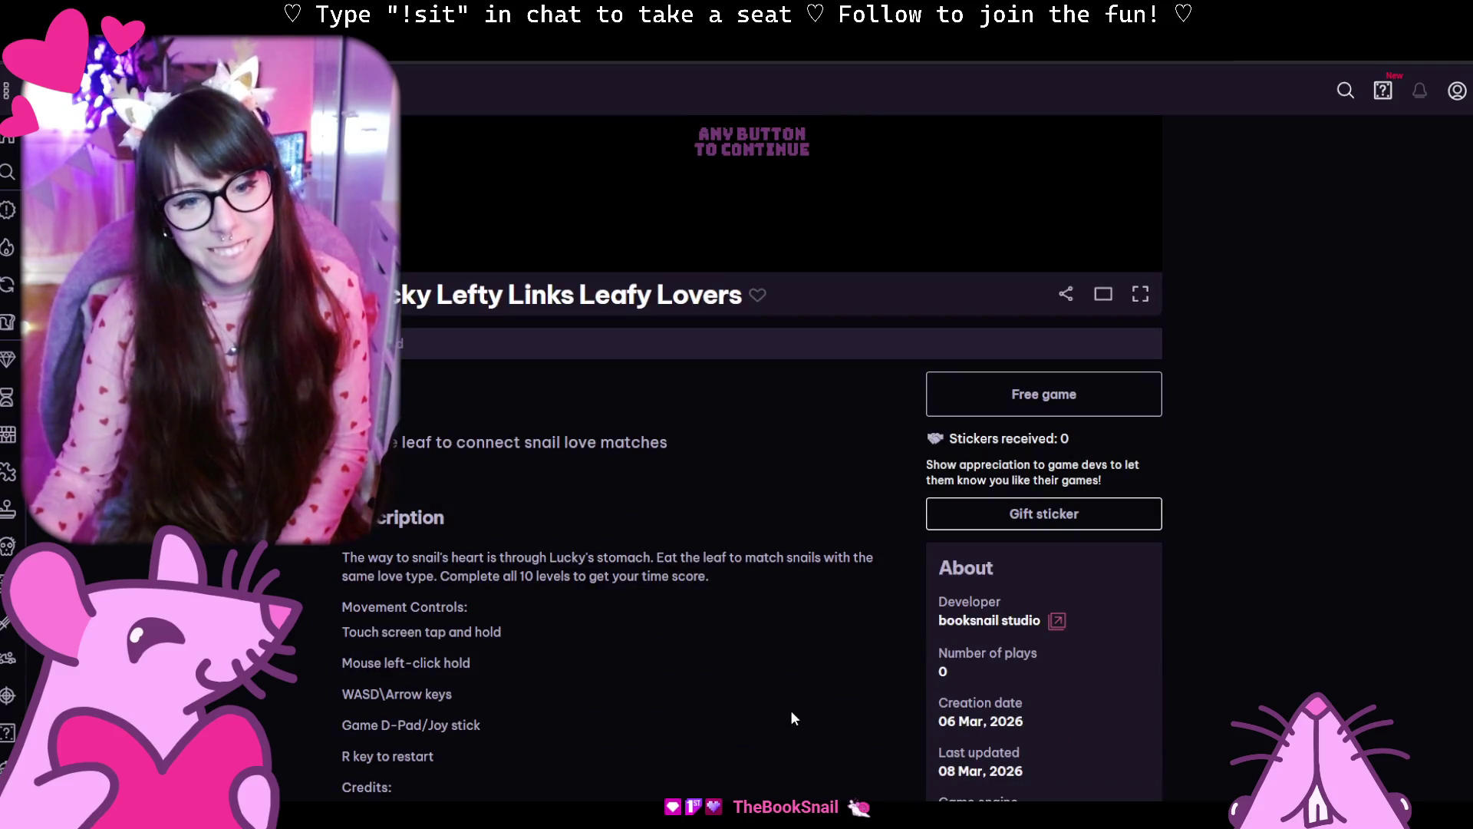
pyautogui.scroll(3, 791, 703)
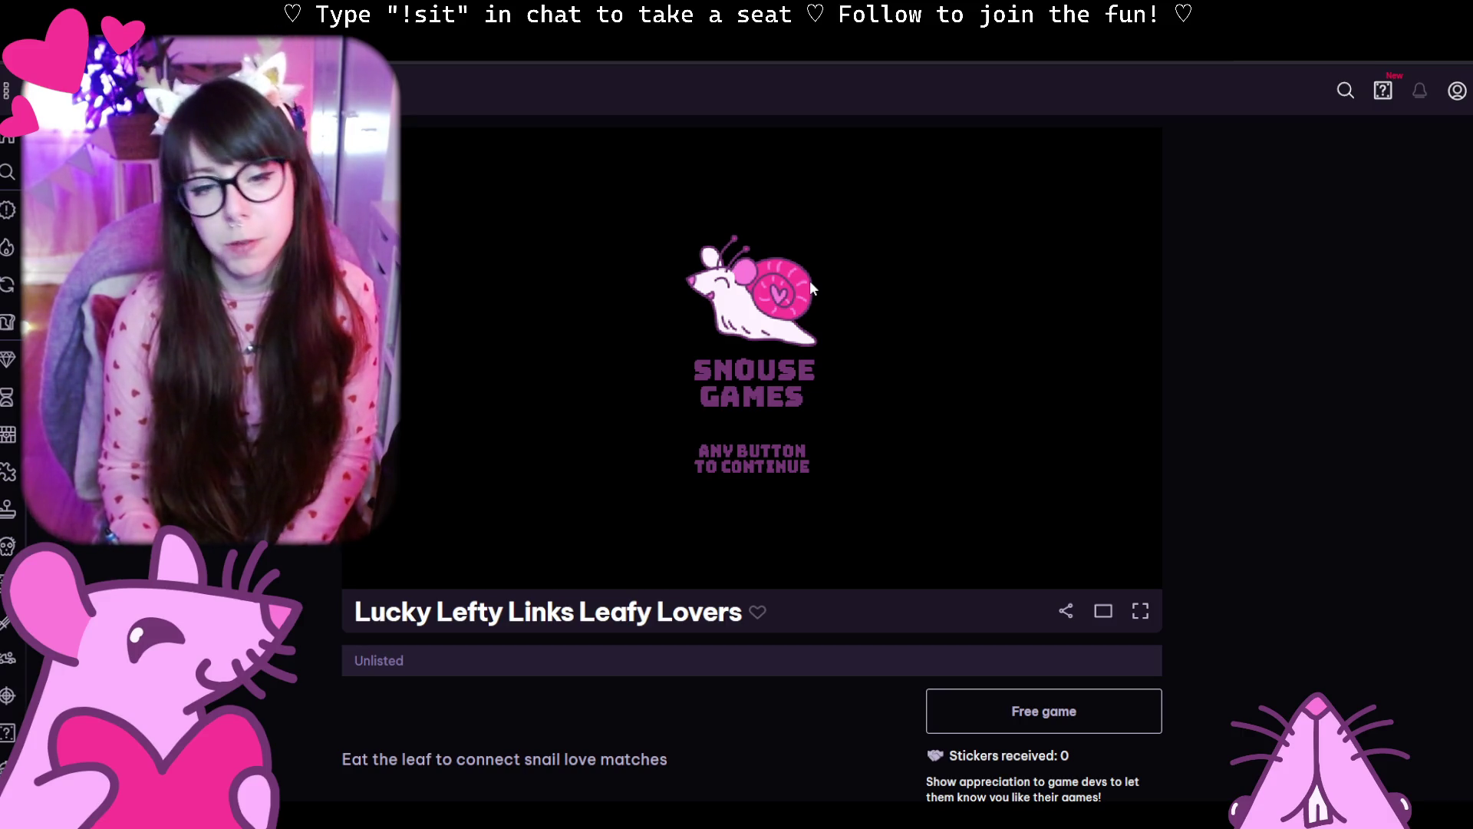
pyautogui.click(1103, 611)
pyautogui.click(632, 783)
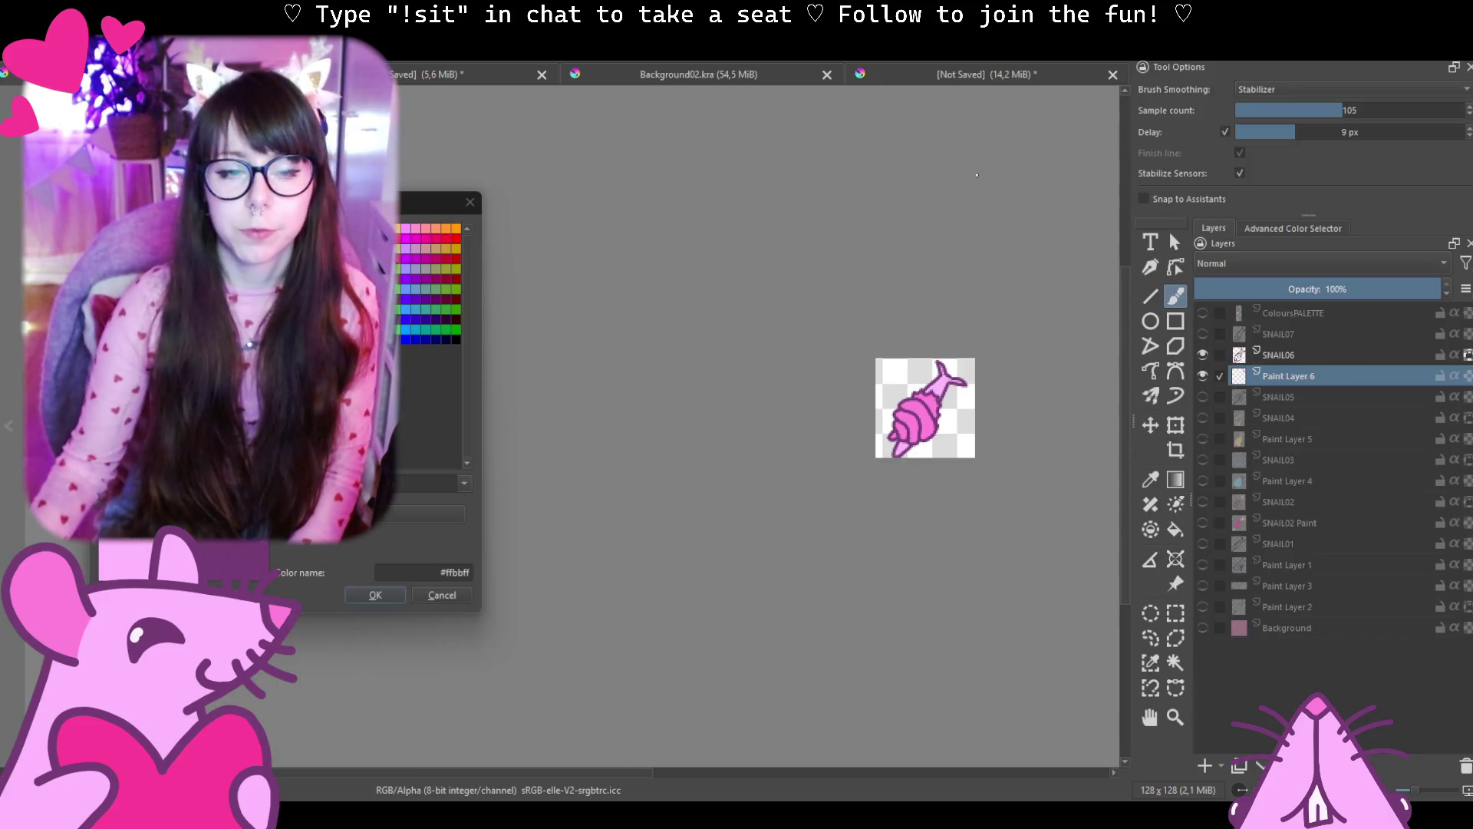
# - Hide Paint Layer 6 and SNAIL06, show the SNAIL07 outline and centre the snail on the canvas
pyautogui.click(1203, 375)
pyautogui.click(1202, 355)
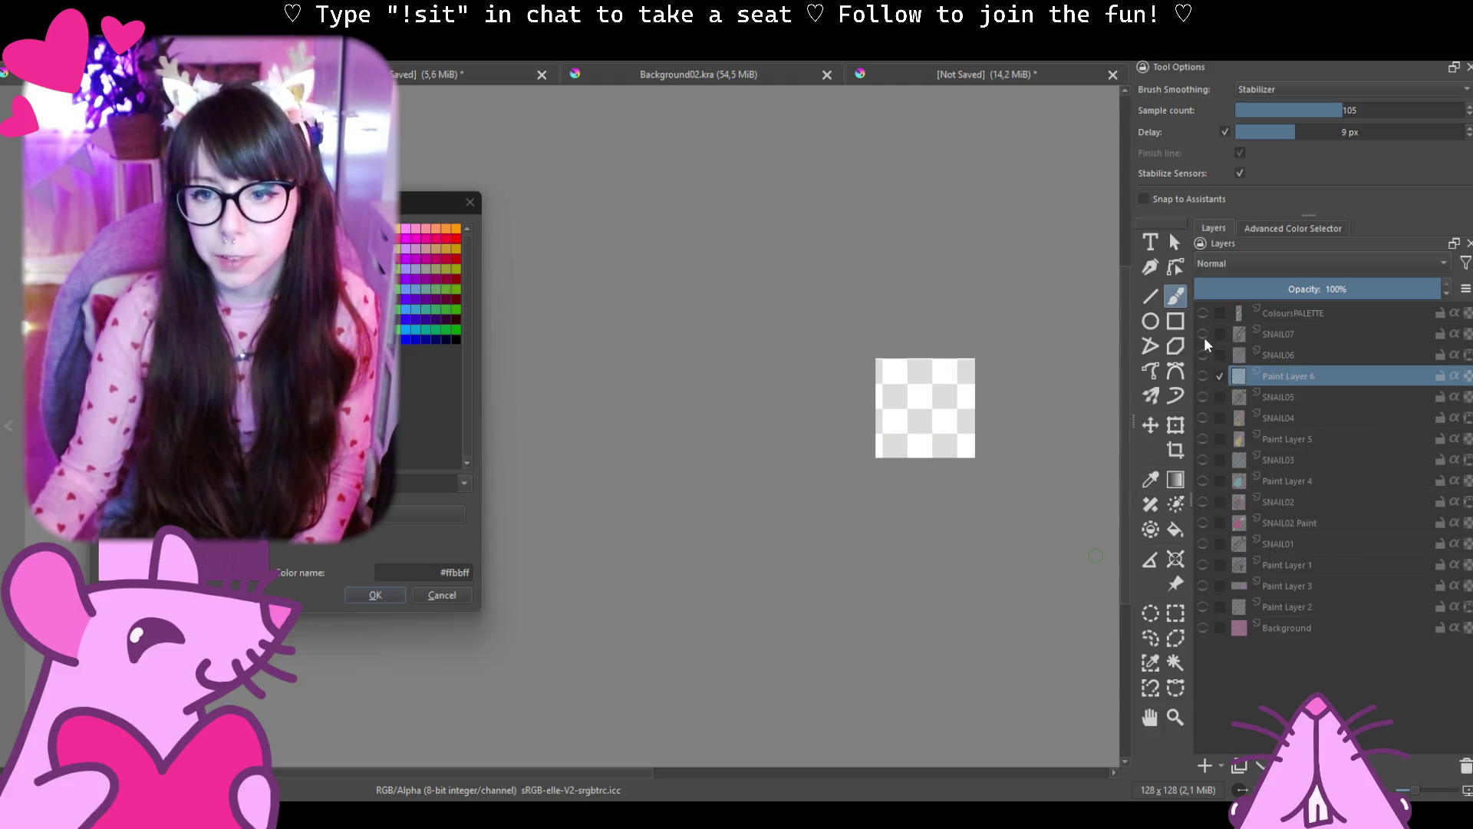
pyautogui.click(1203, 333)
pyautogui.keyDown('ctrl'); pyautogui.scroll(1, 944, 472); pyautogui.keyUp('ctrl')
pyautogui.keyDown('ctrl'); pyautogui.scroll(2, 946, 472); pyautogui.keyUp('ctrl')
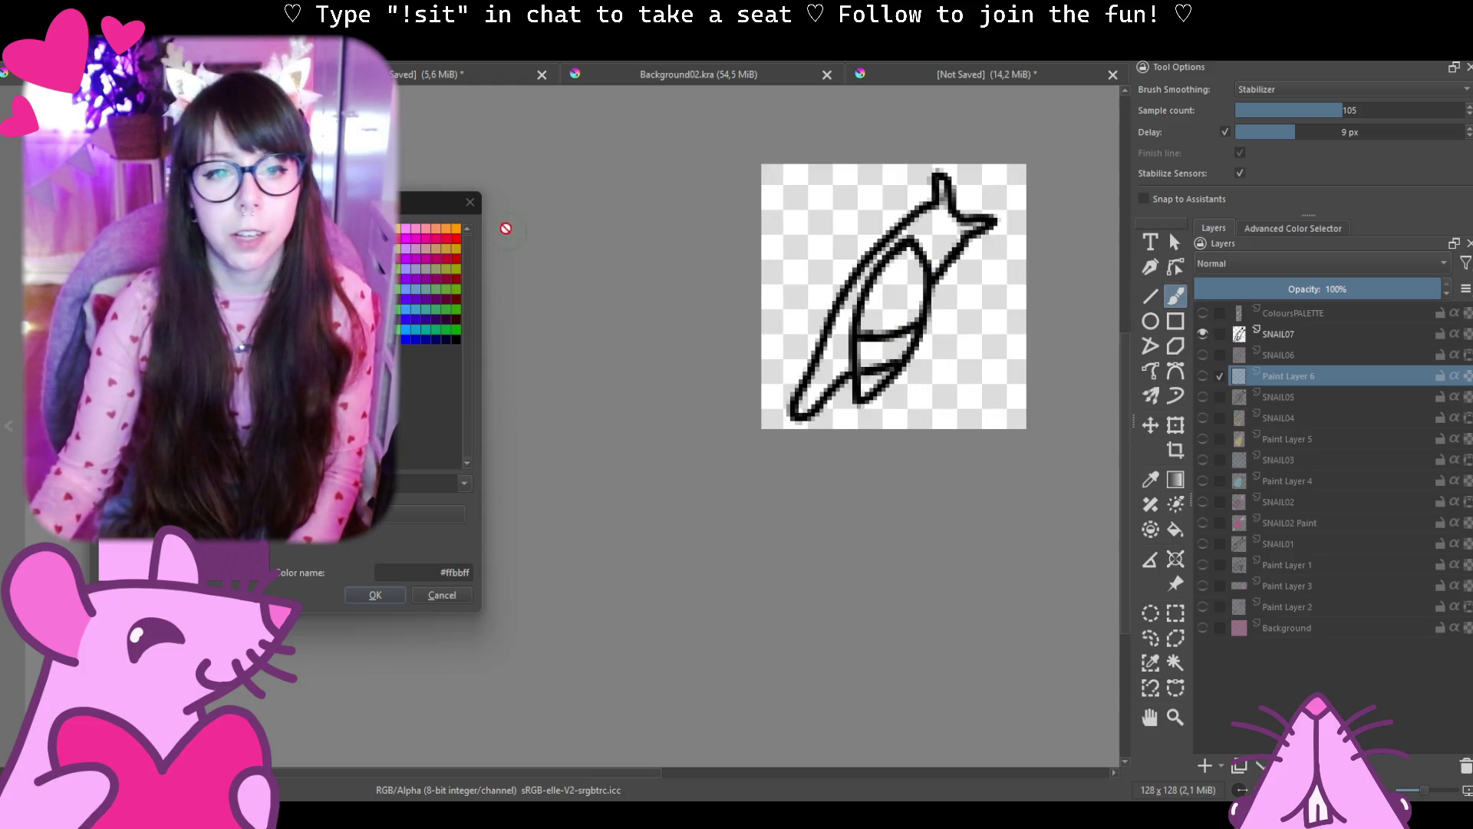
pyautogui.click(469, 203)
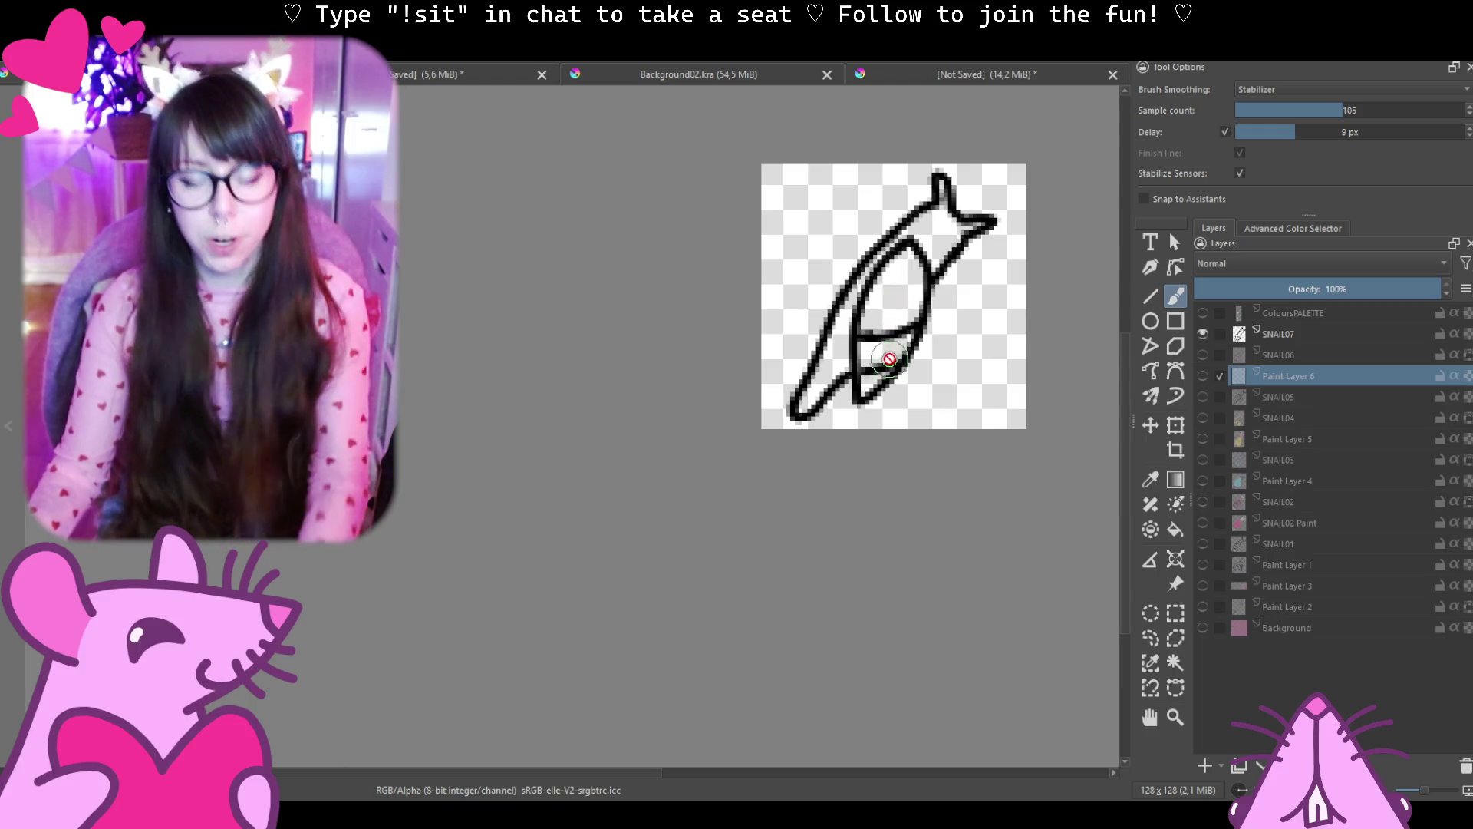
pyautogui.moveTo(889, 360)
pyautogui.mouseDown()
pyautogui.moveTo(859, 399)
pyautogui.moveTo(651, 498)
pyautogui.mouseUp()
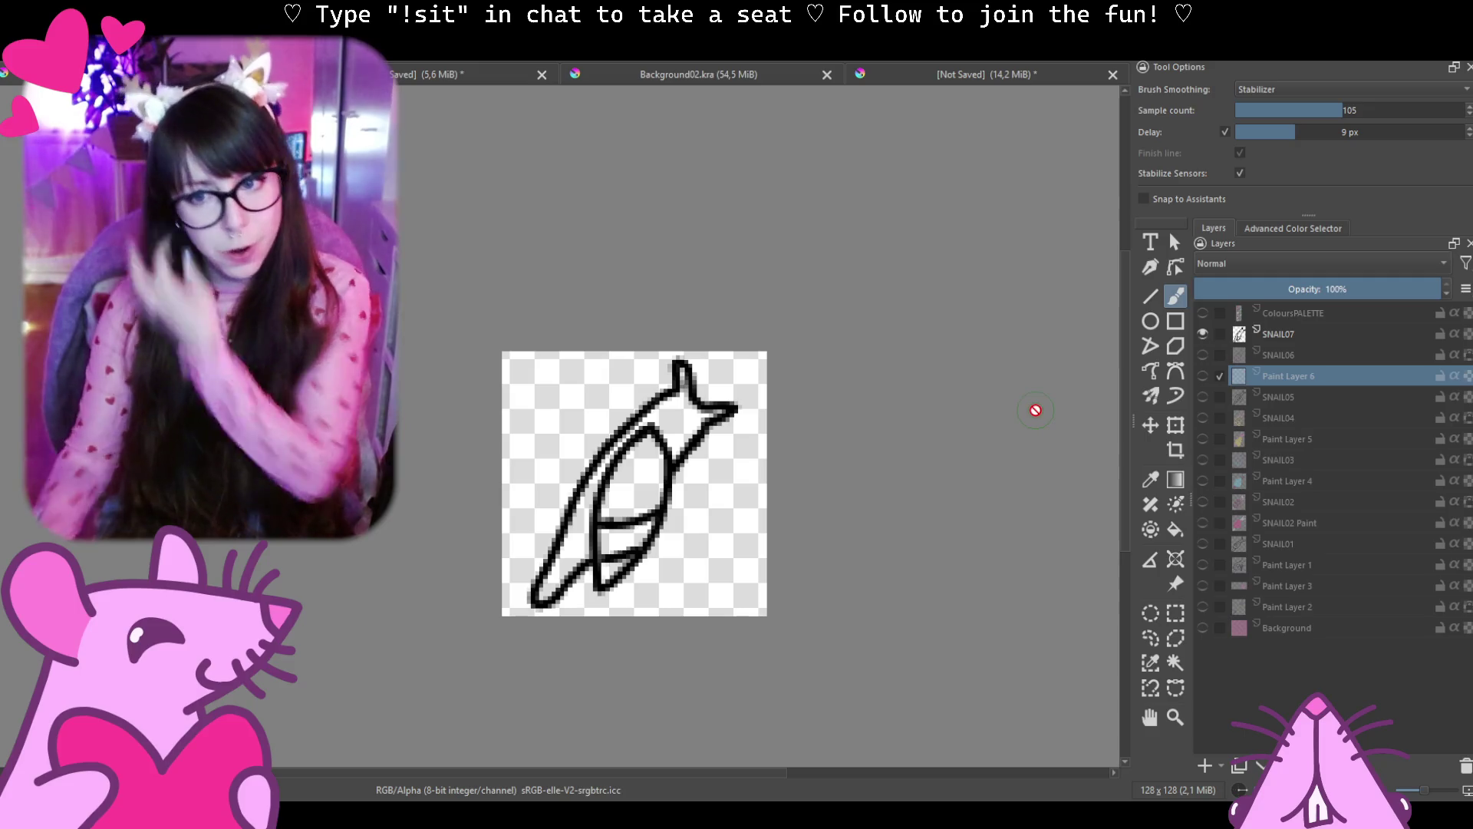
# - Show the ColoursPALETTE dots and swap the SNAIL07 outline for the spiral-shell SNAIL05 outline
pyautogui.click(1260, 316)
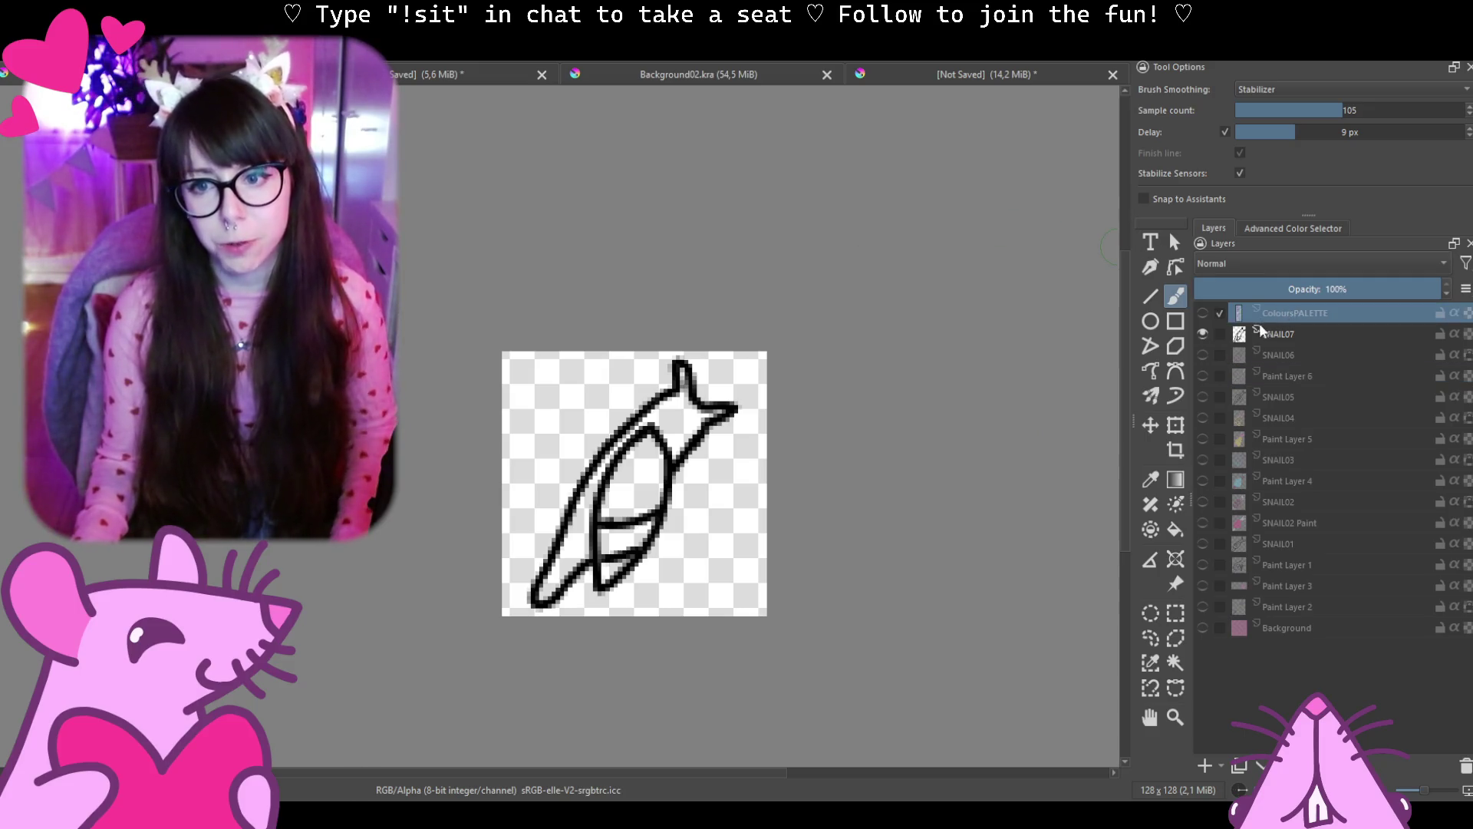
pyautogui.click(1203, 314)
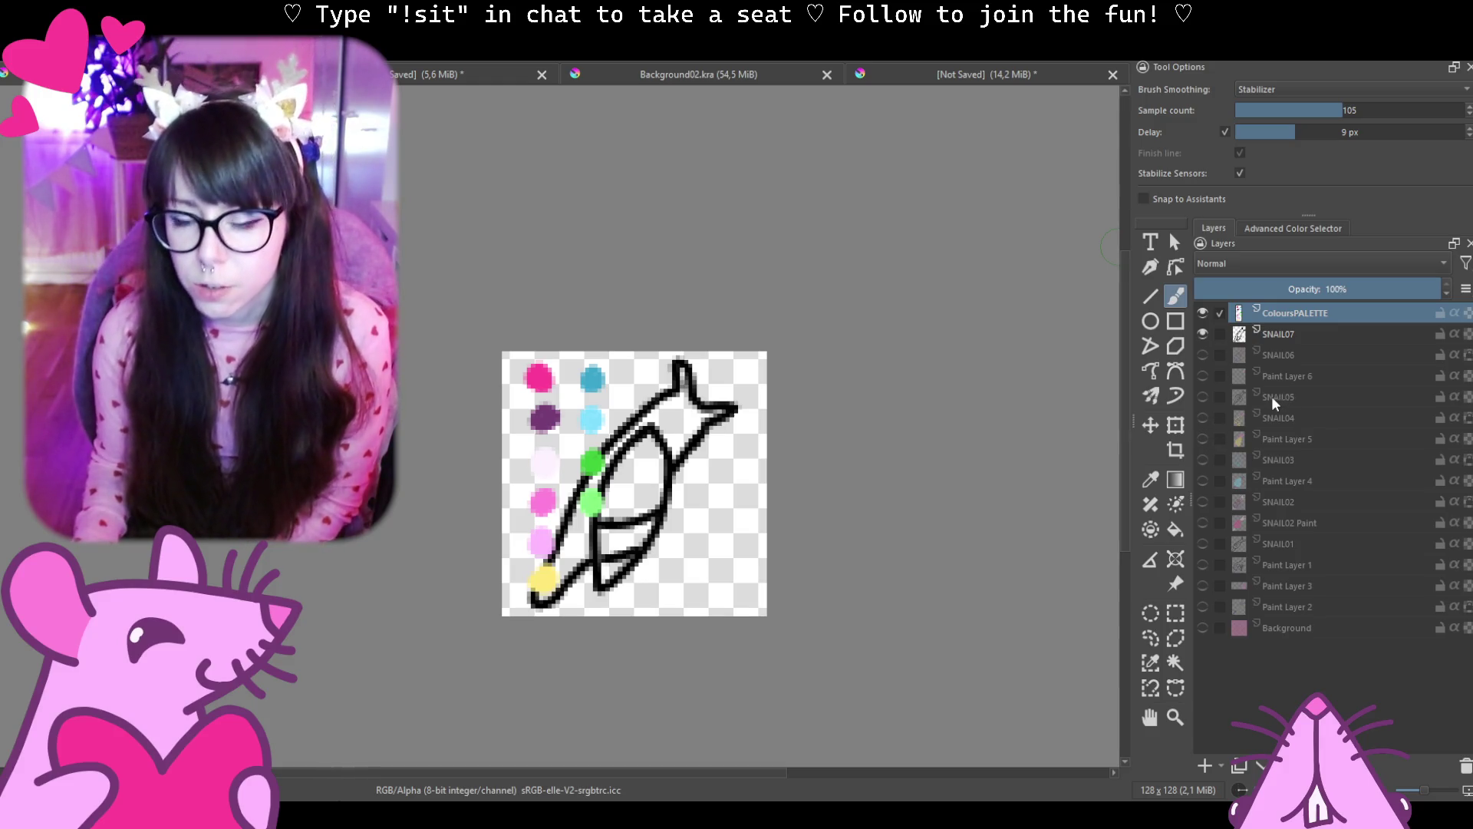
pyautogui.click(1275, 397)
pyautogui.click(1202, 334)
pyautogui.click(1203, 397)
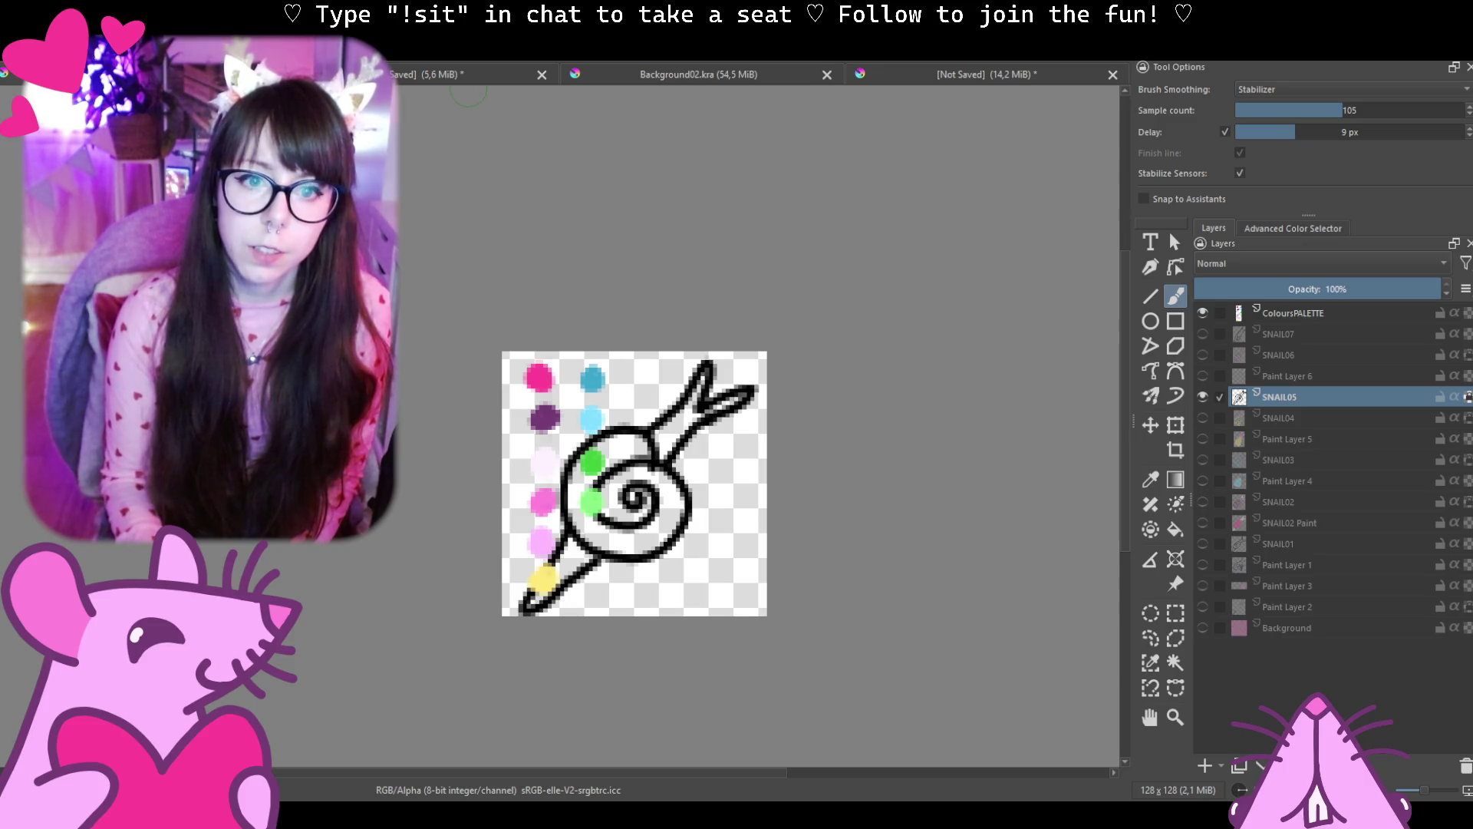
# - Fill the SNAIL05 outline purple with Shift+Backspace and add a new paint layer beneath it
pyautogui.press('F12')
pyautogui.moveTo(679, 198); pyautogui.dragTo(915, 197)
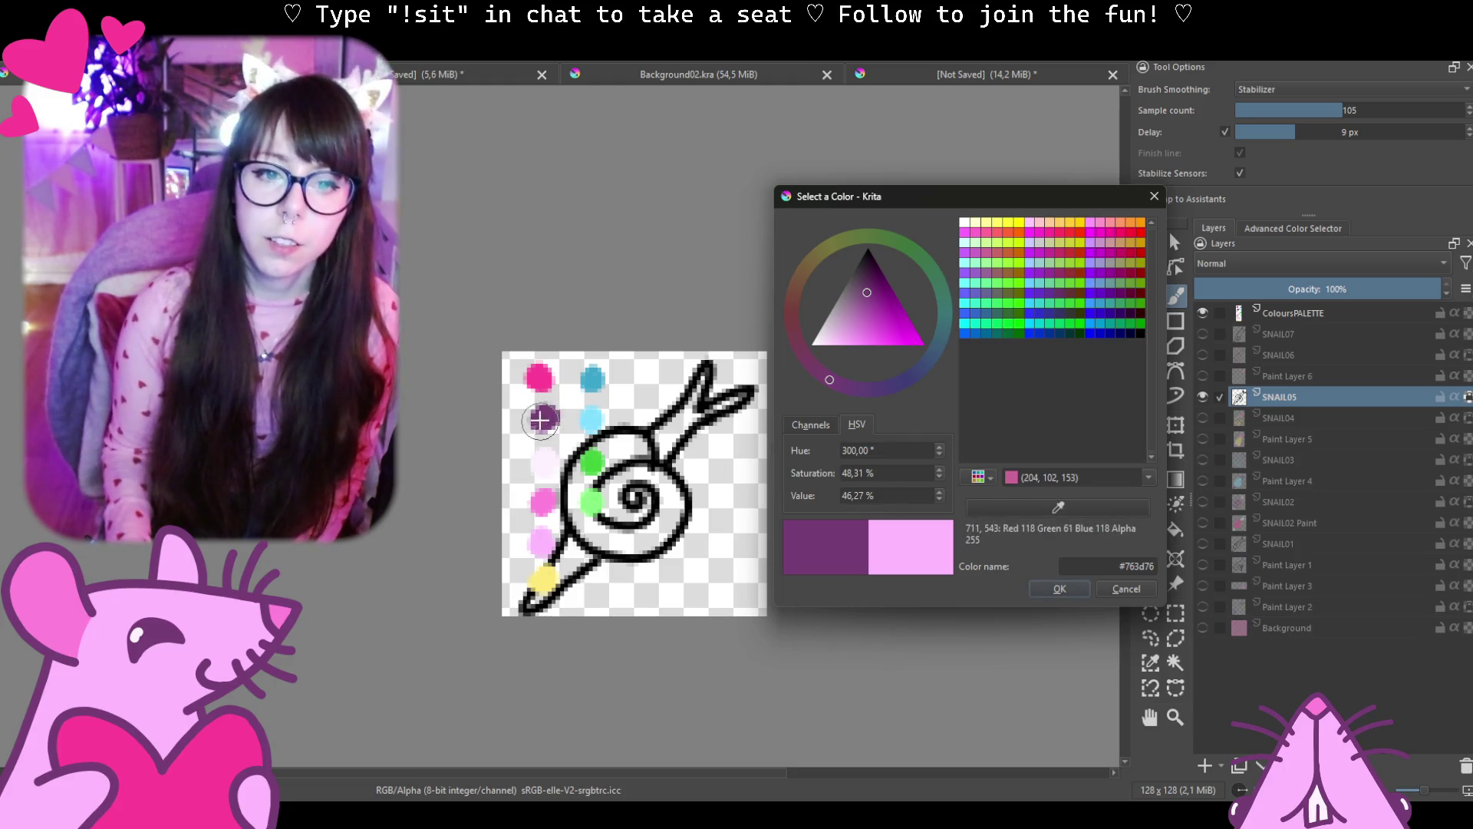
pyautogui.press('Escape')
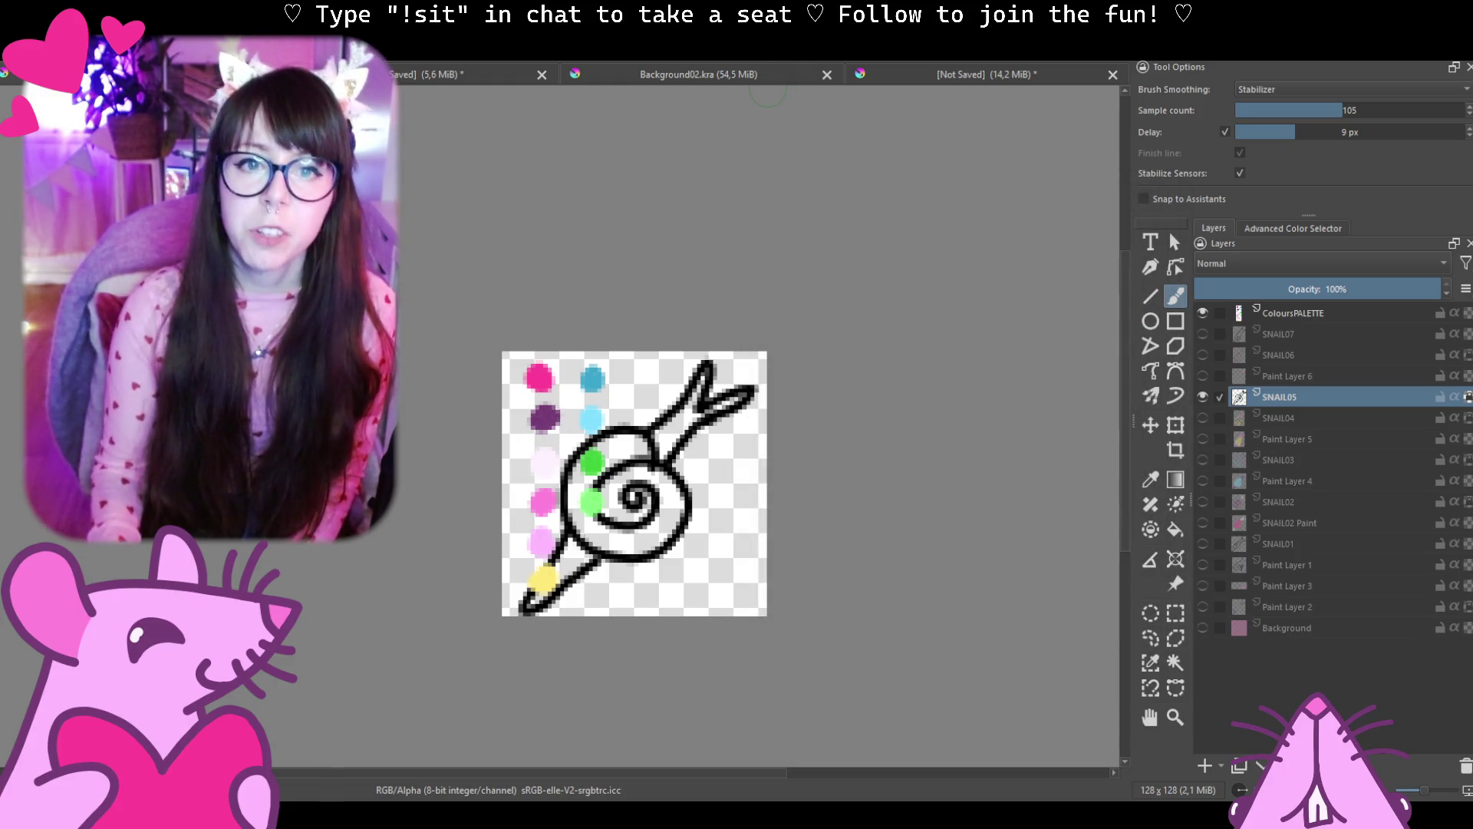
pyautogui.hotkey('shift', 'BackSpace')
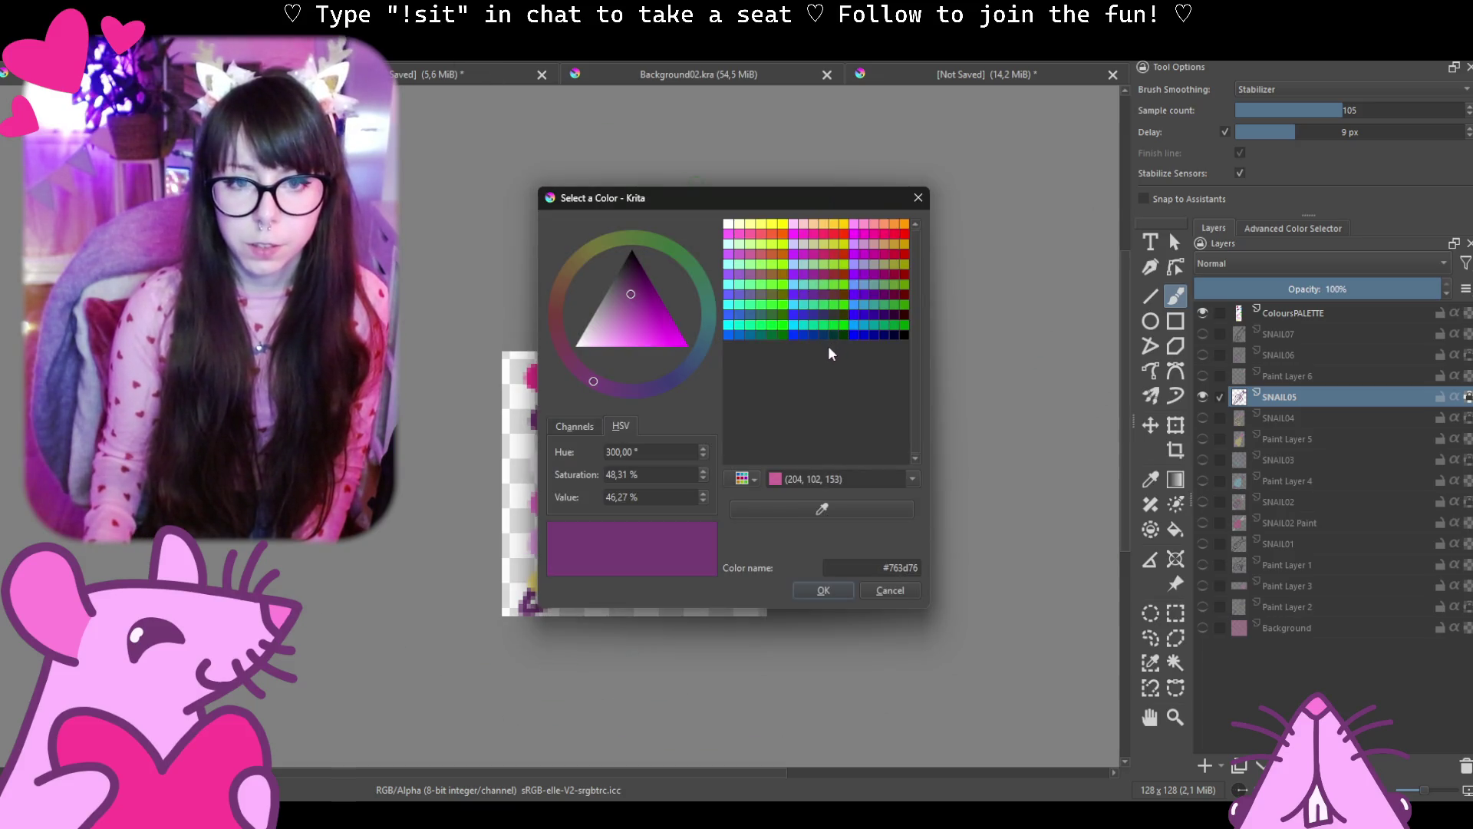
pyautogui.click(878, 592)
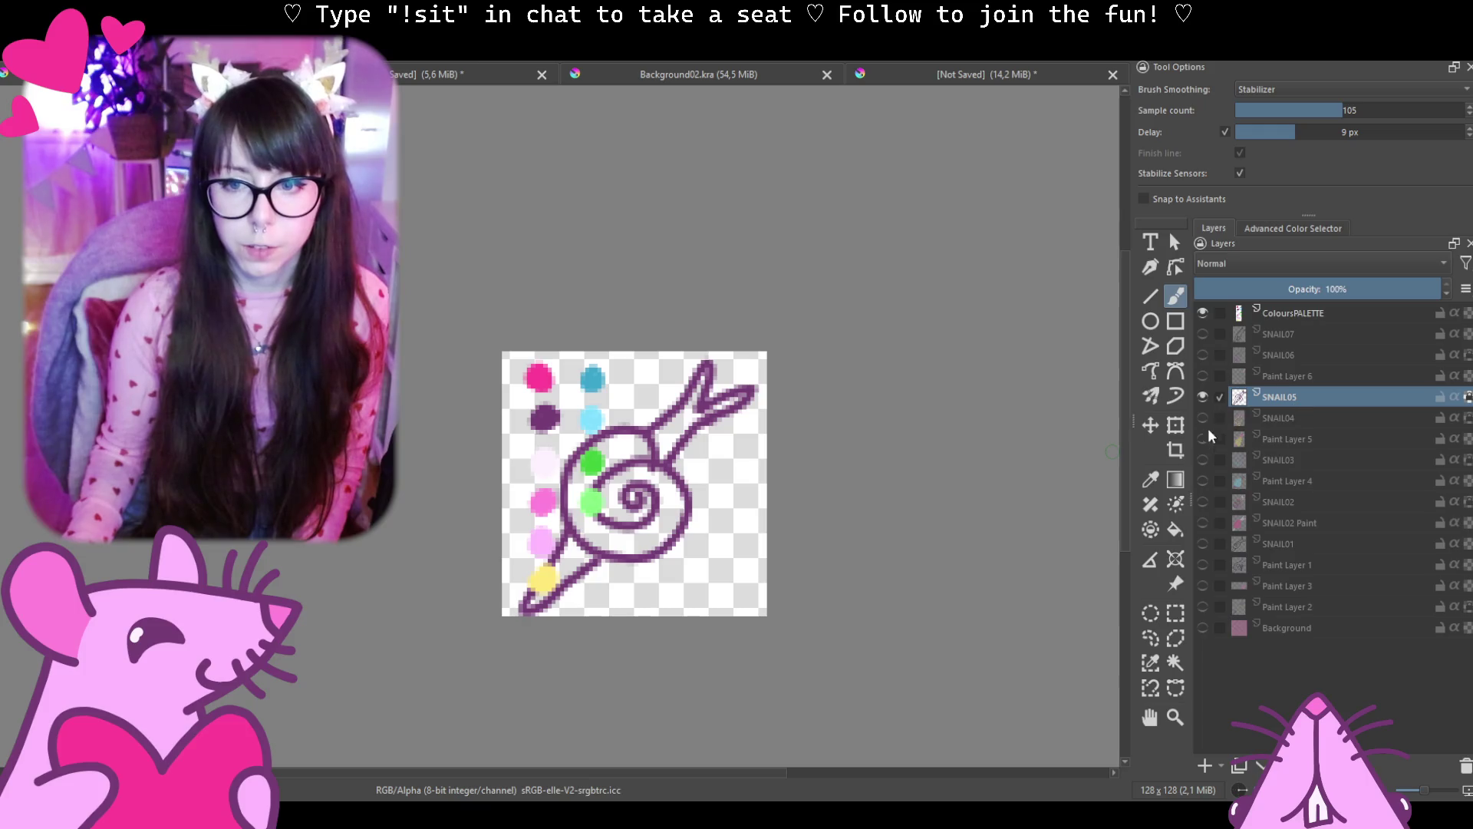
pyautogui.click(1204, 765)
# - Brush purple over the snail's body and neck, checking it with the palette dots hidden
pyautogui.moveTo(1289, 396); pyautogui.dragTo(1321, 433)
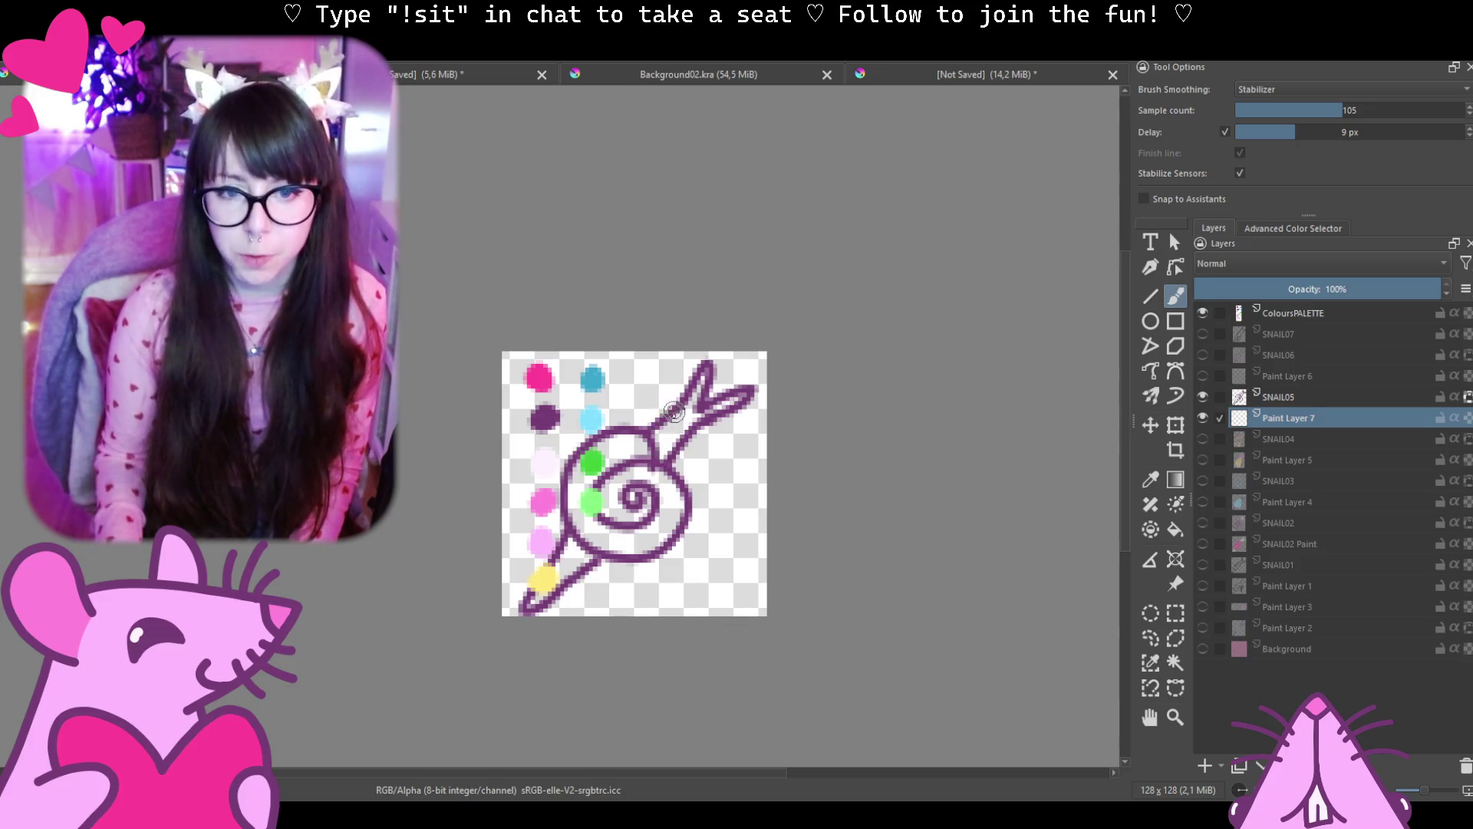
pyautogui.moveTo(659, 432); pyautogui.dragTo(663, 453)
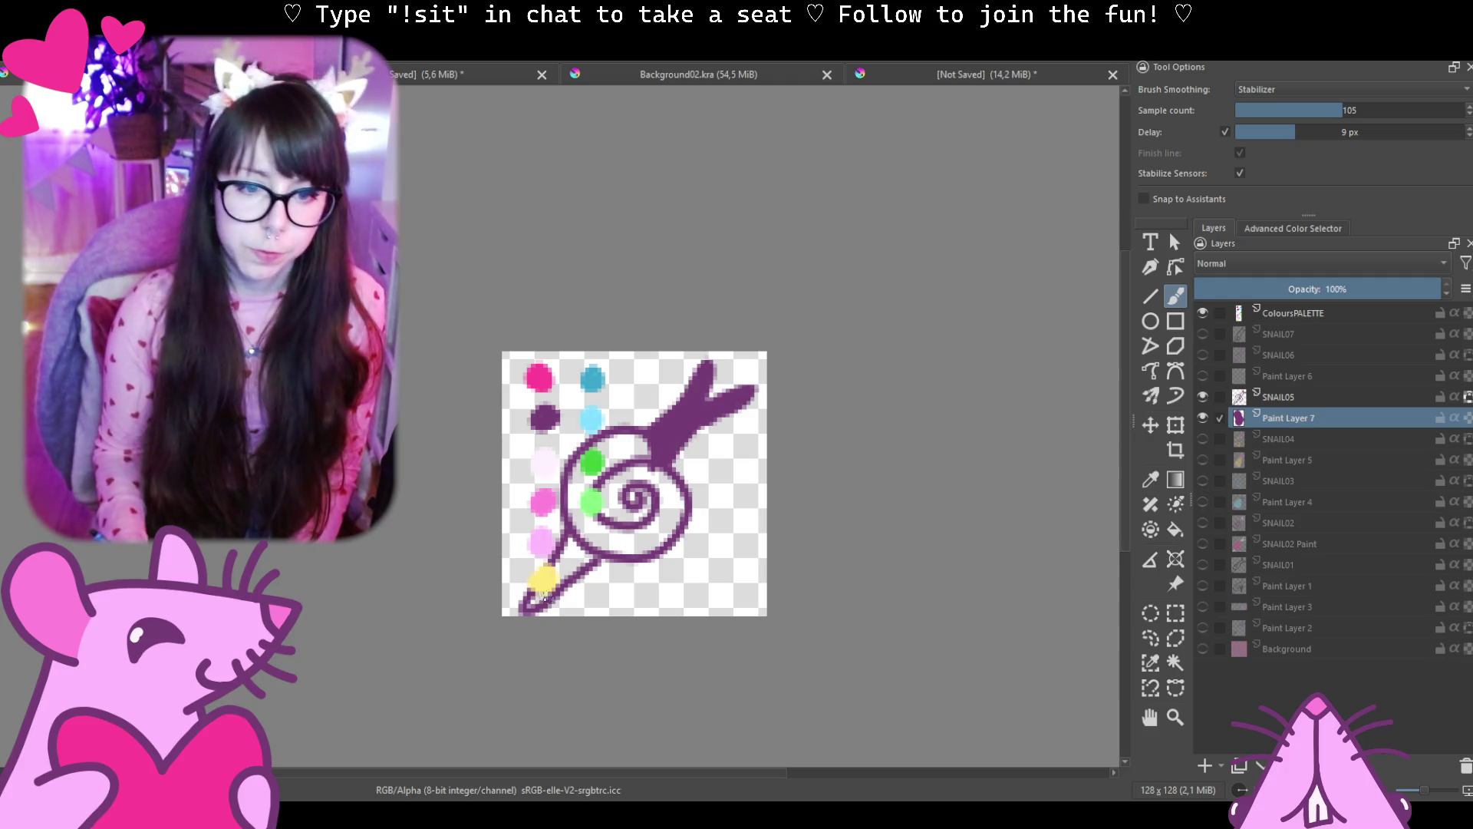
pyautogui.click(1203, 312)
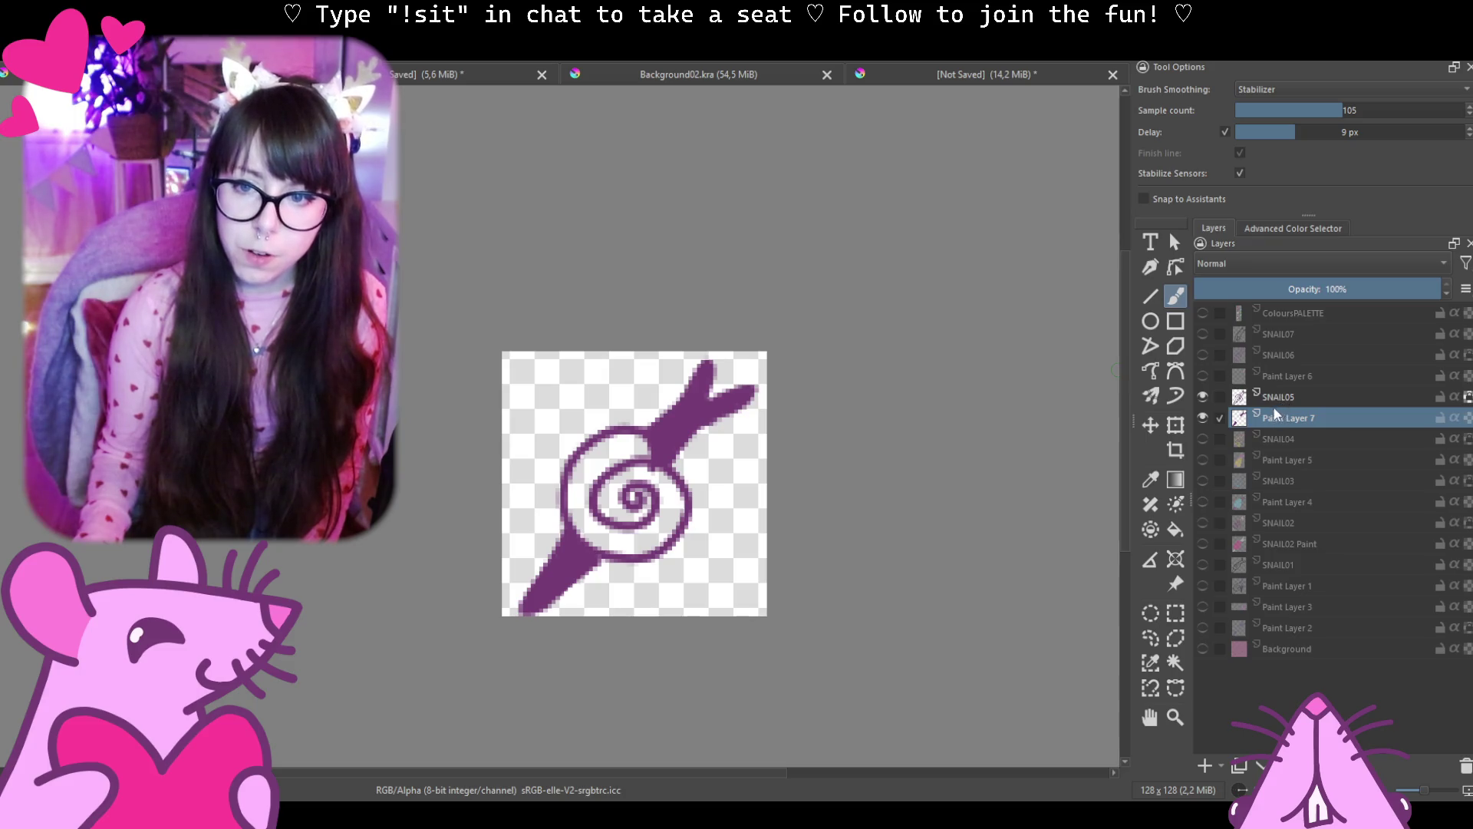
pyautogui.click(1203, 312)
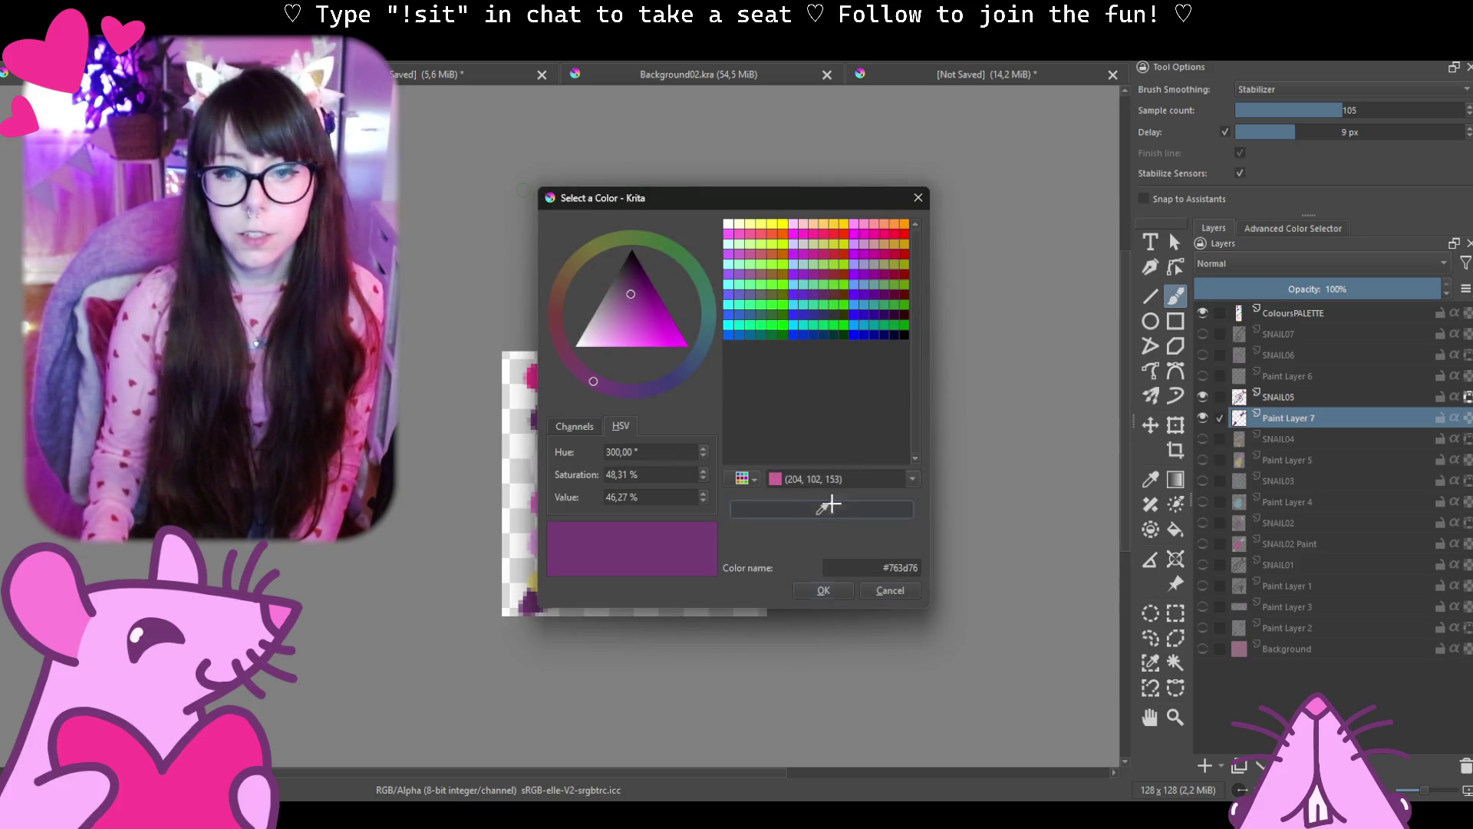
# - Eyedrop the light green palette dot and paint it inside the shell
pyautogui.click(832, 511)
pyautogui.click(866, 194)
pyautogui.moveTo(839, 201); pyautogui.dragTo(1122, 203)
pyautogui.click(1095, 510)
pyautogui.click(592, 503)
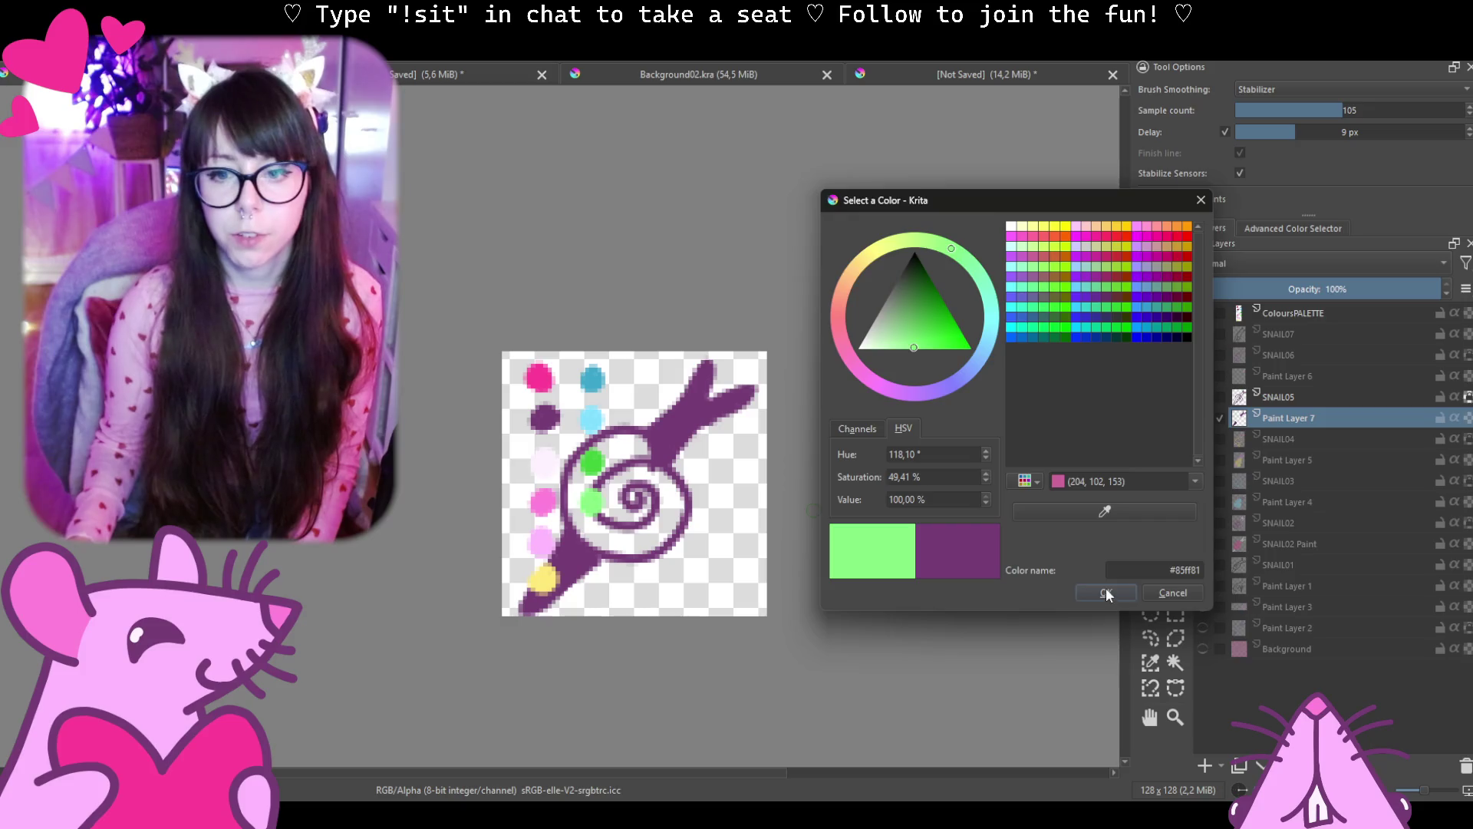
pyautogui.click(1105, 595)
pyautogui.moveTo(584, 465); pyautogui.dragTo(628, 447)
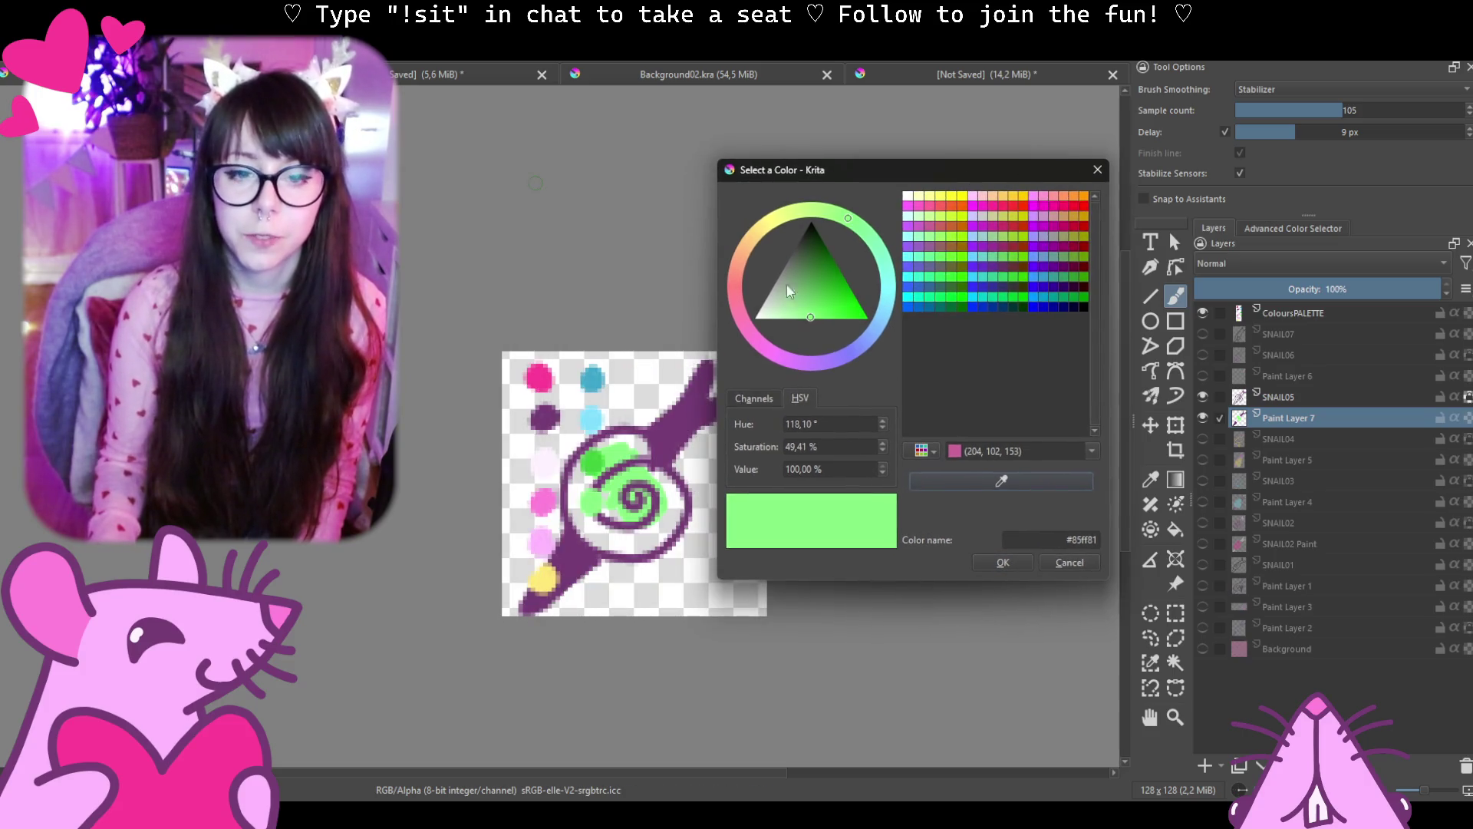
# - Eyedrop the near-white pink dot, paint it over the shell interior and hide the palette dots
pyautogui.click(1002, 482)
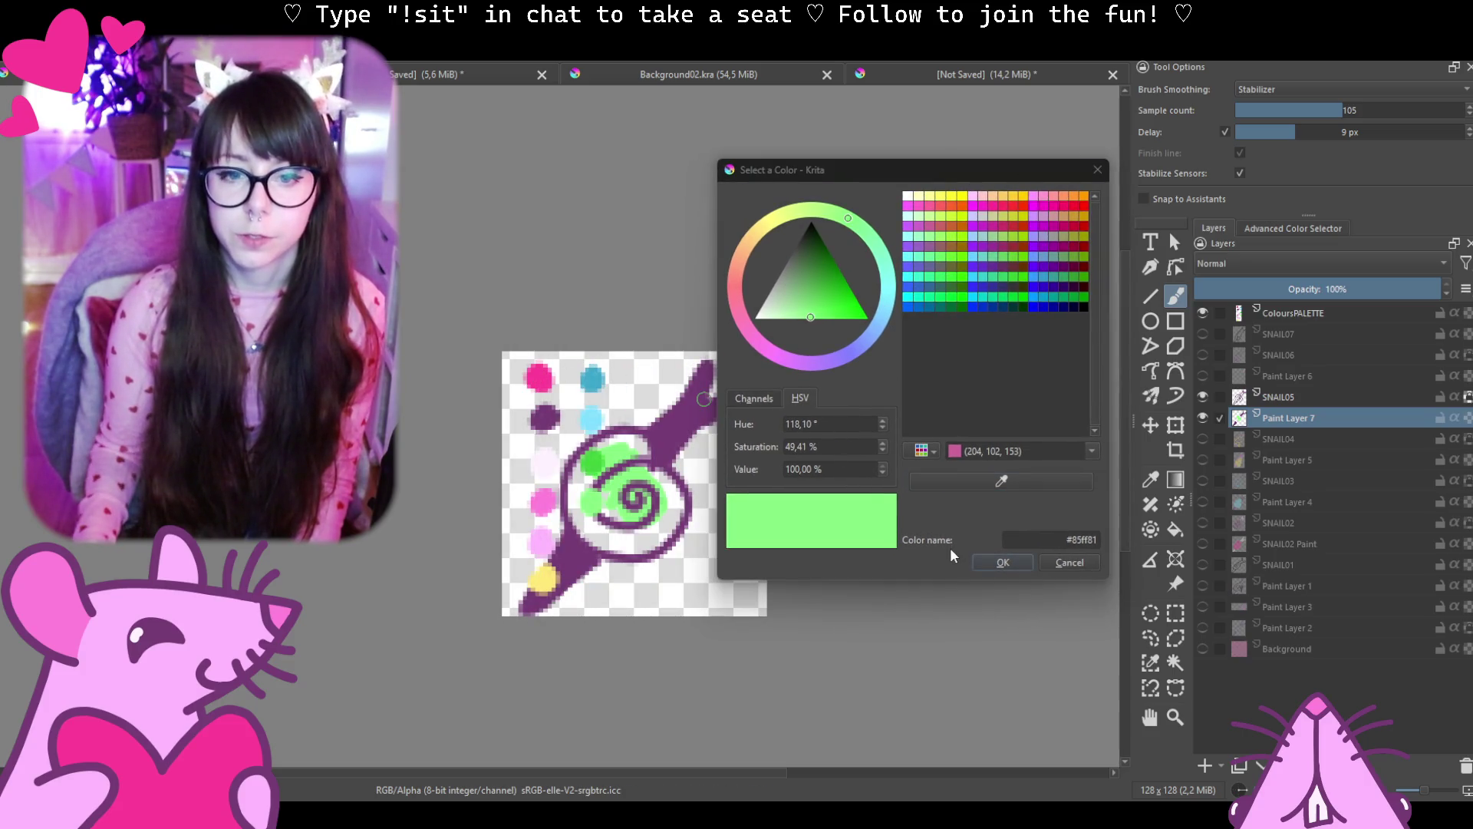
pyautogui.click(997, 561)
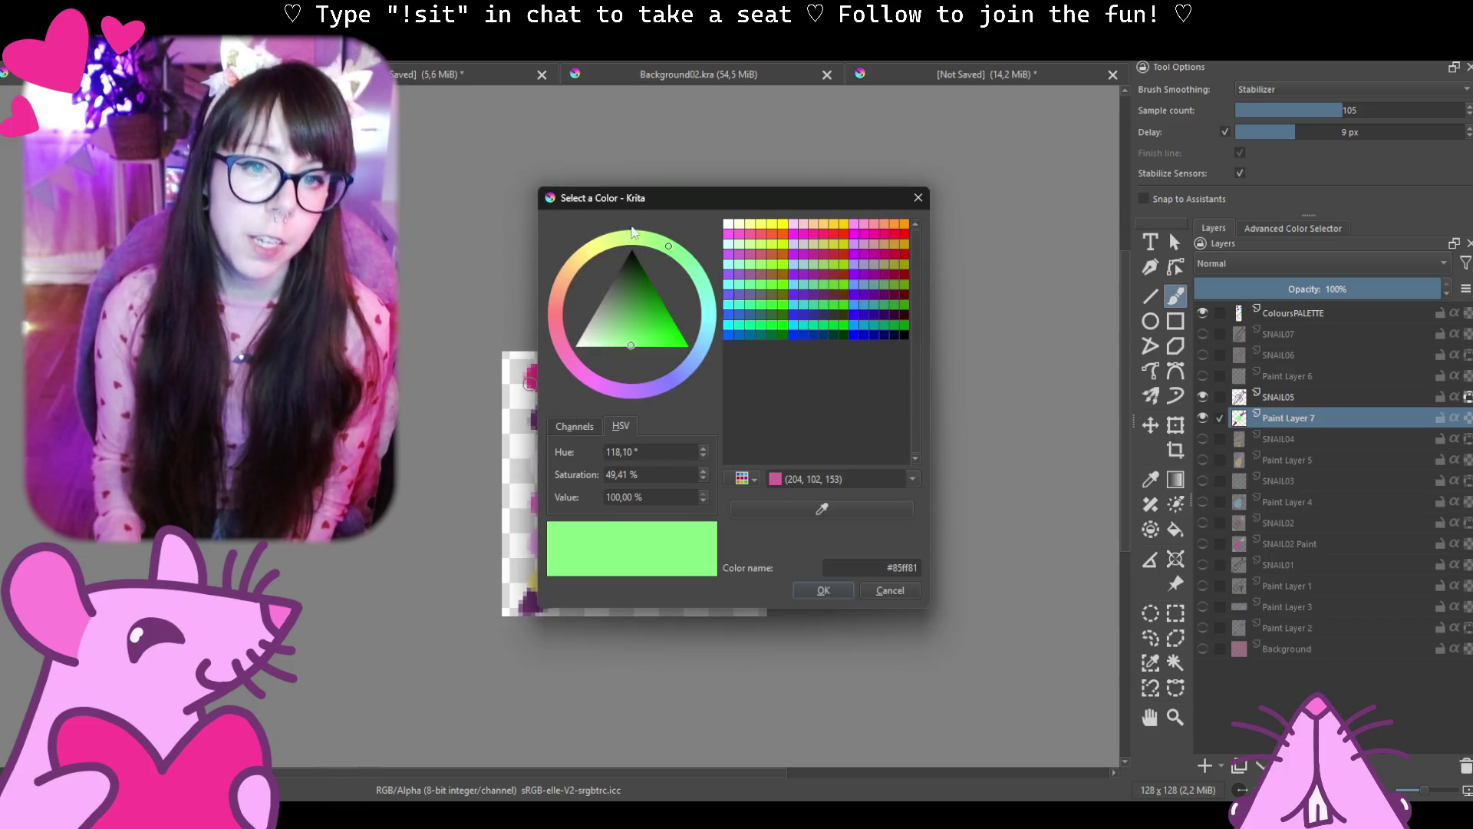
pyautogui.moveTo(661, 194); pyautogui.dragTo(808, 215)
pyautogui.click(947, 530)
pyautogui.click(546, 465)
pyautogui.click(964, 610)
pyautogui.moveTo(593, 501); pyautogui.dragTo(622, 484)
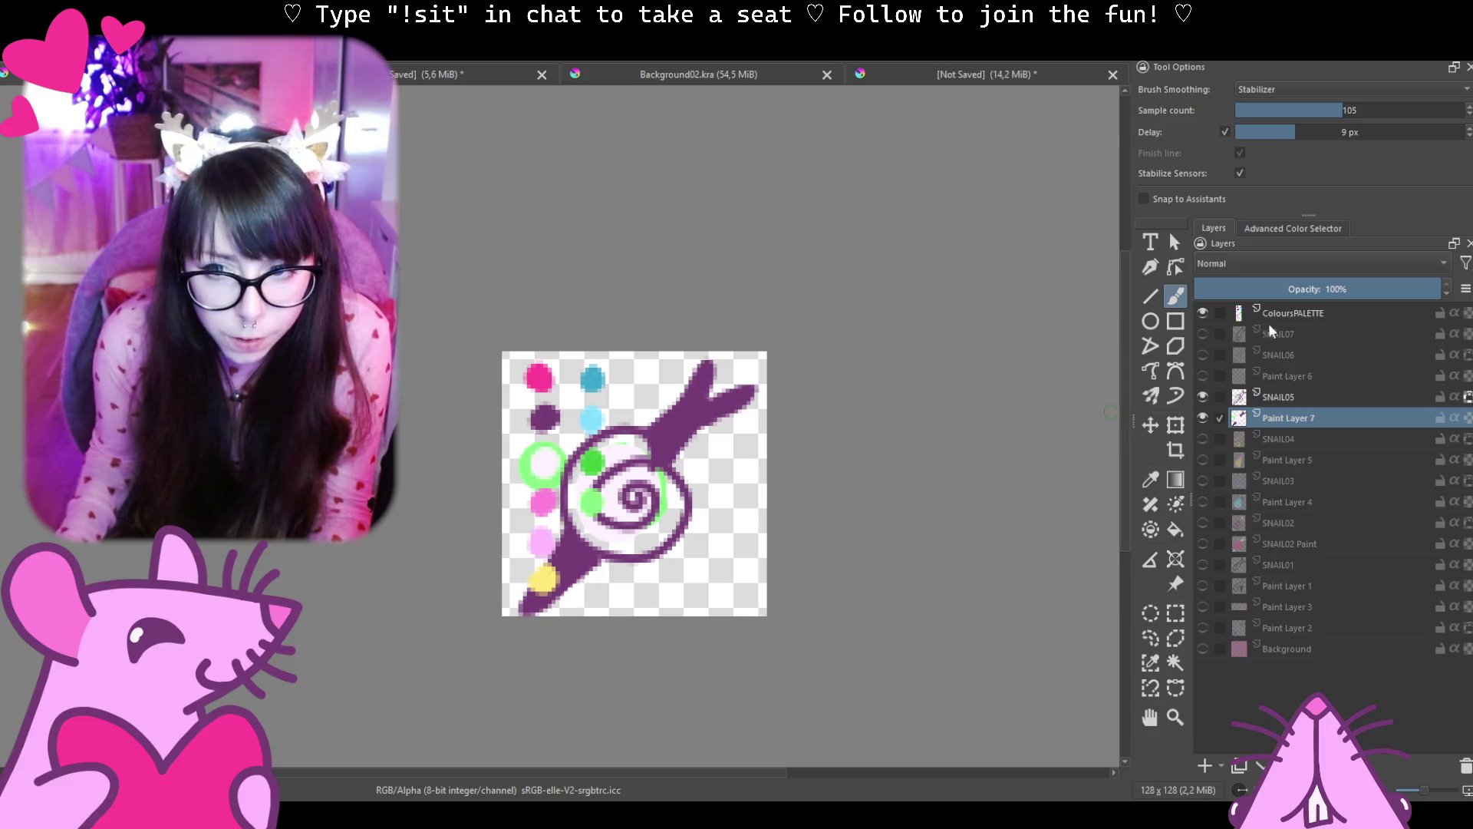
pyautogui.click(1203, 311)
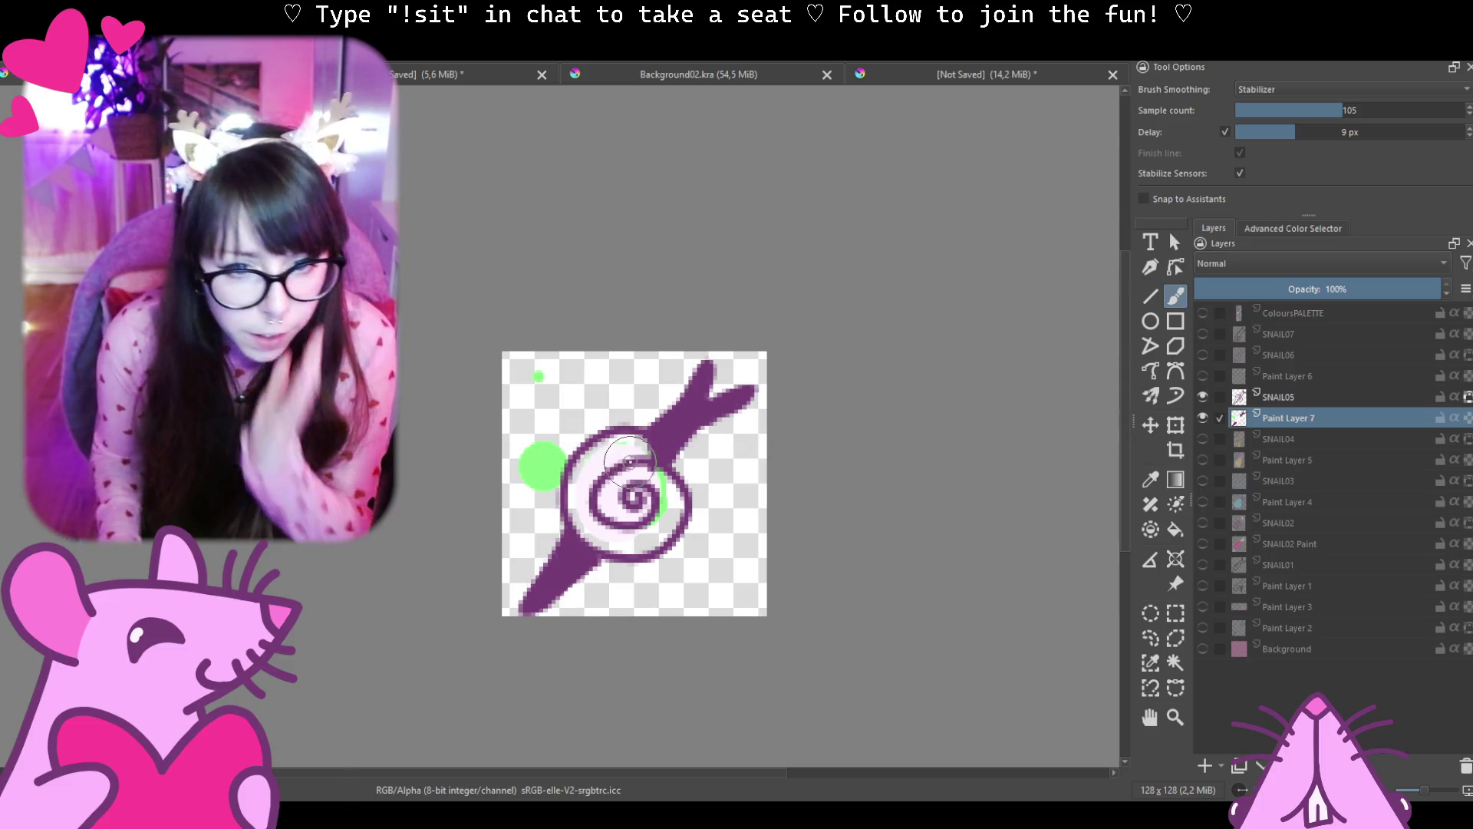